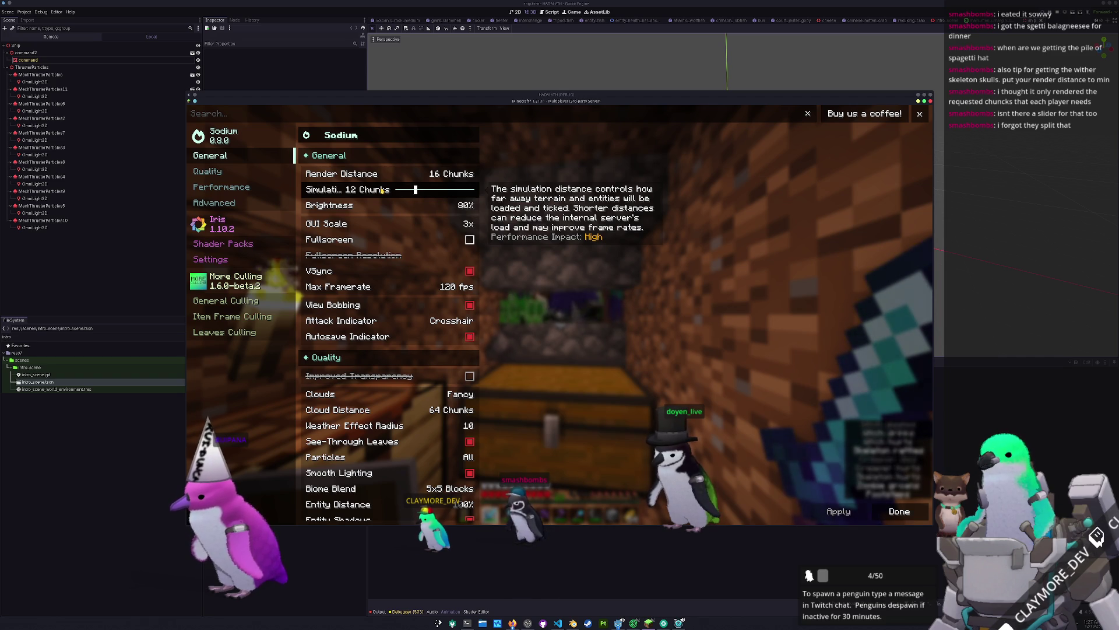
# Back out of the video settings and walk up to attack the grinder mobs
pyautogui.press('Escape')
pyautogui.press('Escape')
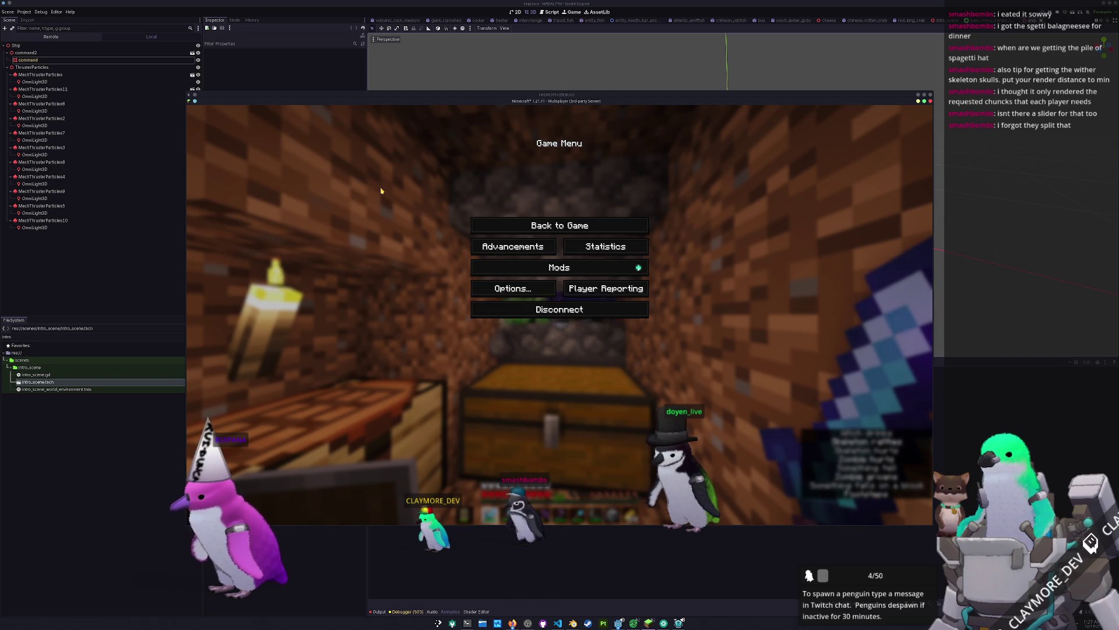
pyautogui.press('Escape')
pyautogui.press('w')
pyautogui.click(560, 315)
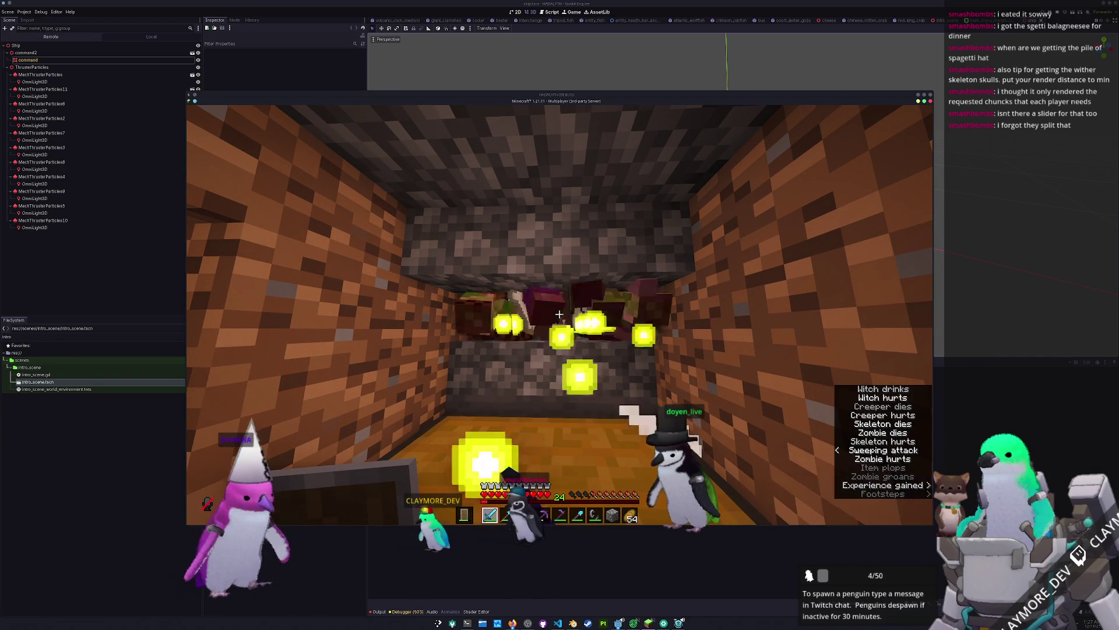
pyautogui.click(560, 315)
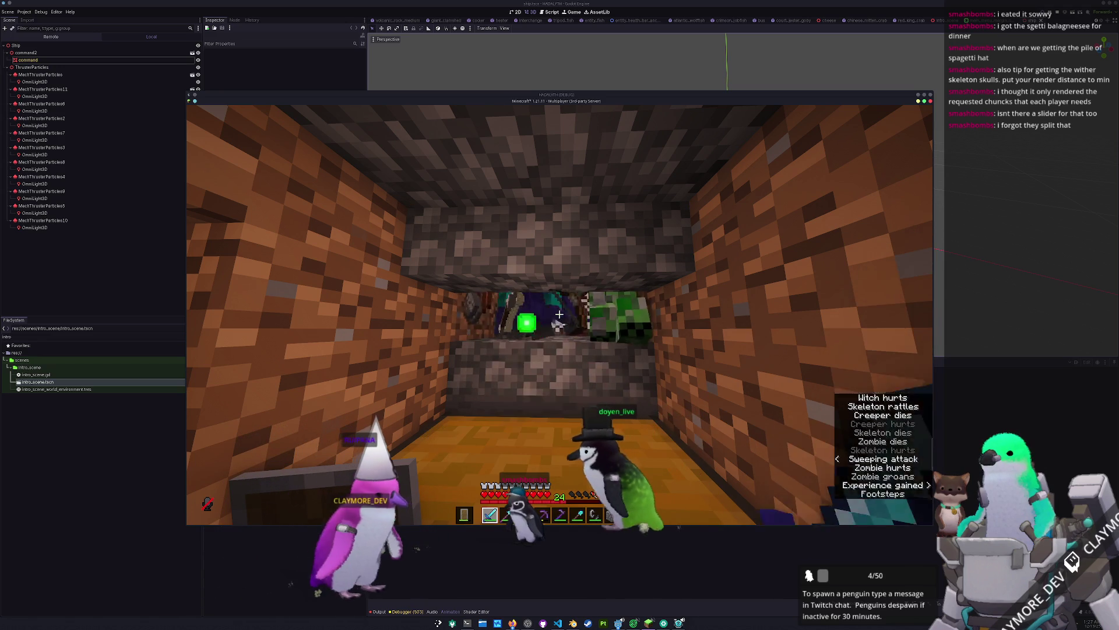
pyautogui.click(560, 314)
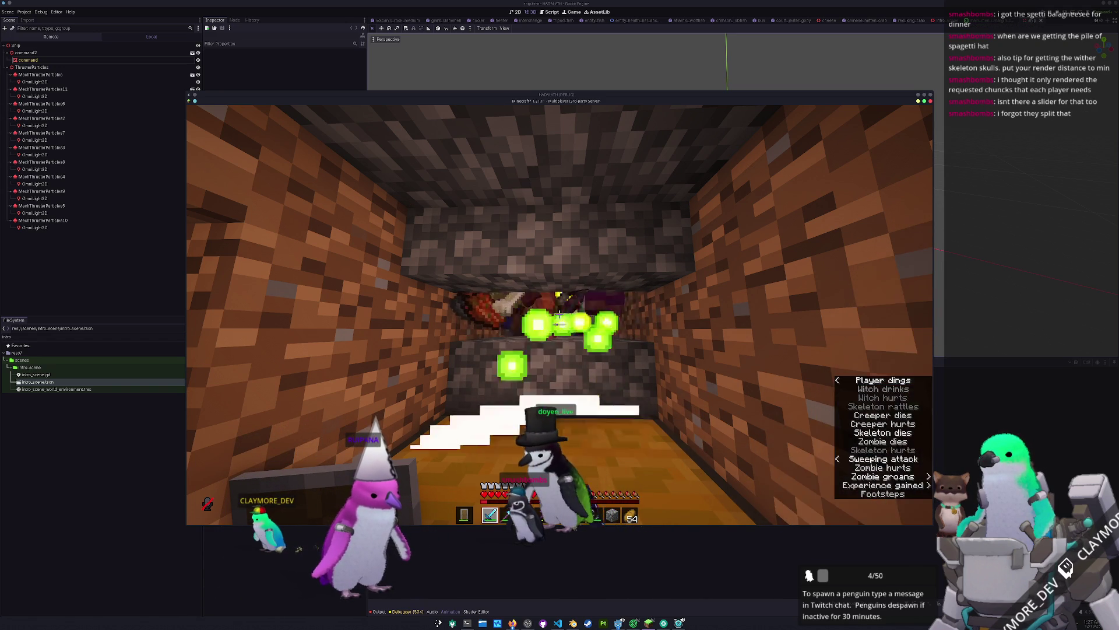
pyautogui.click(560, 315)
pyautogui.click(560, 314)
# Check the online player list and finish off the mobs ahead
pyautogui.press('Tab')
pyautogui.click(560, 315)
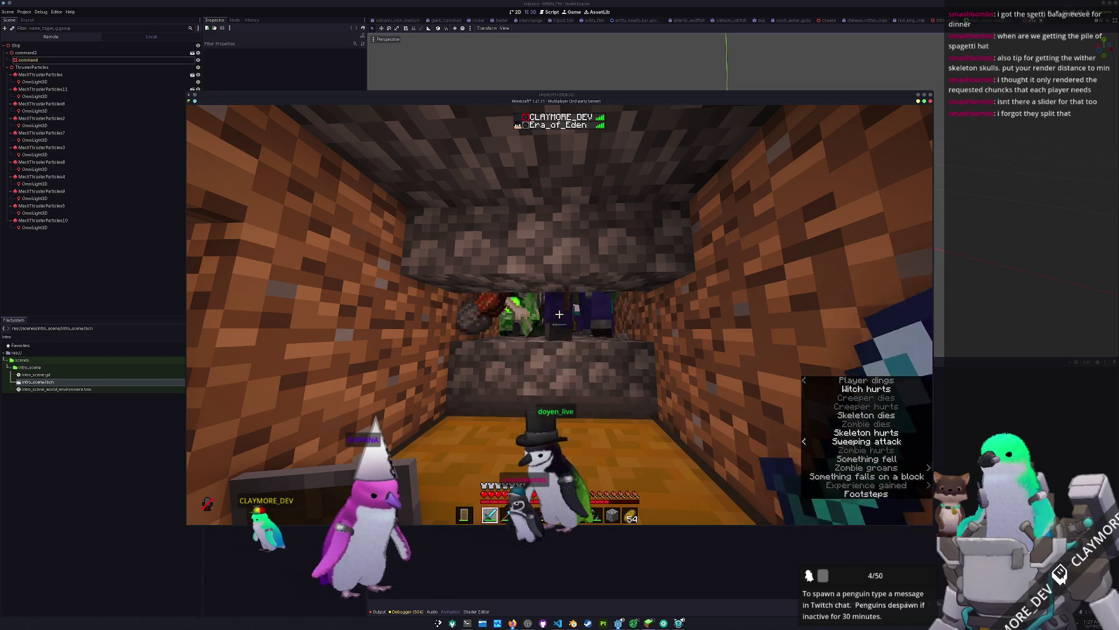
pyautogui.click(559, 315)
pyautogui.click(560, 314)
pyautogui.click(560, 315)
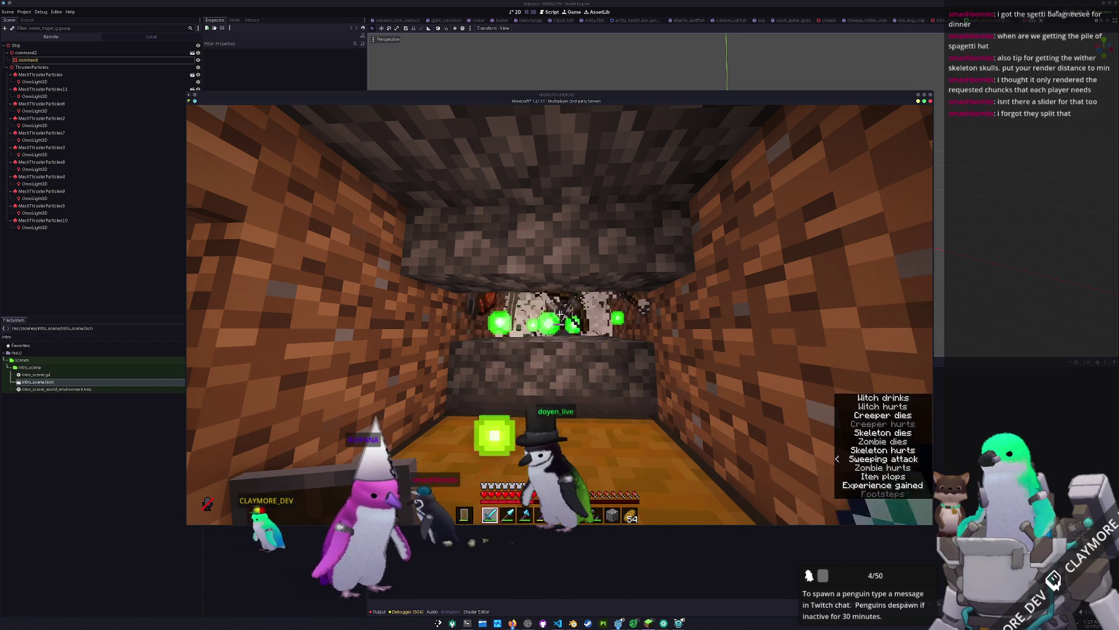
# Reply YES in the chat
pyautogui.press('t')
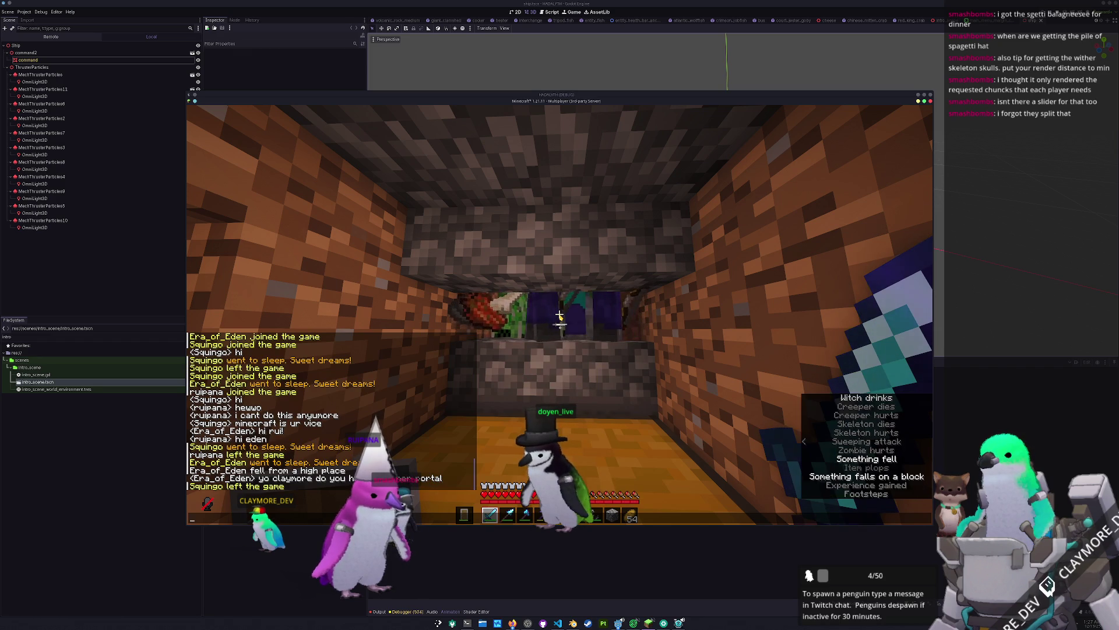
pyautogui.press('Return')
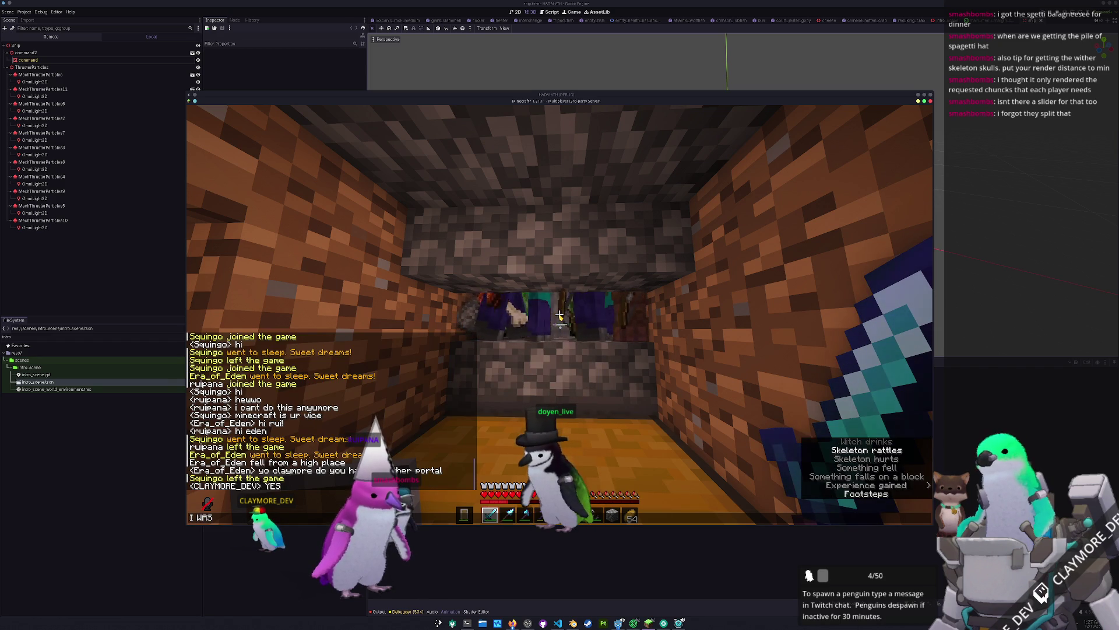
pyautogui.press('Escape')
# Keep killing the grinder's creepers, skeletons and witch to collect loot
pyautogui.click(560, 314)
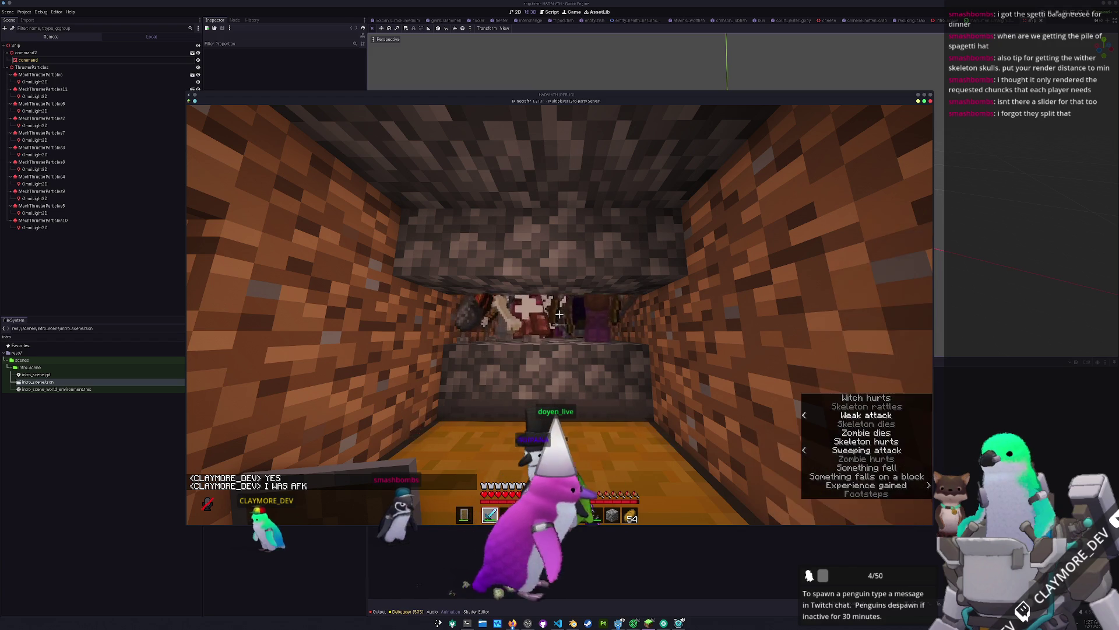
pyautogui.click(559, 315)
pyautogui.click(559, 314)
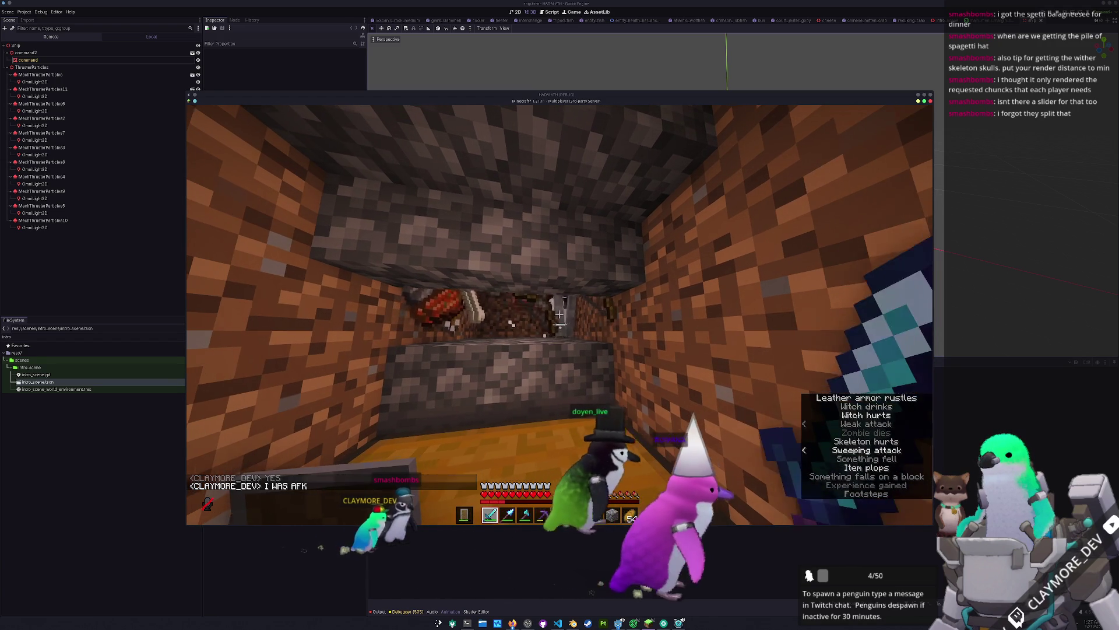
pyautogui.click(559, 315)
pyautogui.click(559, 314)
pyautogui.click(559, 314)
pyautogui.click(559, 315)
pyautogui.click(559, 315)
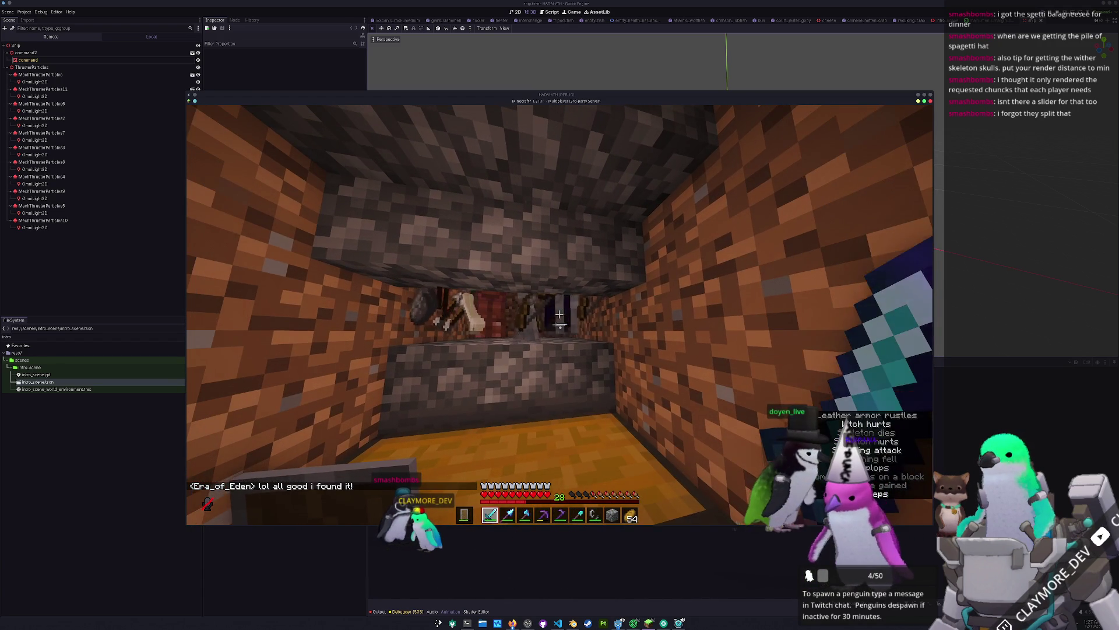
pyautogui.click(559, 315)
pyautogui.click(559, 315)
pyautogui.click(559, 315)
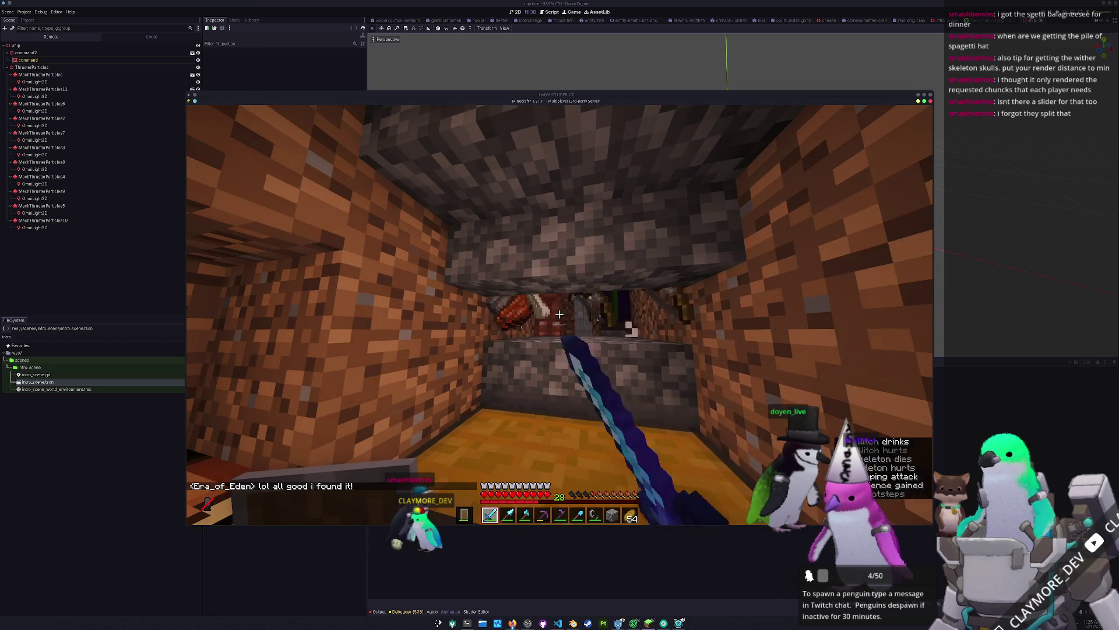
pyautogui.click(559, 315)
pyautogui.click(559, 315)
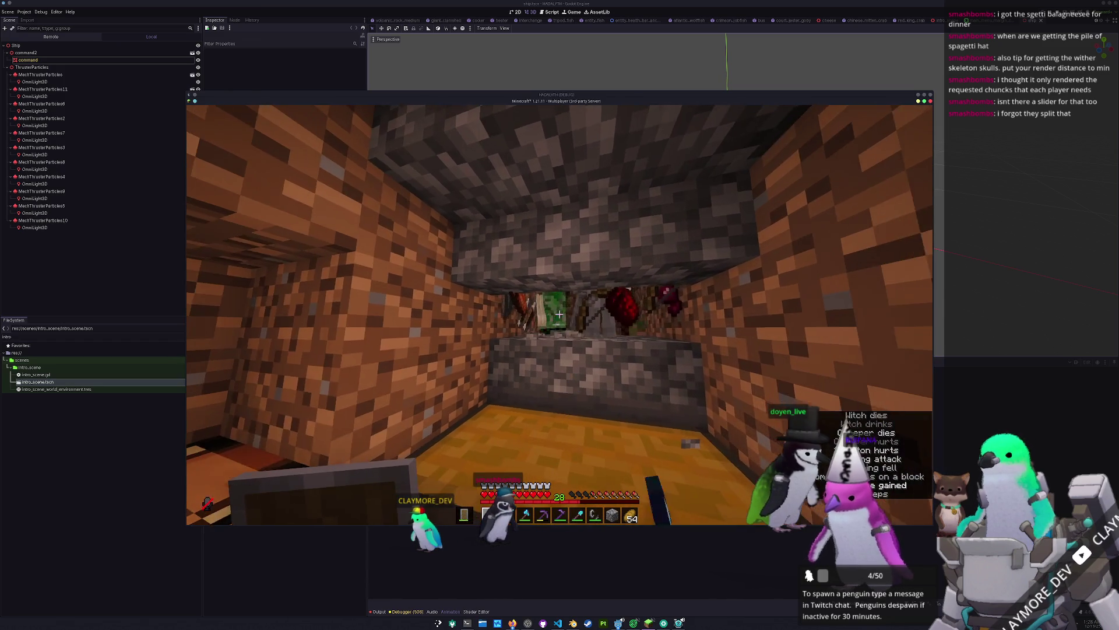
pyautogui.click(559, 315)
pyautogui.click(559, 315)
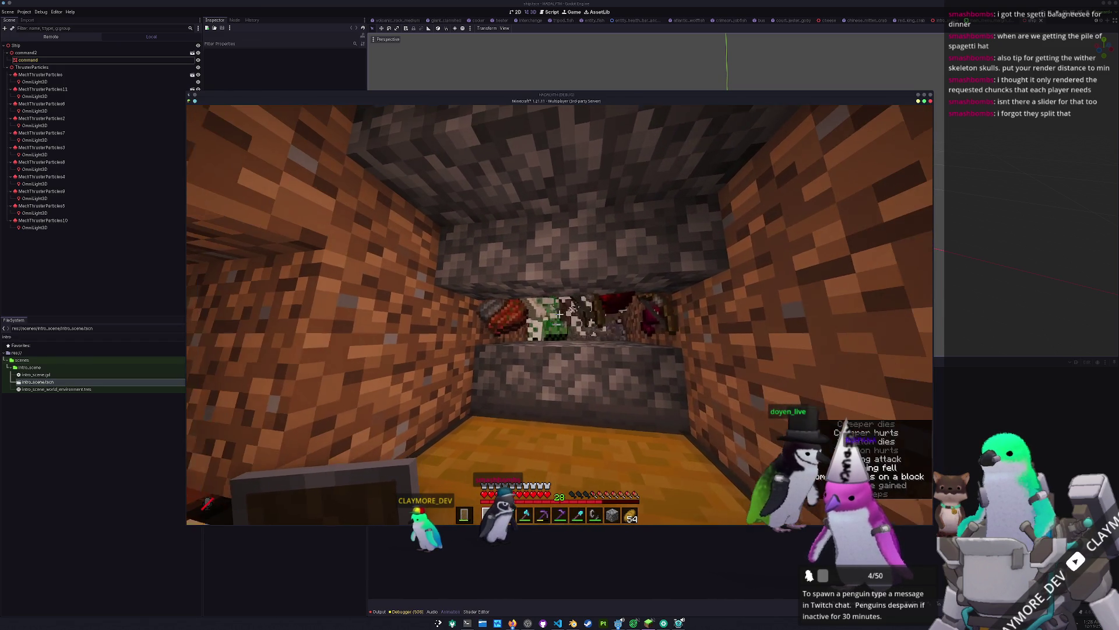
pyautogui.click(560, 315)
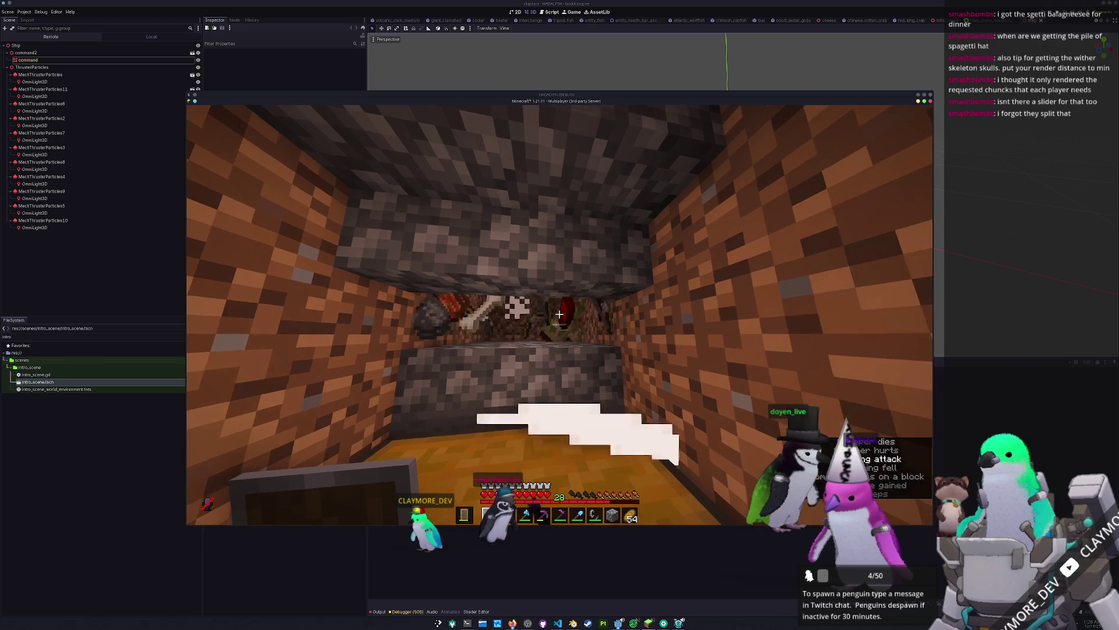
# Drop the 11- and 19-item stacks from the inventory, then pause and switch to Godot
pyautogui.rightClick(559, 315)
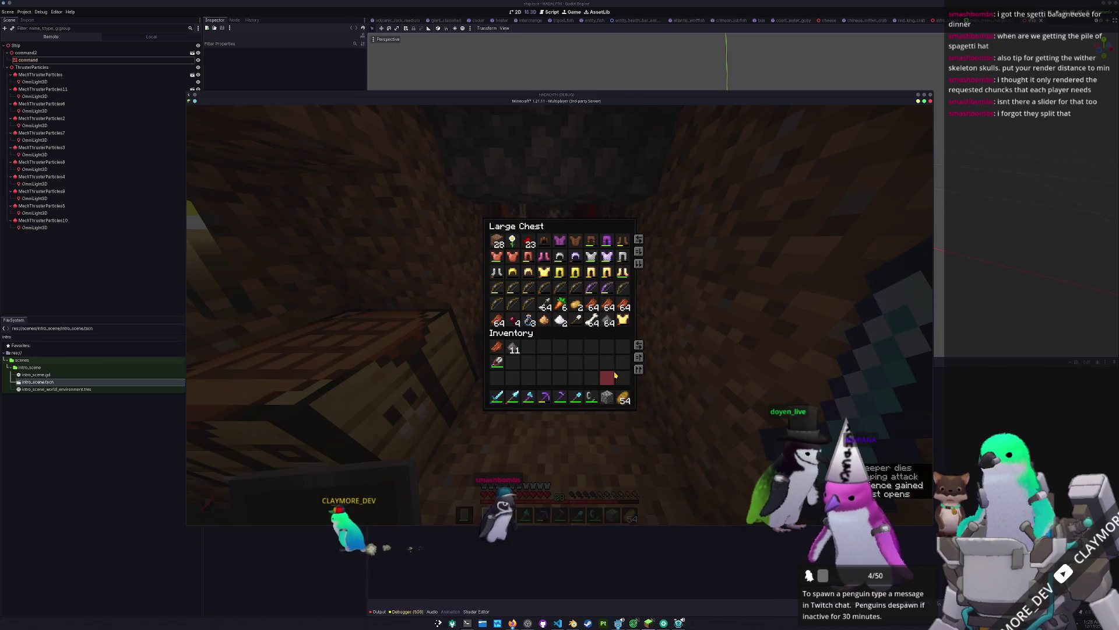
pyautogui.press('e')
pyautogui.press('e')
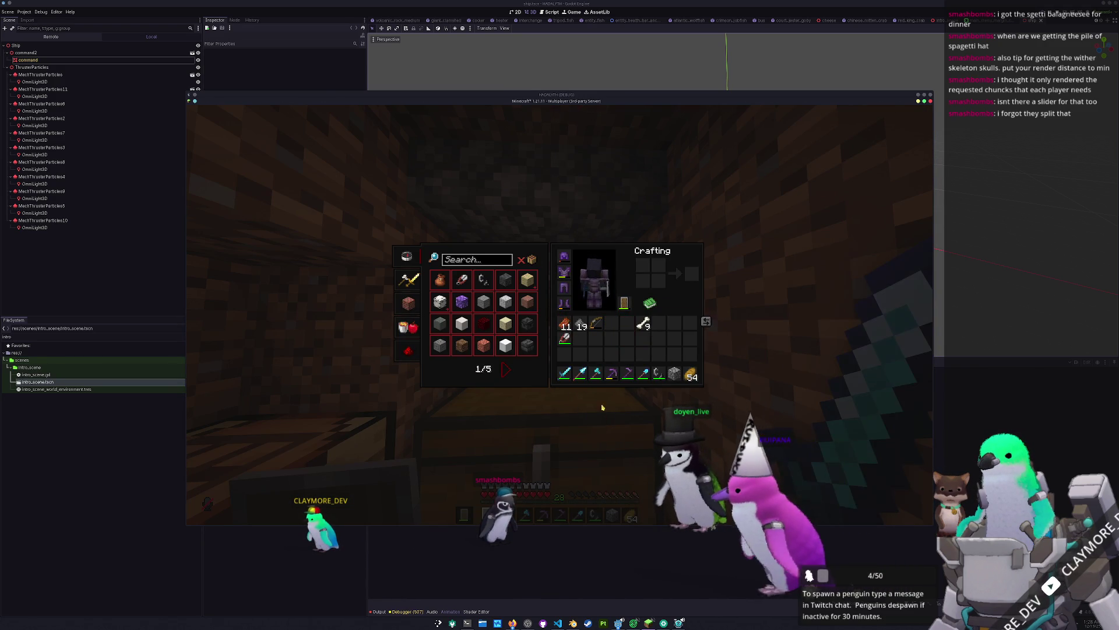
pyautogui.hotkey('ctrl', 'q')
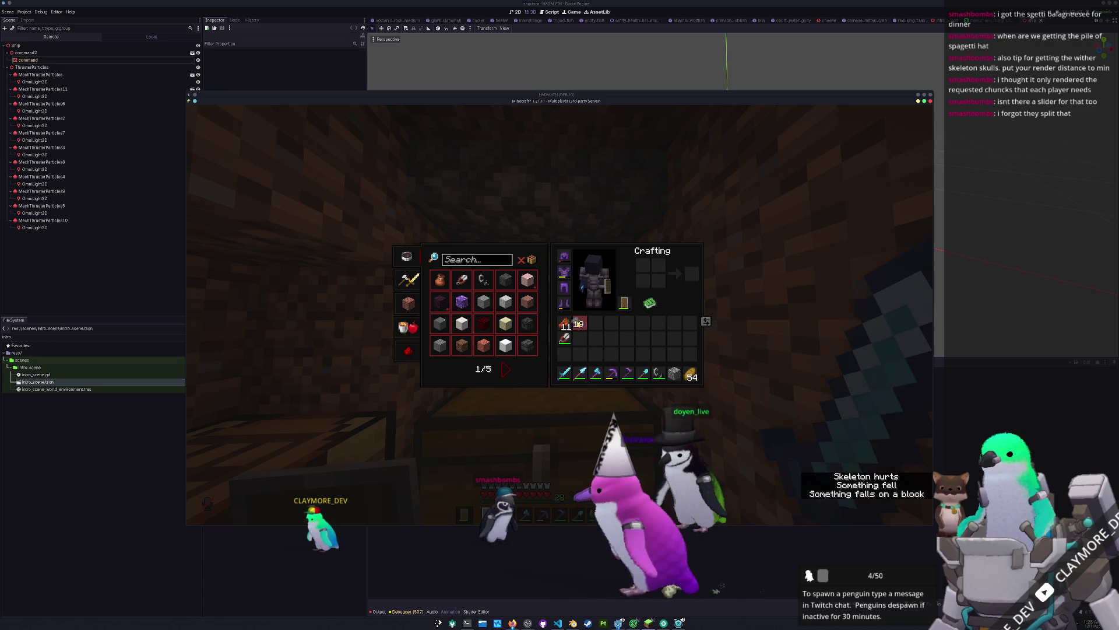
pyautogui.hotkey('ctrl', 'q')
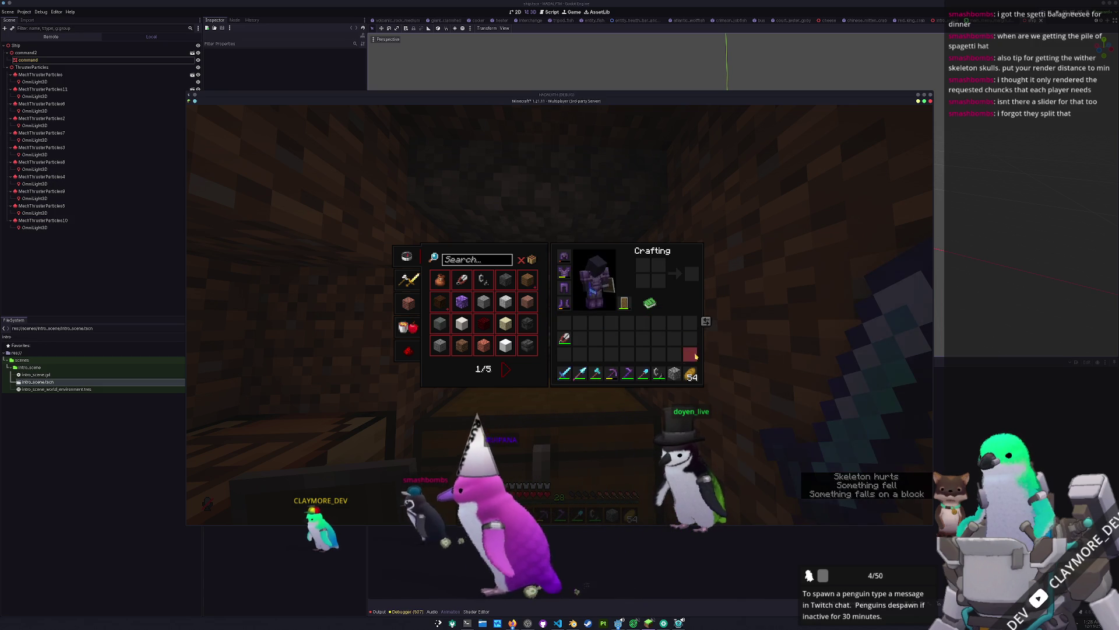
pyautogui.press('e')
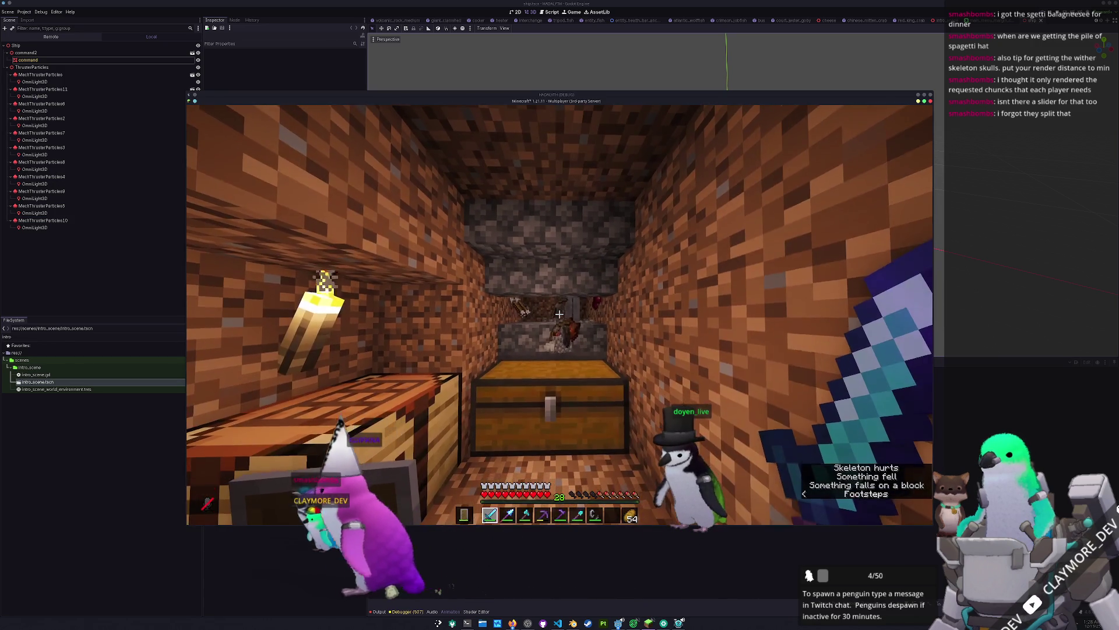
pyautogui.press('Escape')
pyautogui.click(609, 552)
# Switch from the ship scene to the intro scene
pyautogui.scroll(10, 628, 323)
pyautogui.scroll(-5, 584, 284)
pyautogui.moveTo(584, 285); pyautogui.dragTo(557, 421)
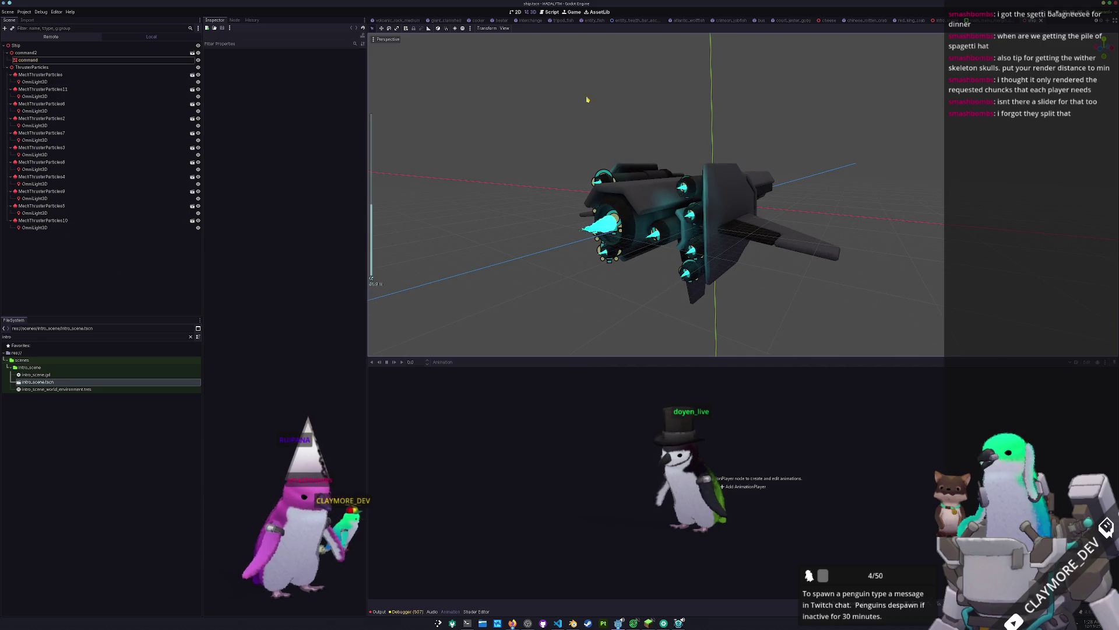
pyautogui.click(940, 21)
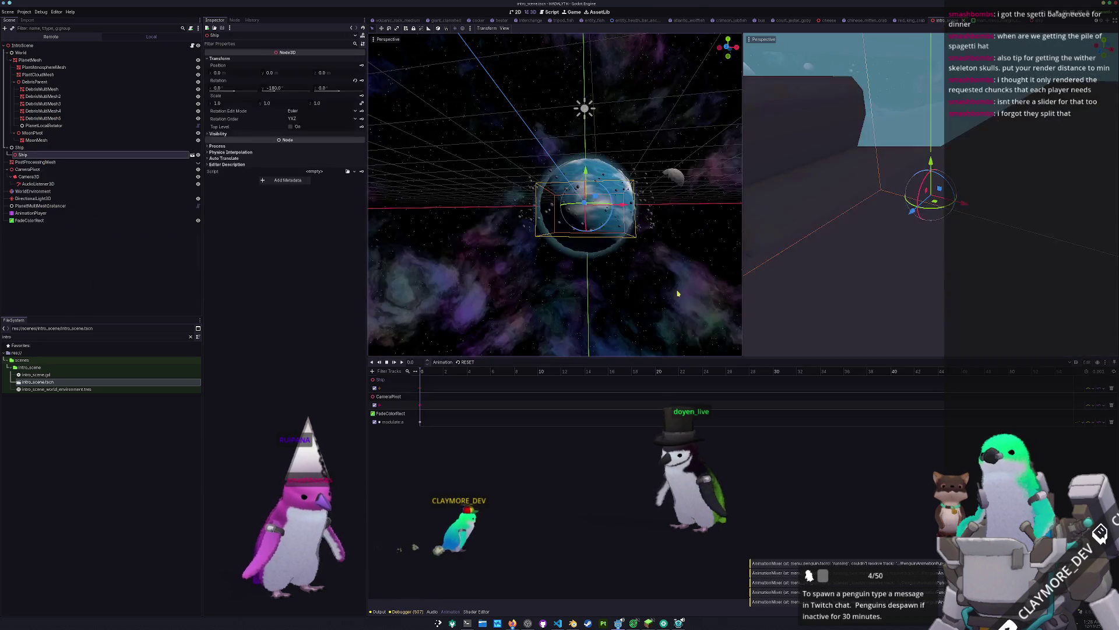
# Load the intro_cutscene animation and jump it to about 19 seconds
pyautogui.click(402, 363)
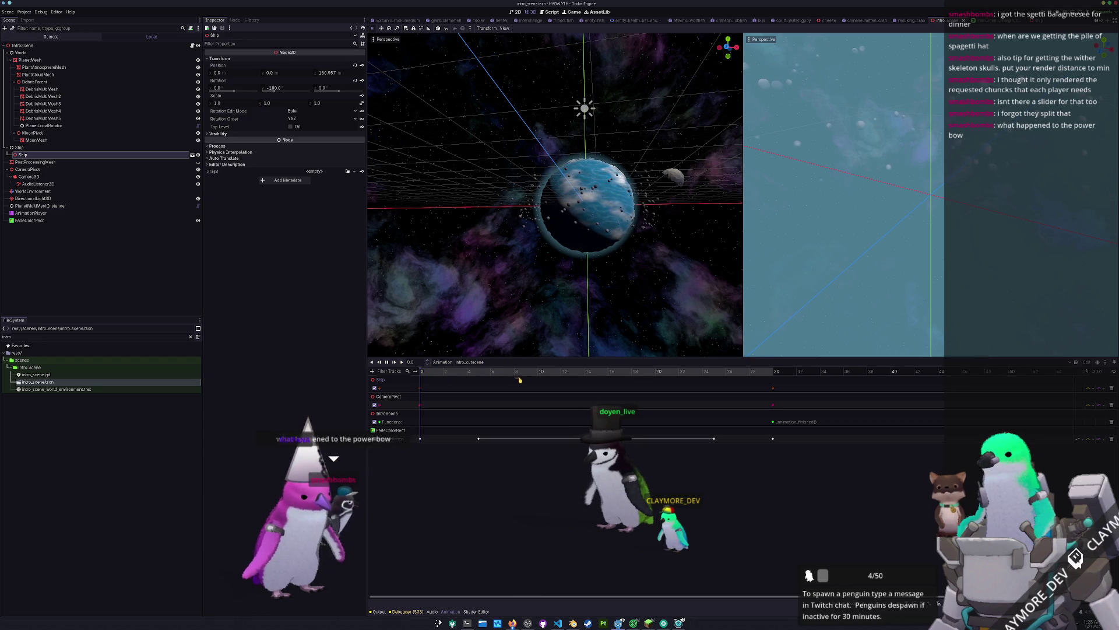
pyautogui.moveTo(495, 292); pyautogui.dragTo(536, 263)
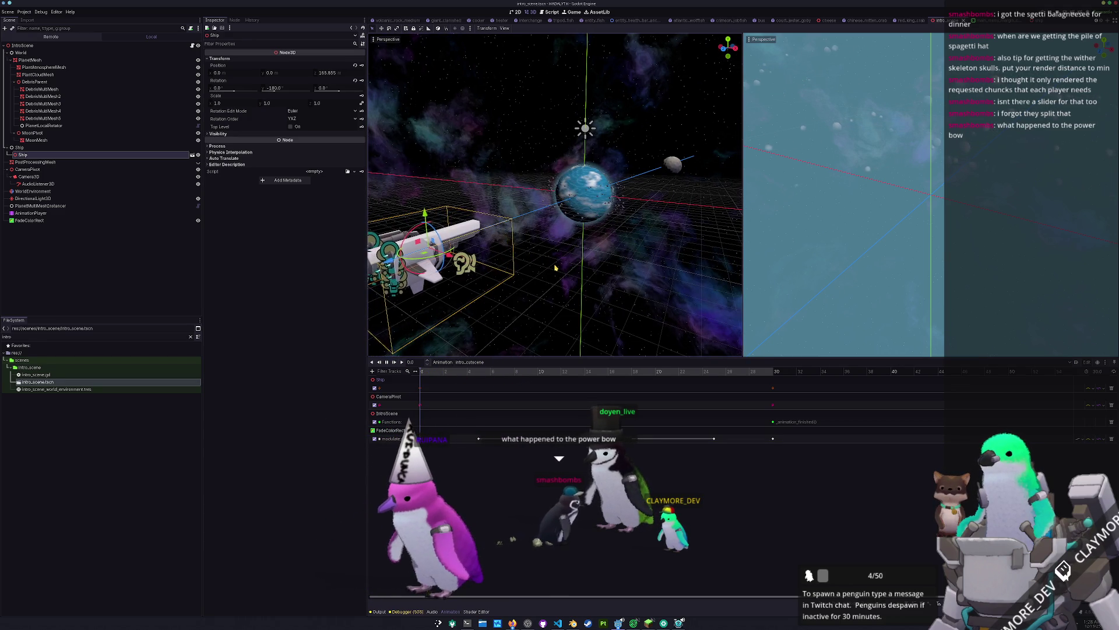
pyautogui.click(514, 327)
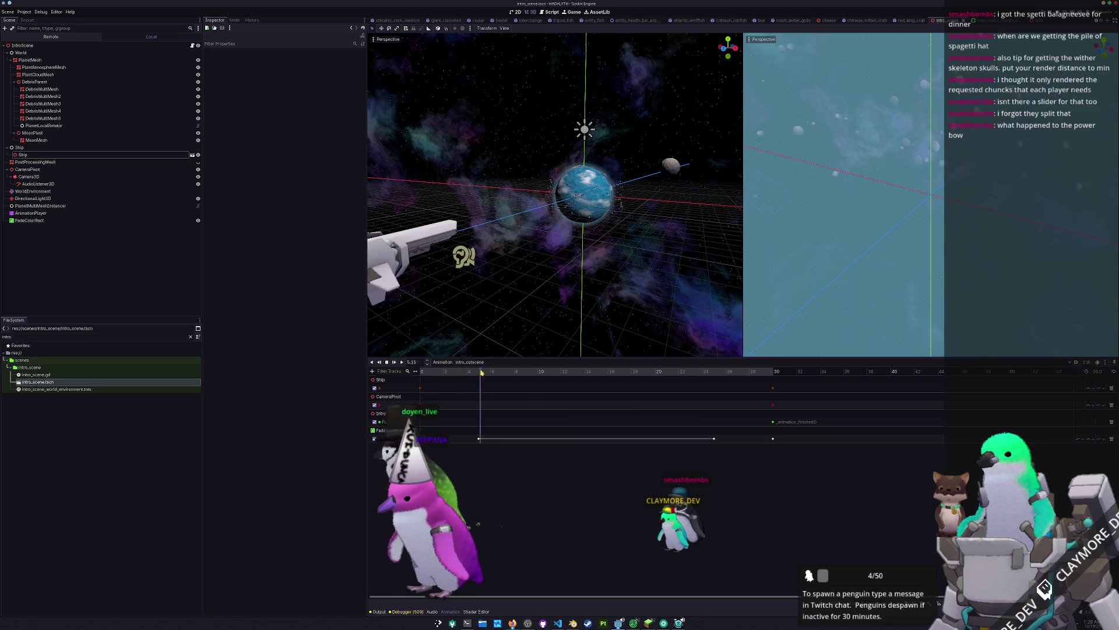
pyautogui.click(402, 363)
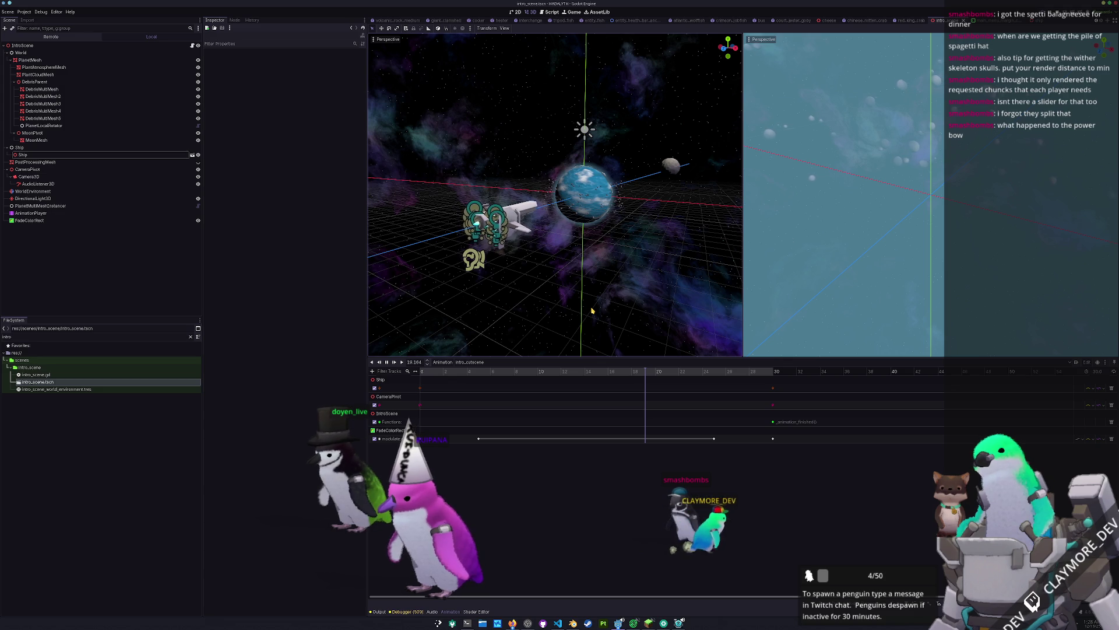
# Orbit around the planet for a new angle and select the scene's Camera3D
pyautogui.scroll(2, 592, 311)
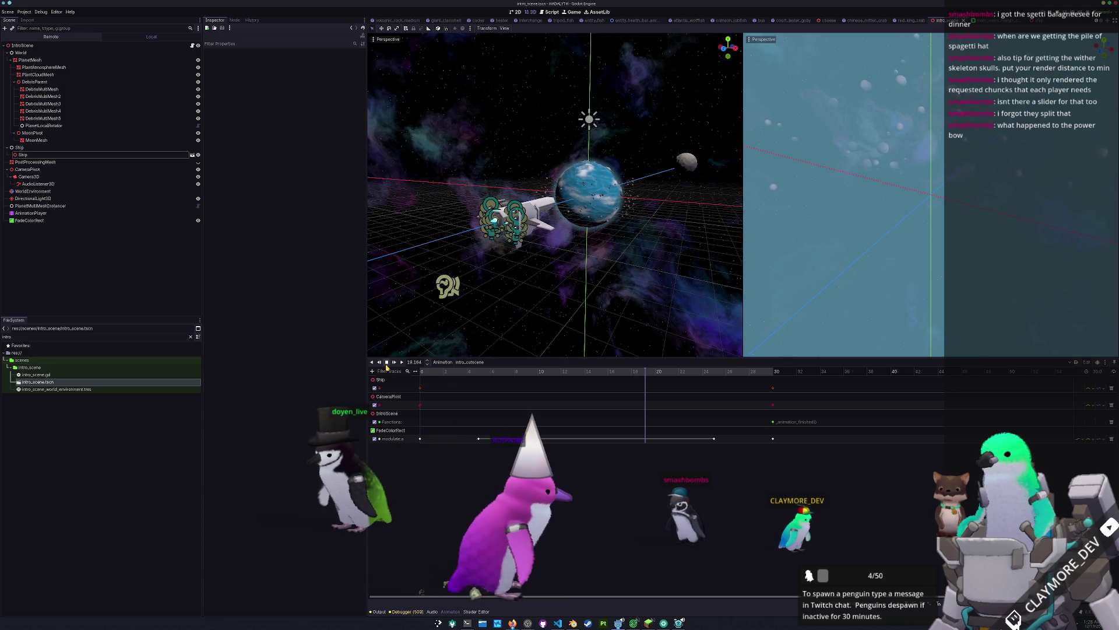
pyautogui.moveTo(502, 291); pyautogui.dragTo(531, 268)
pyautogui.scroll(3, 542, 233)
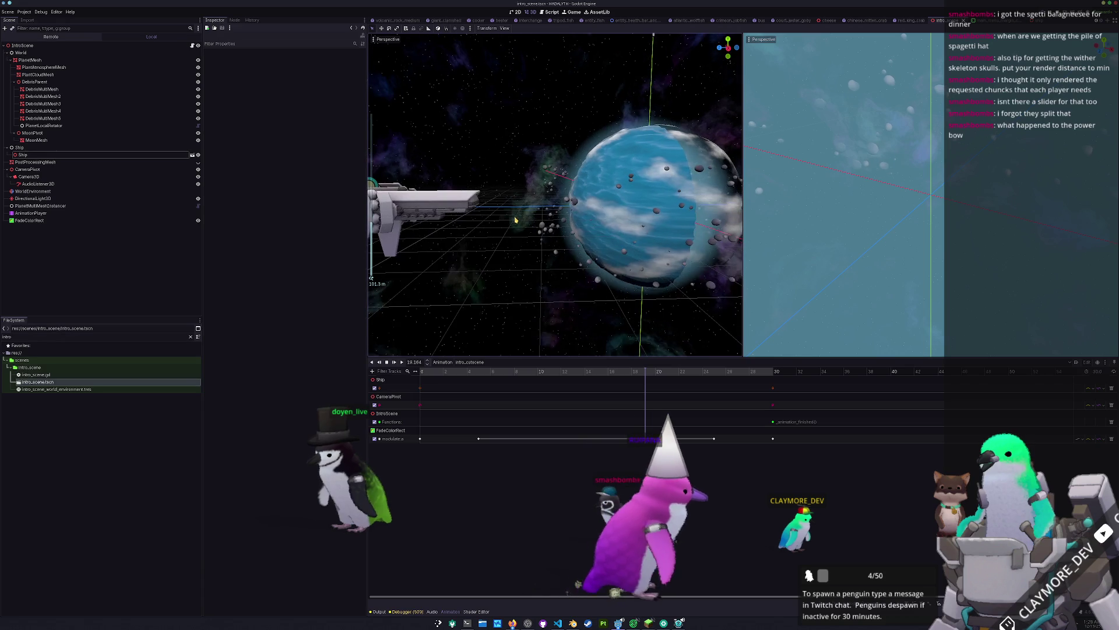
pyautogui.scroll(-3, 647, 183)
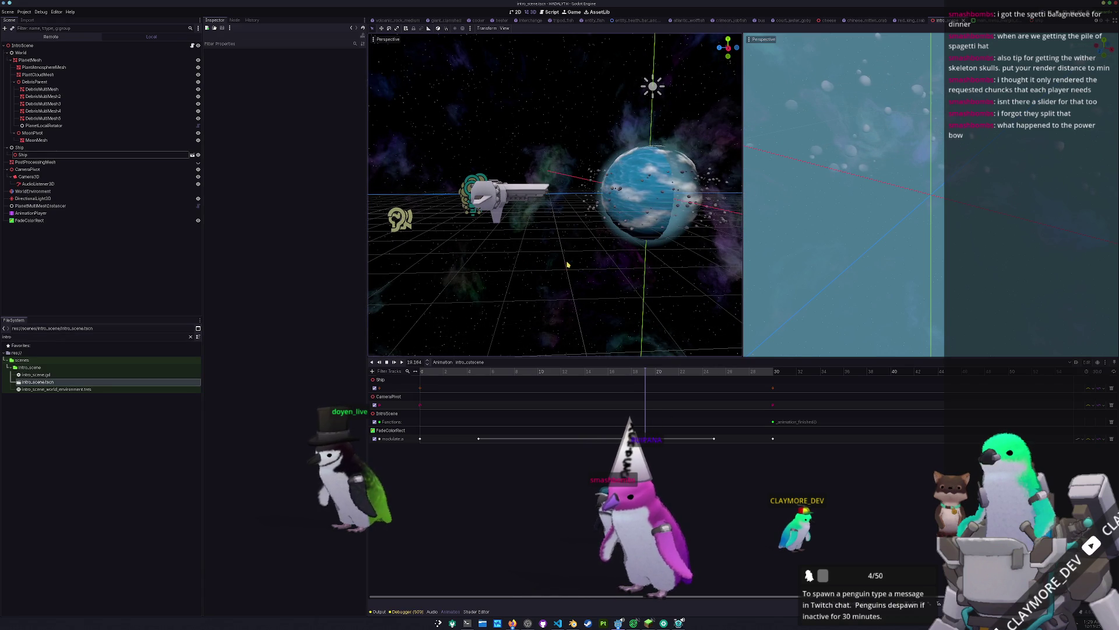
pyautogui.click(400, 219)
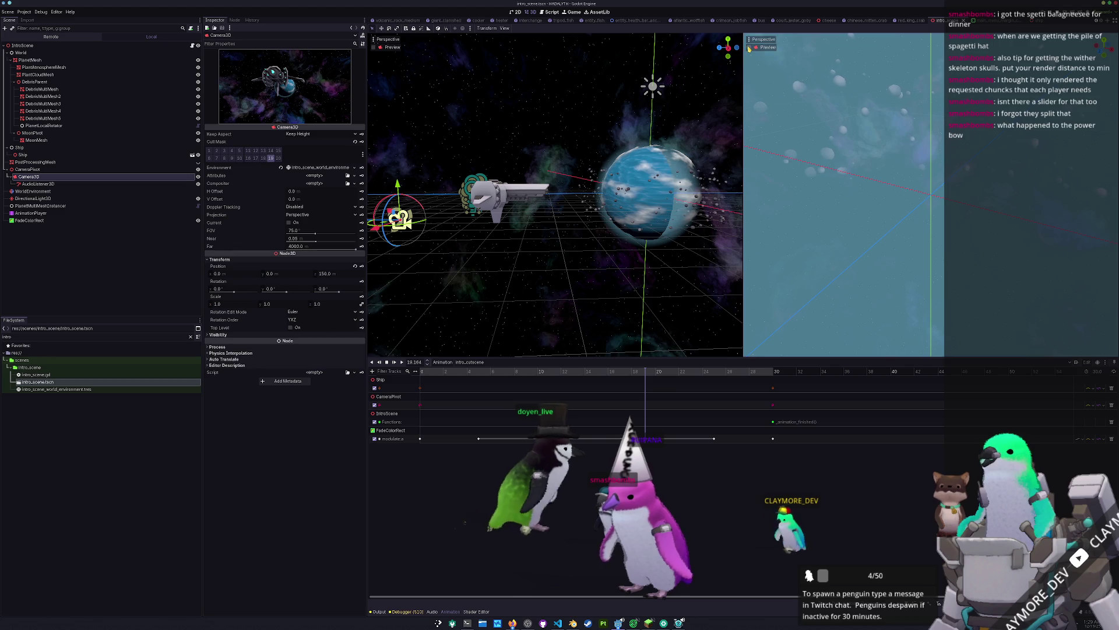
# Preview through Camera3D and scrub the animation from about 24.6 until the ship shrinks away
pyautogui.click(749, 47)
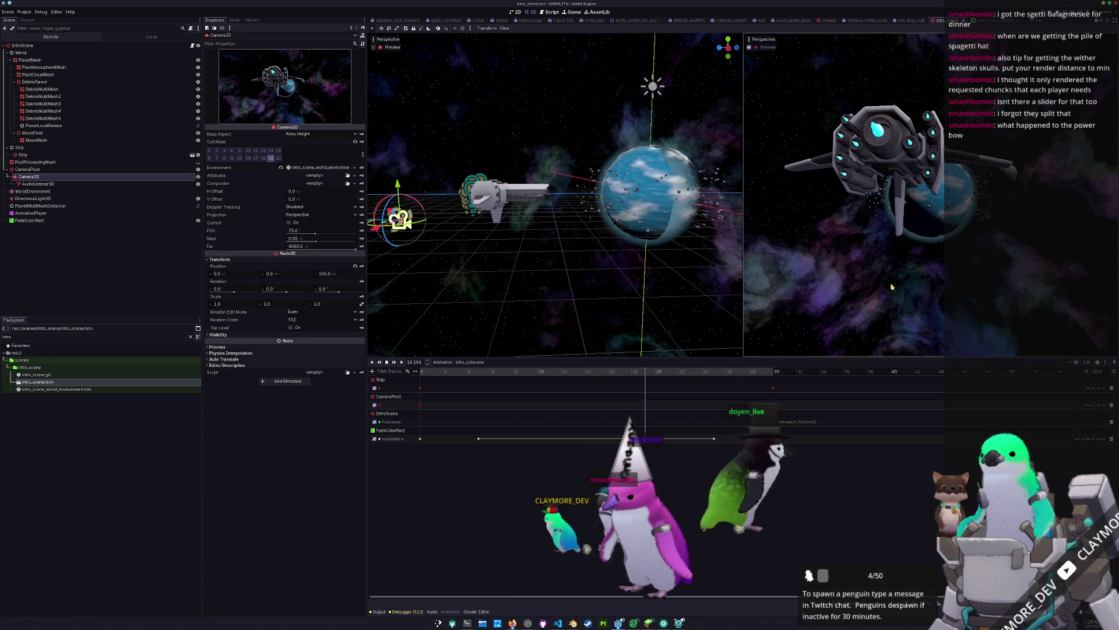
pyautogui.scroll(-5, 612, 306)
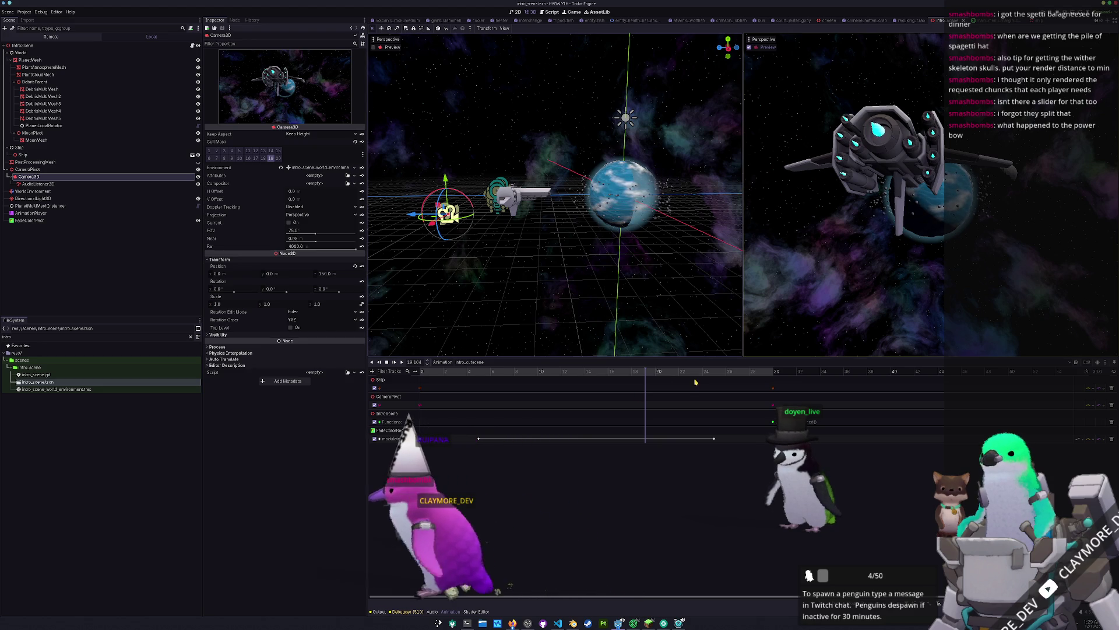
pyautogui.click(712, 372)
pyautogui.moveTo(711, 372); pyautogui.dragTo(775, 370)
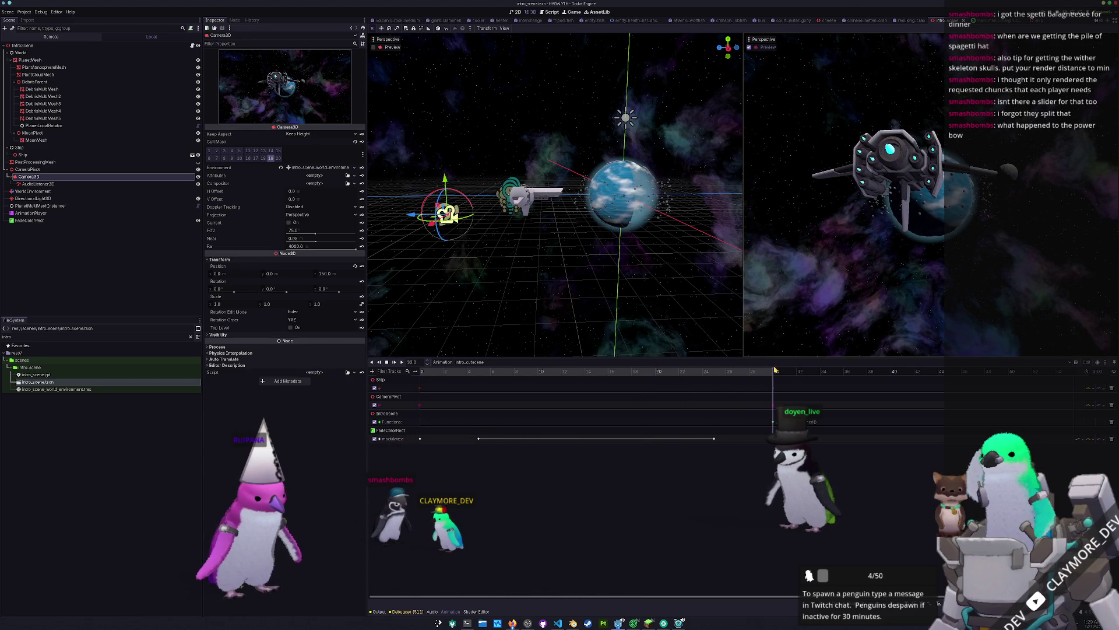
# Glance at the browser task board, deselect the camera, and open the quick resource search
pyautogui.hotkey('alt', 'Tab')
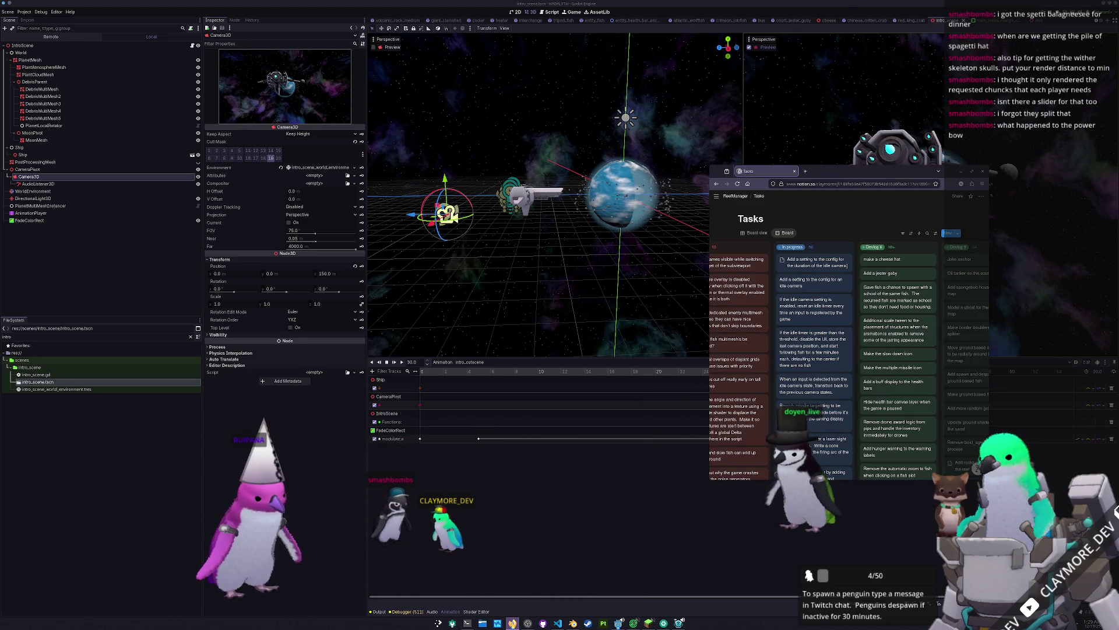
pyautogui.hotkey('alt', 'Tab')
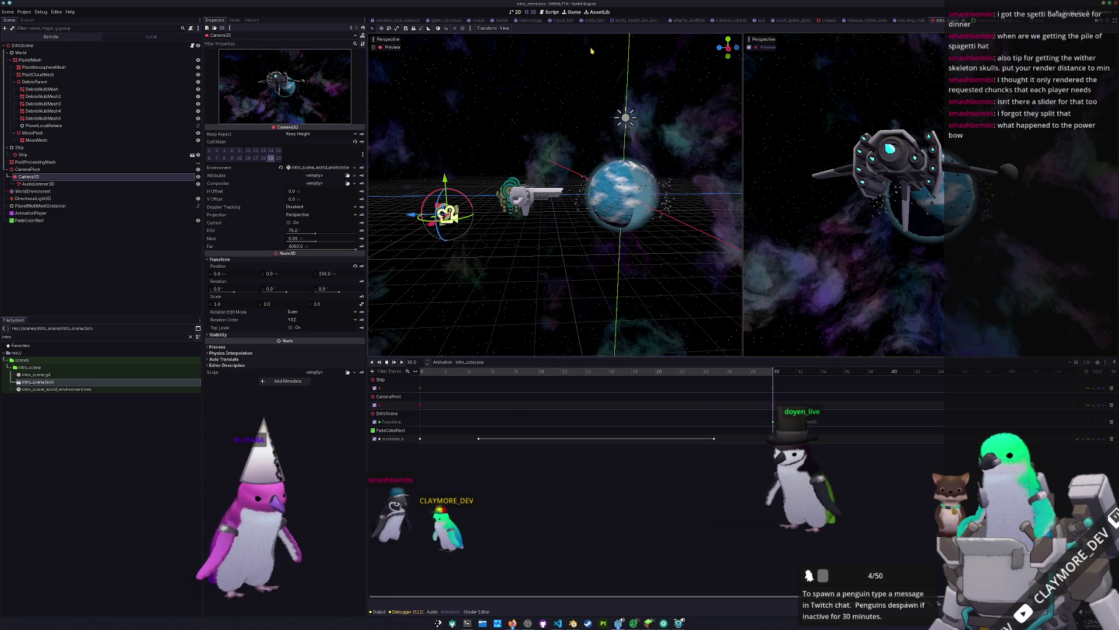
pyautogui.click(613, 105)
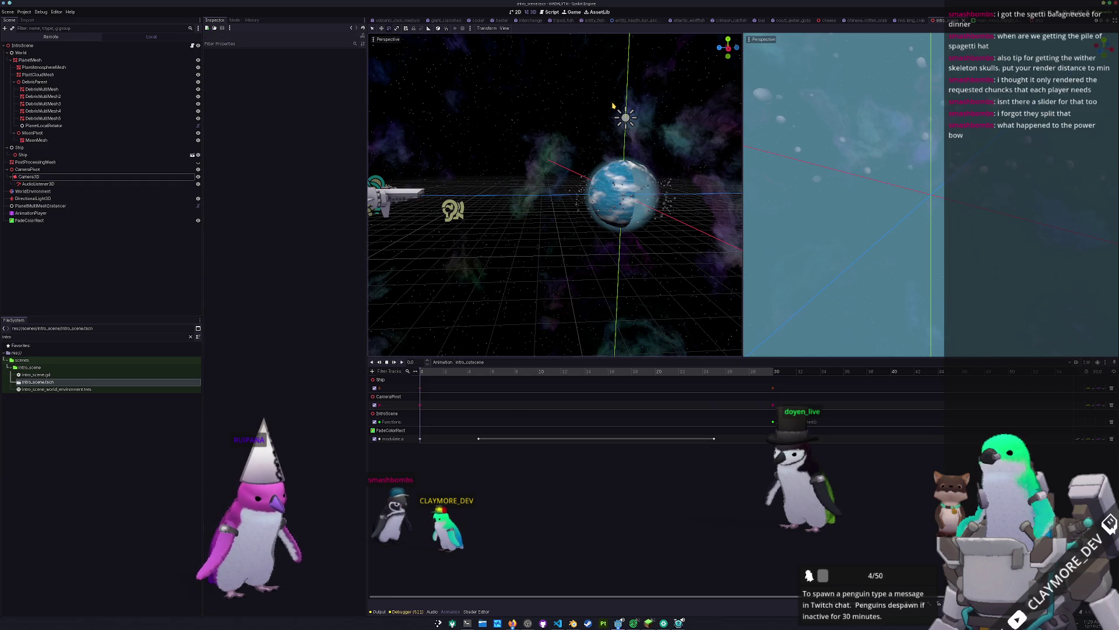
pyautogui.hotkey('shift', 'alt', 'o')
# Search for 'settin' and open the settings menu scene
pyautogui.write('settin')
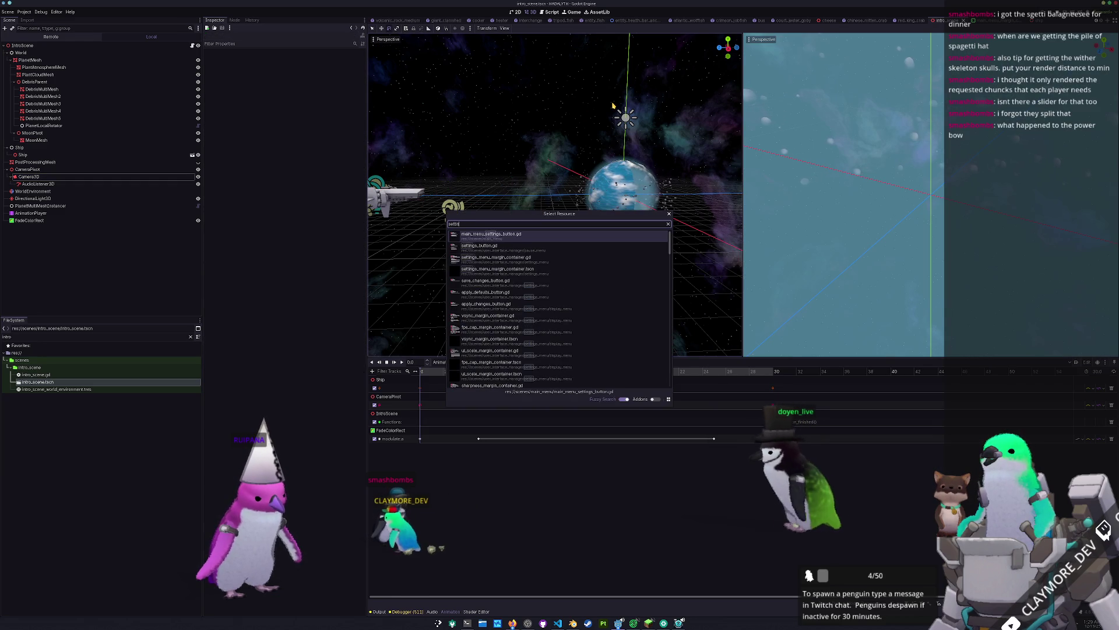
pyautogui.press('Down')
pyautogui.press('Down')
pyautogui.press('Down')
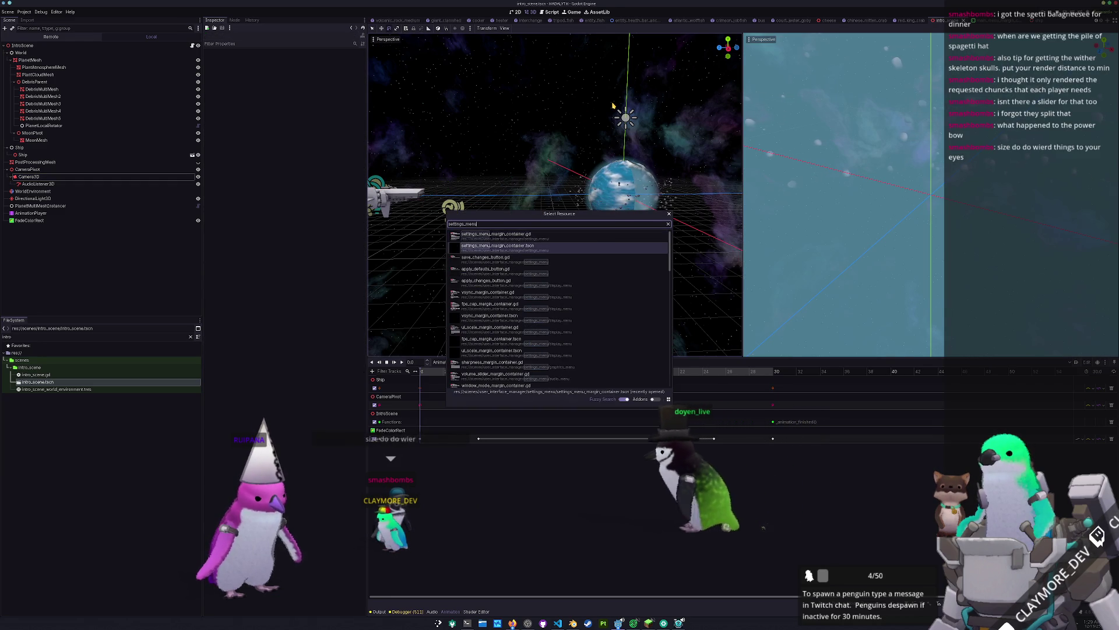
pyautogui.press('Return')
pyautogui.scroll(3, 499, 122)
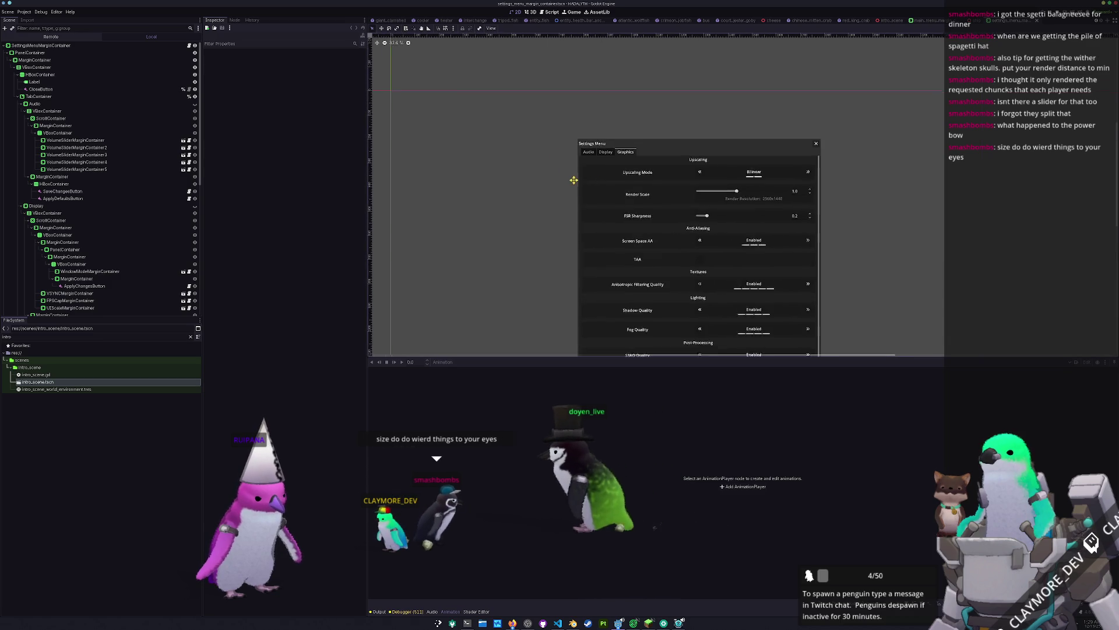
# Inspect the Audio tab's containers, the TabContainer, and the save/defaults button row
pyautogui.click(76, 147)
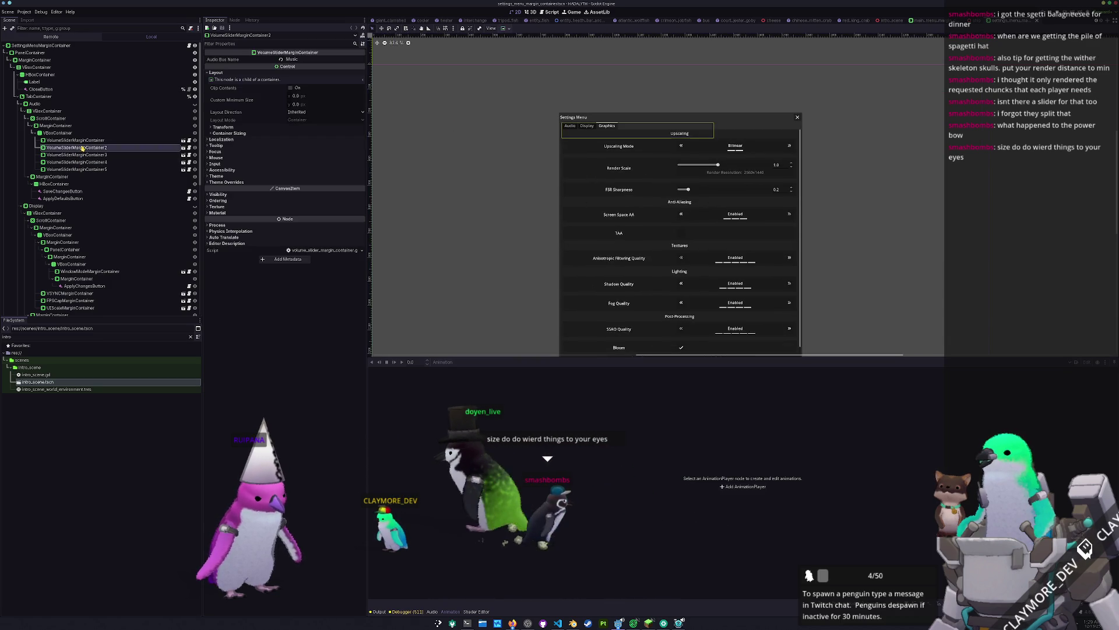
pyautogui.click(72, 134)
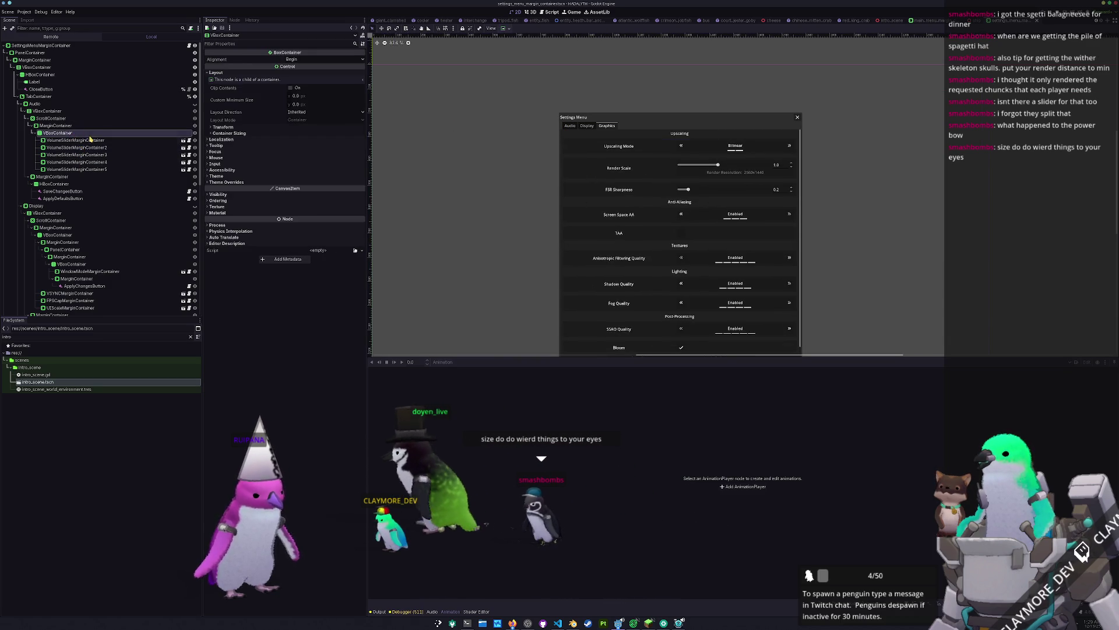
pyautogui.click(568, 127)
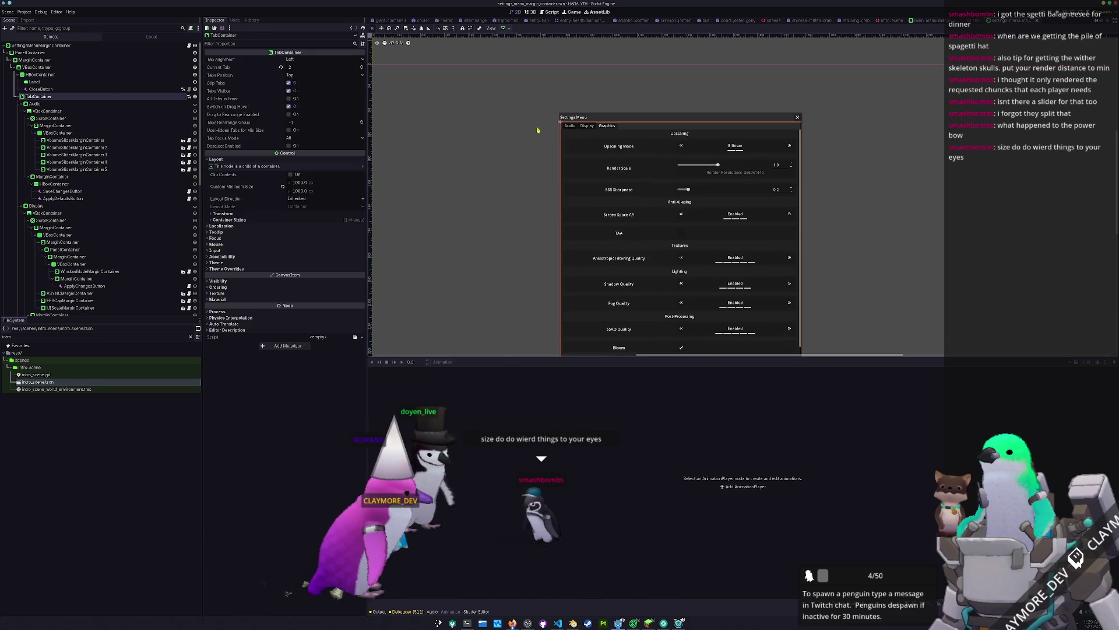
pyautogui.click(41, 105)
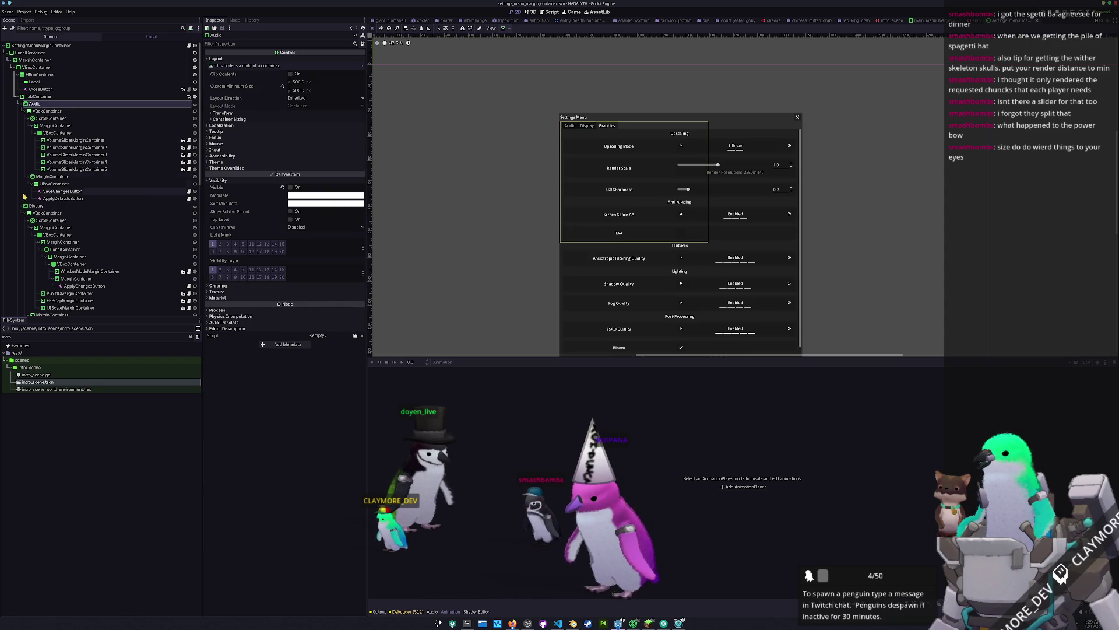
pyautogui.click(53, 176)
pyautogui.moveTo(482, 198)
pyautogui.mouseDown()
pyautogui.moveTo(517, 200)
pyautogui.moveTo(425, 152)
pyautogui.mouseUp()
pyautogui.click(58, 183)
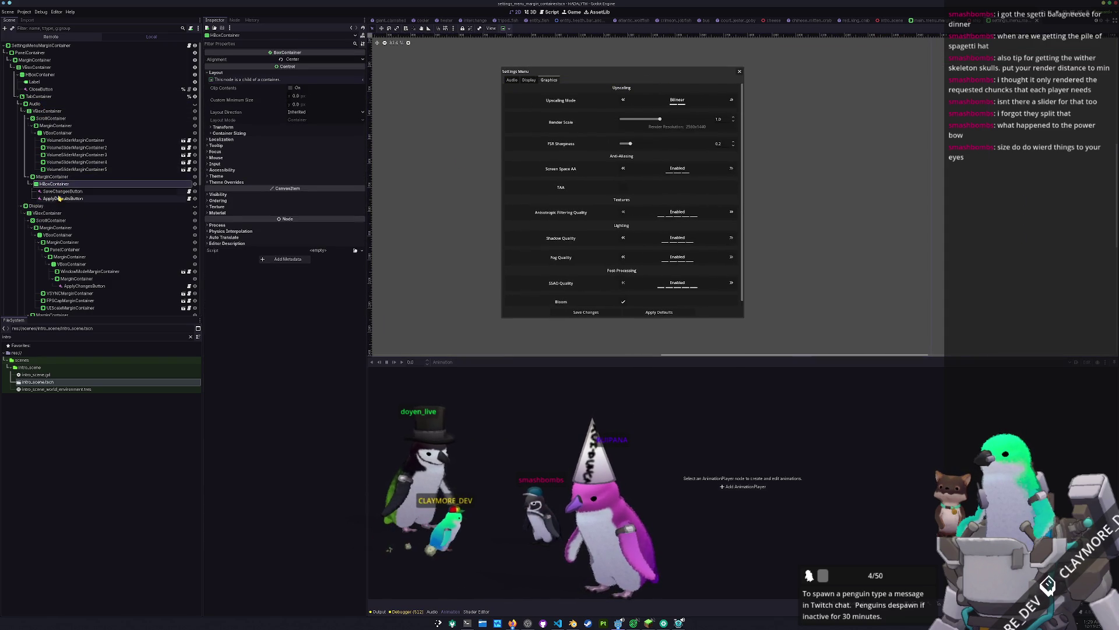
pyautogui.click(59, 190)
pyautogui.click(61, 178)
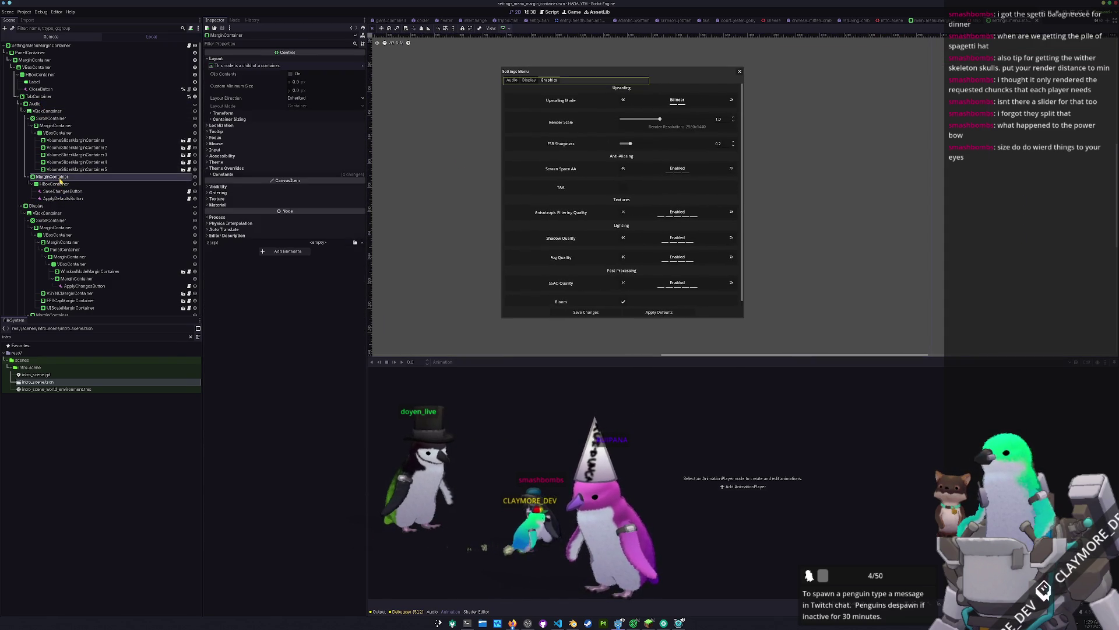
# Inspect the Display tab node and collapse the Audio, Display and Graphics children
pyautogui.click(37, 207)
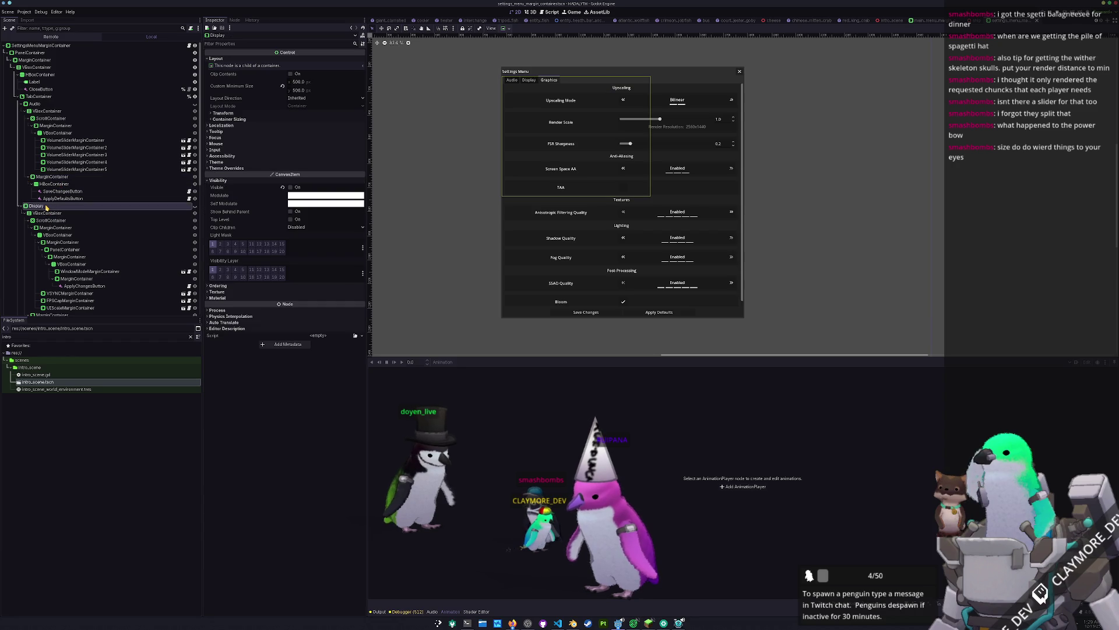
pyautogui.click(51, 177)
pyautogui.click(39, 97)
pyautogui.click(34, 104)
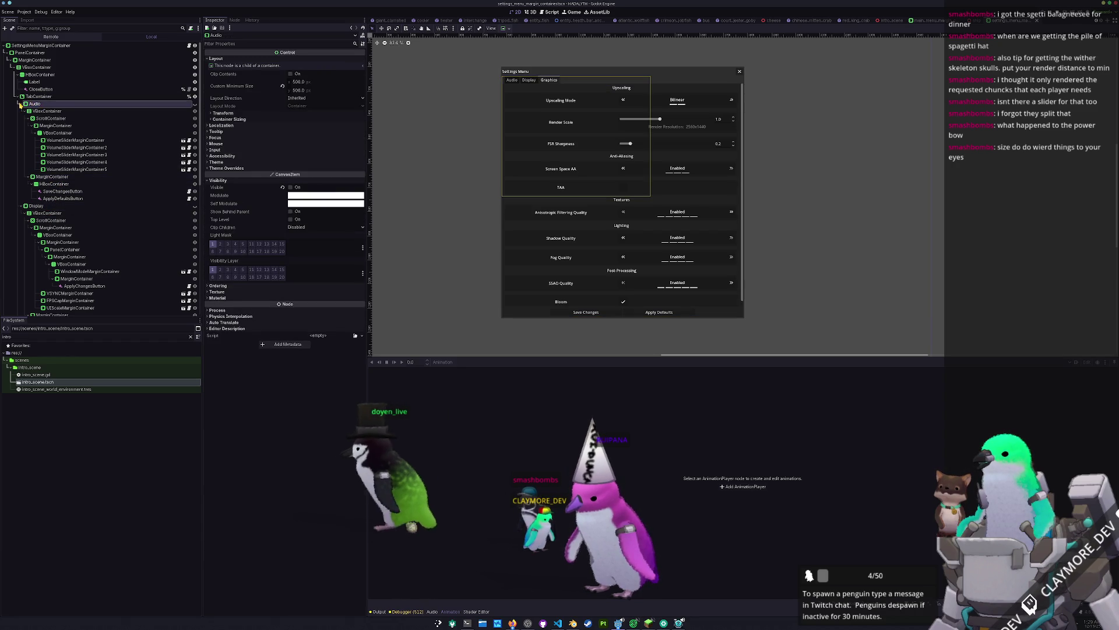
pyautogui.click(20, 104)
pyautogui.click(21, 111)
pyautogui.click(19, 119)
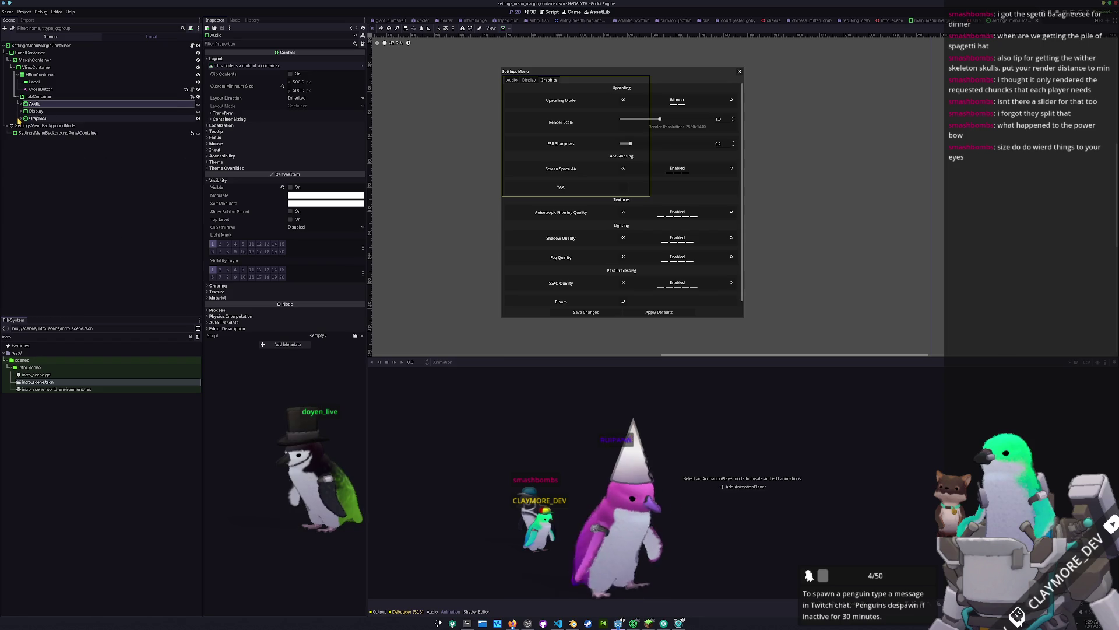
pyautogui.click(21, 111)
pyautogui.click(36, 111)
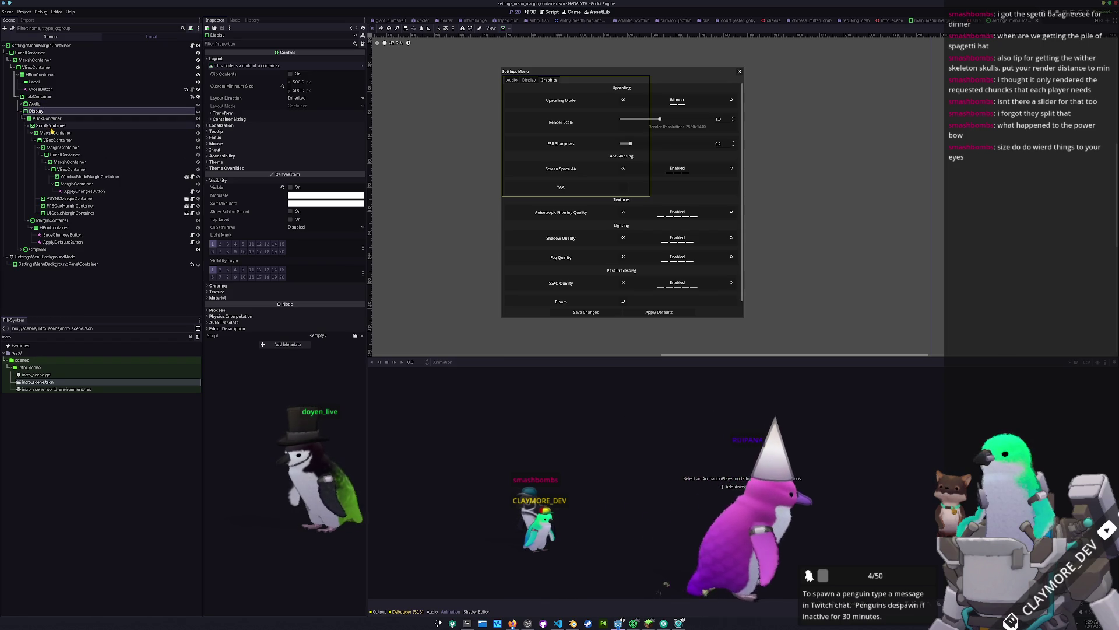
# Set the TabContainer's Current Tab to Display, then back to Graphics
pyautogui.click(57, 98)
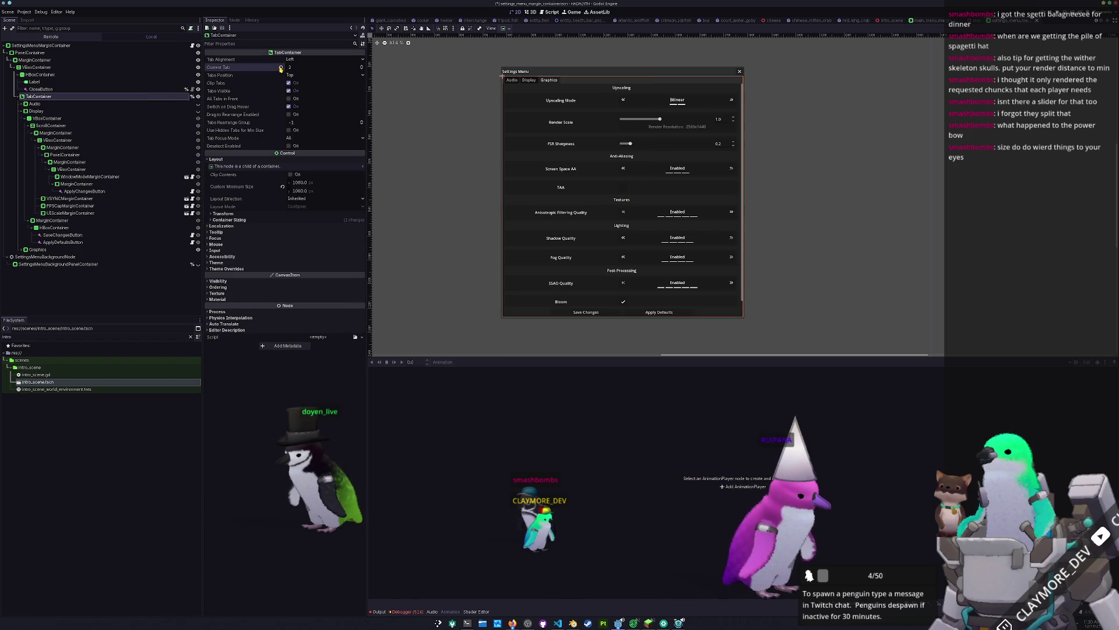
pyautogui.click(362, 69)
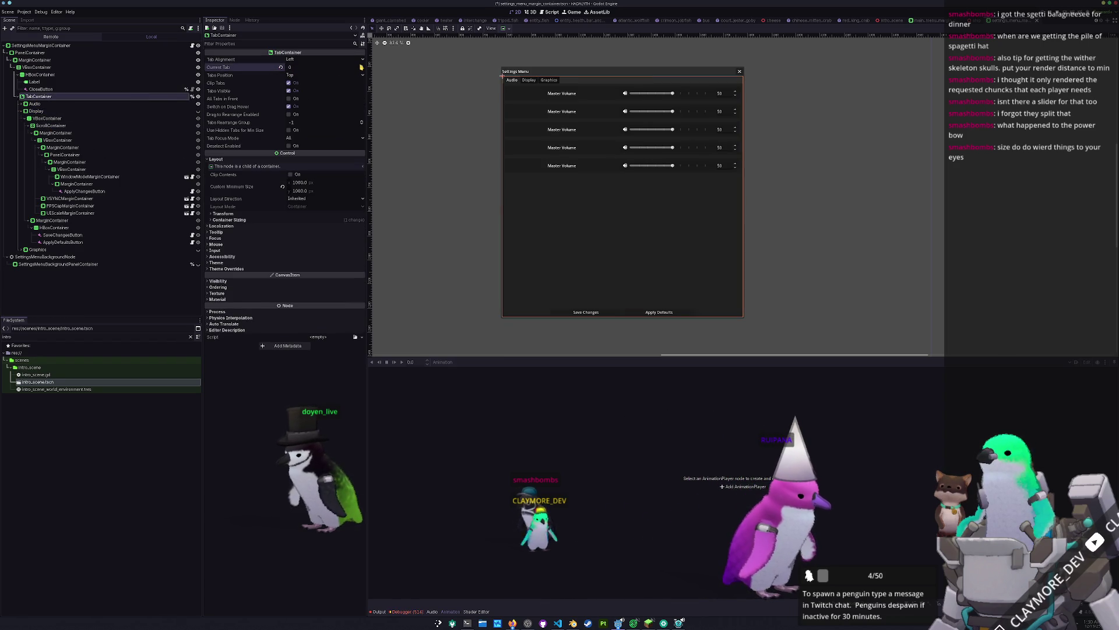
pyautogui.click(362, 67)
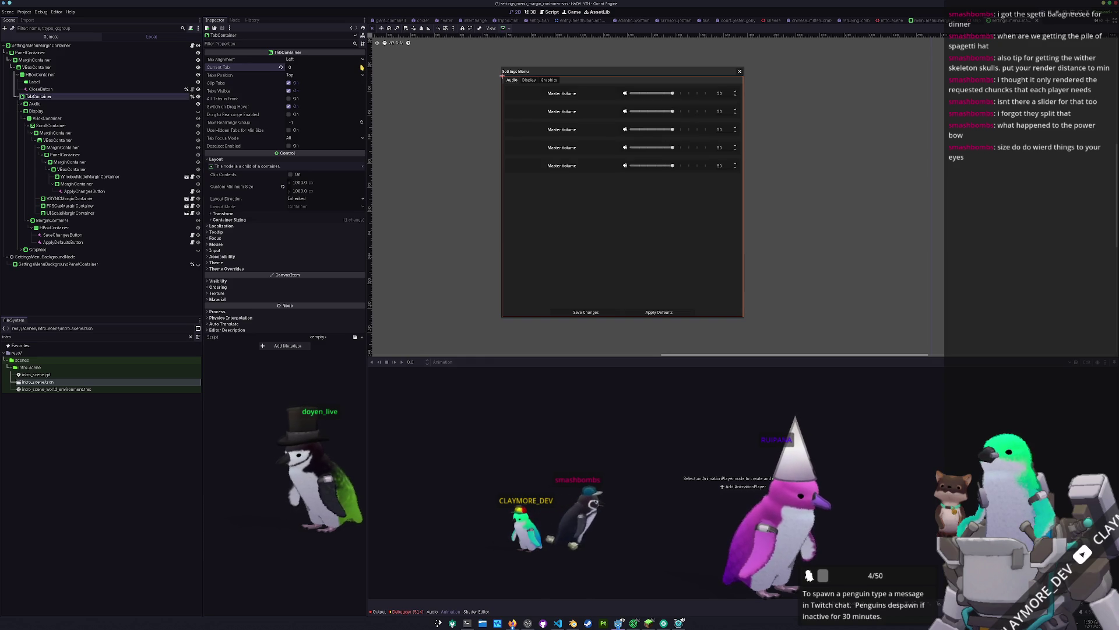
pyautogui.click(361, 67)
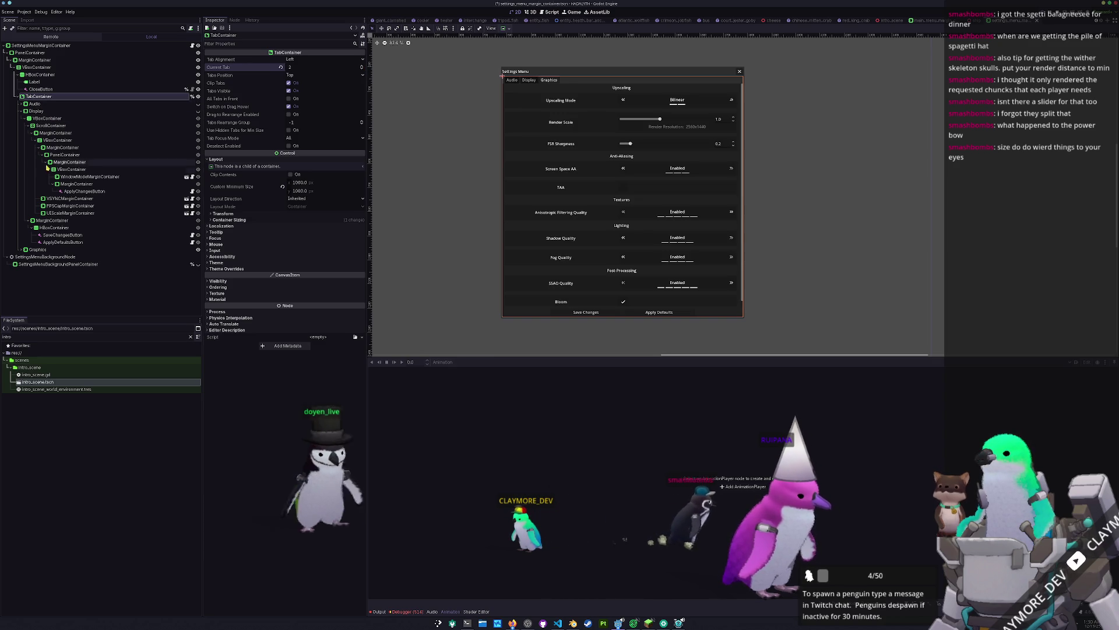
pyautogui.click(22, 111)
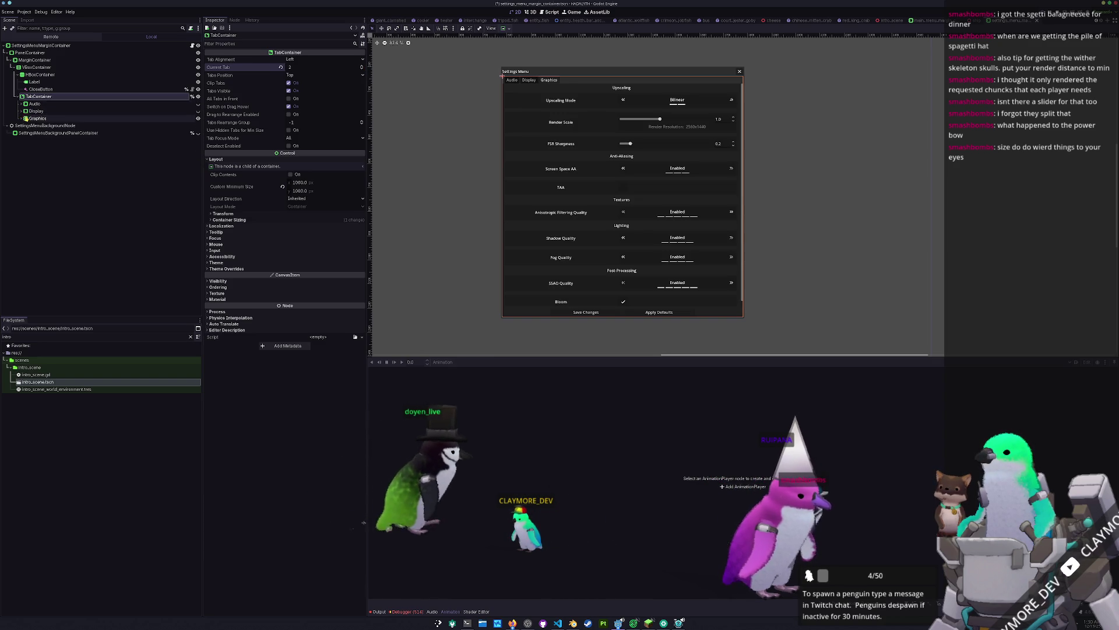
# Duplicate the Graphics tab, rename the copy to Gameplay, and drag it above Audio
pyautogui.click(37, 118)
pyautogui.hotkey('ctrl', 'd')
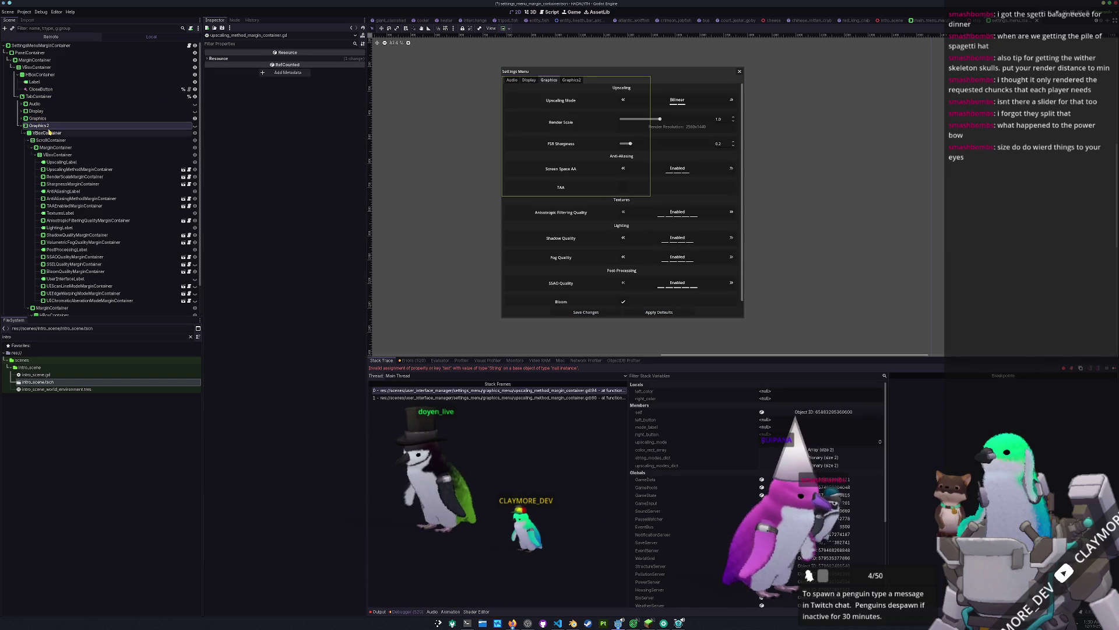
pyautogui.click(58, 127)
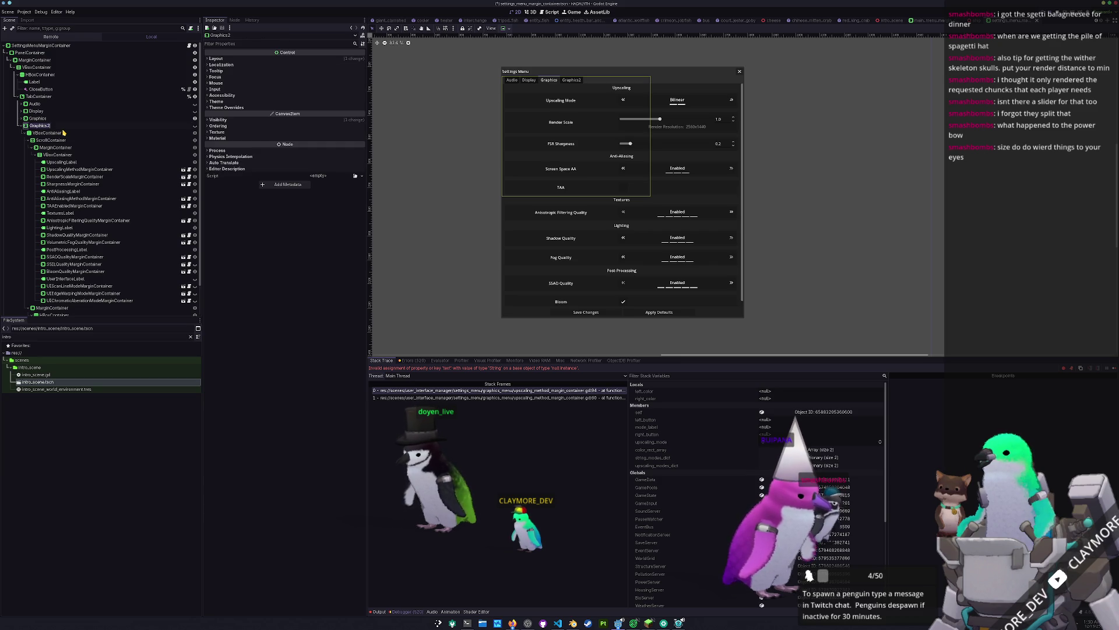
pyautogui.write('Game')
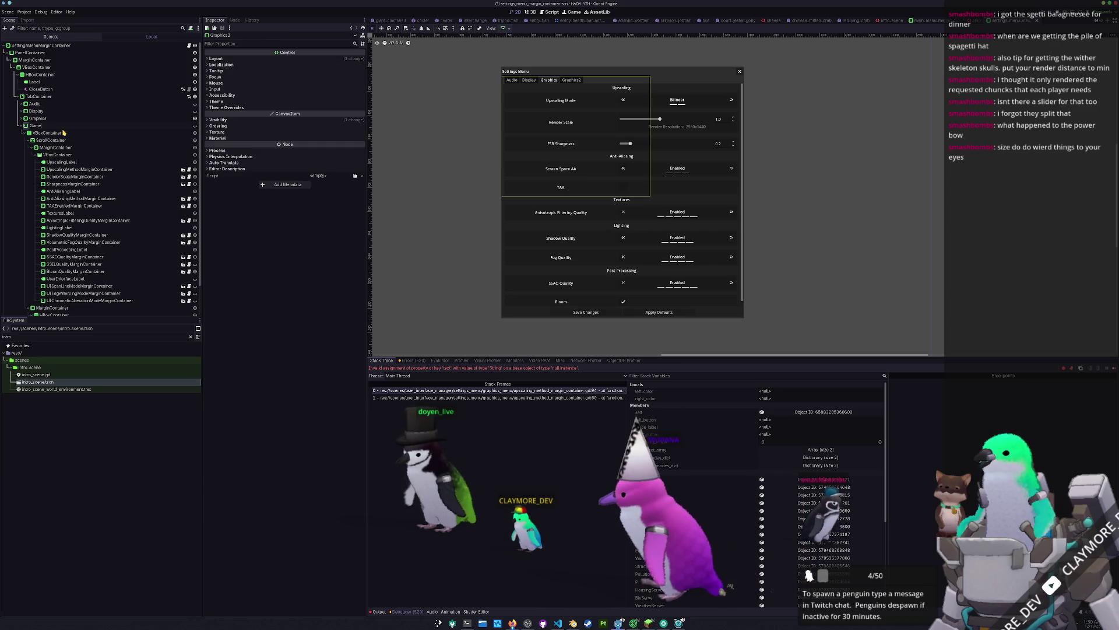
pyautogui.press('Return')
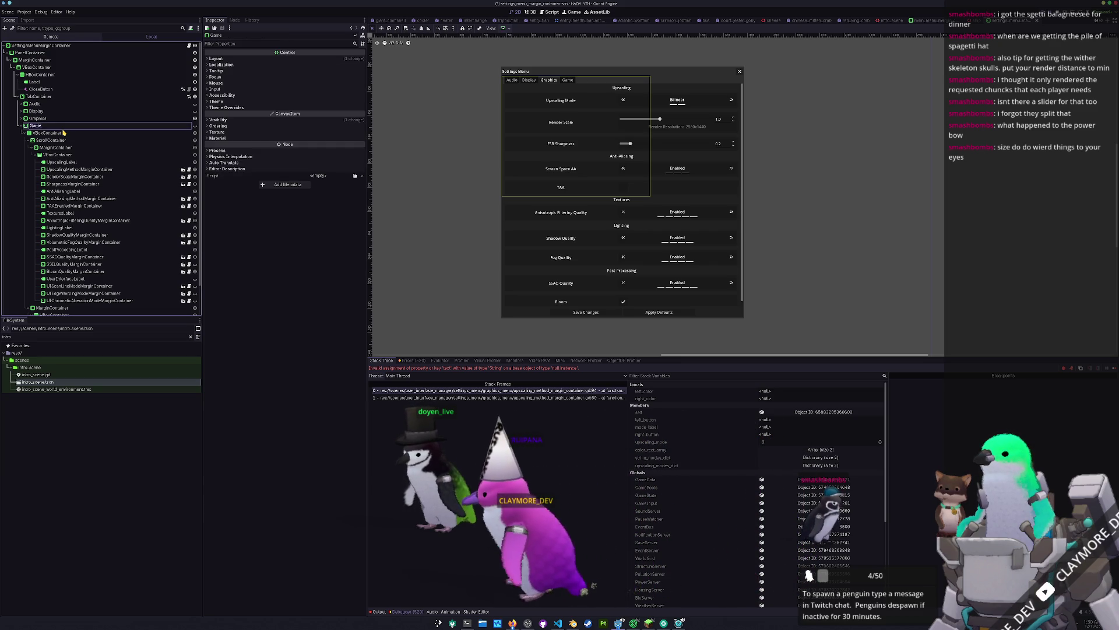
pyautogui.write('play')
pyautogui.press('Return')
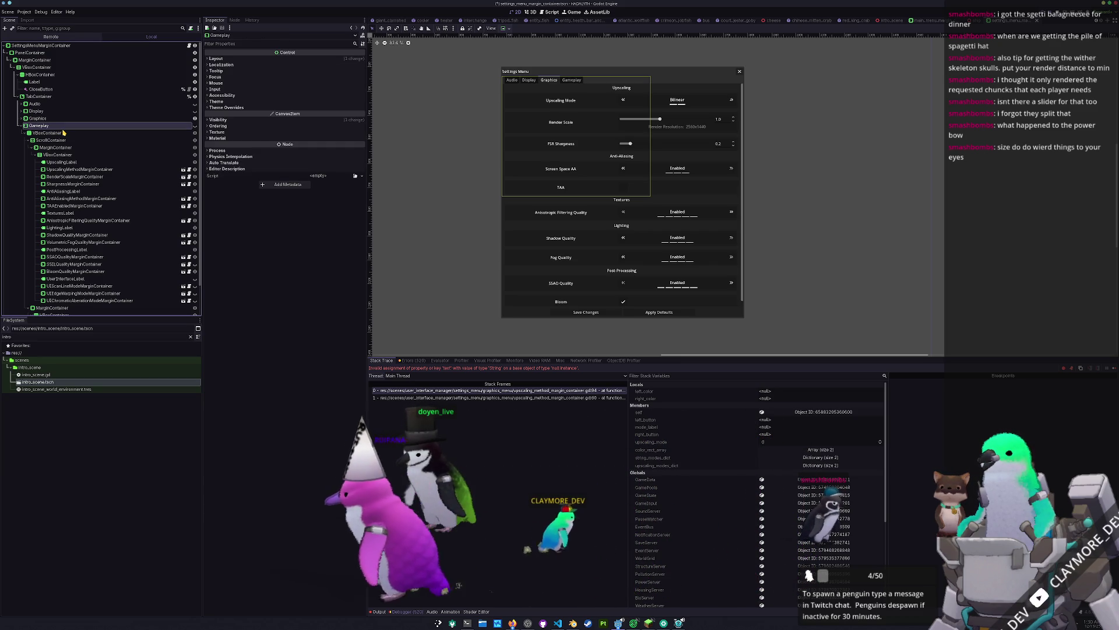
pyautogui.moveTo(61, 126); pyautogui.dragTo(58, 105)
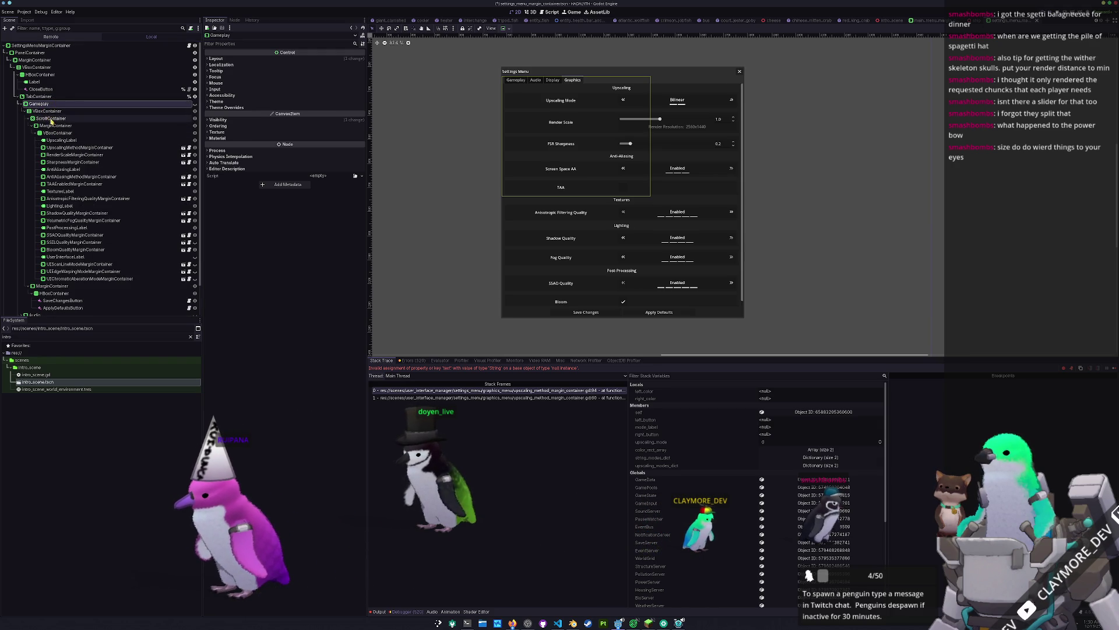
pyautogui.click(41, 96)
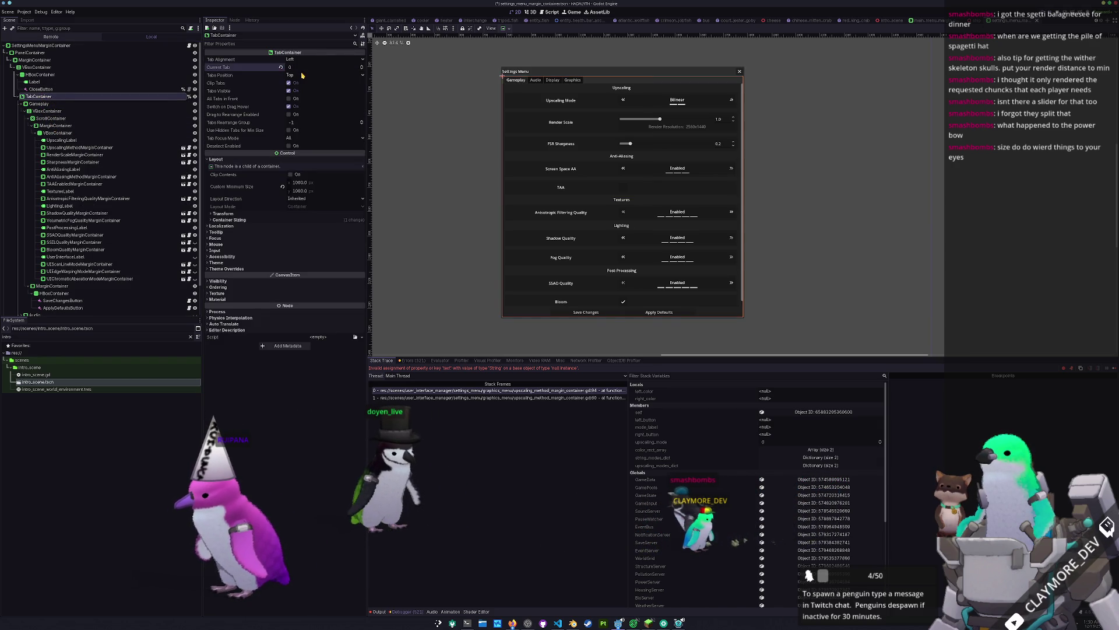
# Inspect the Gameplay tab's Upscaling label, render scale and sharpness rows, and user interface label
pyautogui.scroll(3, 465, 125)
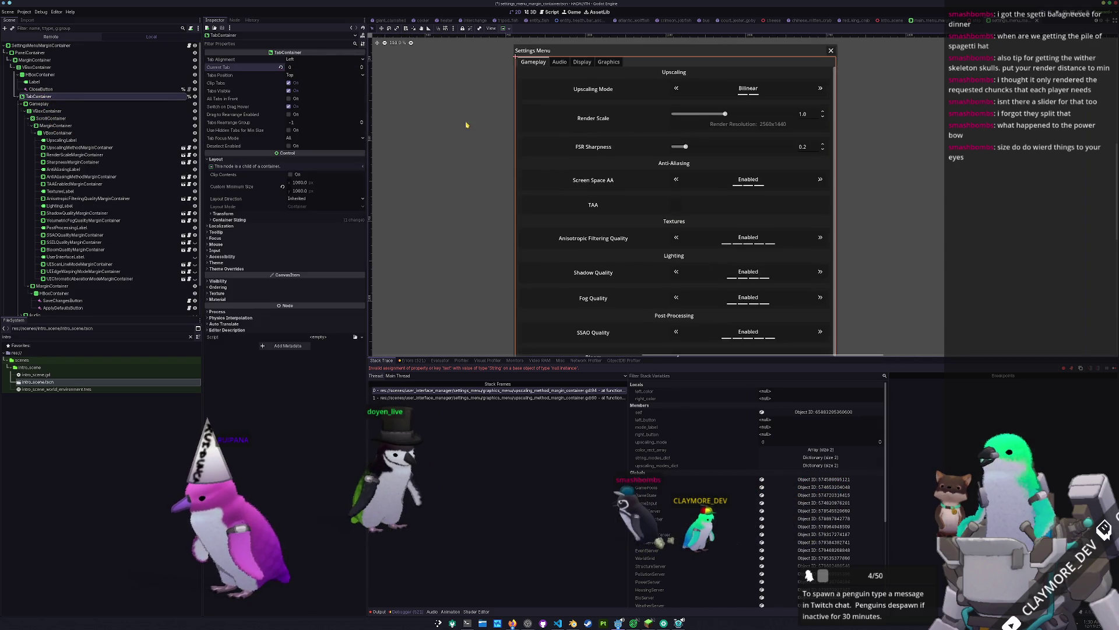
pyautogui.click(46, 111)
pyautogui.click(62, 139)
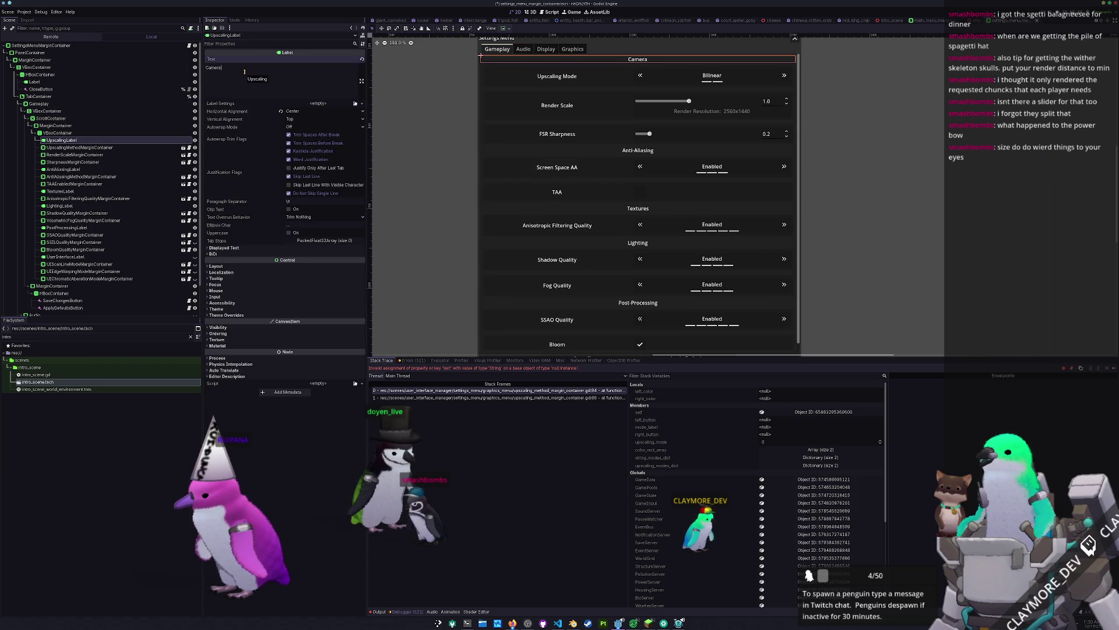
pyautogui.click(73, 148)
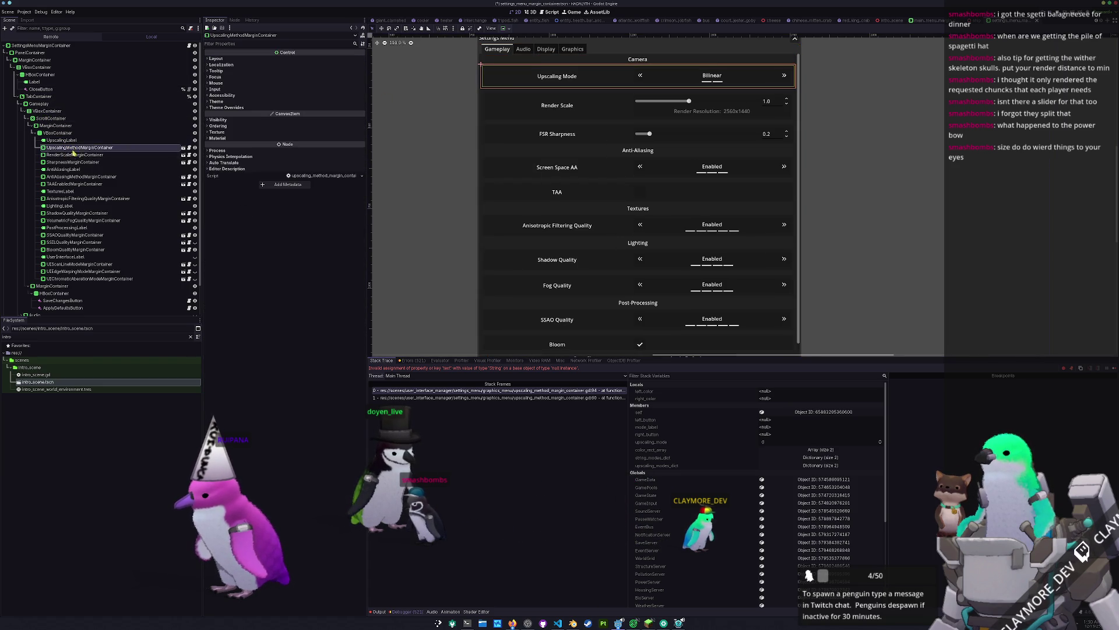
pyautogui.keyDown('shift'); pyautogui.click(65, 163); pyautogui.keyUp('shift')
pyautogui.click(65, 256)
# Drag the Bloom row up to sit directly beneath the Camera heading label
pyautogui.scroll(-4, 443, 128)
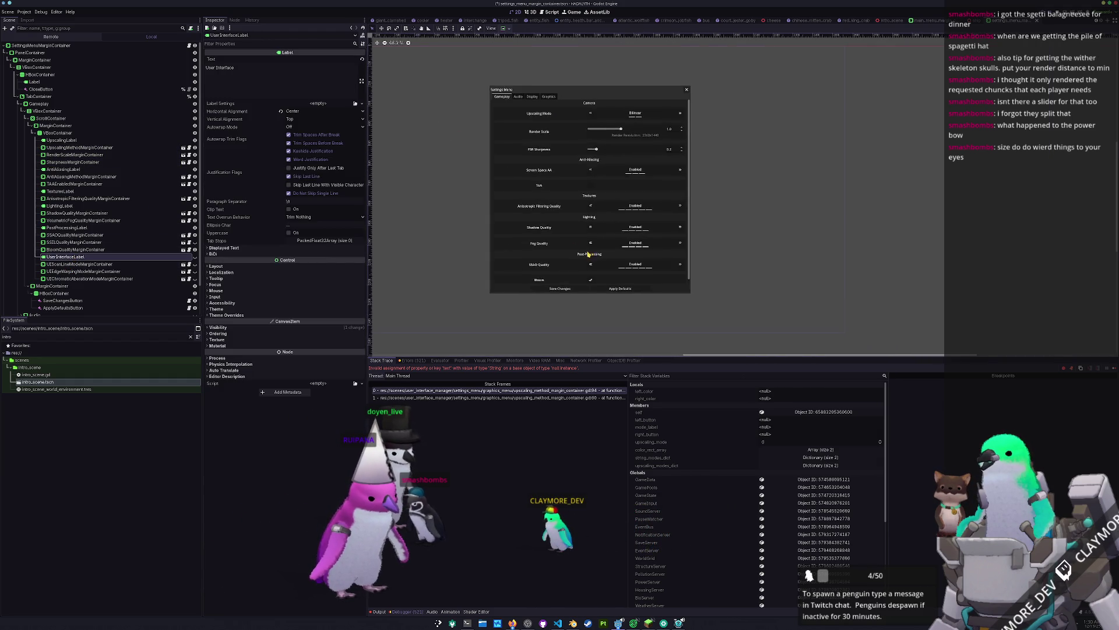
pyautogui.click(558, 288)
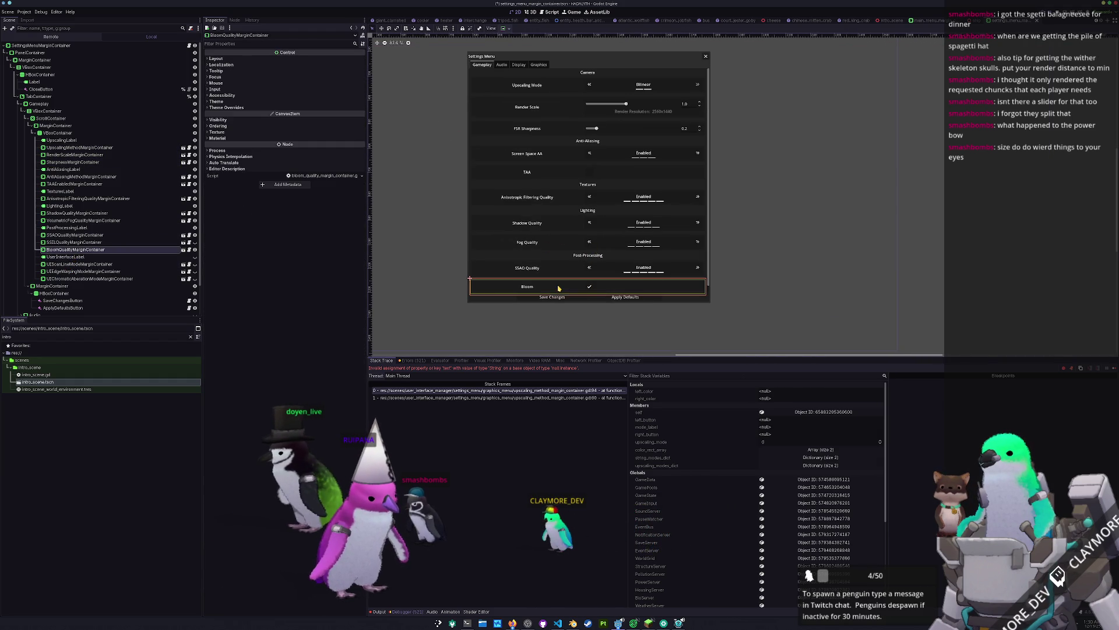
pyautogui.moveTo(51, 247); pyautogui.dragTo(67, 143)
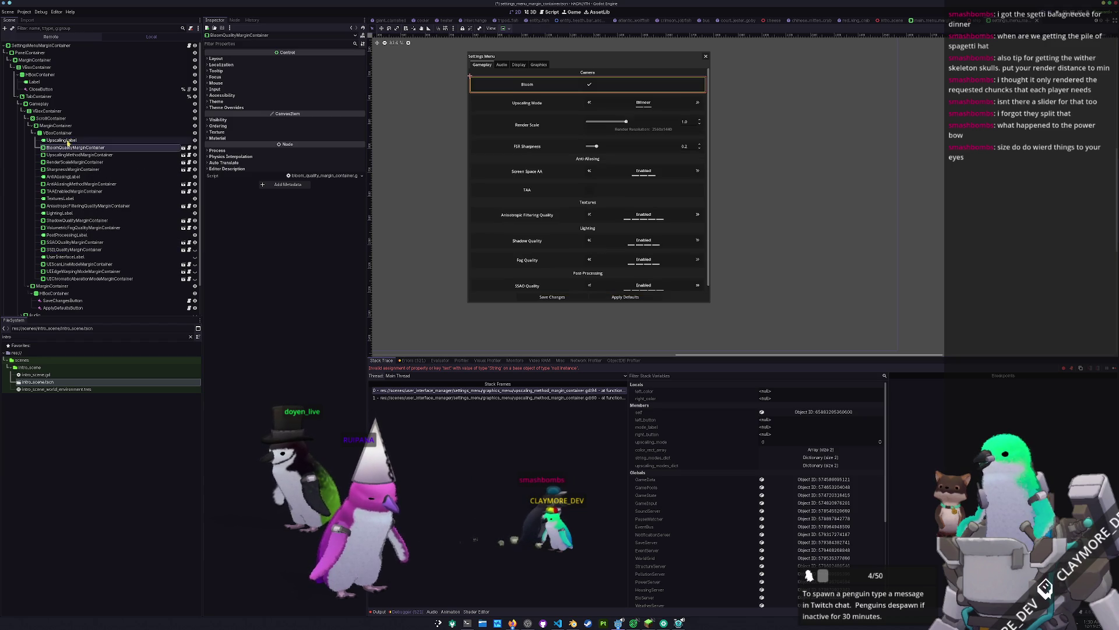
pyautogui.click(69, 141)
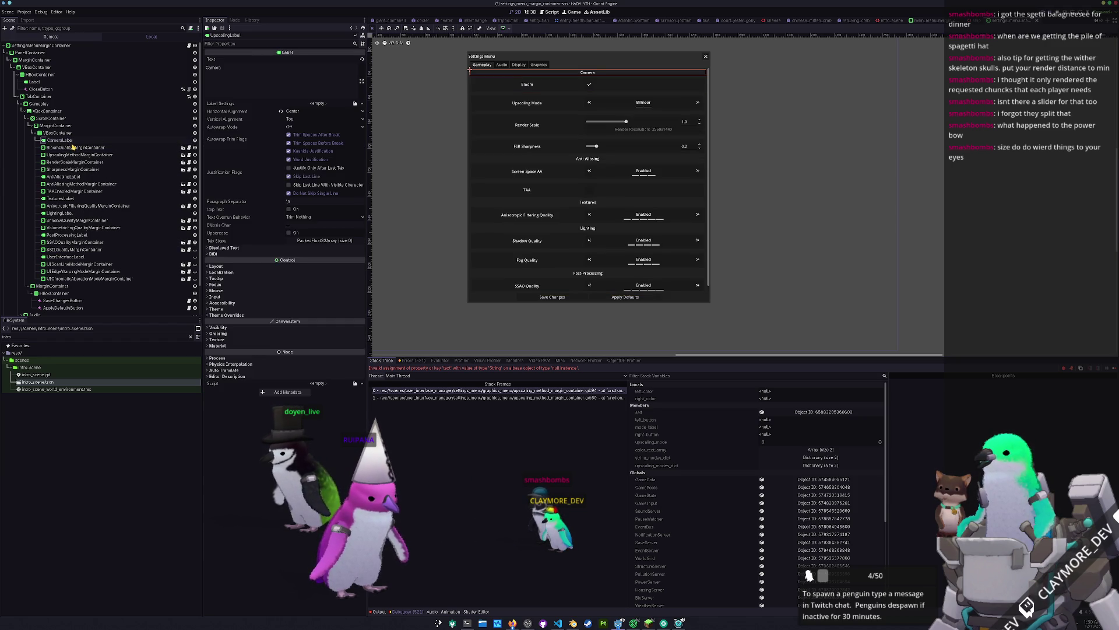
pyautogui.click(73, 147)
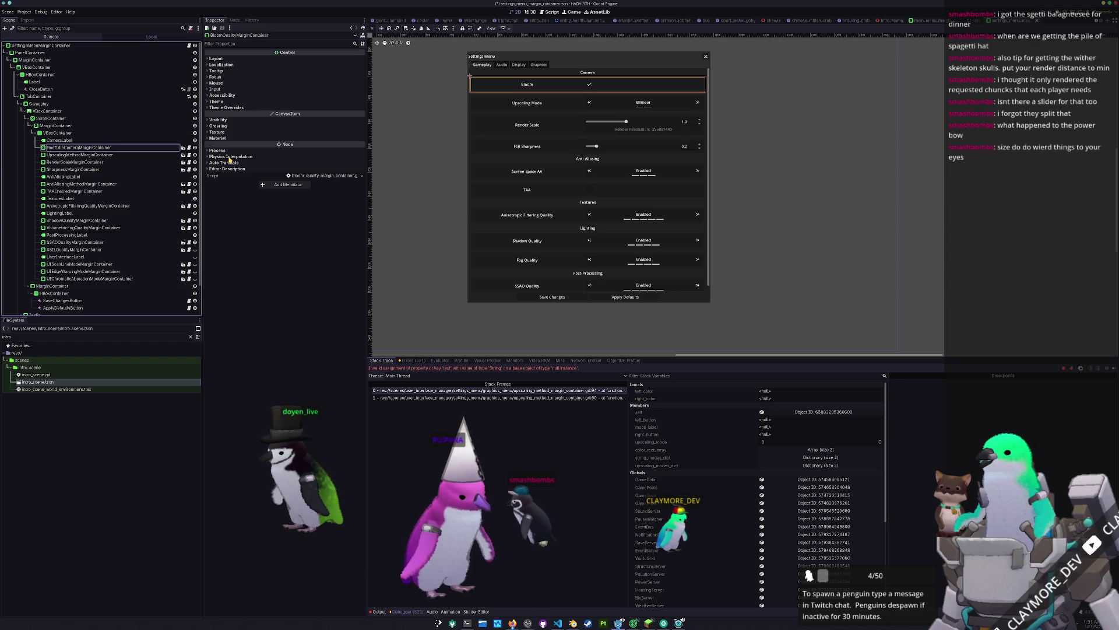
# Try deleting the rows from Render Scale downward, then undo to restore them
pyautogui.press('Down')
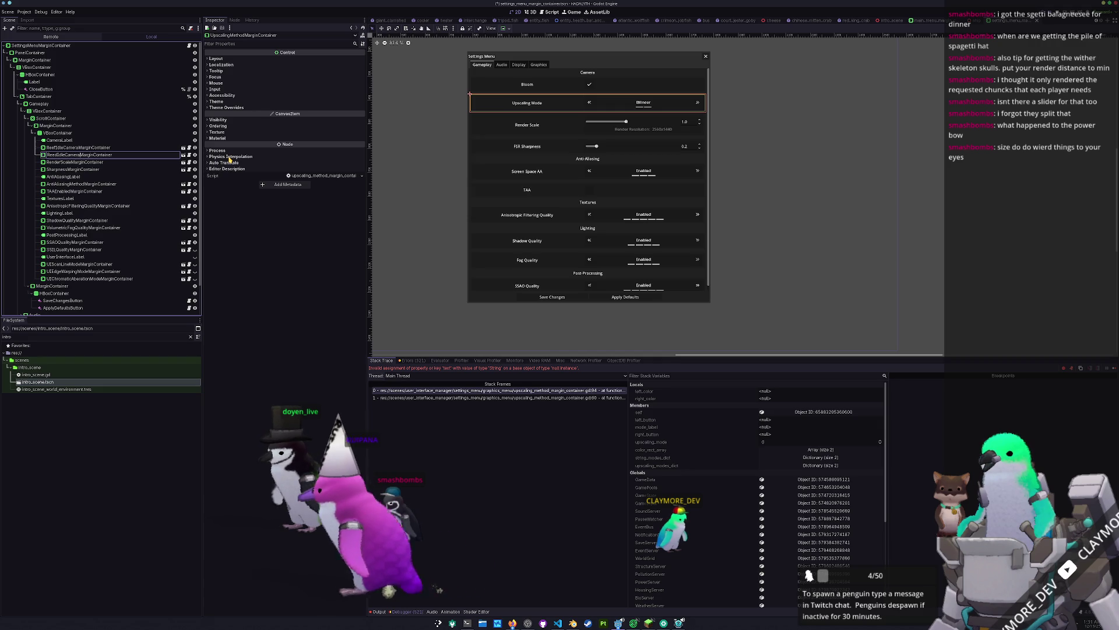
pyautogui.press('Down')
pyautogui.hotkey('shift', 'Down')
pyautogui.hotkey('shift', 'Down')
pyautogui.hotkey('shift', 'Down')
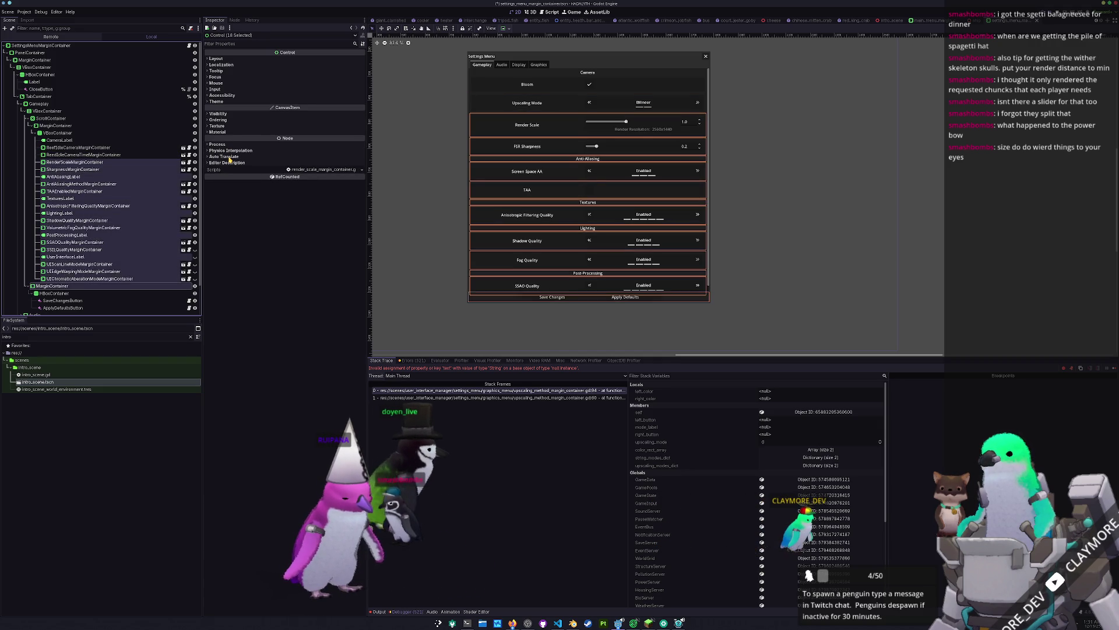
pyautogui.press('Delete')
pyautogui.press('Return')
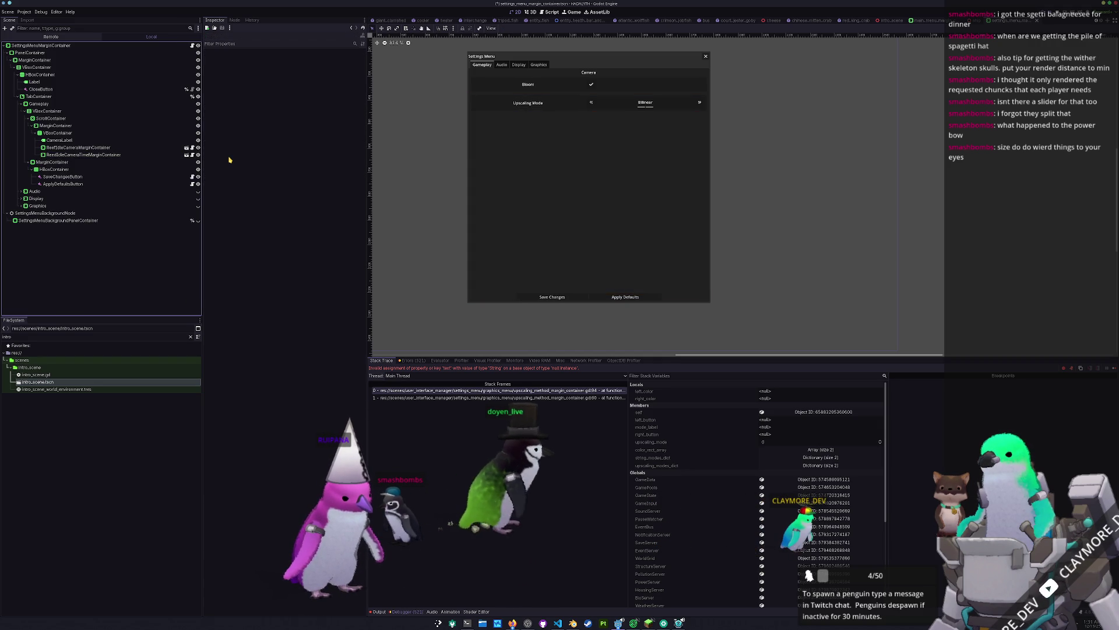
pyautogui.hotkey('ctrl', 'z')
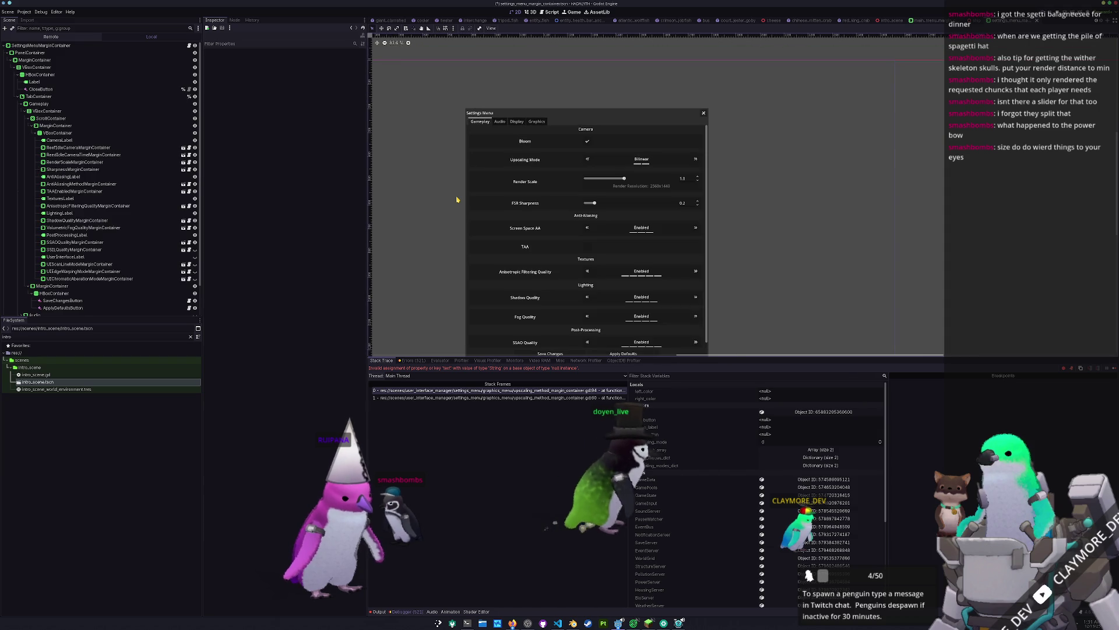
# Place Render Scale right below Bloom and delete every settings row beneath it
pyautogui.click(76, 162)
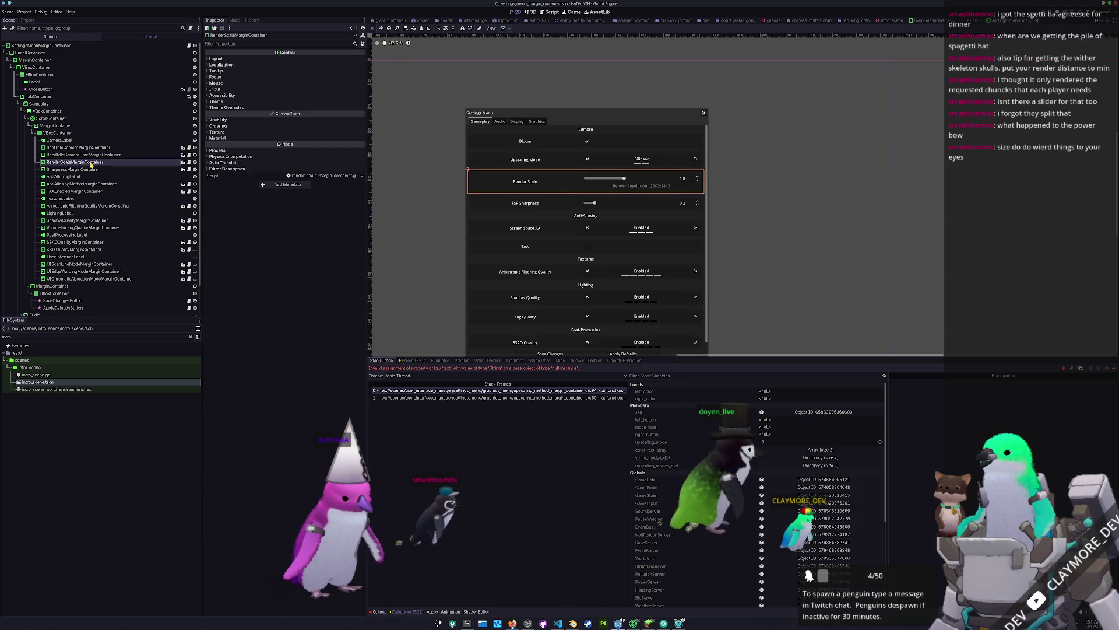
pyautogui.click(90, 170)
pyautogui.scroll(-2, 598, 302)
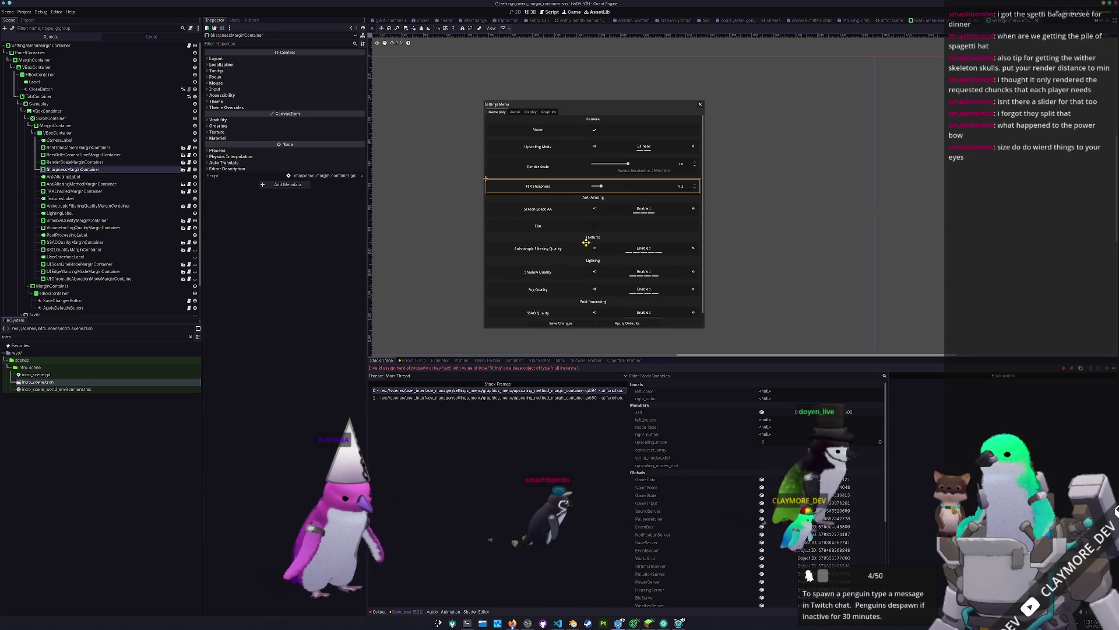
pyautogui.click(82, 163)
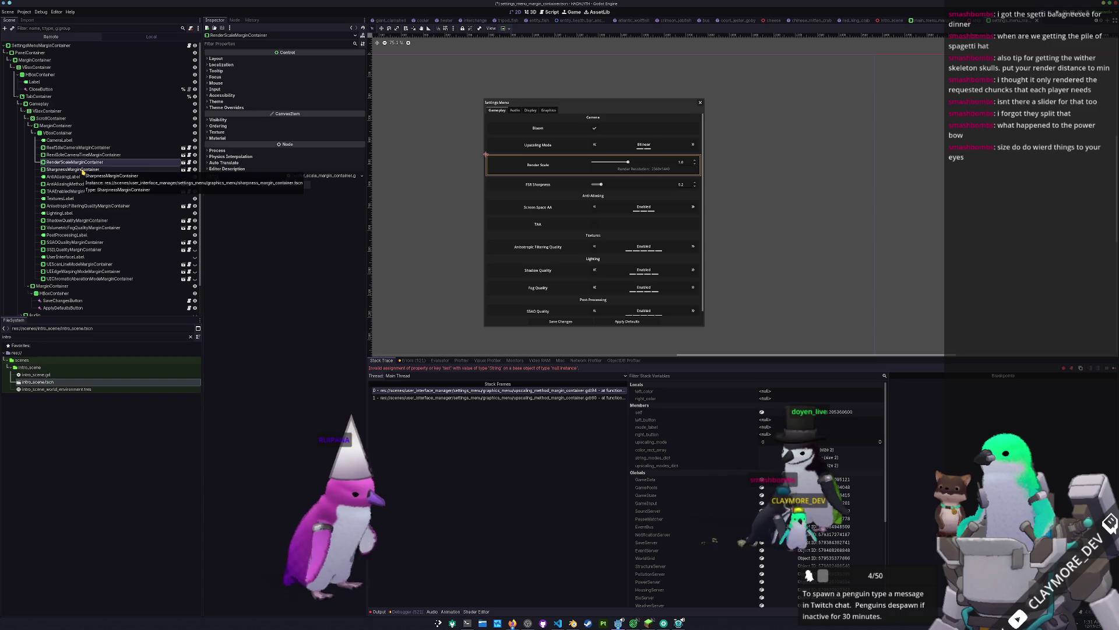
pyautogui.moveTo(85, 163); pyautogui.dragTo(87, 152)
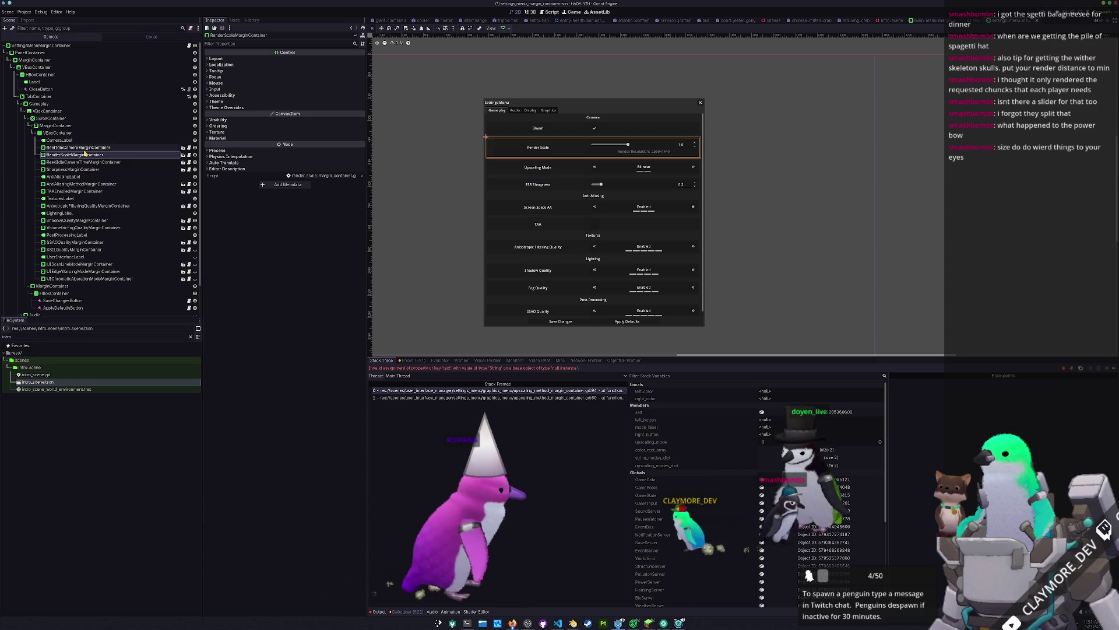
pyautogui.click(88, 162)
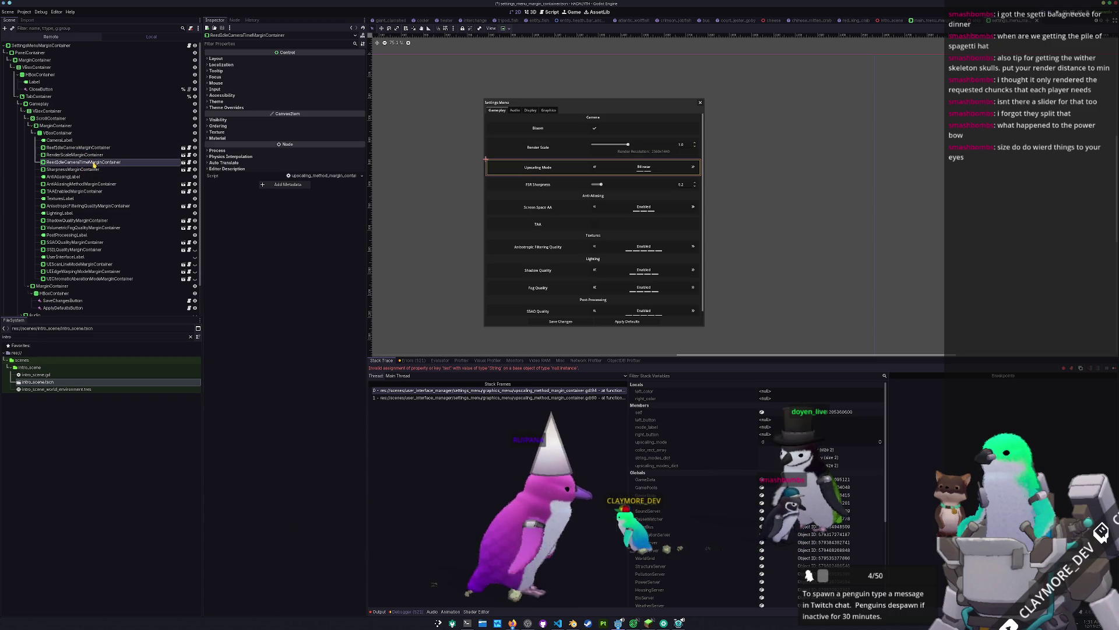
pyautogui.keyDown('shift'); pyautogui.click(87, 278); pyautogui.keyUp('shift')
pyautogui.press('Delete')
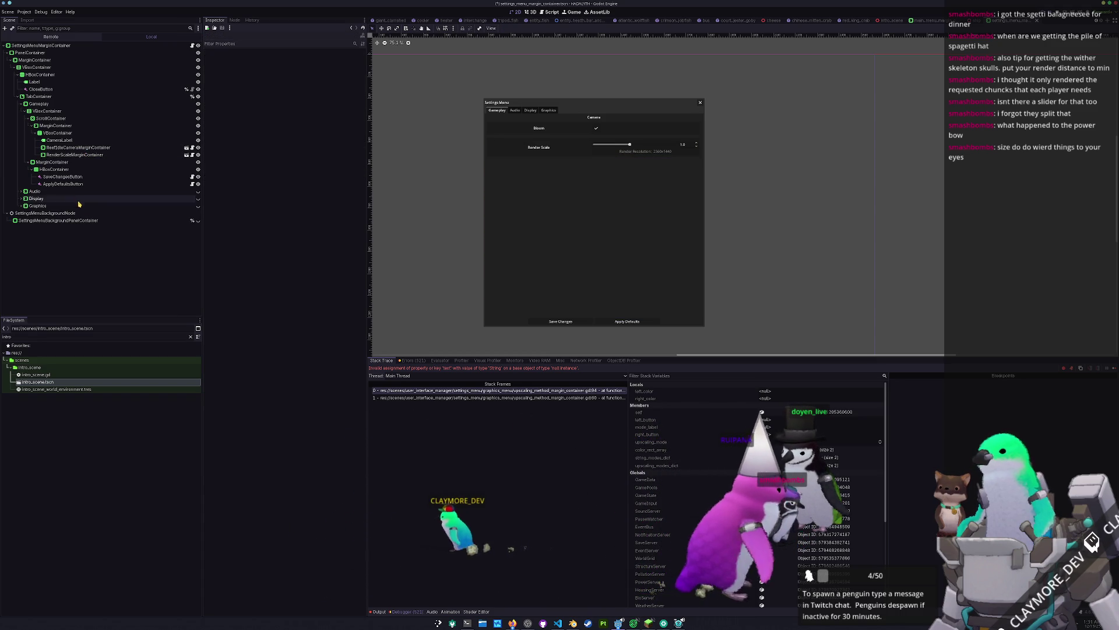
pyautogui.click(84, 155)
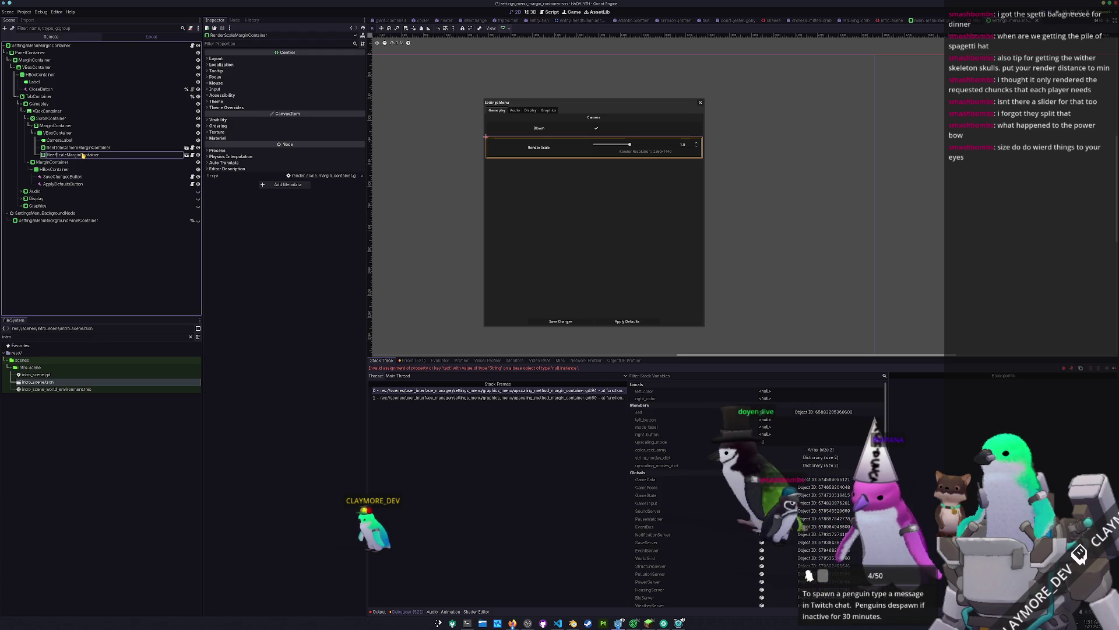
# Rename RenderScaleMarginContainer to ReefIdleCameraTimeMarginContainer and select the first camera row's container
pyautogui.write('Idle')
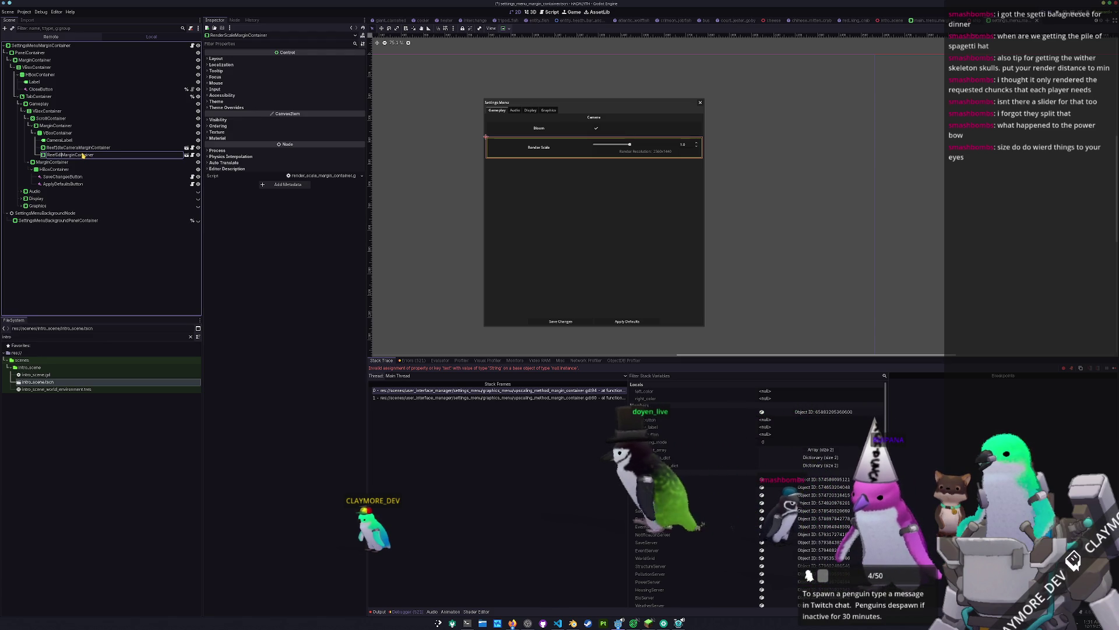
pyautogui.write('CameraT')
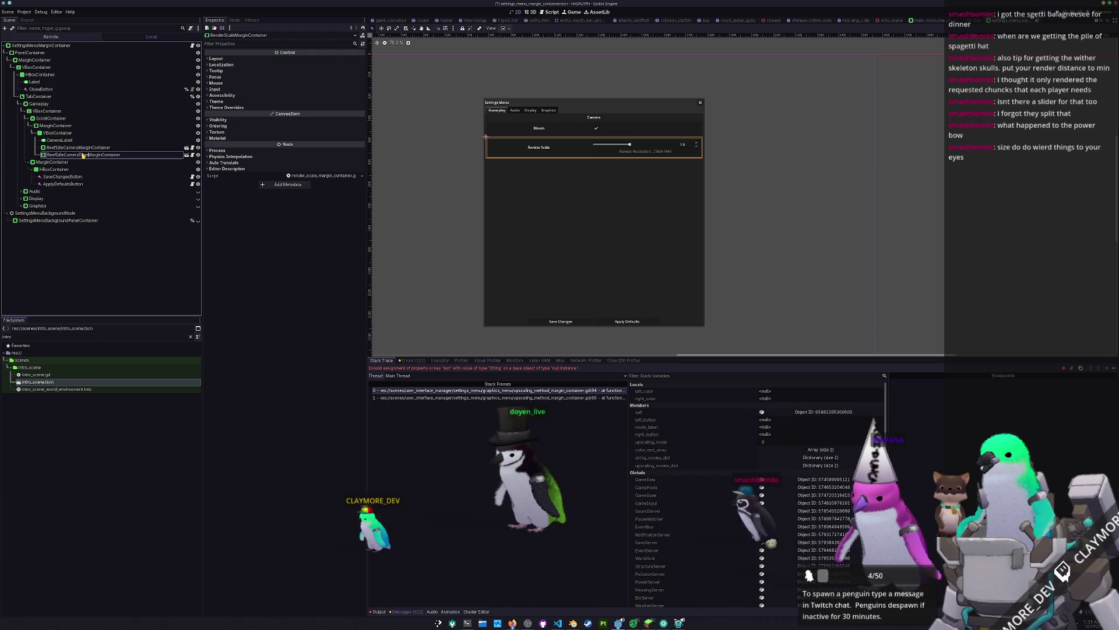
pyautogui.press('Return')
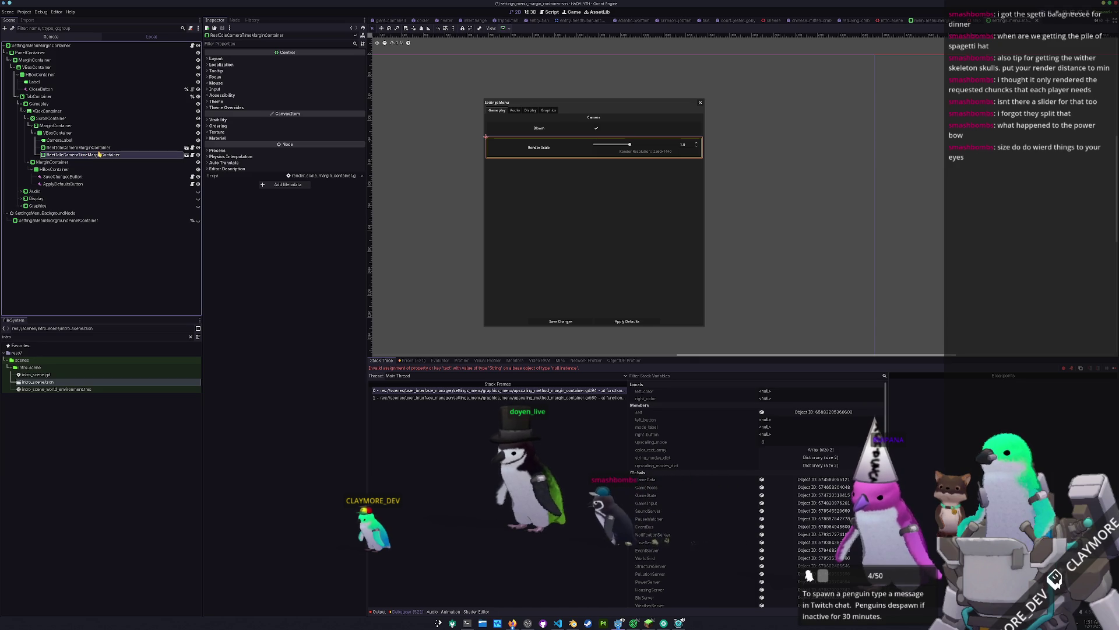
pyautogui.click(107, 147)
# Make the camera-time row's nodes local and detach the scripts from both camera rows
pyautogui.hotkey('shift', 'f')
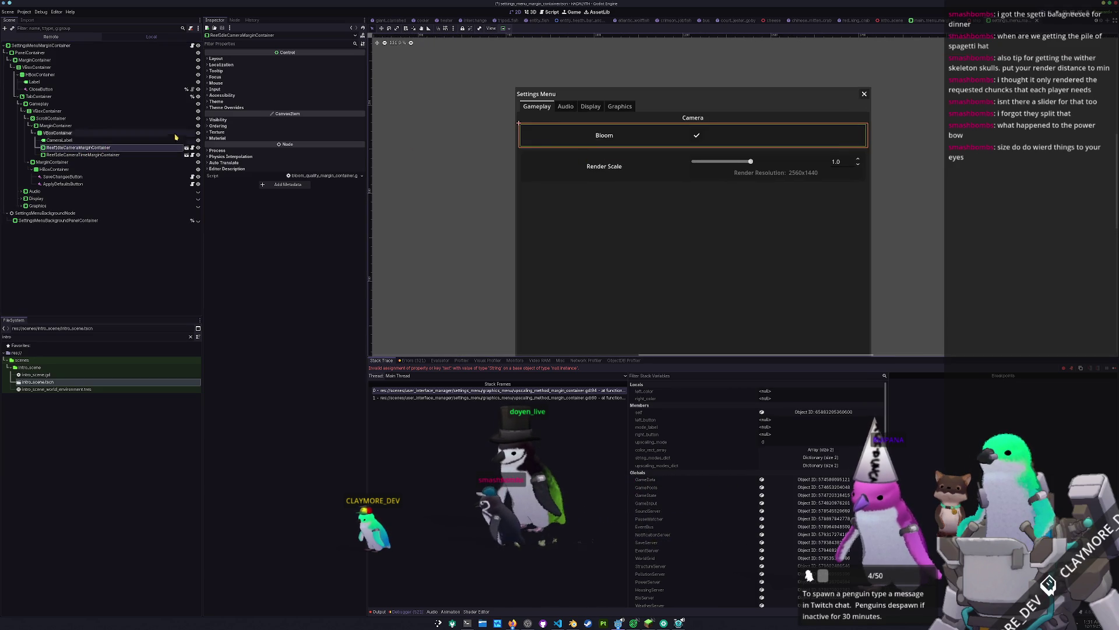
pyautogui.rightClick(168, 156)
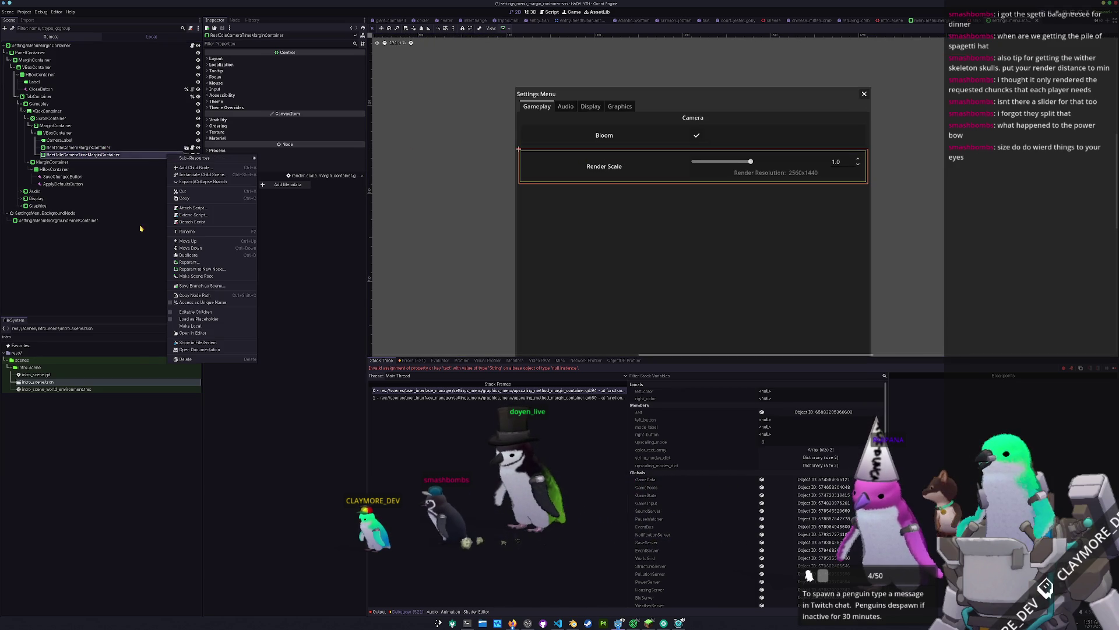
pyautogui.click(196, 327)
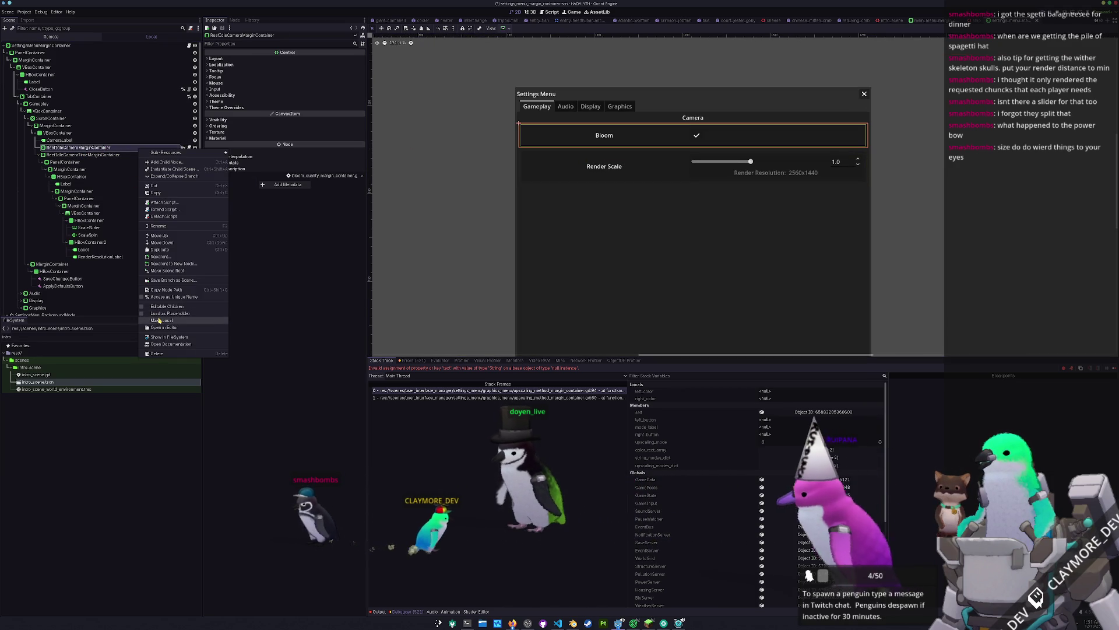
pyautogui.rightClick(151, 147)
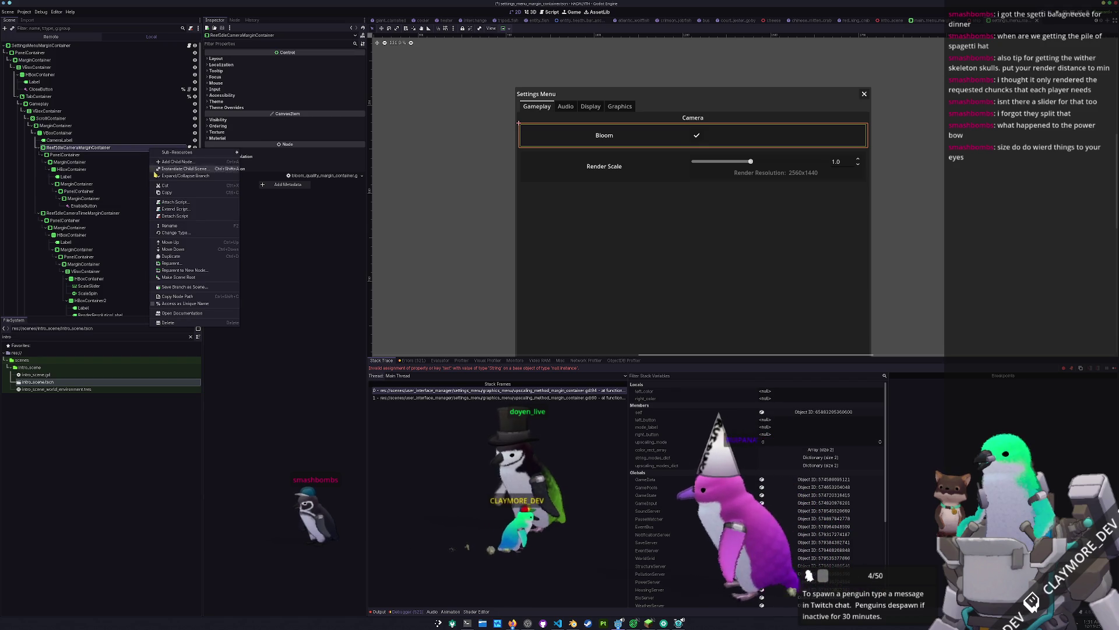
pyautogui.click(173, 221)
pyautogui.click(105, 213)
pyautogui.rightClick(101, 212)
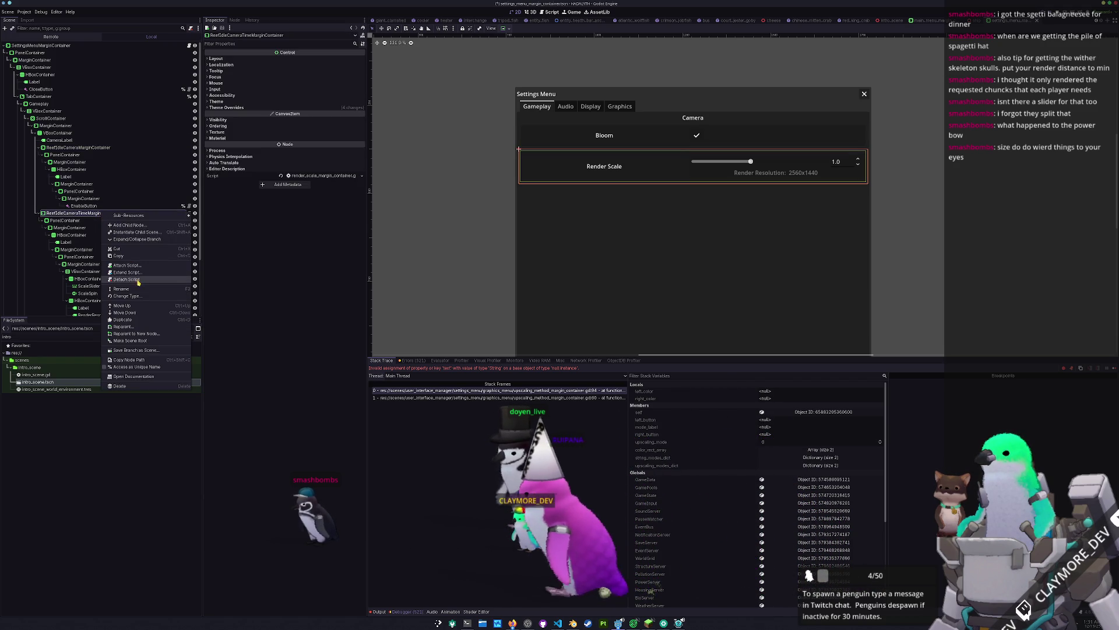
pyautogui.click(148, 273)
# Delete the Render Resolution caption with its HBoxContainer2 wrapper and Label
pyautogui.click(773, 174)
pyautogui.click(92, 231)
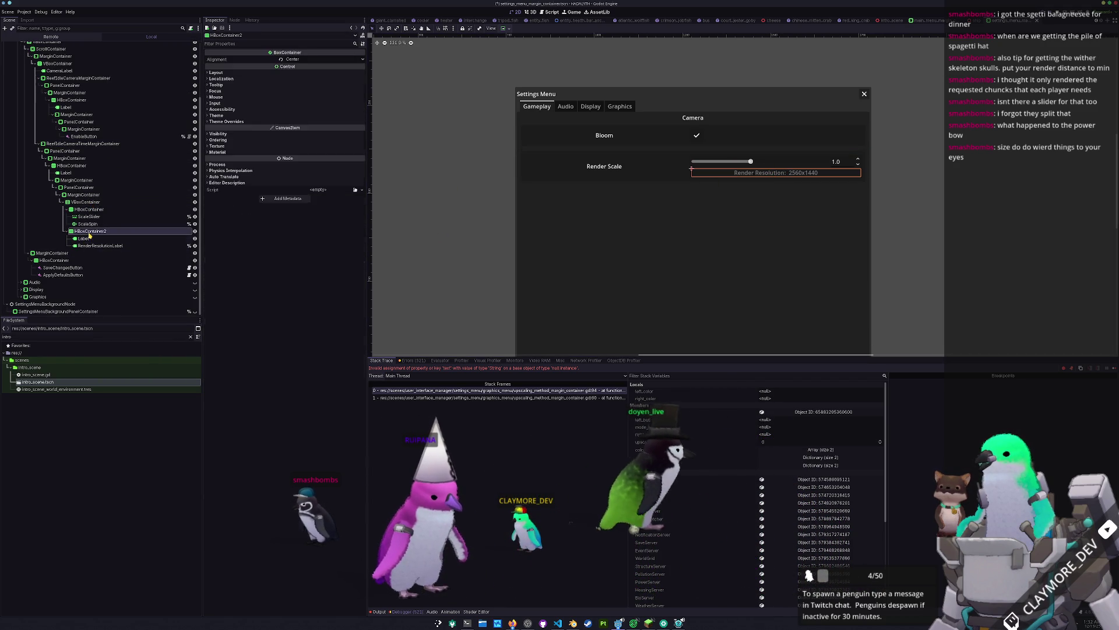
pyautogui.keyDown('shift'); pyautogui.click(96, 246); pyautogui.keyUp('shift')
pyautogui.press('Delete')
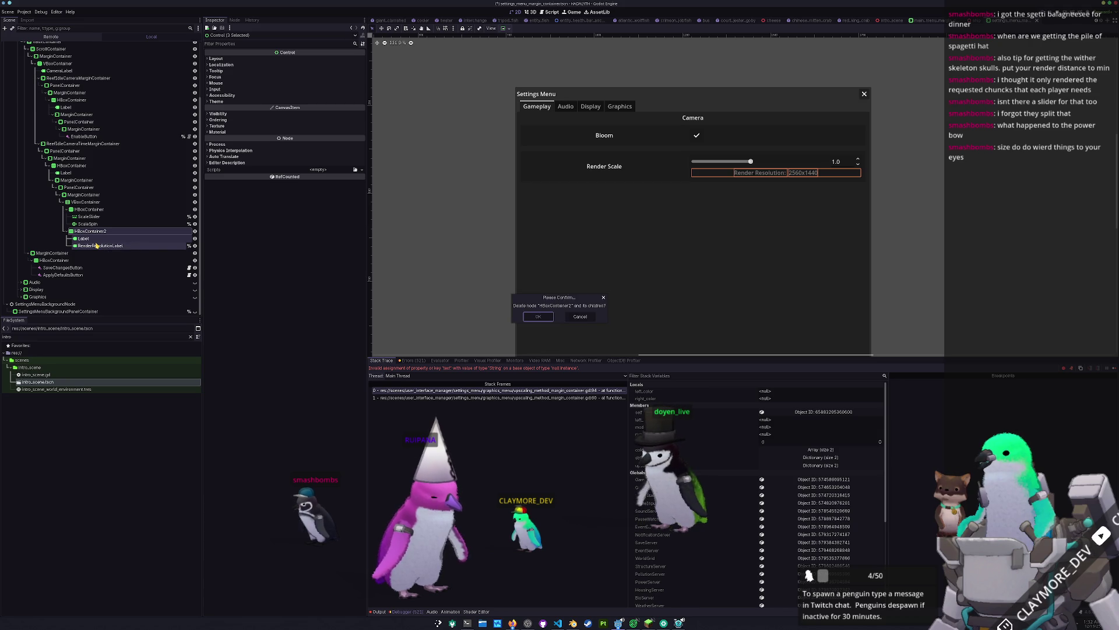
pyautogui.press('Return')
# Move the slider's HBoxContainer out of its wrapper and delete the empty VBoxContainer
pyautogui.click(97, 231)
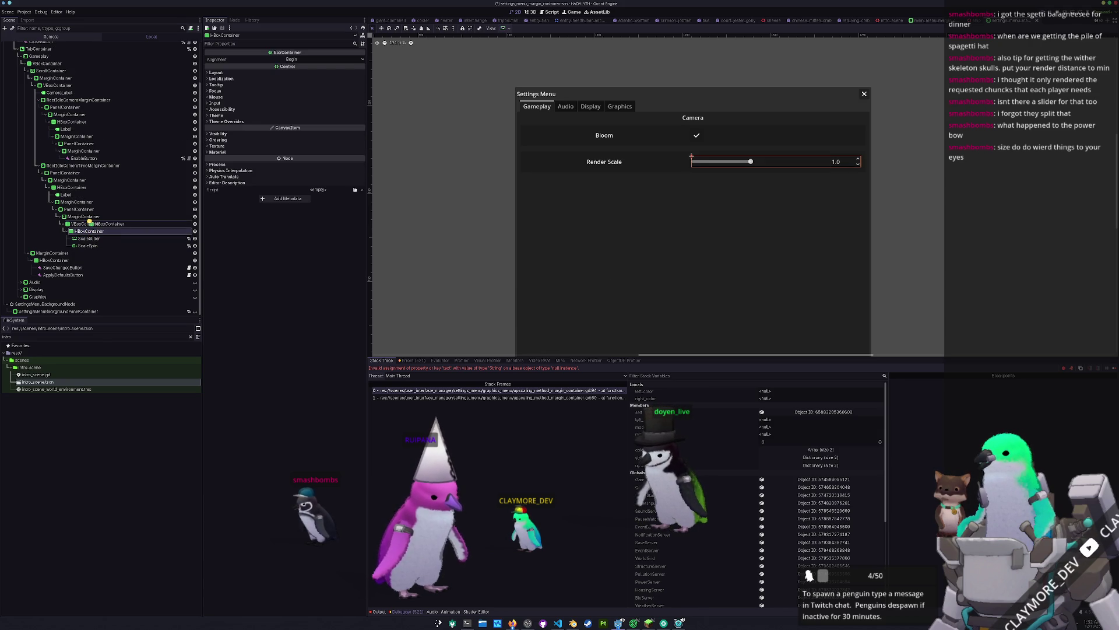
pyautogui.moveTo(90, 223); pyautogui.dragTo(90, 223)
pyautogui.click(90, 245)
pyautogui.press('Delete')
pyautogui.press('Return')
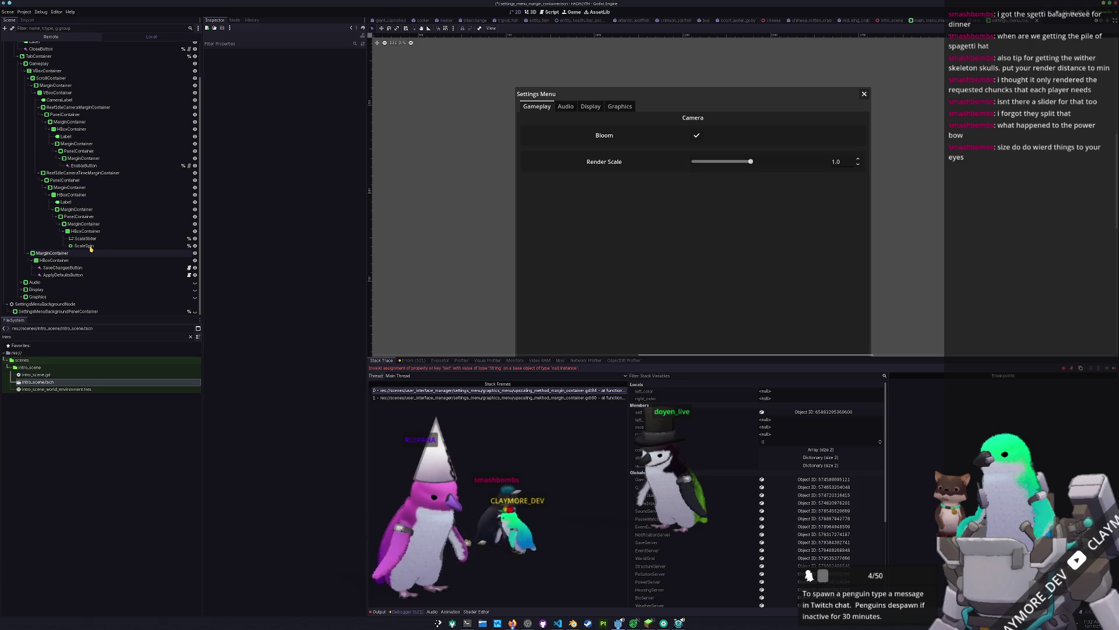
pyautogui.click(101, 239)
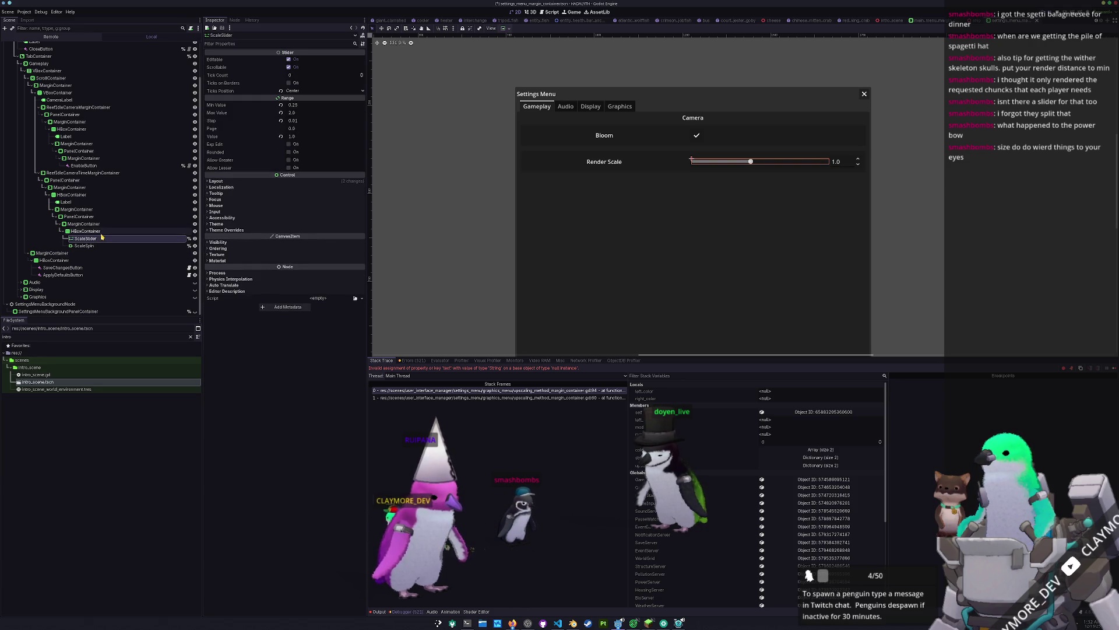
# Rename the Bloom label to 'Reef Idle Camera' and the Render Scale label to 'Reef Idle Camera Time'
pyautogui.click(89, 202)
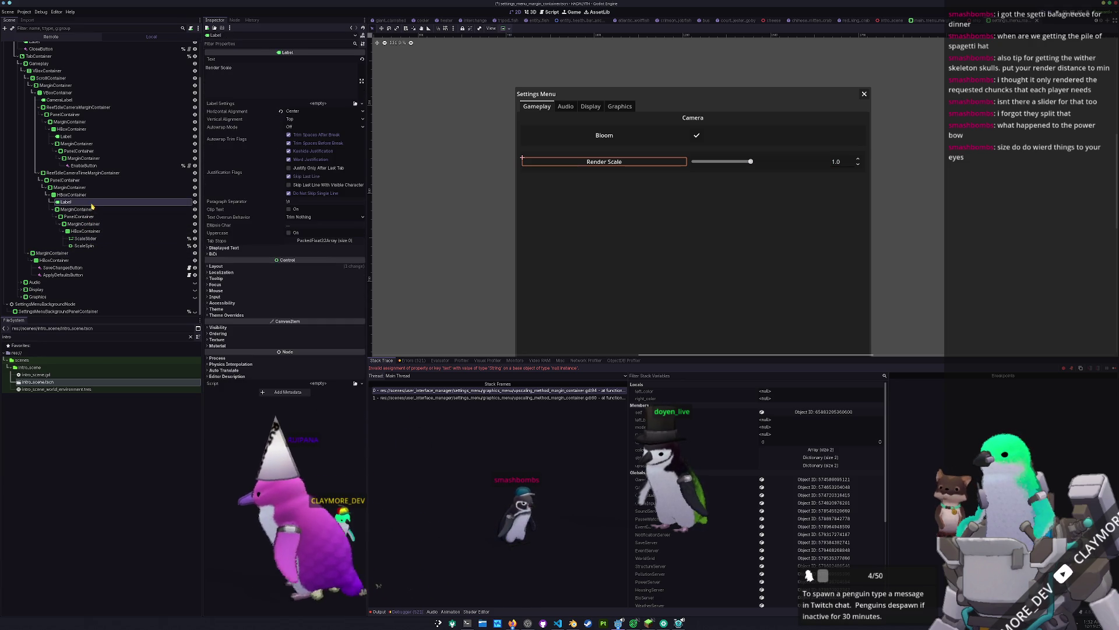
pyautogui.click(66, 136)
pyautogui.click(245, 76)
pyautogui.write('Reef')
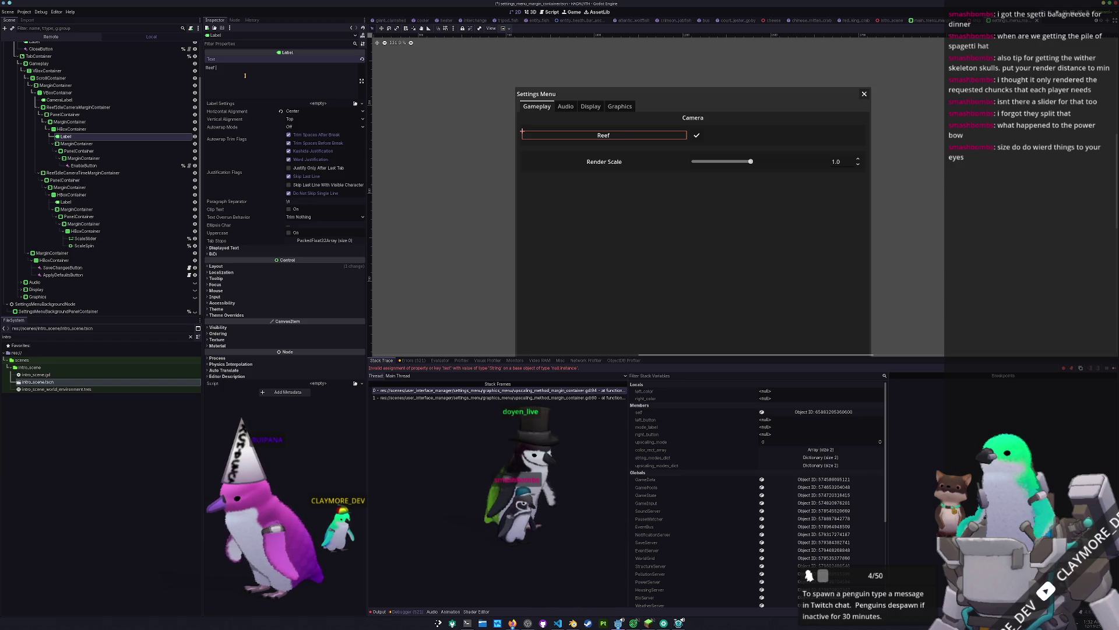
pyautogui.write('Camera')
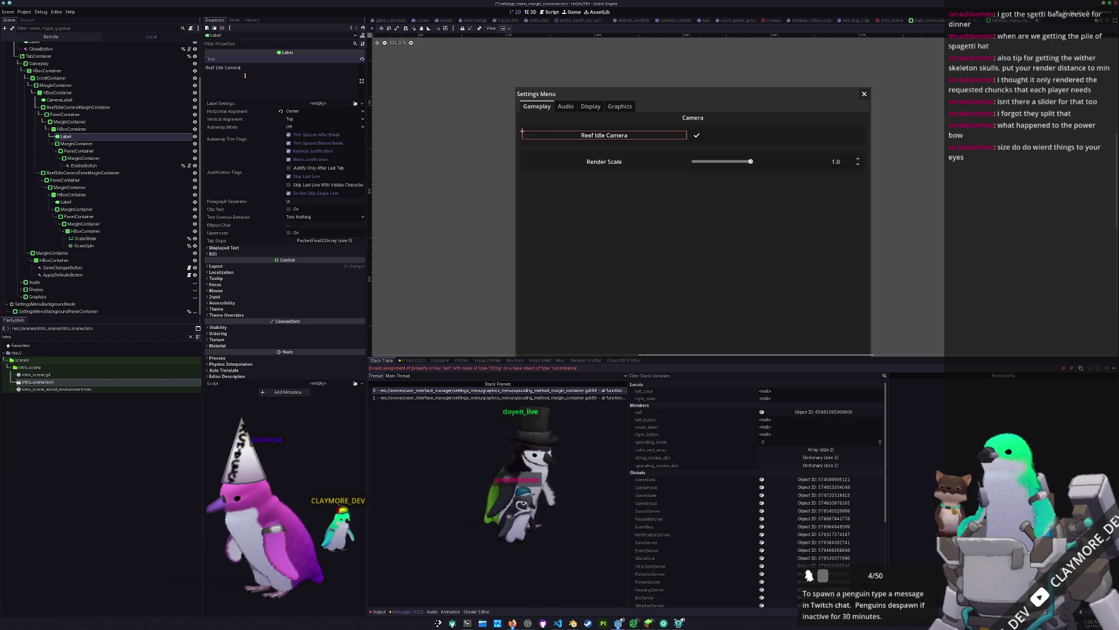
pyautogui.click(65, 202)
pyautogui.click(240, 79)
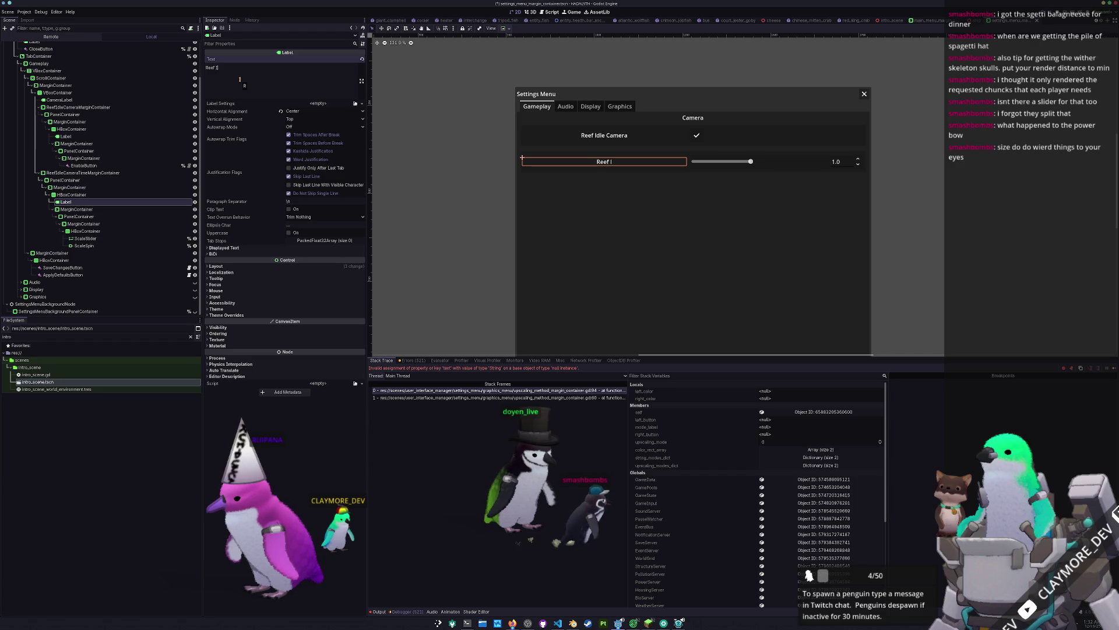
pyautogui.write('Idle Camera')
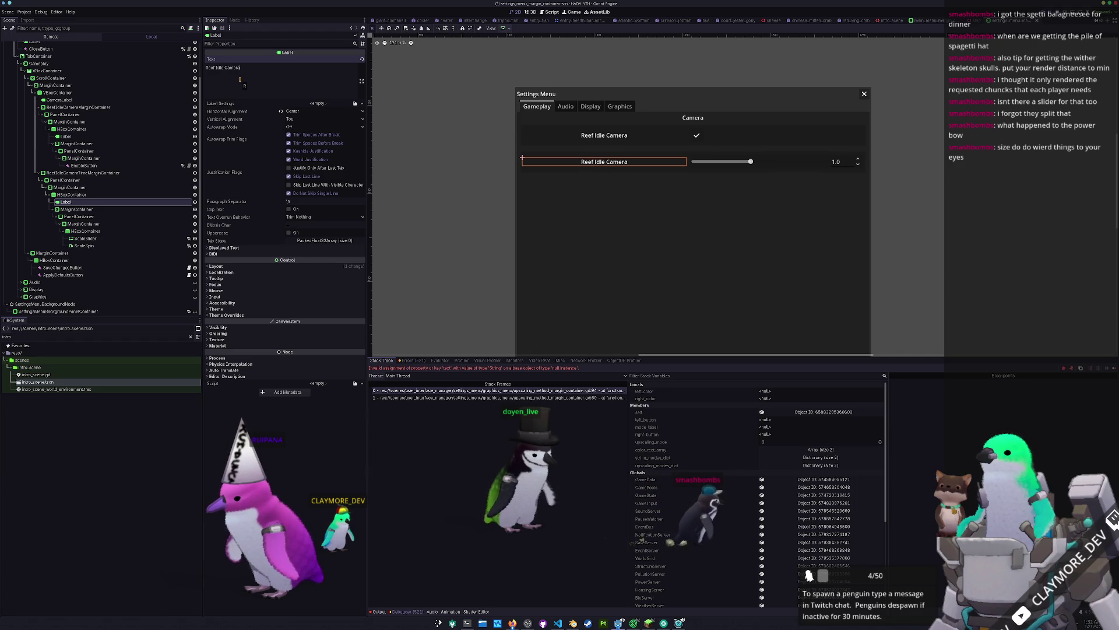
pyautogui.write(' Time')
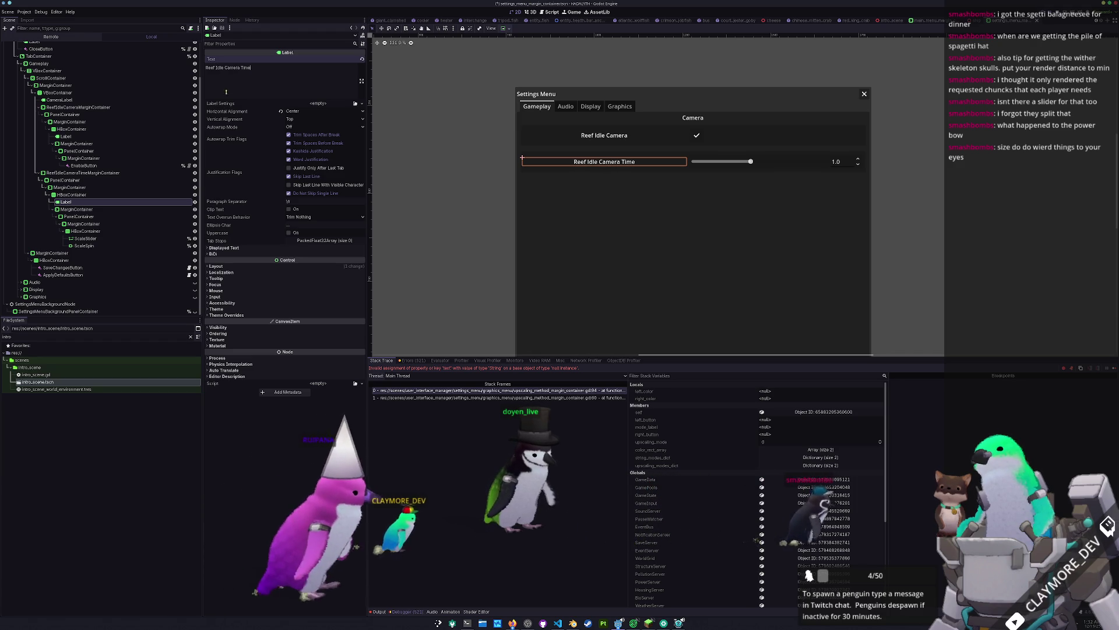
pyautogui.click(84, 245)
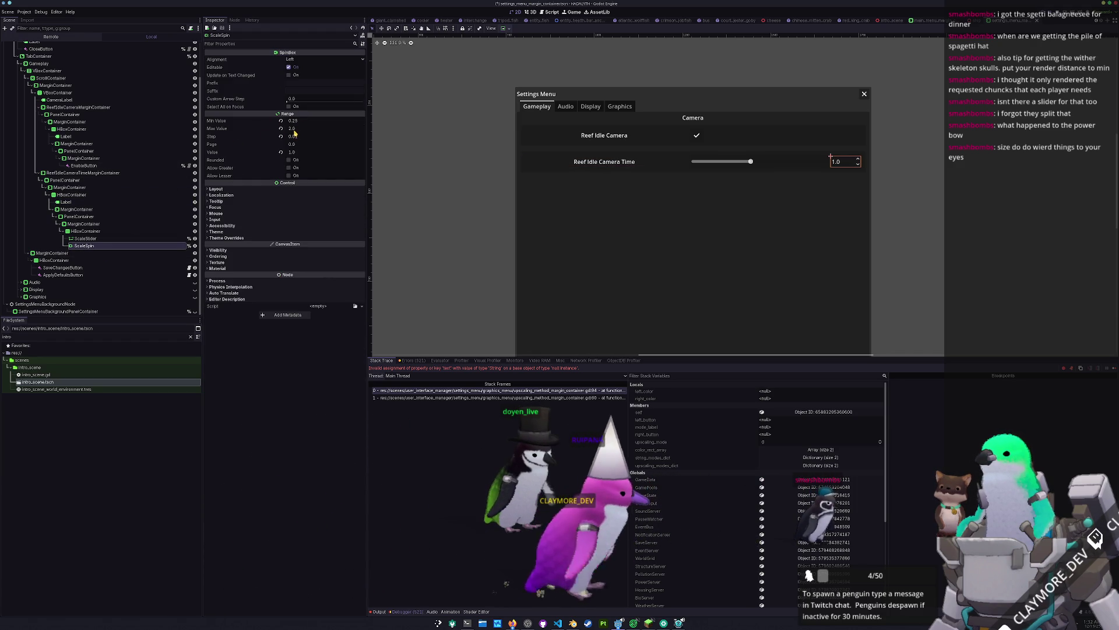
# Raise the ScaleSpin spinbox's Max Value from 2.0 to 180.0 in the Inspector
pyautogui.moveTo(244, 138)
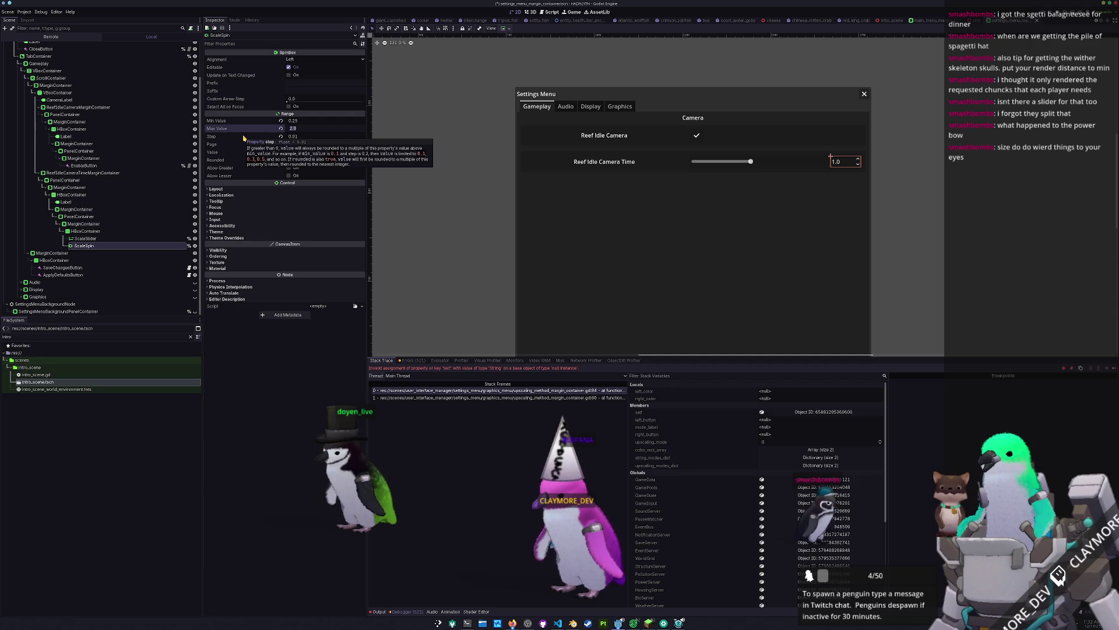
pyautogui.write('360')
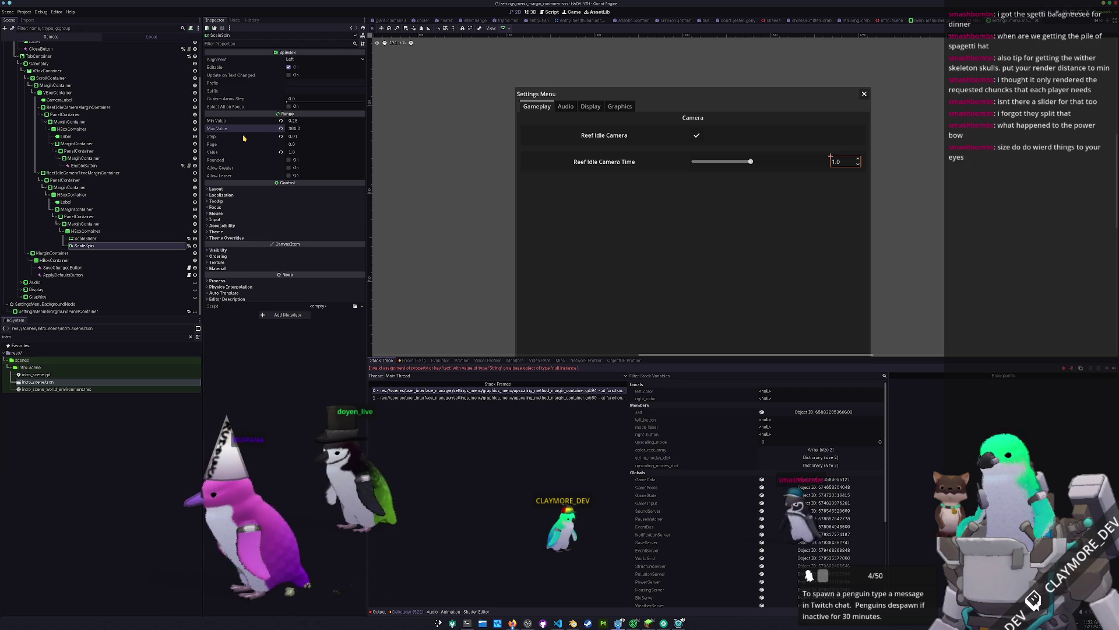
pyautogui.press('super')
# Calculate 60*5 = 300 in KCalc
pyautogui.write('kcalc')
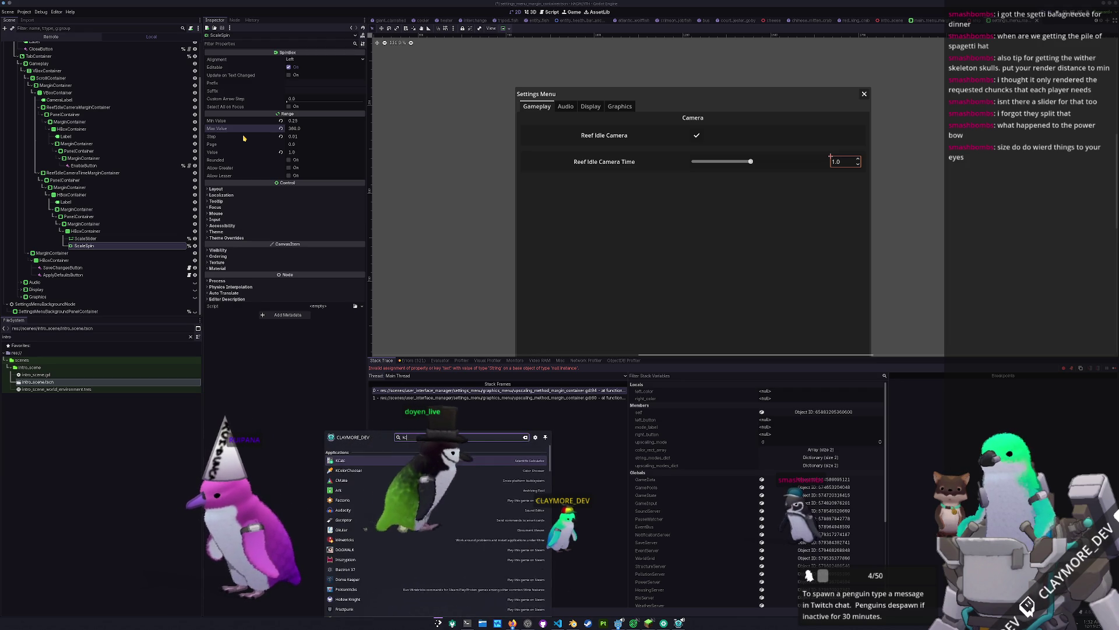
pyautogui.press('Return')
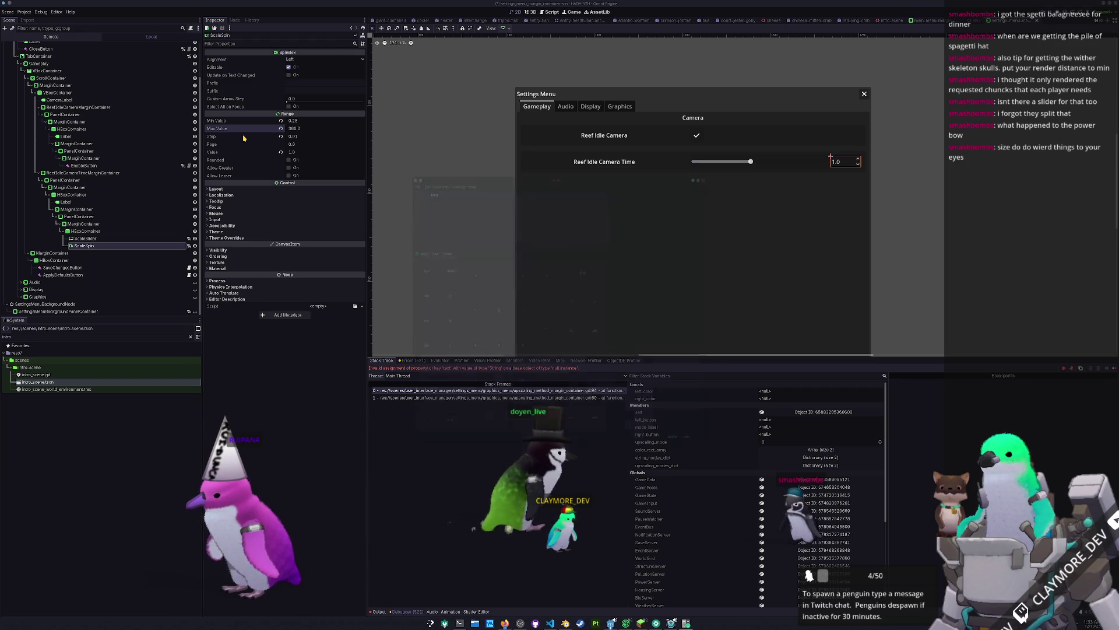
pyautogui.write('60*5')
pyautogui.press('Return')
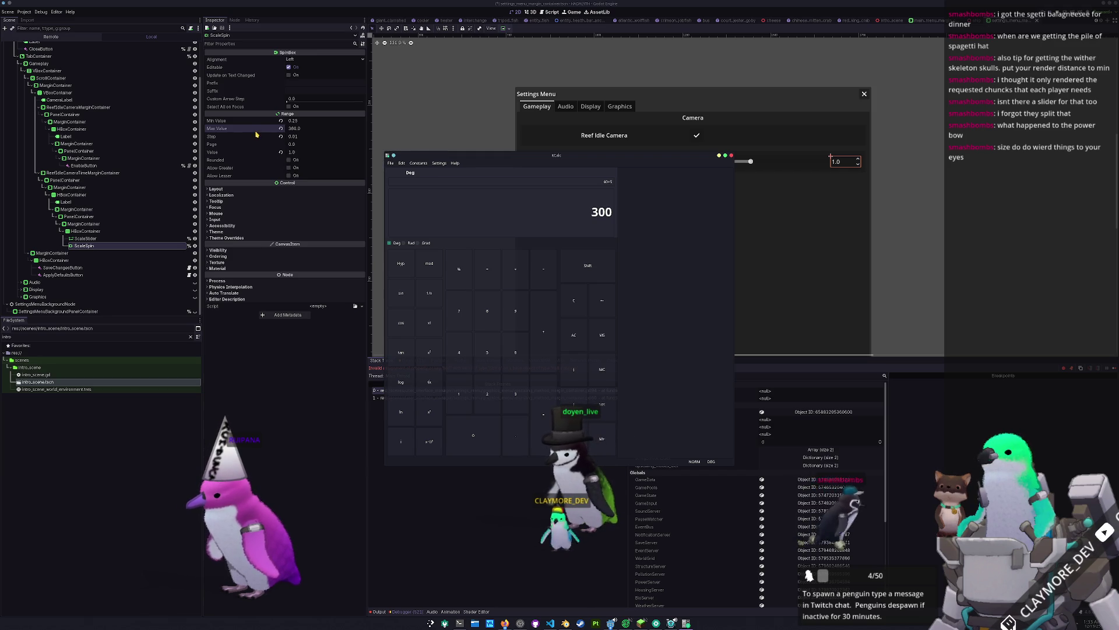
# Set the camera-time spinbox's Max Value to 300 in Godot
pyautogui.click(346, 128)
pyautogui.write('300')
pyautogui.press('Return')
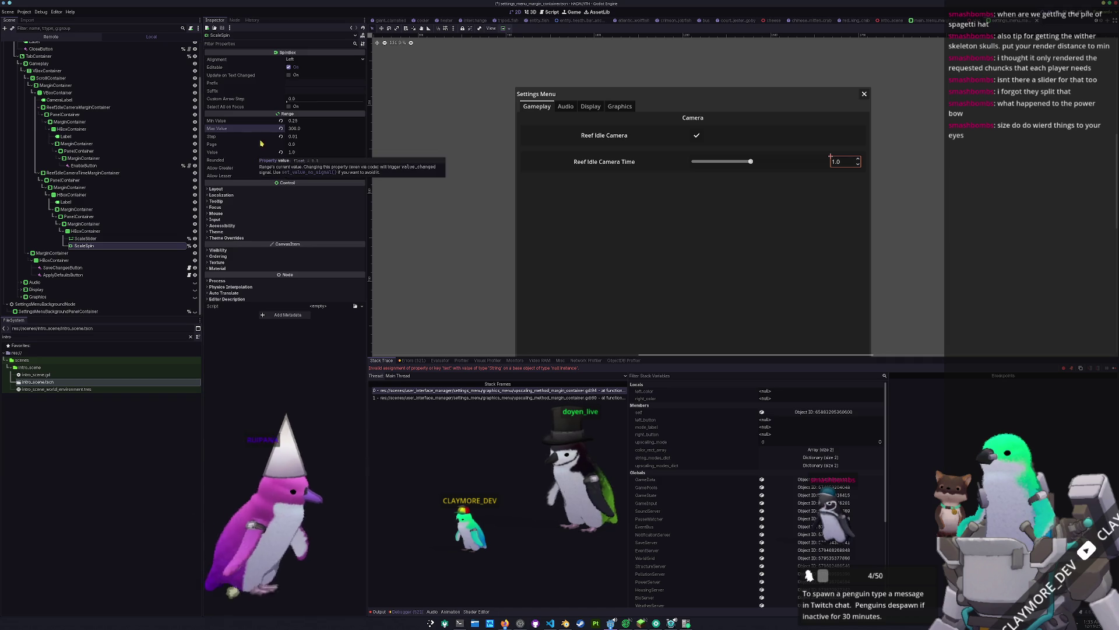
# Set the ScaleSpin spinbox's Min Value to 60 and its Max Value to 600
pyautogui.click(292, 121)
pyautogui.write('60')
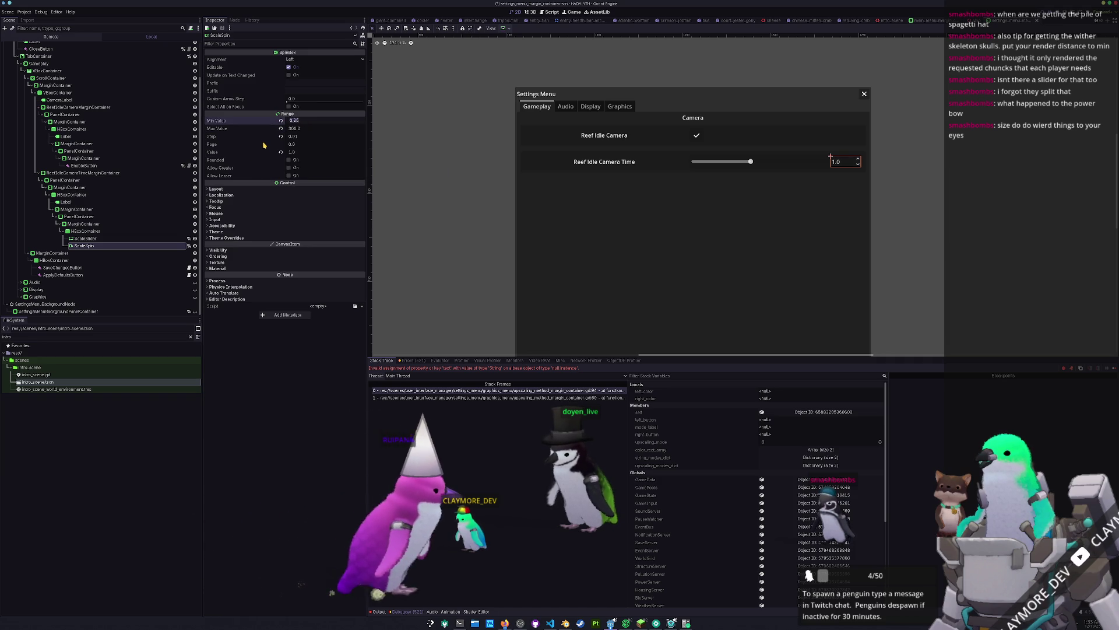
pyautogui.press('Return')
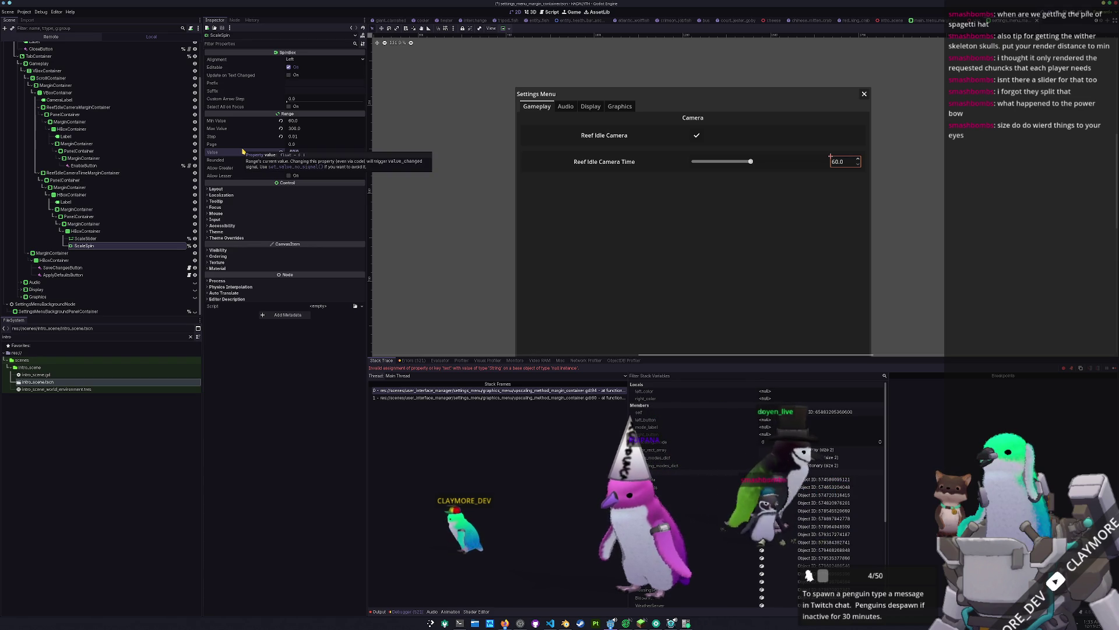
pyautogui.click(295, 152)
pyautogui.click(303, 130)
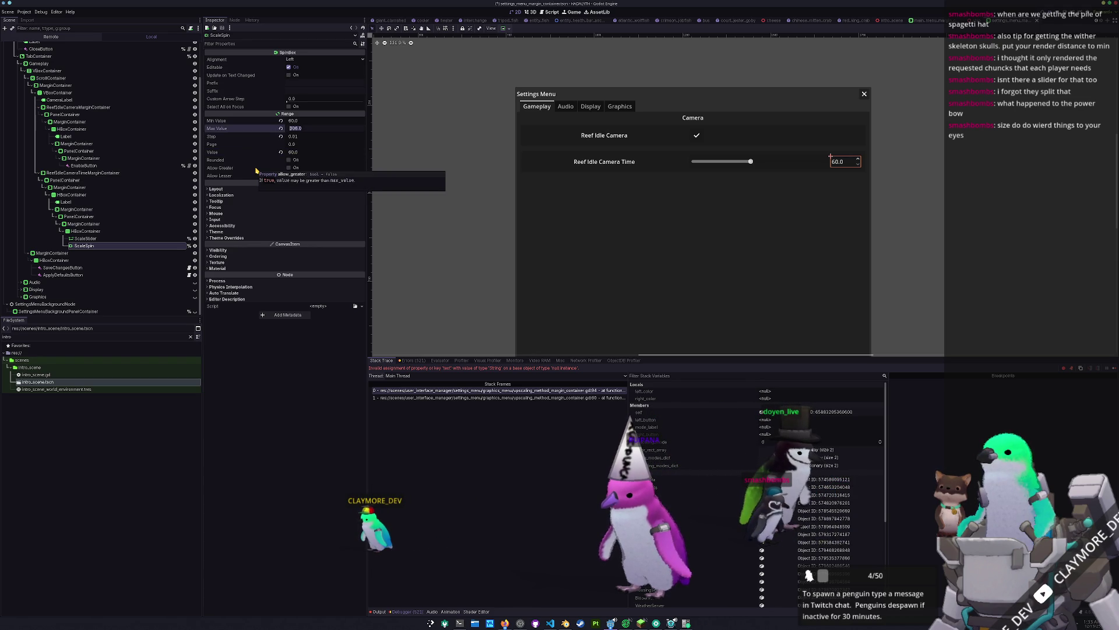
pyautogui.write('6')
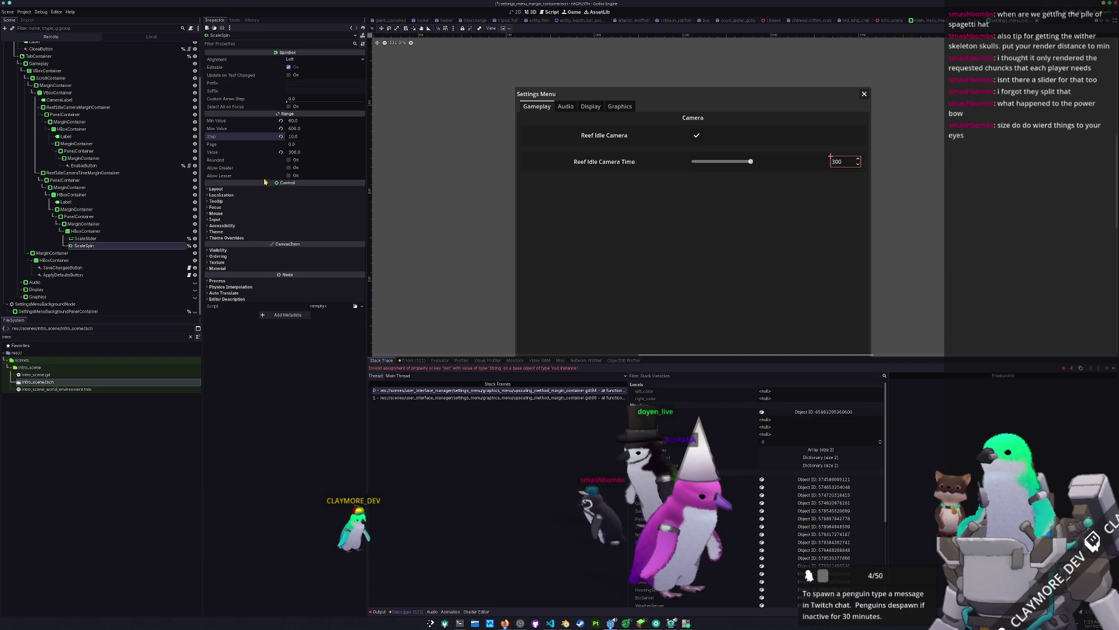
pyautogui.click(134, 239)
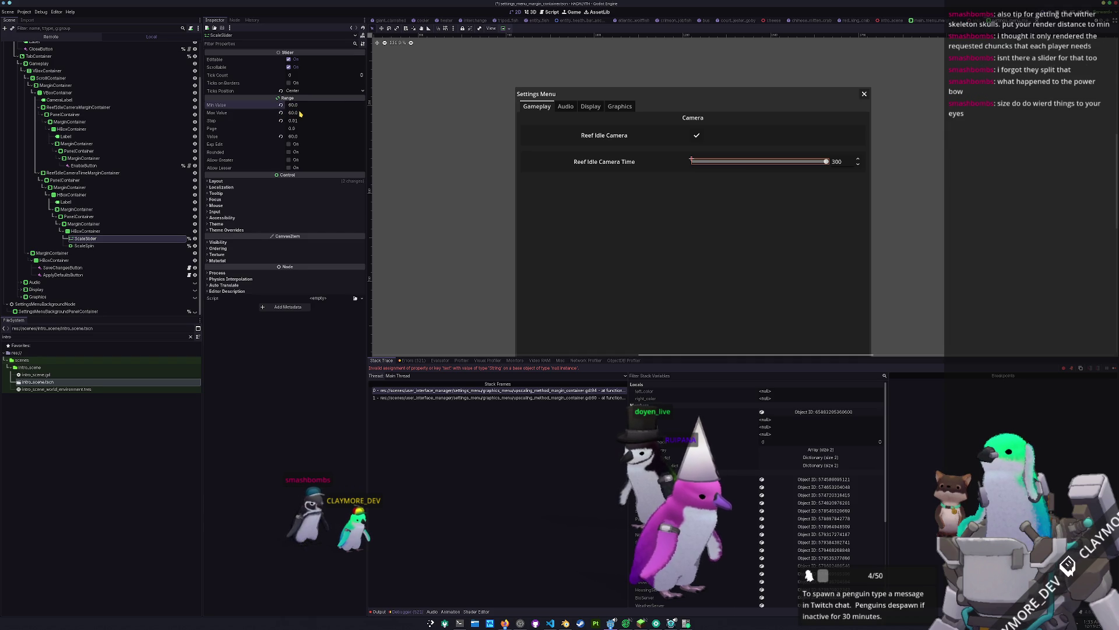
# Set the ScaleSlider's Max Value to 600, Step to 10 and Value to 300
pyautogui.press('Return')
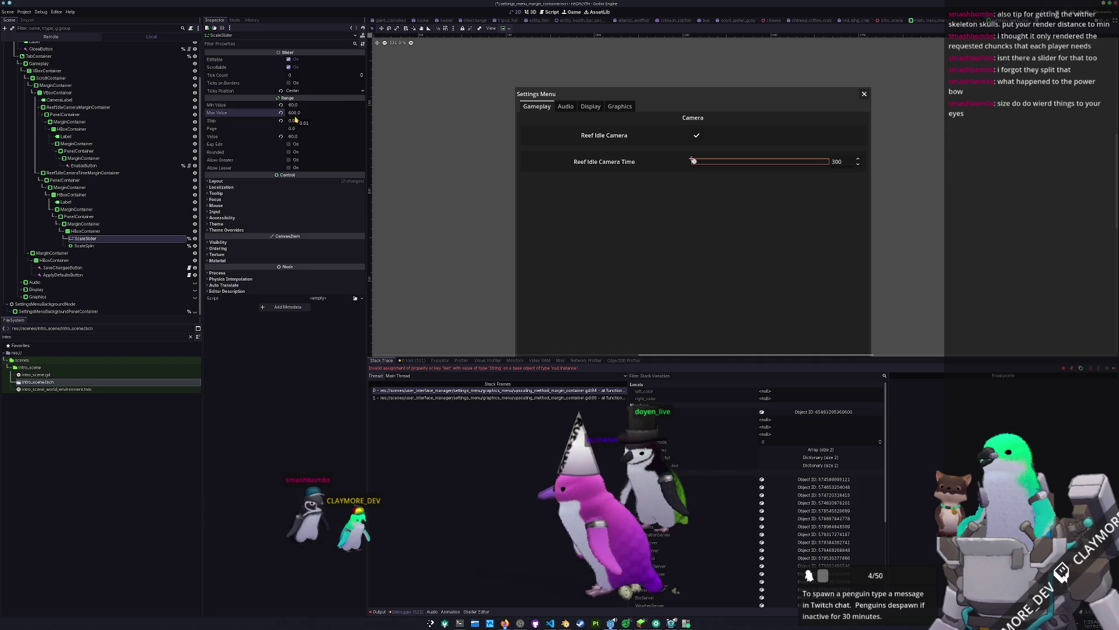
pyautogui.click(295, 121)
pyautogui.write('10')
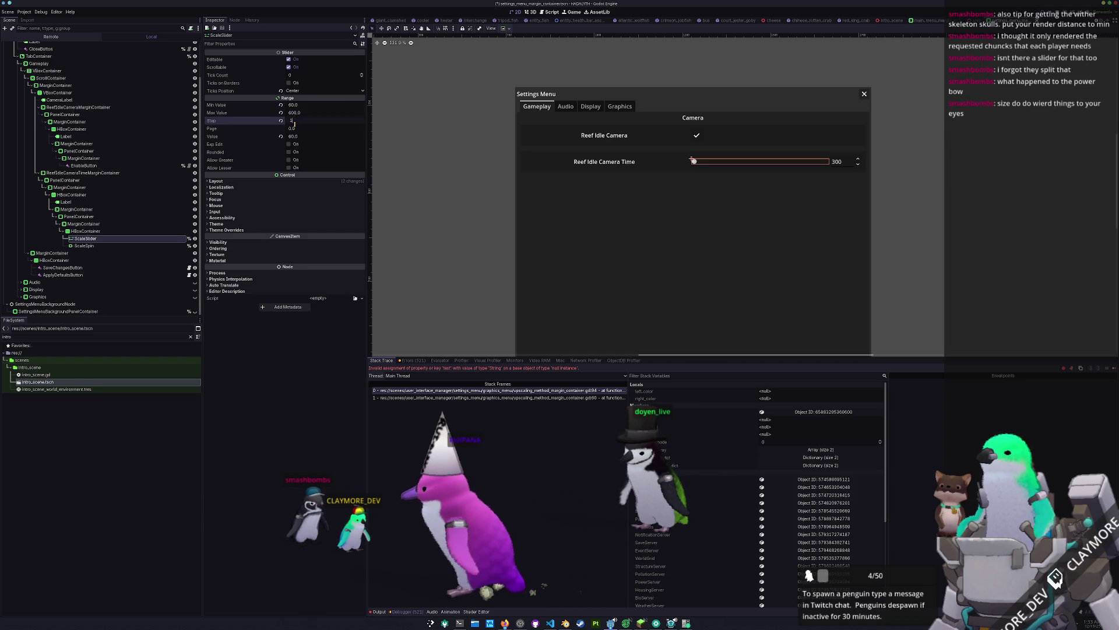
pyautogui.press('Return')
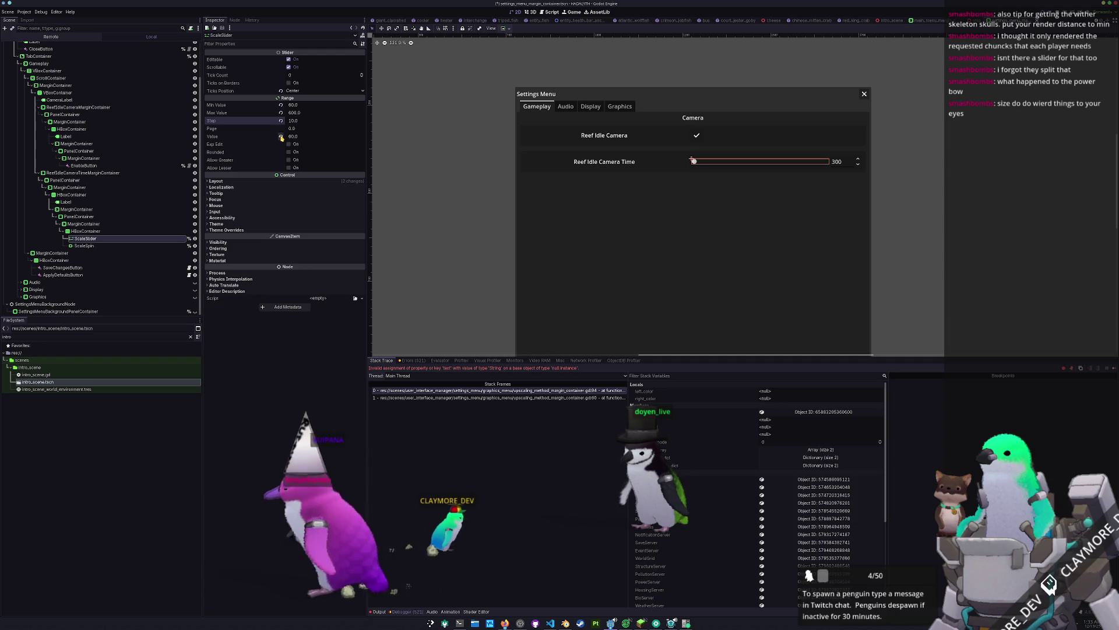
pyautogui.click(284, 137)
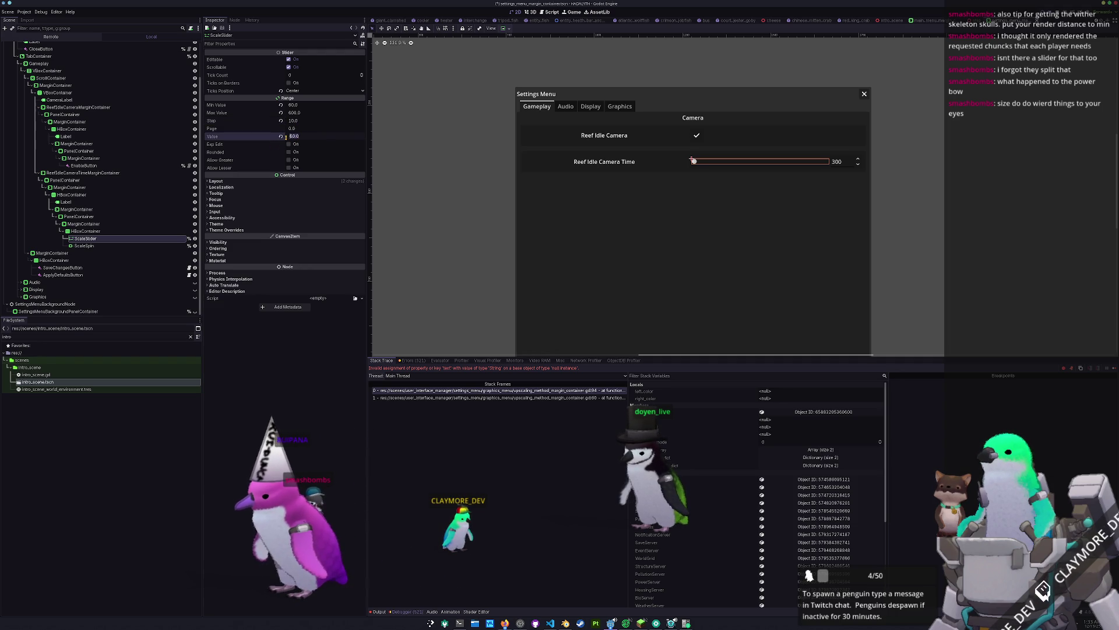
pyautogui.write('0')
pyautogui.press('Return')
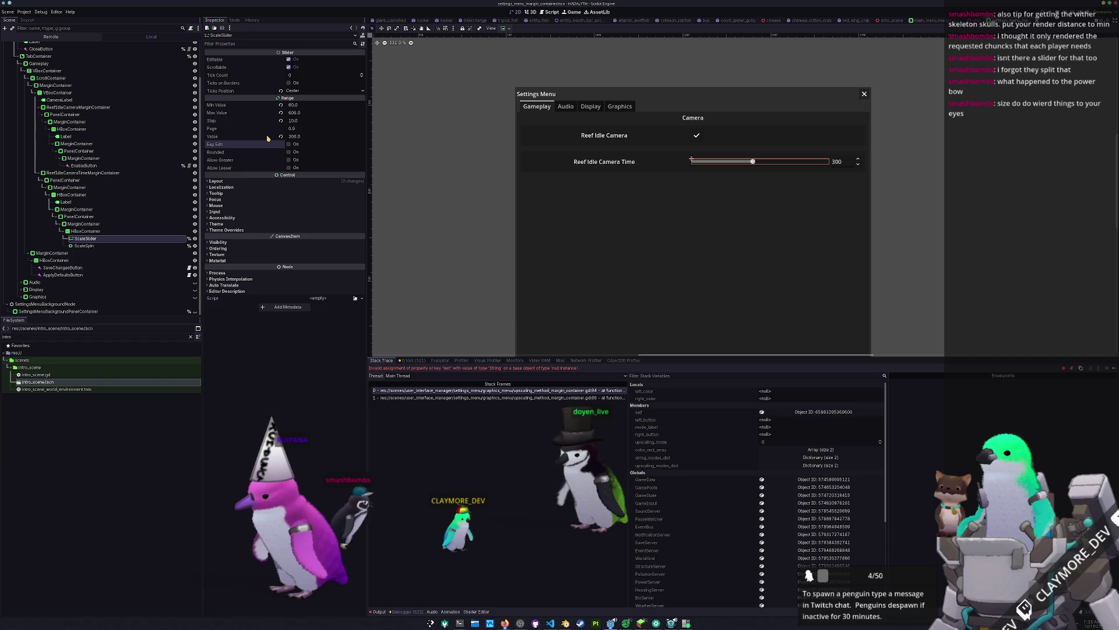
# Save the Reef Idle Camera row as a scene in a new gameplay_menu folder
pyautogui.click(86, 231)
pyautogui.click(83, 224)
pyautogui.click(71, 194)
pyautogui.click(65, 180)
pyautogui.click(82, 173)
pyautogui.click(70, 107)
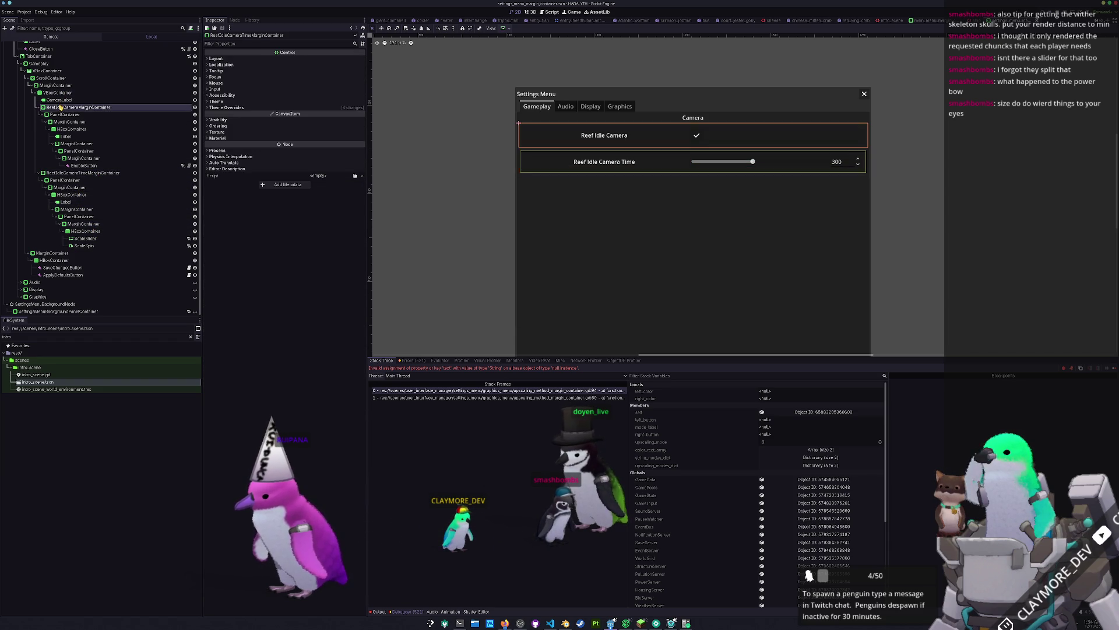
pyautogui.rightClick(97, 108)
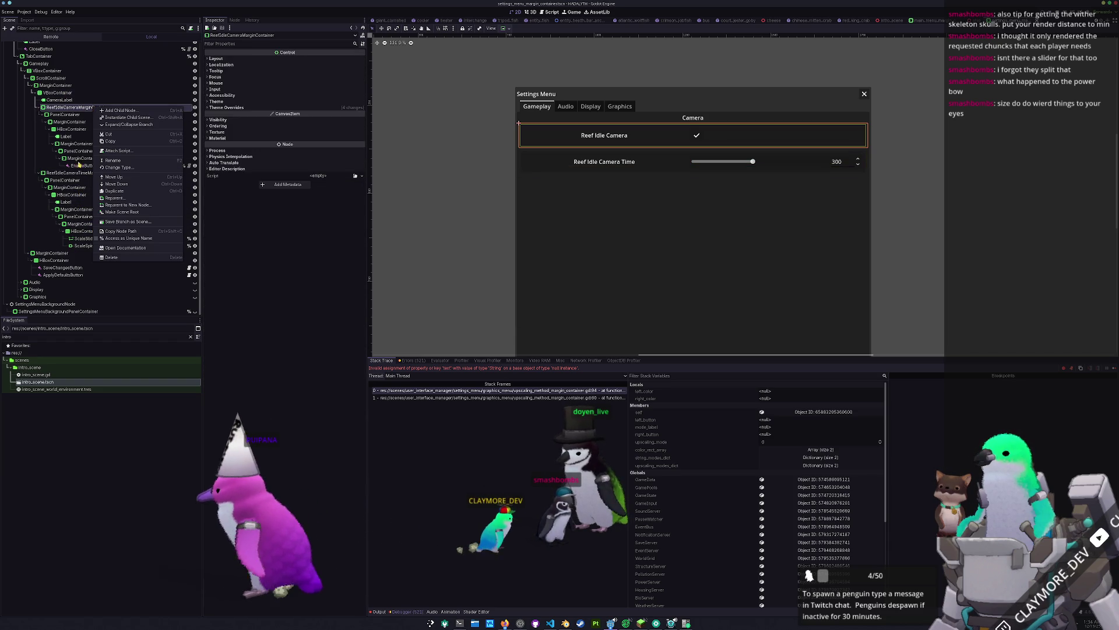
pyautogui.click(133, 222)
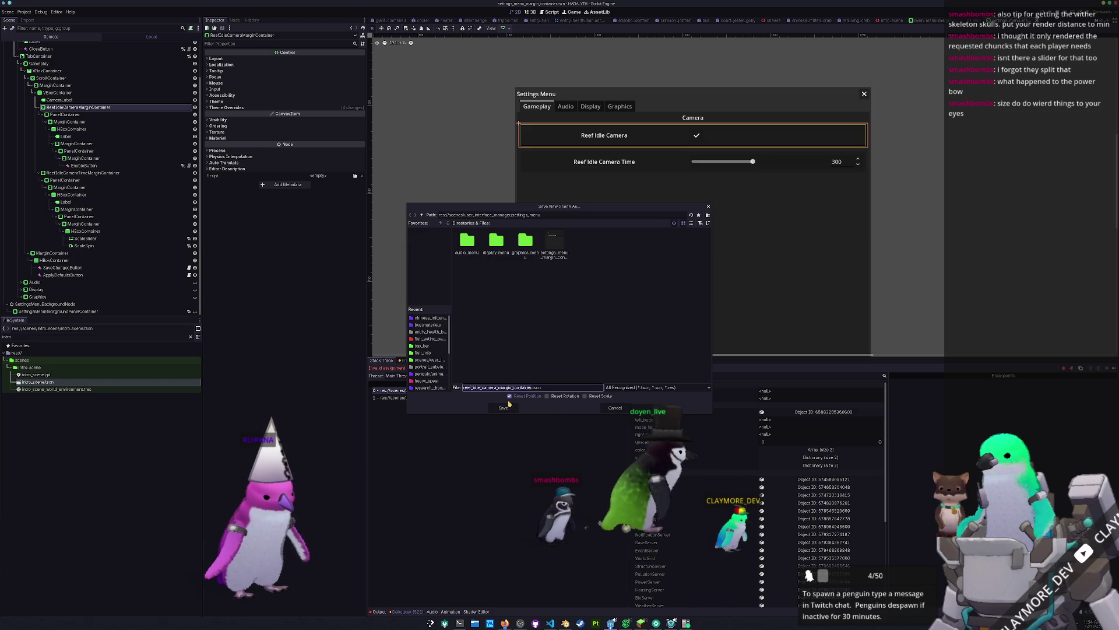
pyautogui.click(708, 214)
pyautogui.write('gameplay_menu')
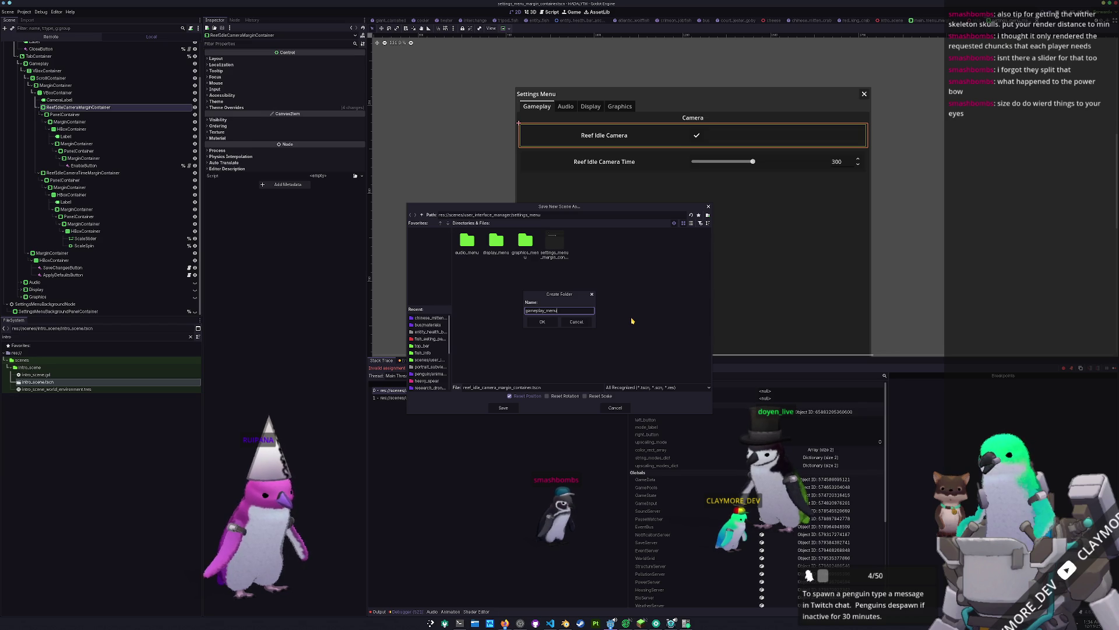
pyautogui.press('Return')
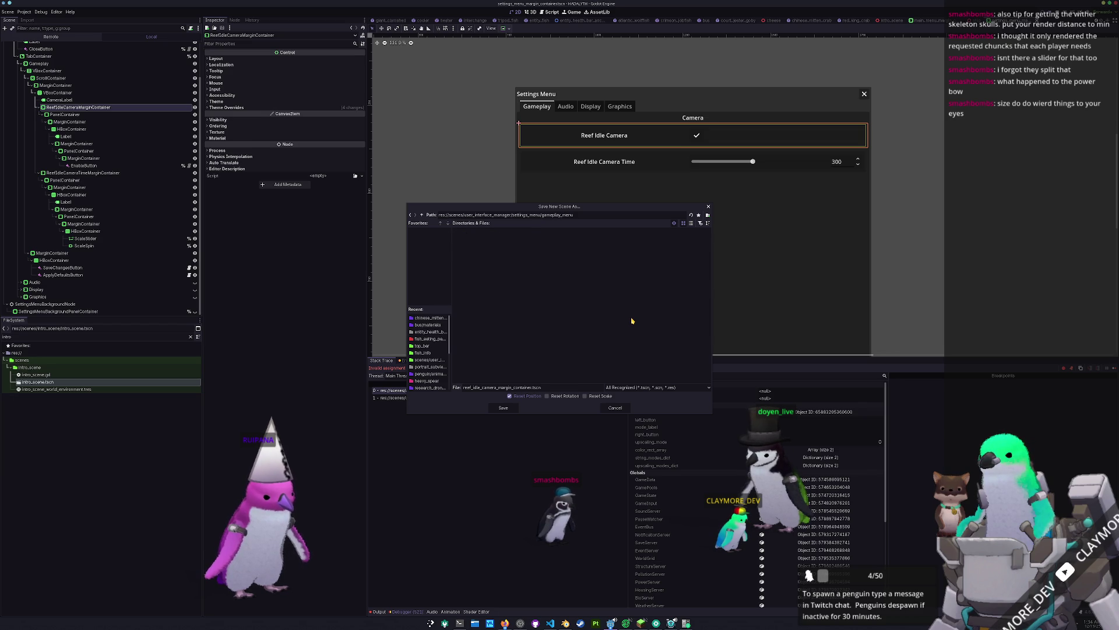
pyautogui.click(504, 408)
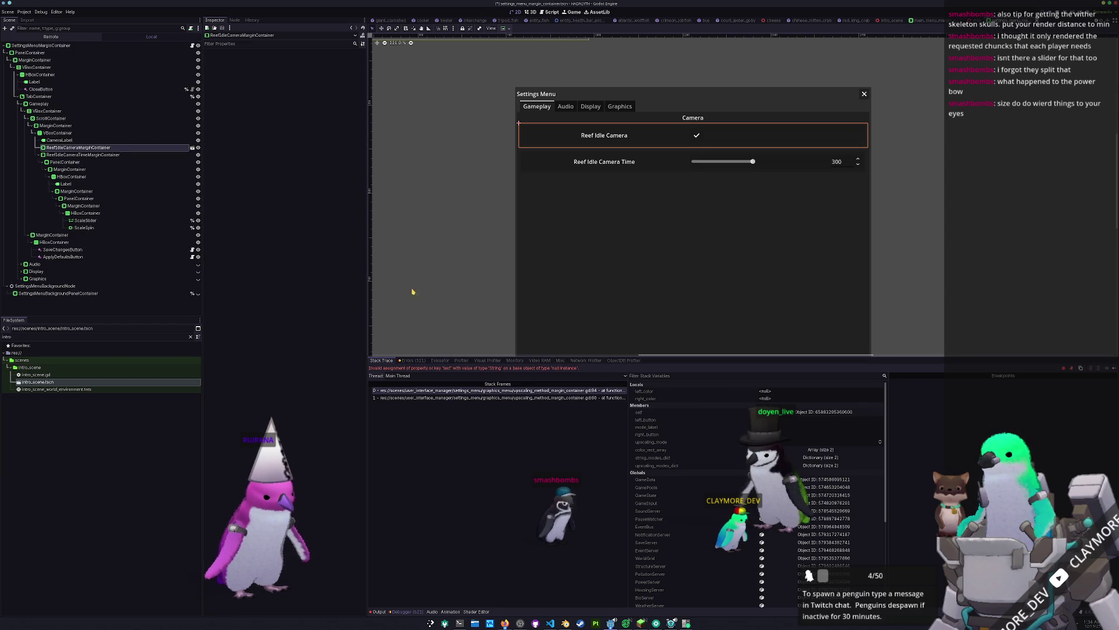
# Save the camera-time row as a scene too, then open reef_idle_camera_margin_container.tscn
pyautogui.rightClick(127, 155)
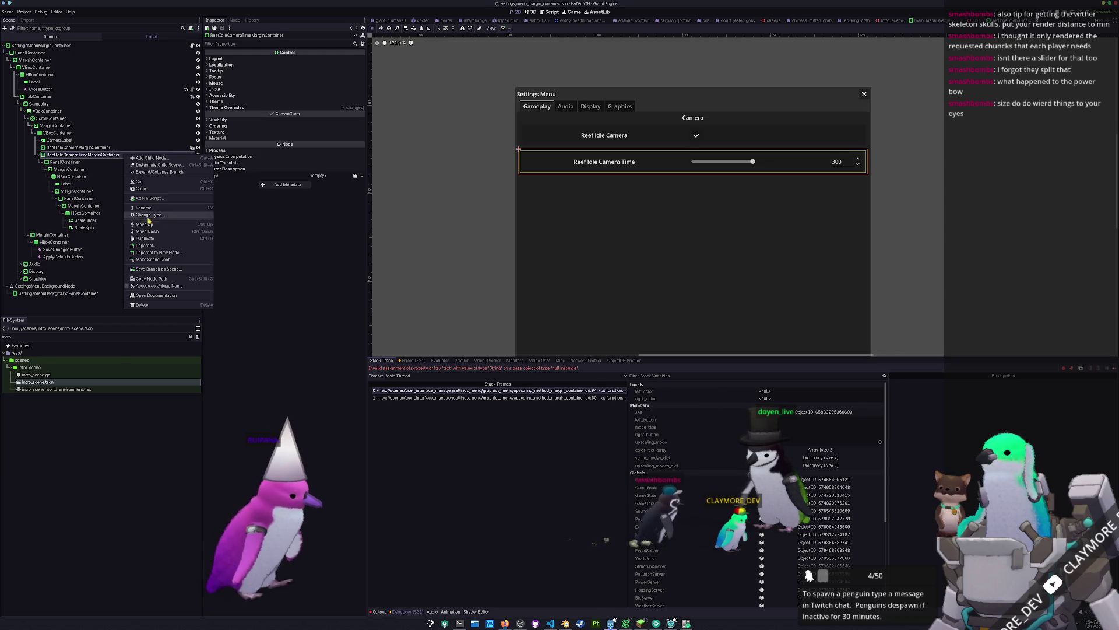
pyautogui.click(156, 269)
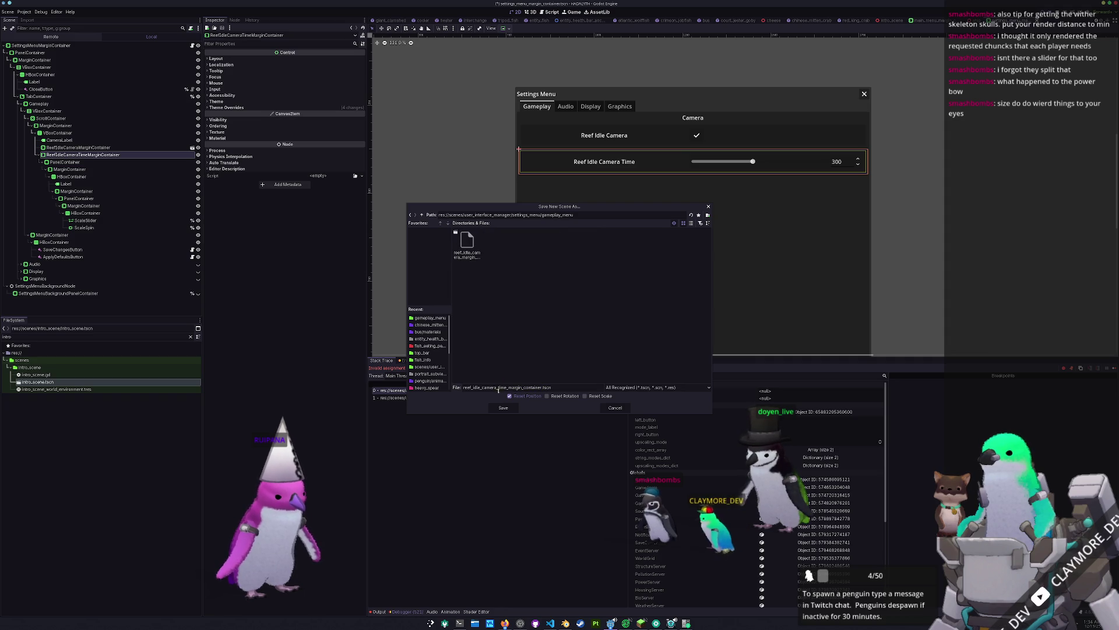
pyautogui.click(504, 408)
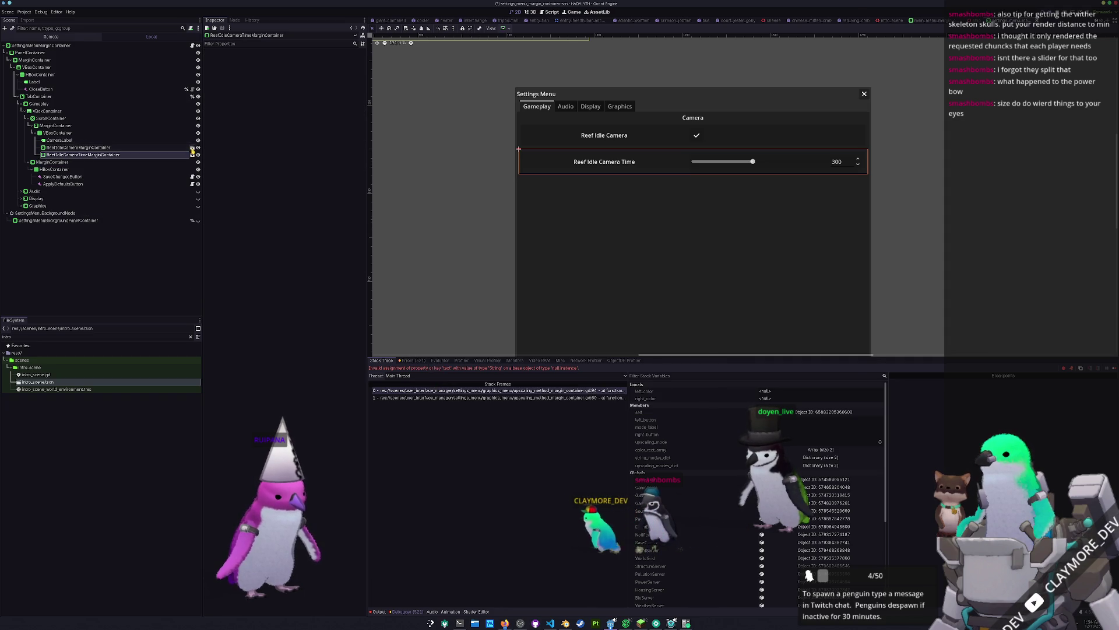
pyautogui.click(192, 148)
pyautogui.rightClick(111, 46)
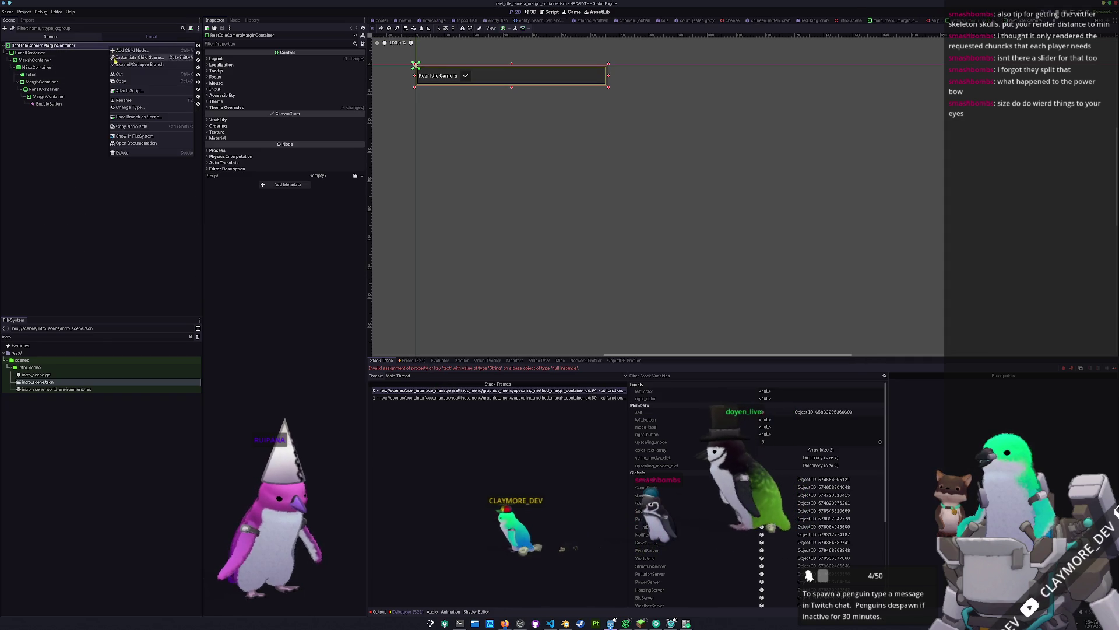
# Attach a new script to the row's root, then open bloom_quality_margin_container.gd and select its code
pyautogui.click(128, 91)
pyautogui.click(531, 352)
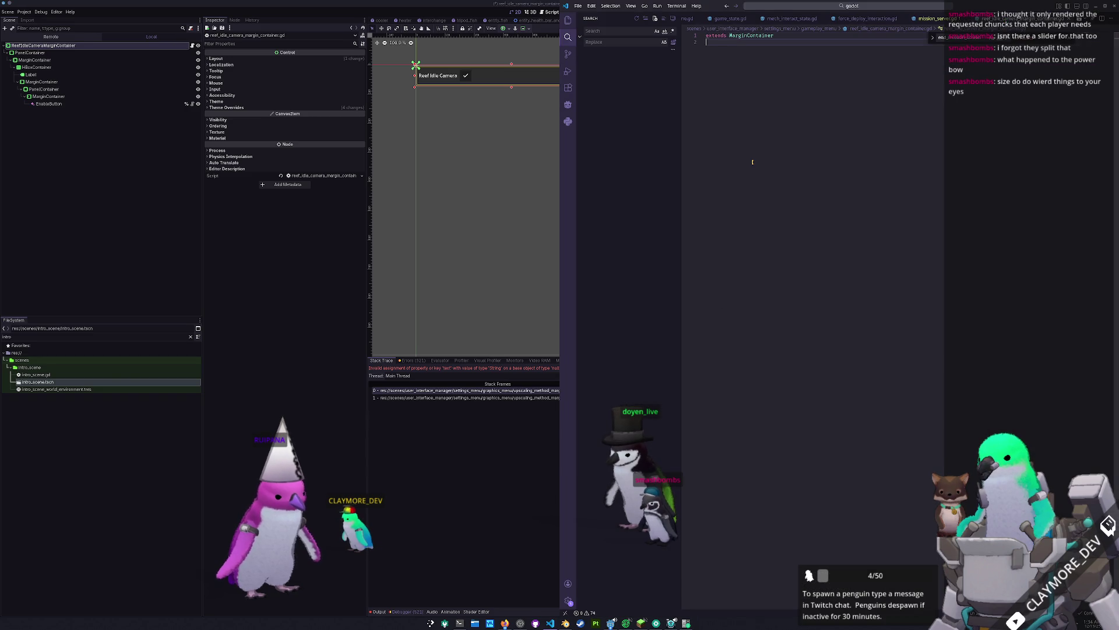
pyautogui.click(568, 21)
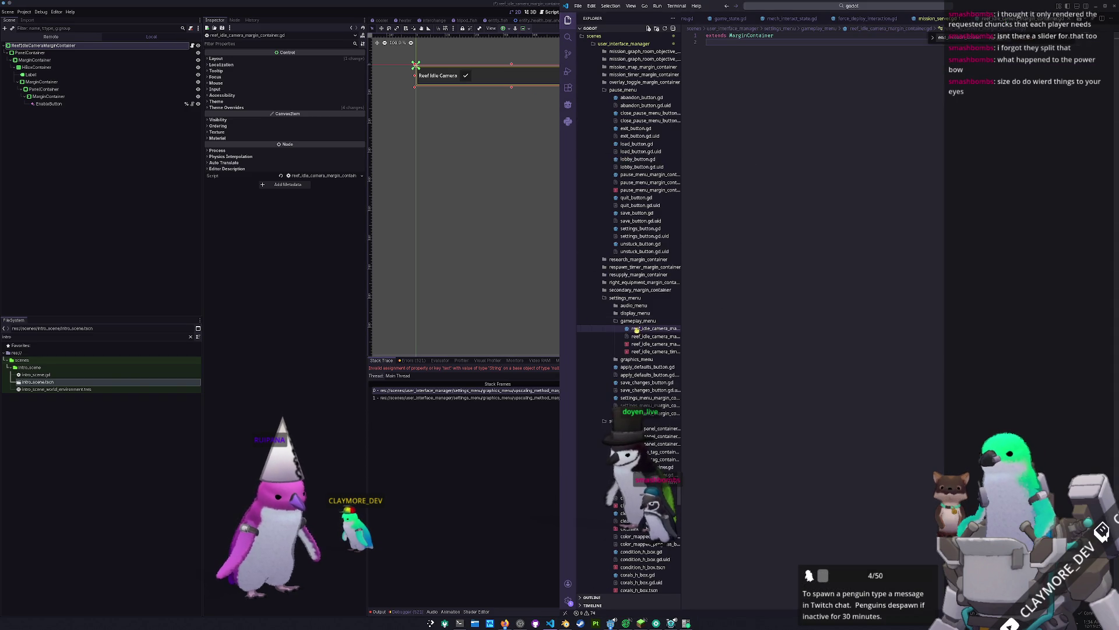
pyautogui.moveTo(679, 302); pyautogui.dragTo(722, 303)
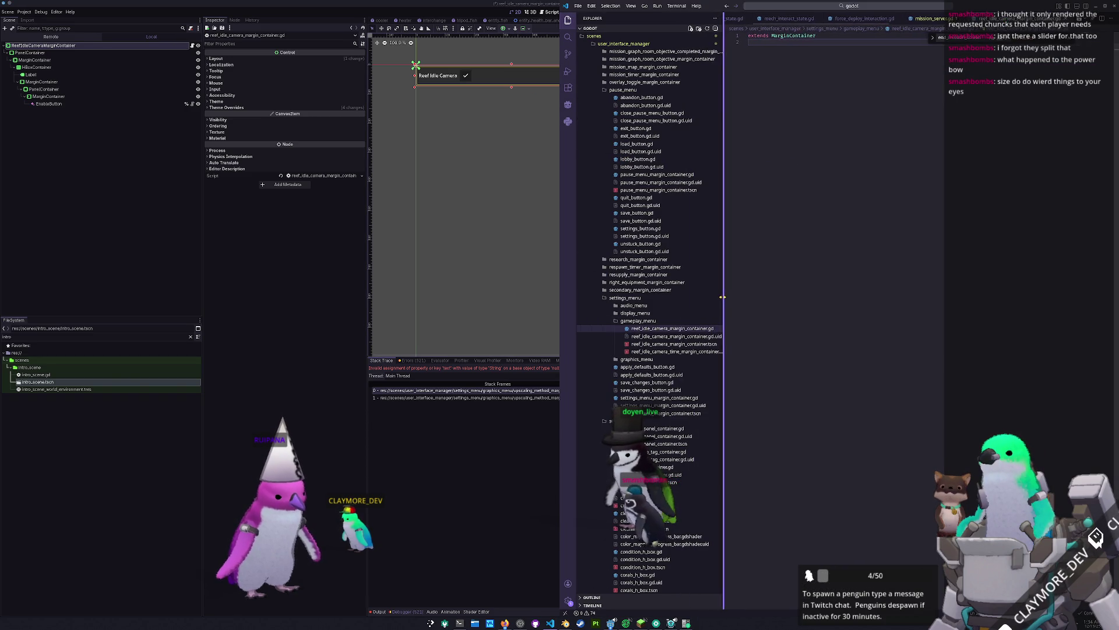
pyautogui.click(636, 360)
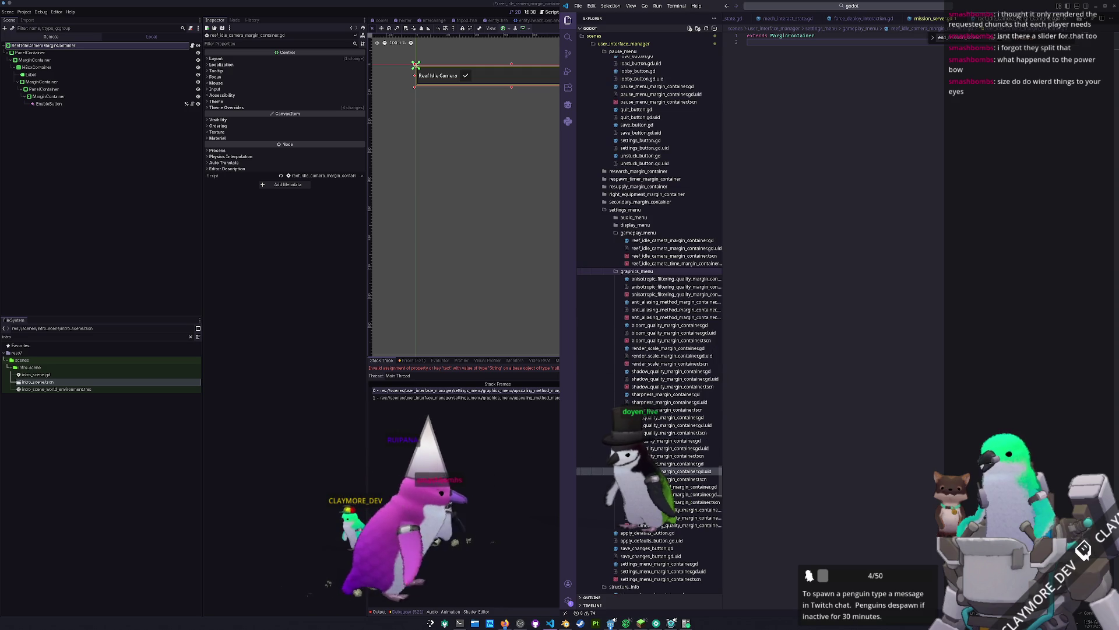
pyautogui.click(671, 324)
pyautogui.moveTo(785, 400); pyautogui.dragTo(748, 49)
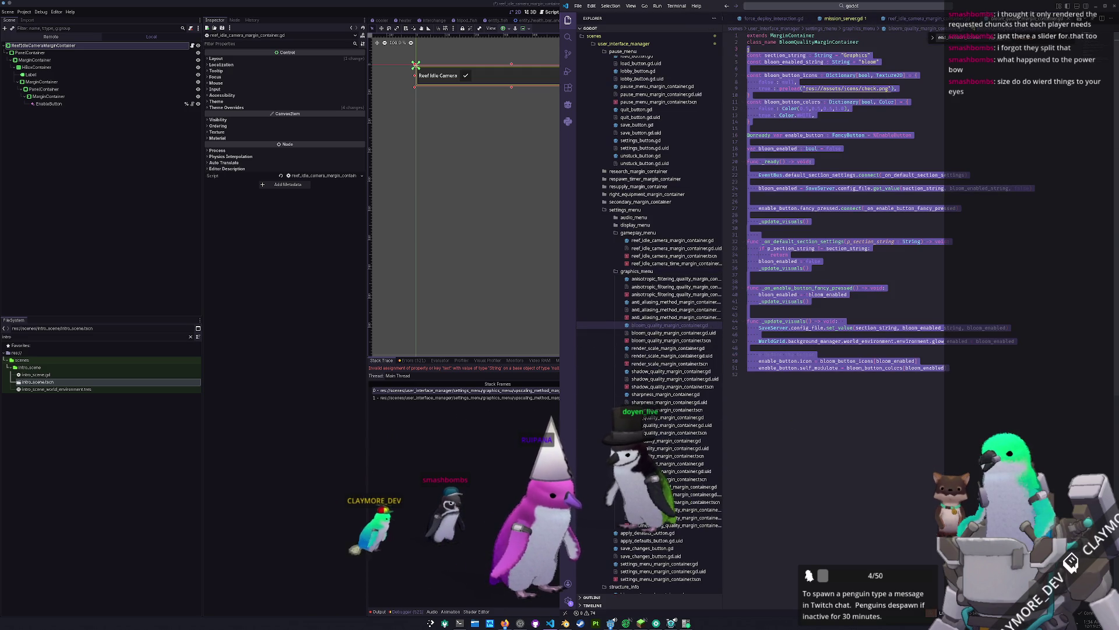
# Paste the bloom code into the reef script and add class_name ReefIdleCameraMarginContainer
pyautogui.hotkey('ctrl', 'c')
pyautogui.click(918, 23)
pyautogui.hotkey('ctrl', 'v')
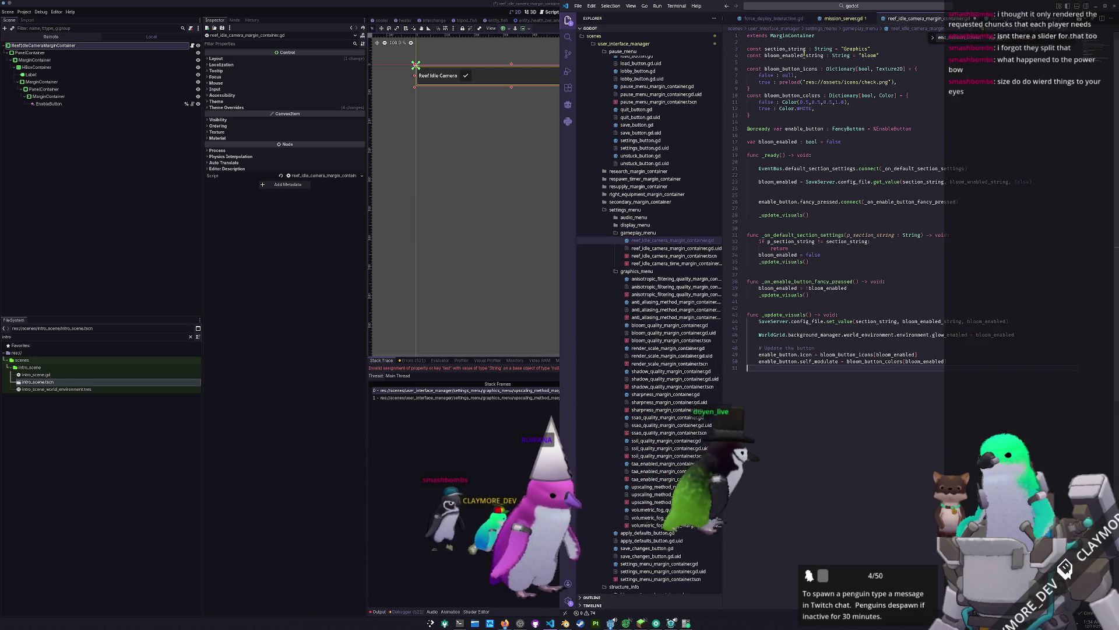
pyautogui.press('Return')
pyautogui.write('class_nam')
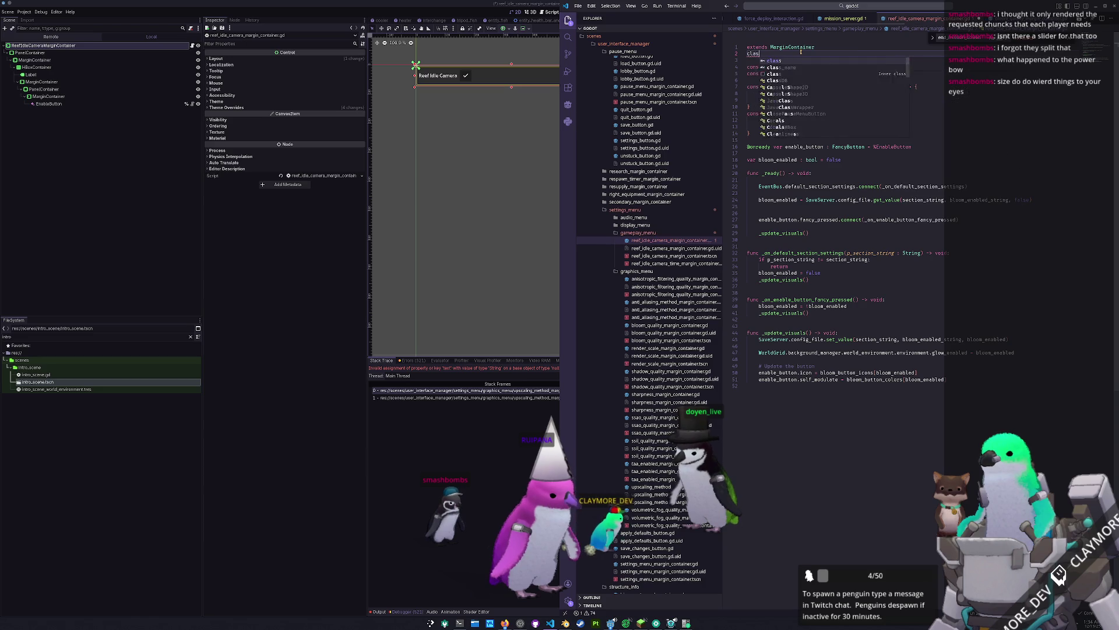
pyautogui.write('e Reef')
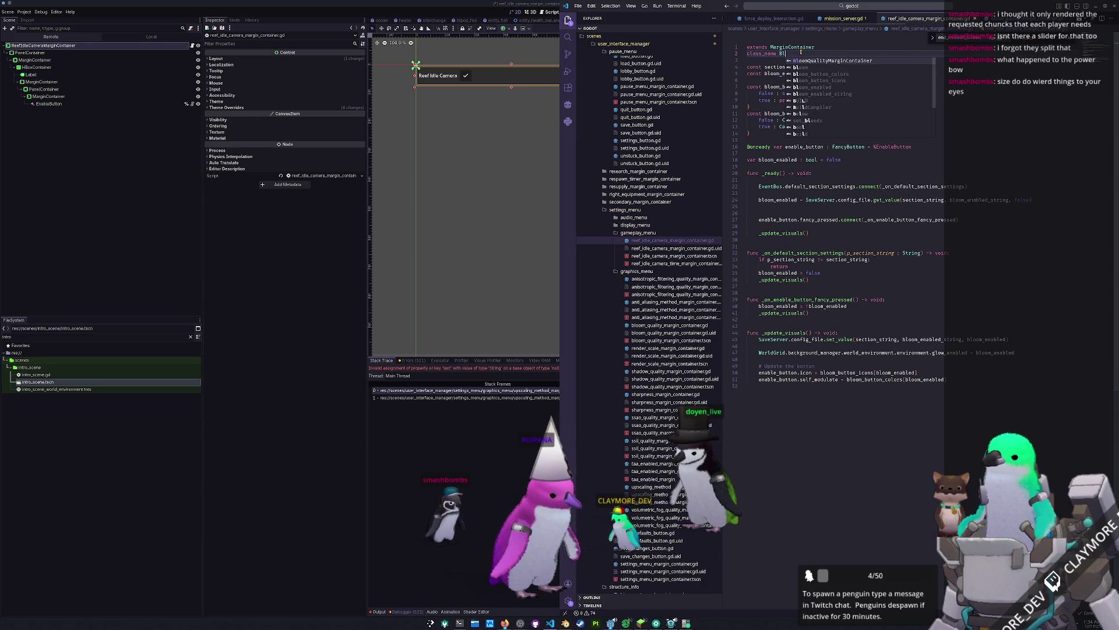
pyautogui.write('IdleCameraMarg')
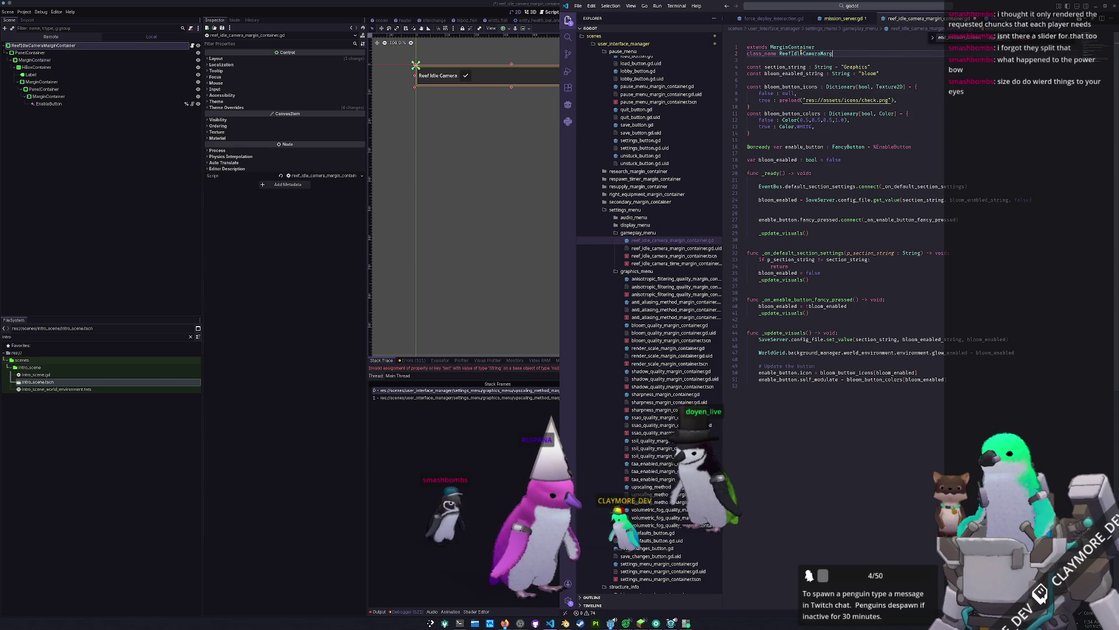
# Change the section name from Graphics to Gameplay
pyautogui.press('Down')
pyautogui.press('End')
pyautogui.press('Left')
pyautogui.press('BackSpace')
pyautogui.press('BackSpace')
pyautogui.press('BackSpace')
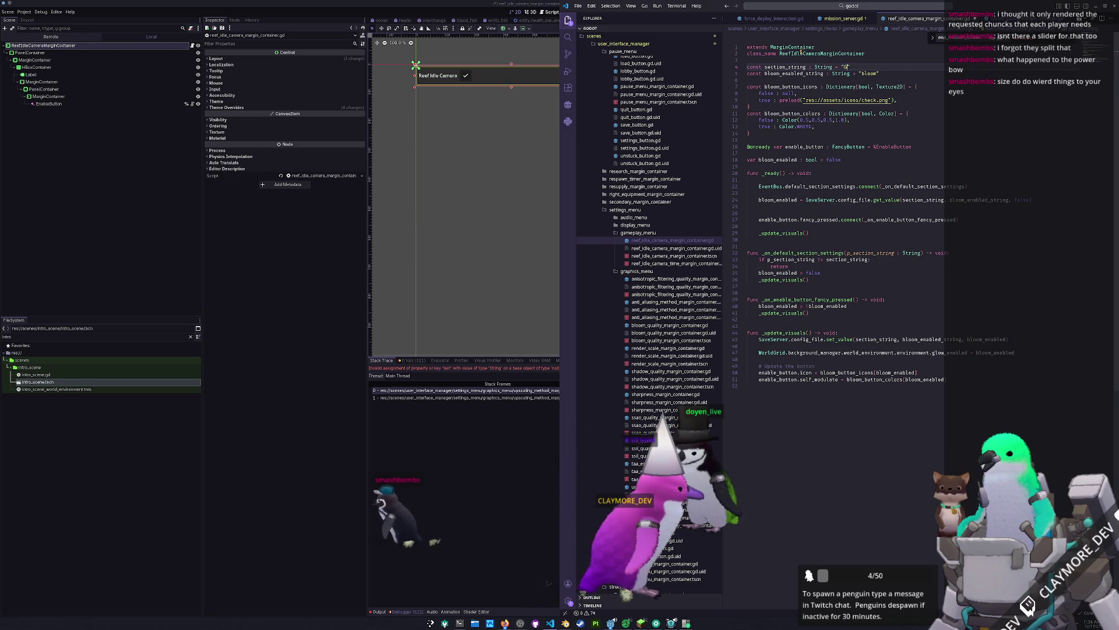
pyautogui.write('ameplay')
# Rename the bloom setting key and constant to reef_idle_camera
pyautogui.press('Down')
pyautogui.press('End')
pyautogui.press('Left')
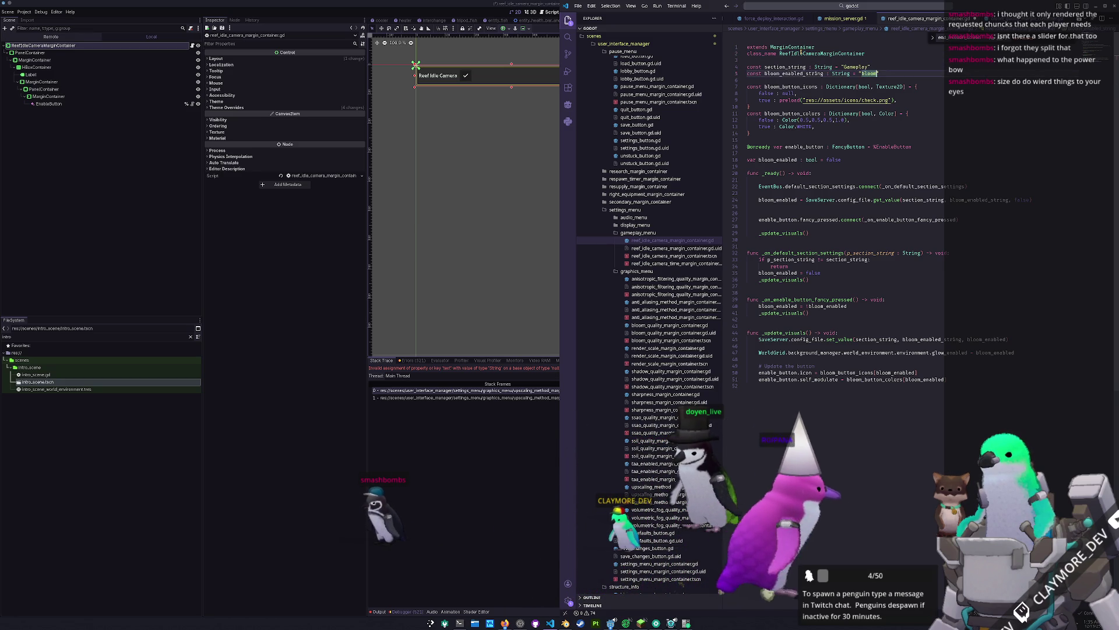
pyautogui.write('reef_idle_camera')
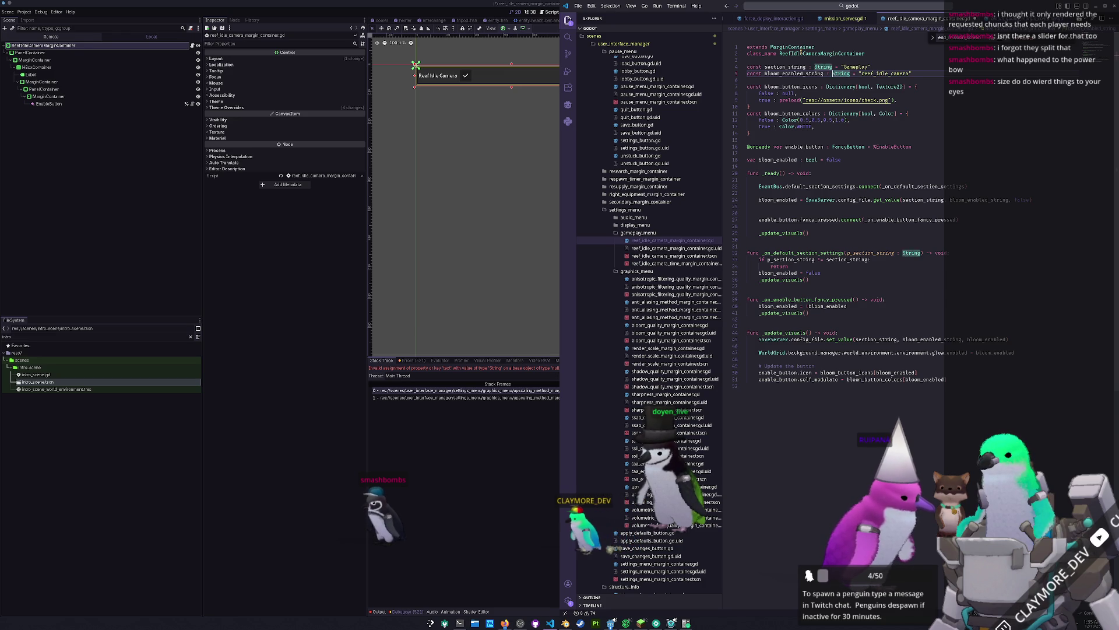
pyautogui.hotkey('shift', 'Right')
pyautogui.hotkey('shift', 'Right')
pyautogui.hotkey('shift', 'Right')
pyautogui.write('reef_idle_')
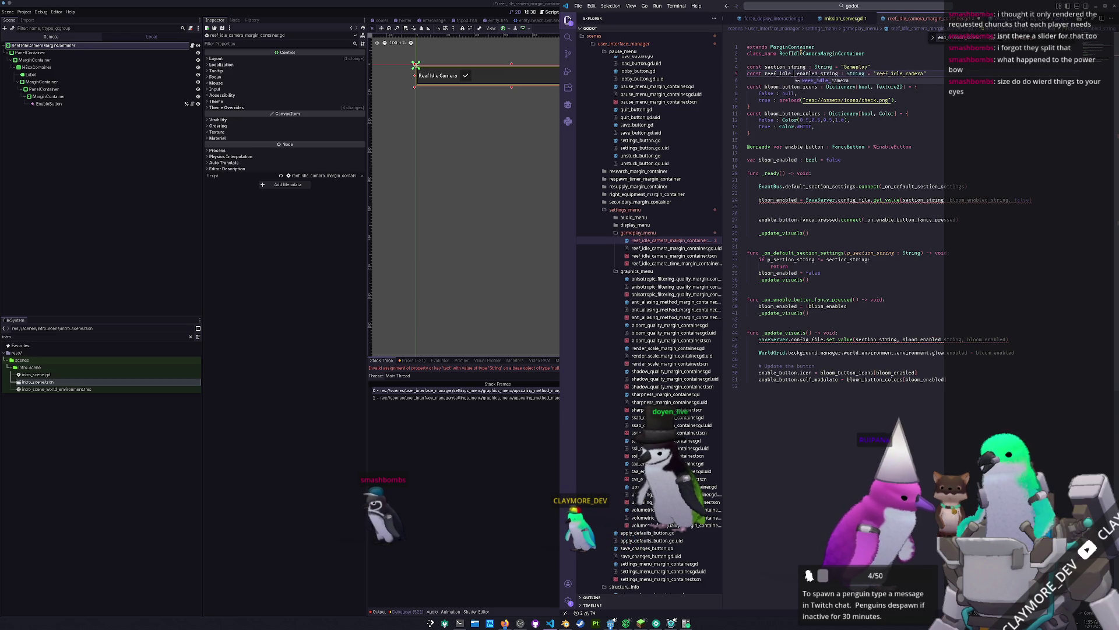
pyautogui.press('Tab')
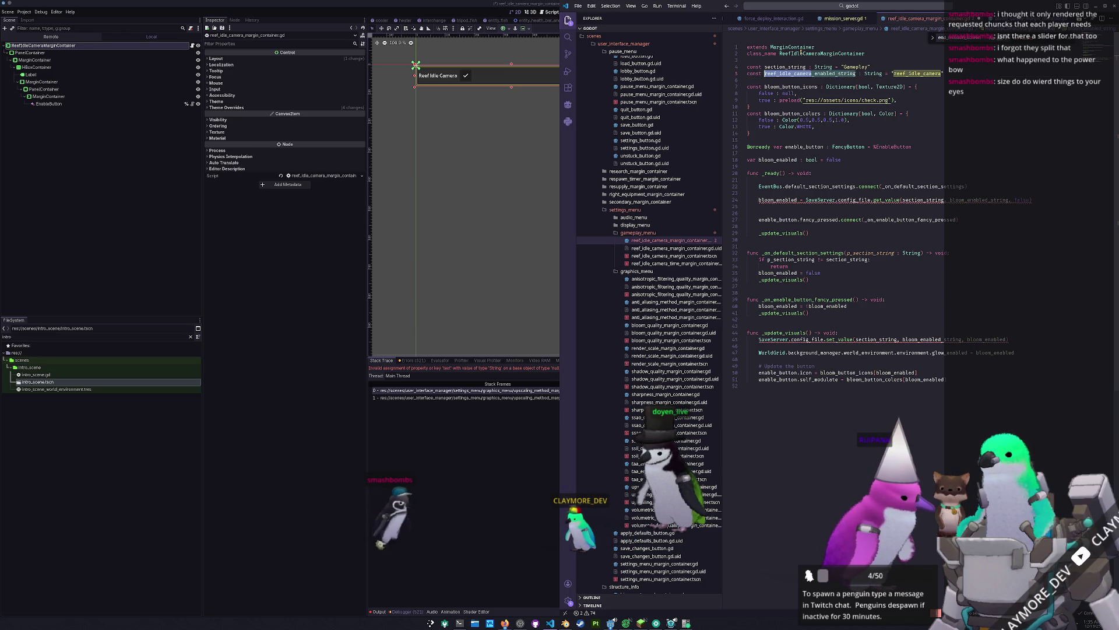
# Rename the bloom icons and colors dictionaries with a reef_idle_camera prefix
pyautogui.press('Down')
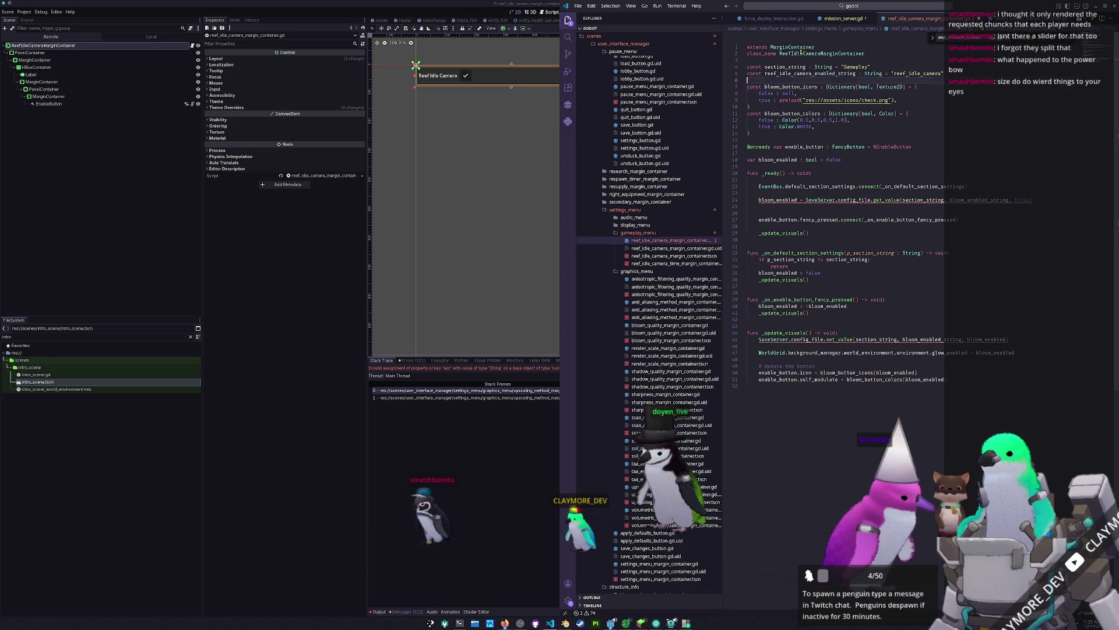
pyautogui.hotkey('shift', 'Right')
pyautogui.hotkey('shift', 'Right')
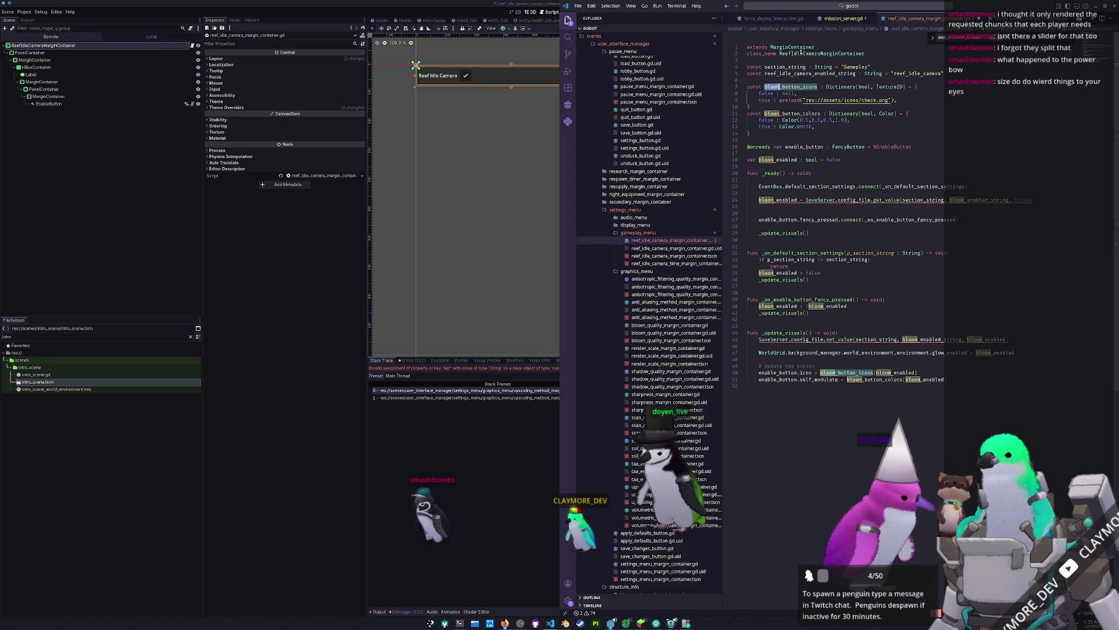
pyautogui.write('reef_idle_camera')
pyautogui.press('Down')
pyautogui.press('Down')
pyautogui.press('Down')
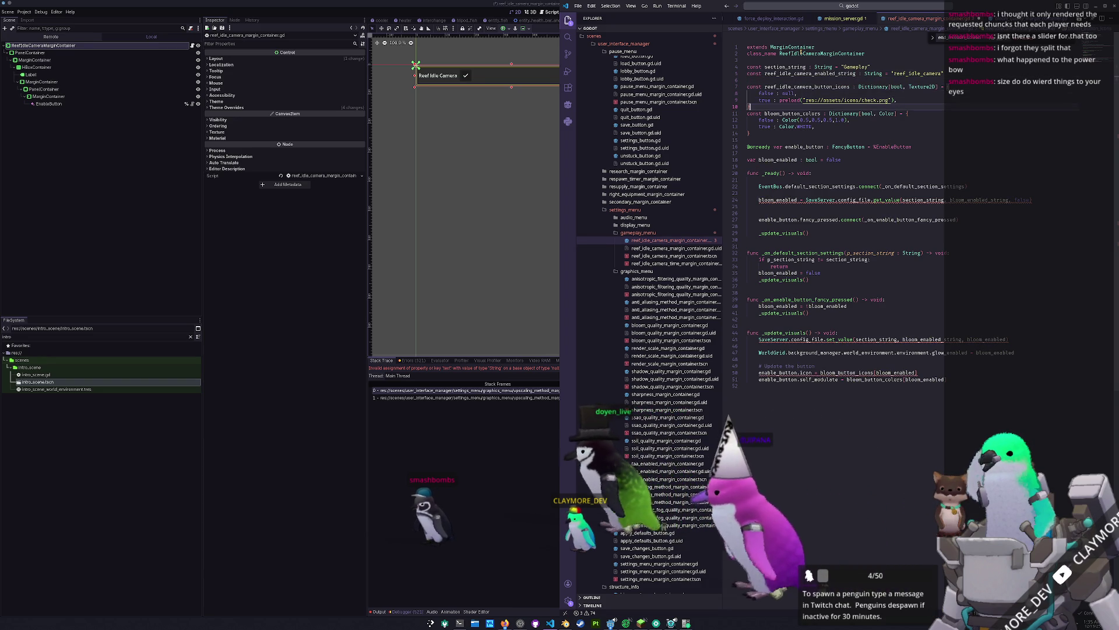
pyautogui.press('Down')
pyautogui.hotkey('ctrl', 'Right')
pyautogui.hotkey('ctrl', 'shift', 'Right')
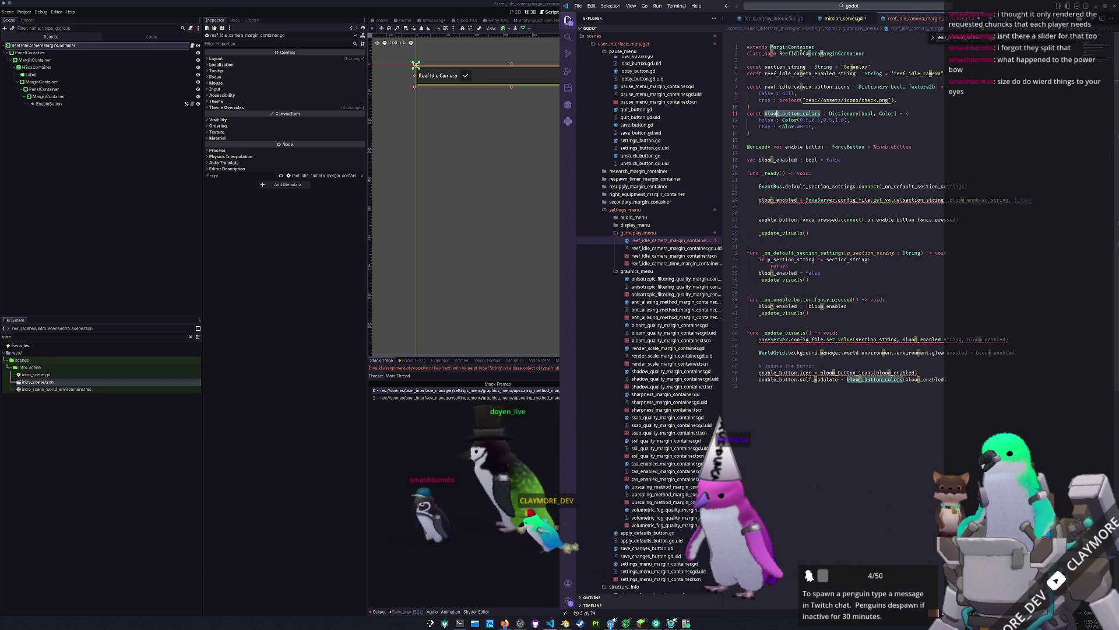
pyautogui.write('reef_idle_camera')
# Rename the bloom enabled variable to reef_idle_camera_enabled
pyautogui.press('Down')
pyautogui.press('Down')
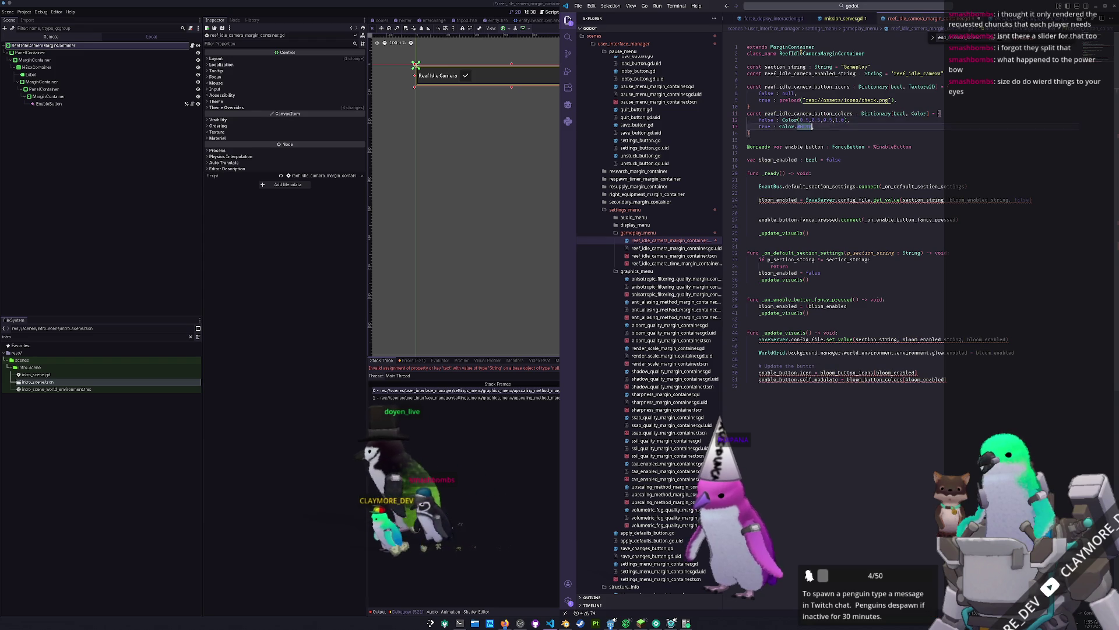
pyautogui.press('Down')
pyautogui.press('Down')
pyautogui.press('Down')
pyautogui.hotkey('ctrl', 'd')
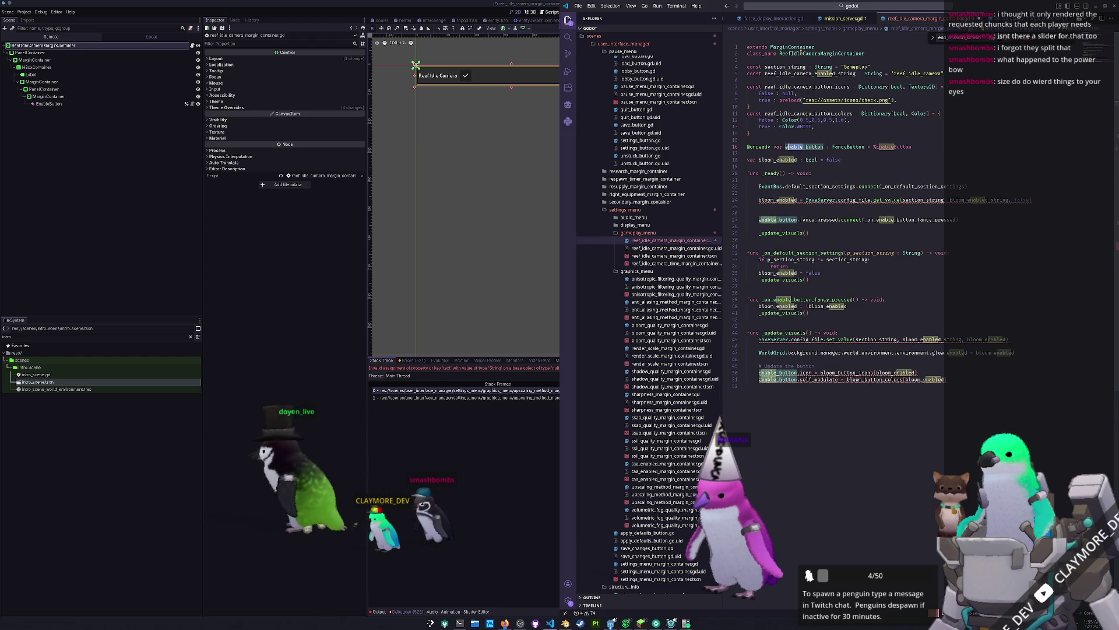
pyautogui.write('reef_idle_camera')
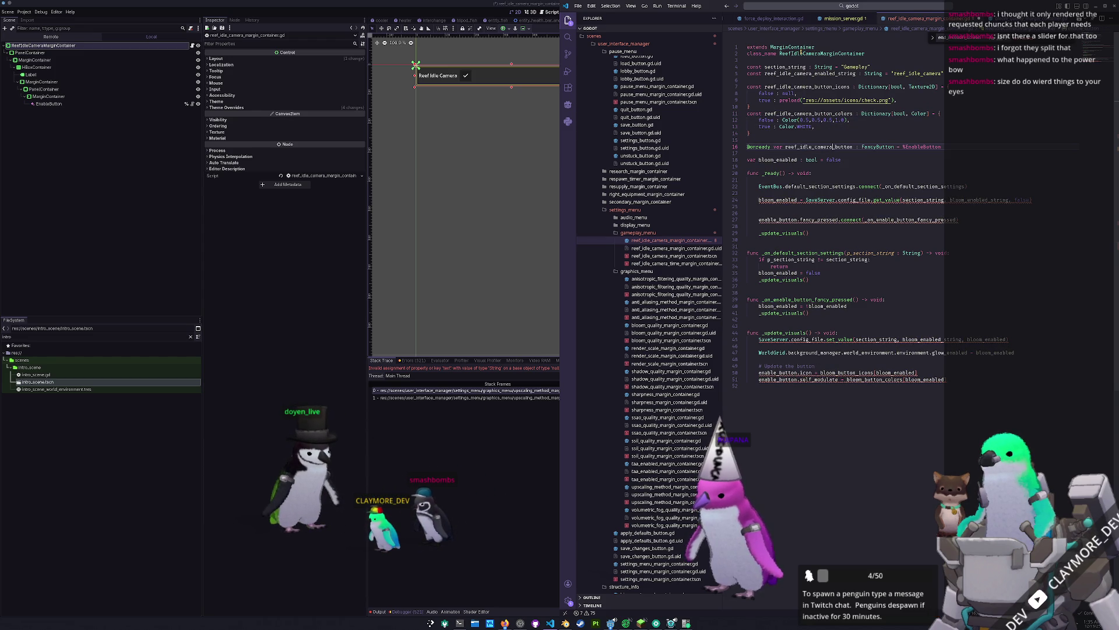
pyautogui.hotkey('ctrl', 'z')
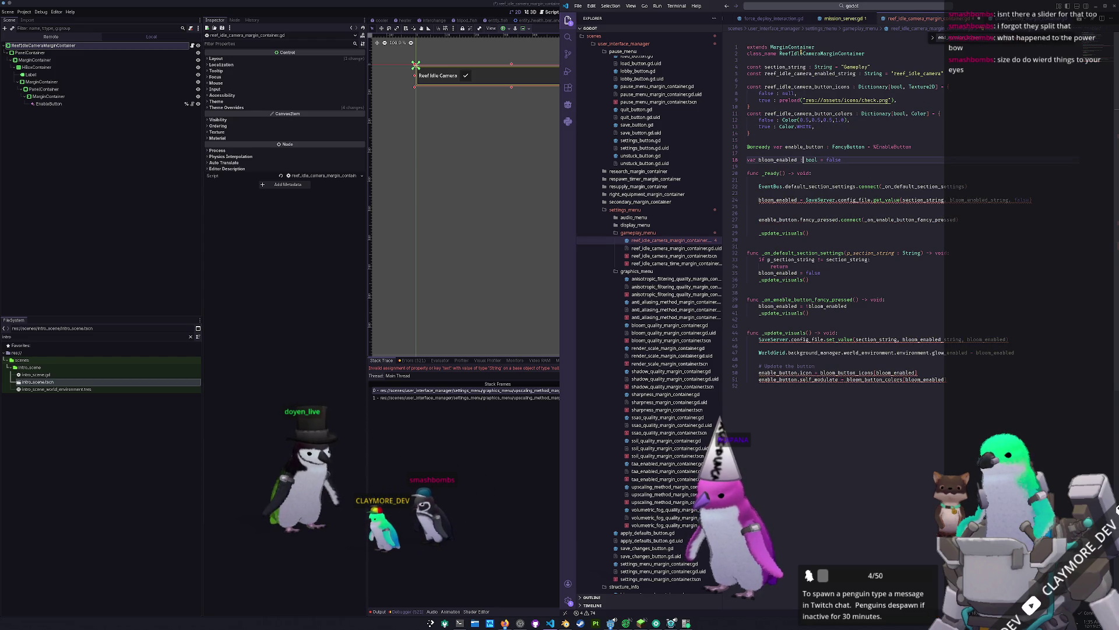
pyautogui.hotkey('ctrl', 'd')
pyautogui.write('reef_idle_camera')
# Make _ready load reef_idle_camera_enabled using reef_idle_camera_enabled_string with default true
pyautogui.press('Down')
pyautogui.press('Down')
pyautogui.press('Down')
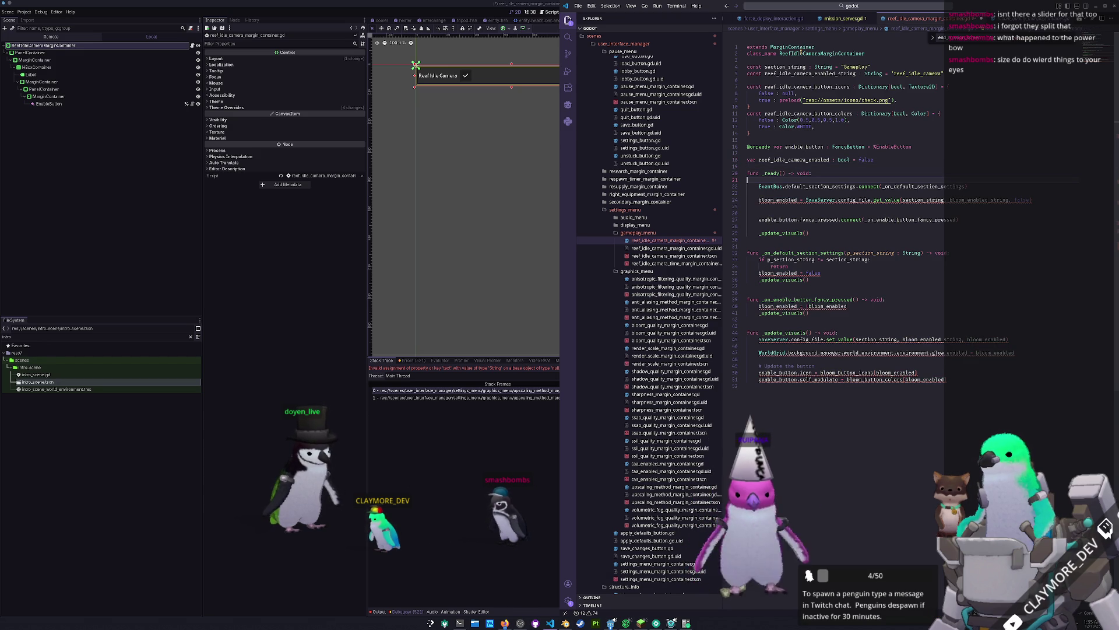
pyautogui.hotkey('ctrl', 'd')
pyautogui.write('reef_idle_camera')
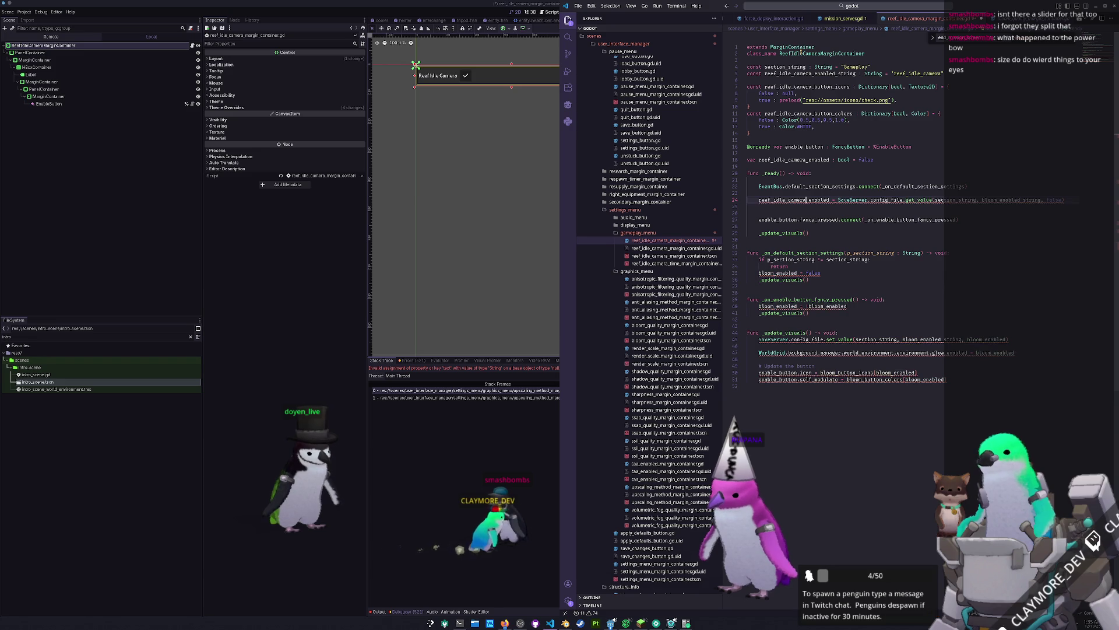
pyautogui.hotkey('ctrl', 'Right')
pyautogui.hotkey('ctrl', 'Right')
pyautogui.hotkey('ctrl', 'Right')
pyautogui.hotkey('ctrl', 'Right')
pyautogui.hotkey('ctrl', 'Right')
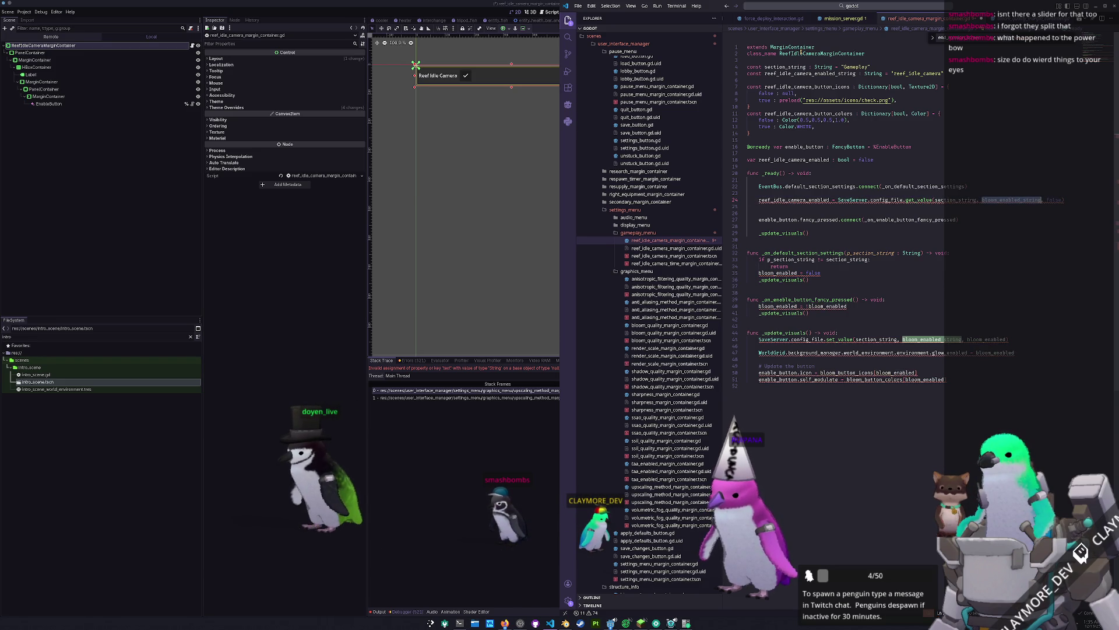
pyautogui.write('ee')
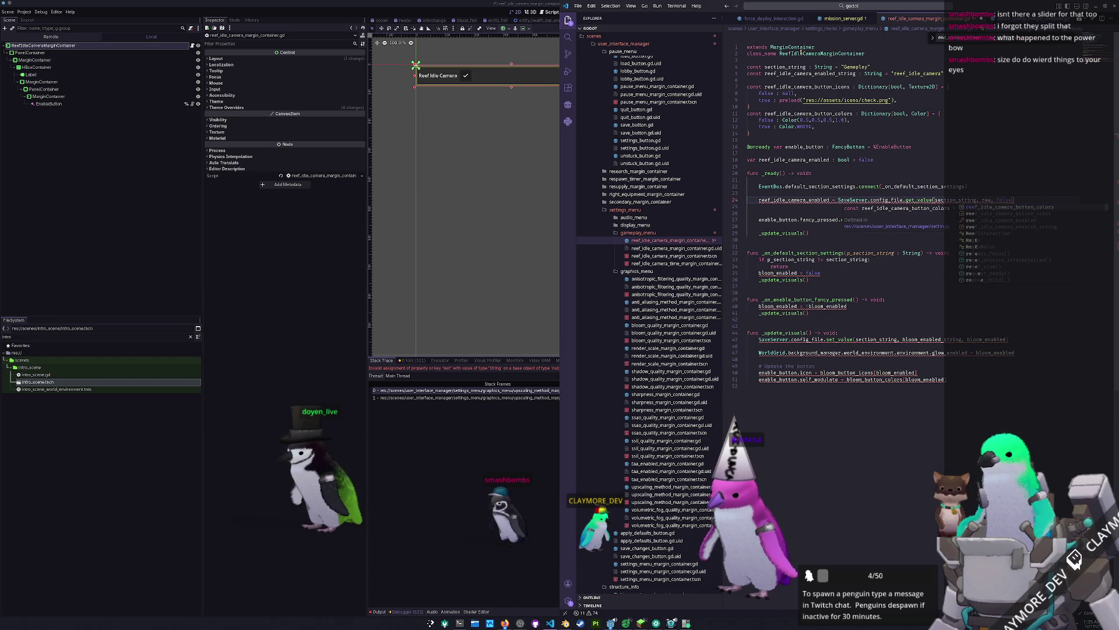
pyautogui.press('Down')
pyautogui.press('Down')
pyautogui.press('Return')
pyautogui.write('false')
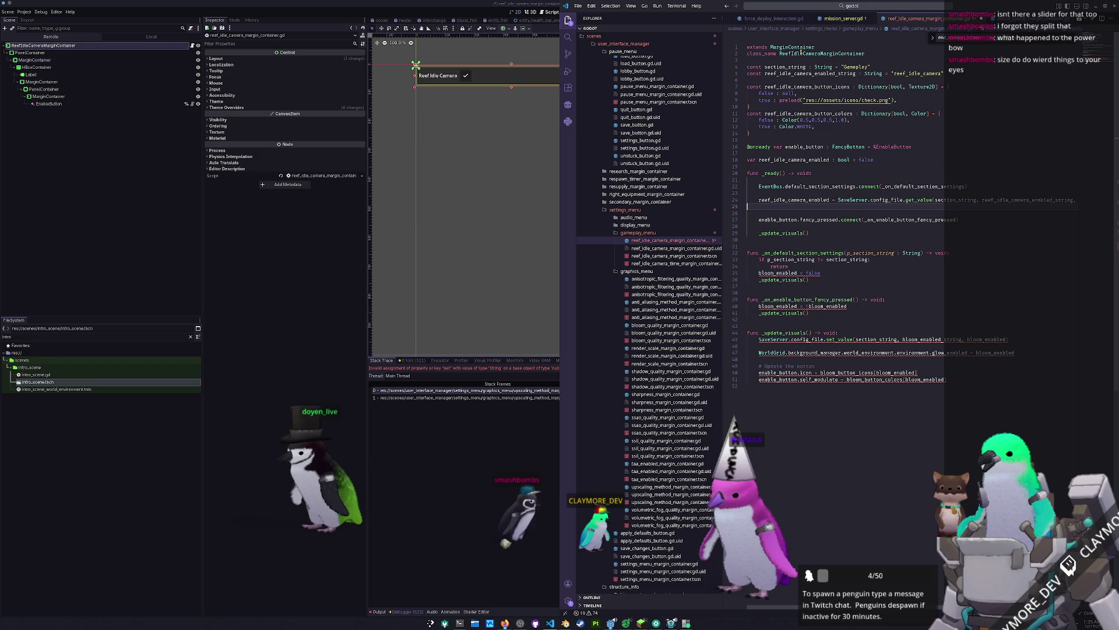
pyautogui.write('tr')
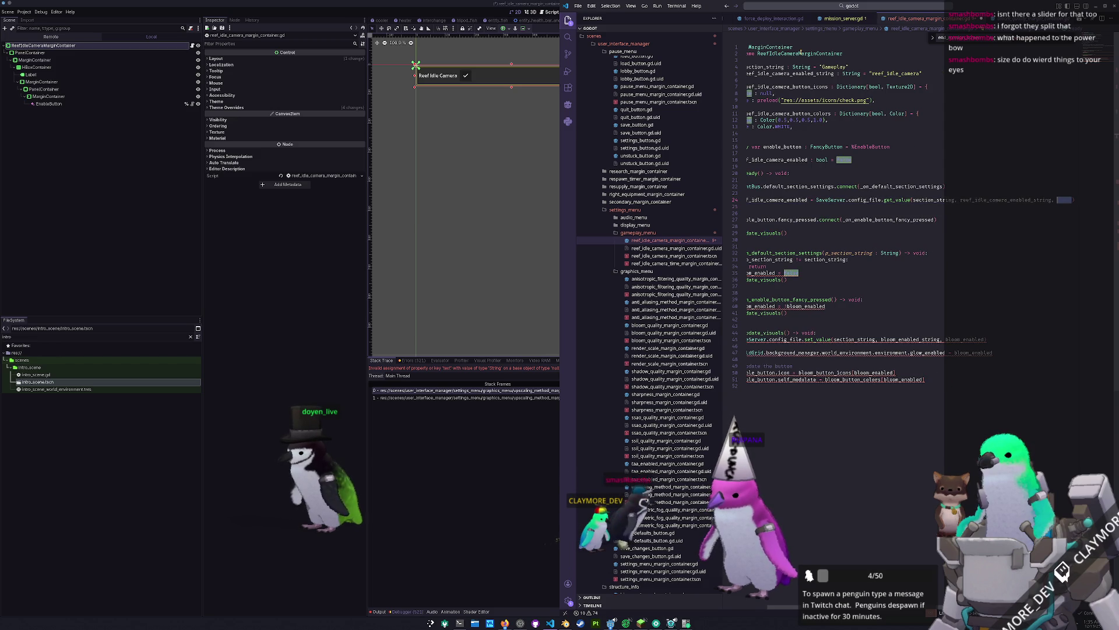
pyautogui.press('Return')
pyautogui.press('Down')
pyautogui.press('Down')
pyautogui.press('Down')
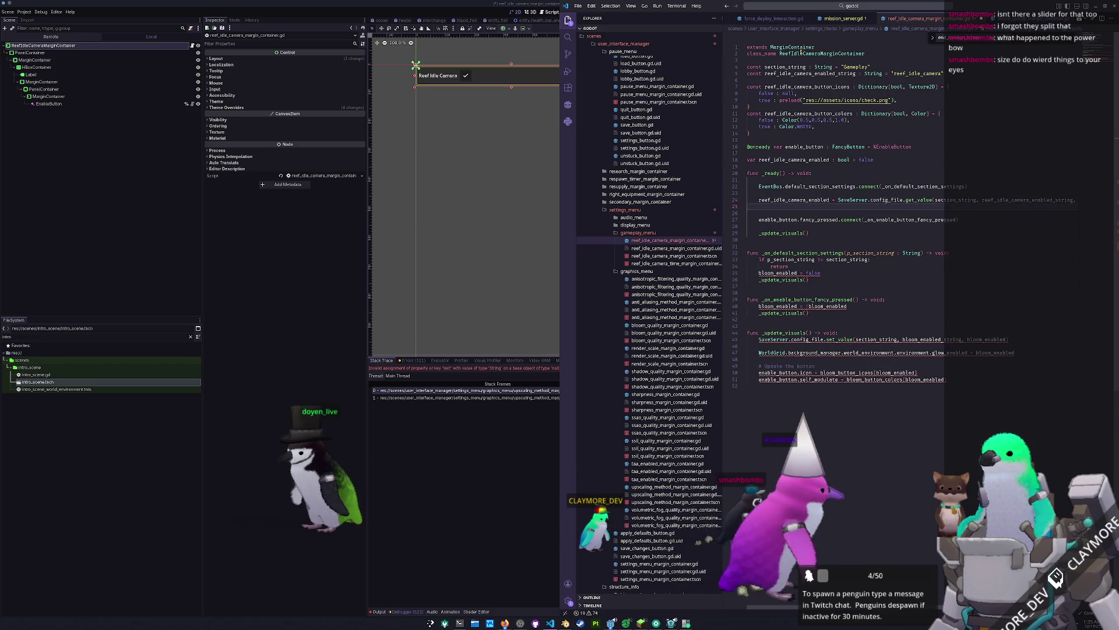
pyautogui.press('BackSpace')
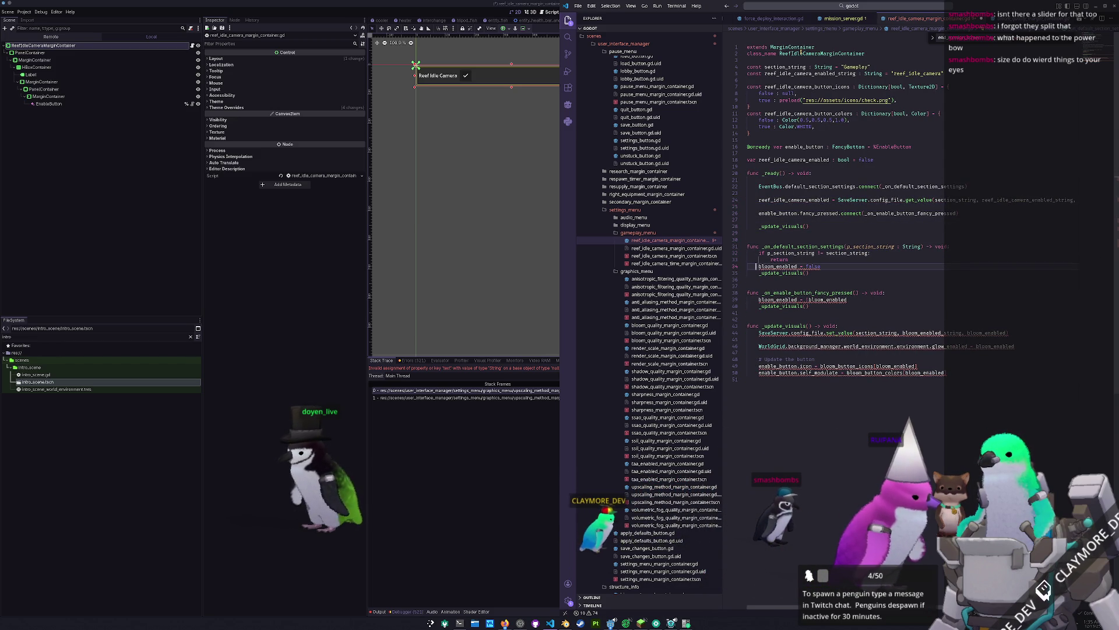
pyautogui.hotkey('ctrl', 'd')
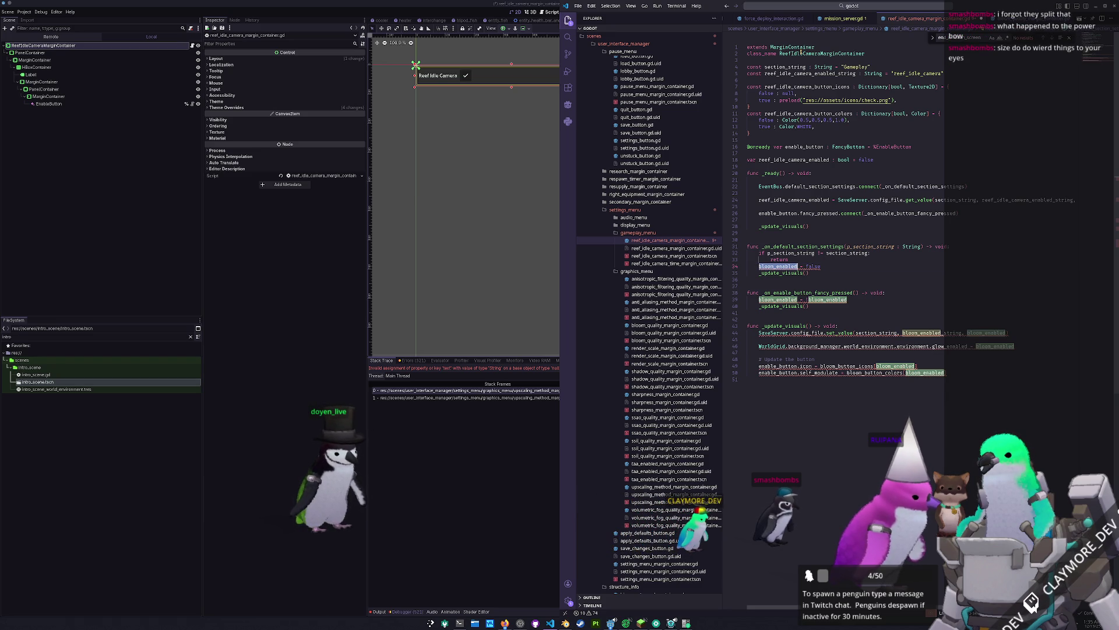
# Remove the false assignment and rename bloom_enabled to reef_idle_camera_enabled in the reset handler
pyautogui.press('End')
pyautogui.hotkey('ctrl', 'shift', 'Left')
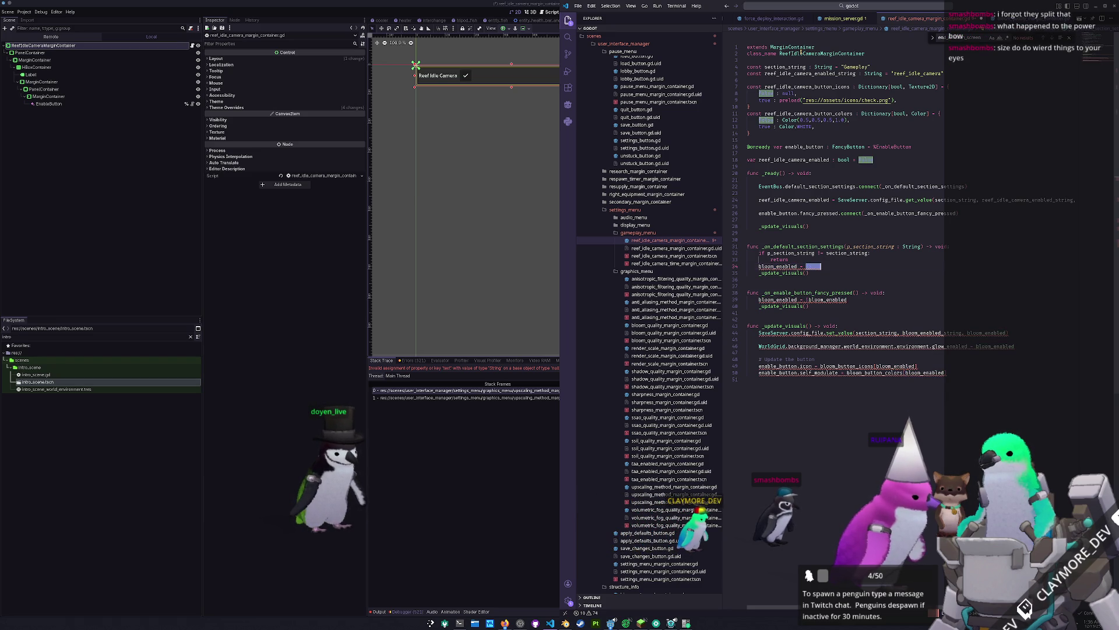
pyautogui.press('BackSpace')
pyautogui.press('BackSpace')
pyautogui.press('BackSpace')
pyautogui.hotkey('ctrl', 'd')
pyautogui.write('reef')
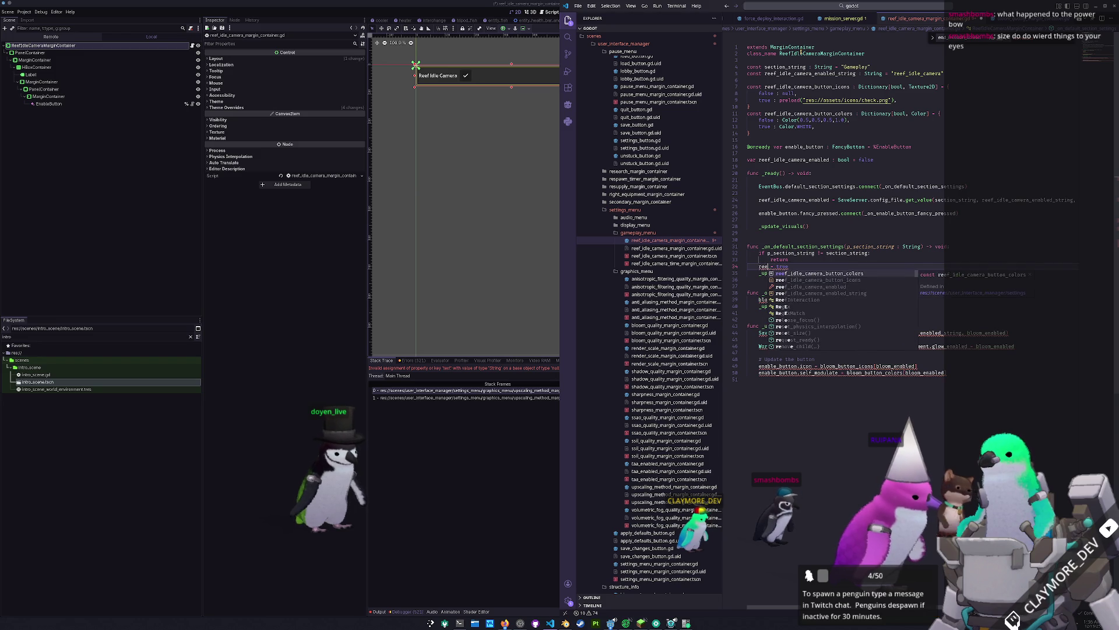
pyautogui.write('_i')
pyautogui.press('Return')
# Replace both bloom_enabled names on the toggle line with reef_idle_camera_enabled
pyautogui.press('Down')
pyautogui.press('Down')
pyautogui.press('Down')
pyautogui.hotkey('ctrl', 'Left')
pyautogui.hotkey('ctrl', 'Left')
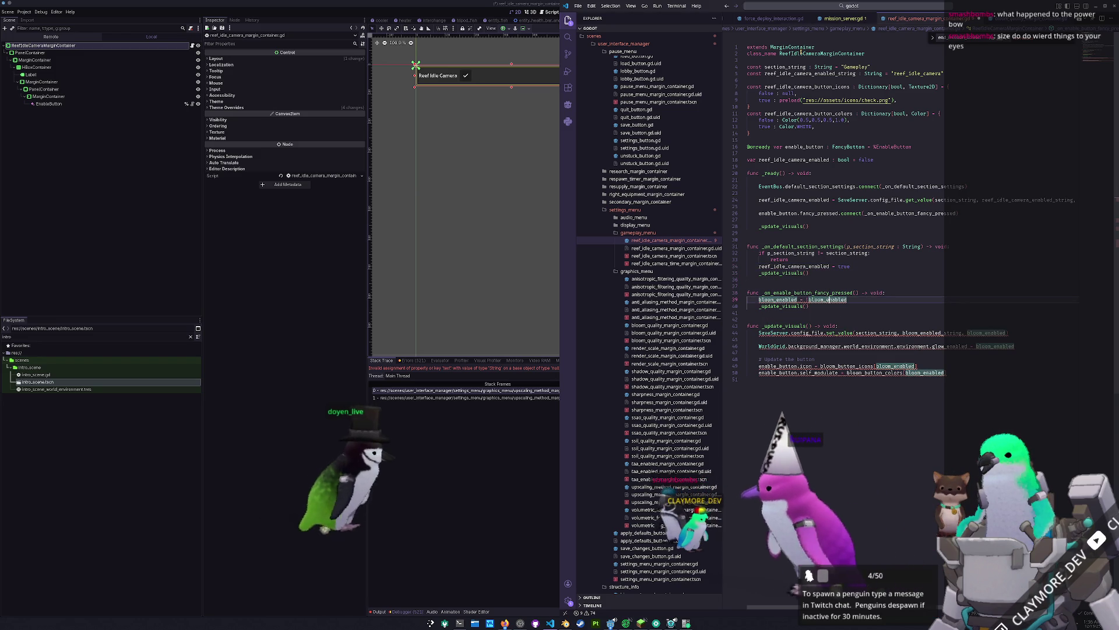
pyautogui.press('Up')
pyautogui.press('Up')
pyautogui.press('Up')
pyautogui.hotkey('ctrl', 'd')
pyautogui.press('Down')
pyautogui.press('Down')
pyautogui.press('Down')
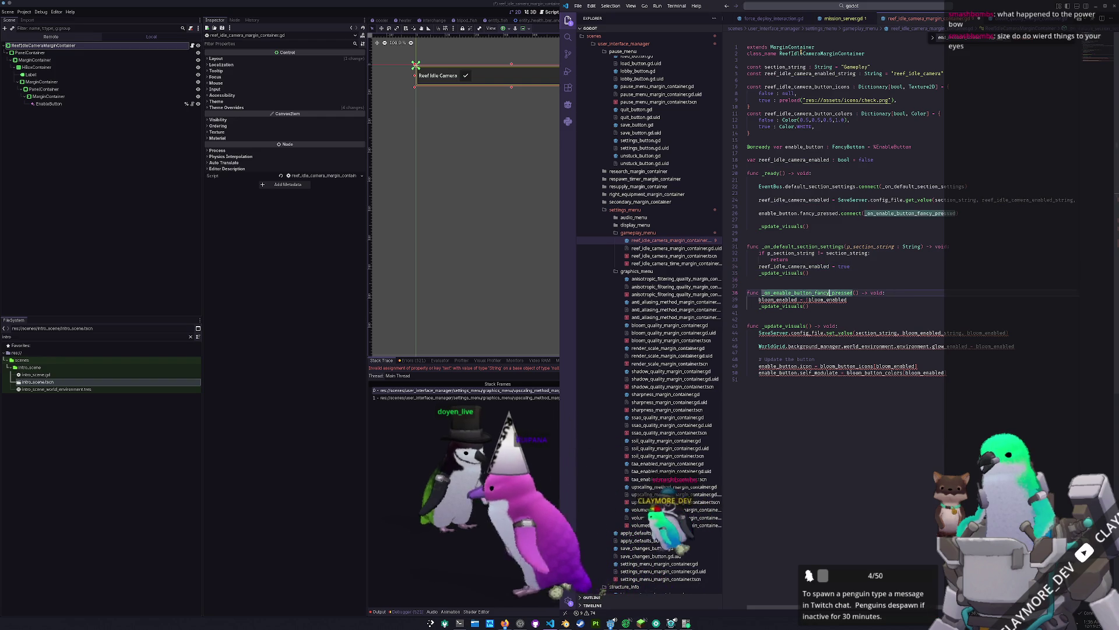
pyautogui.hotkey('ctrl', 'd')
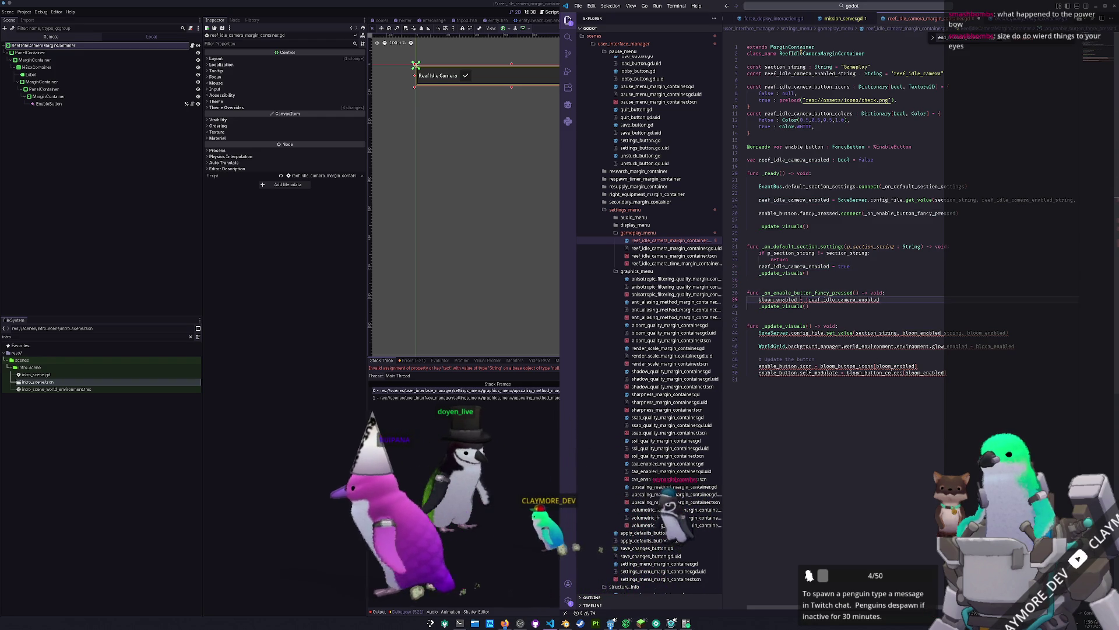
pyautogui.write('reef_idle_camera_enabled')
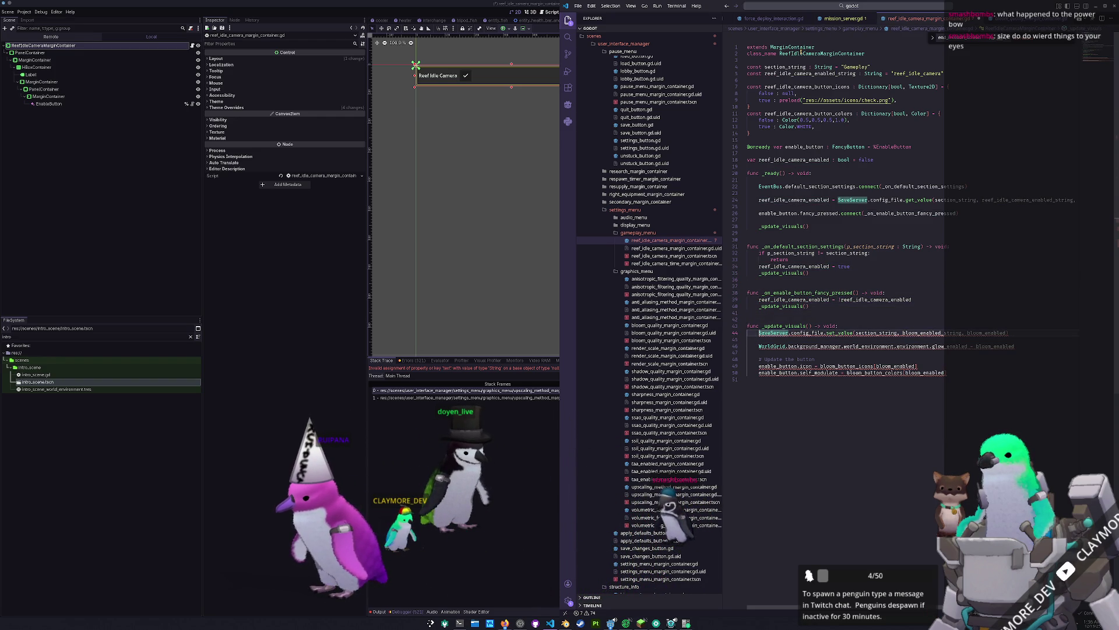
# Delete the WorldGrid glow line from _update_visuals
pyautogui.hotkey('shift', 'Up')
pyautogui.hotkey('shift', 'Up')
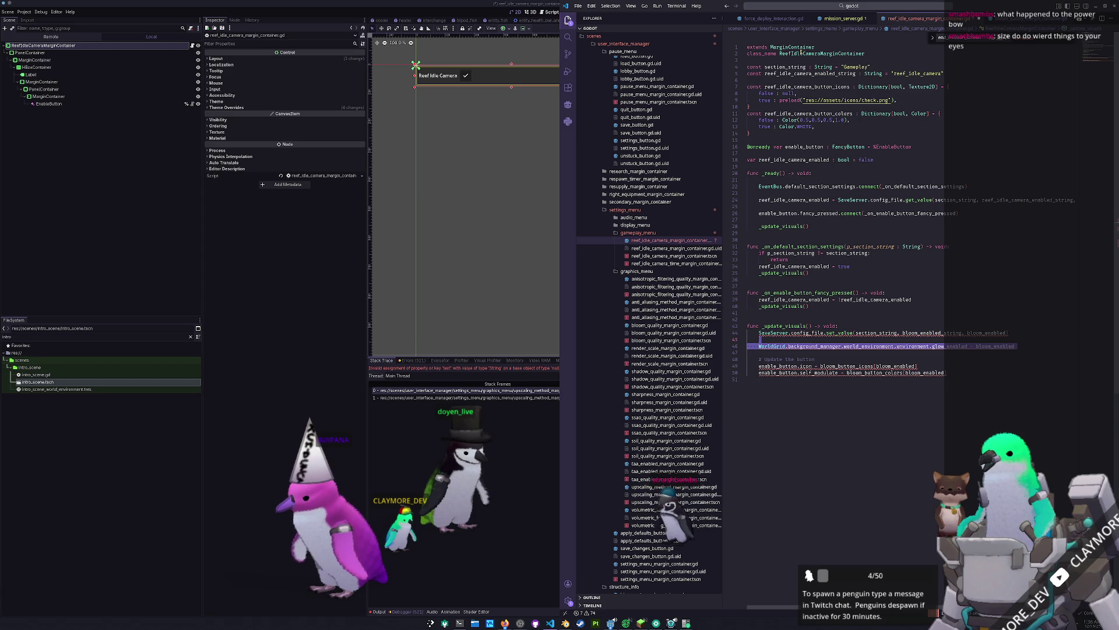
pyautogui.press('BackSpace')
pyautogui.press('Up')
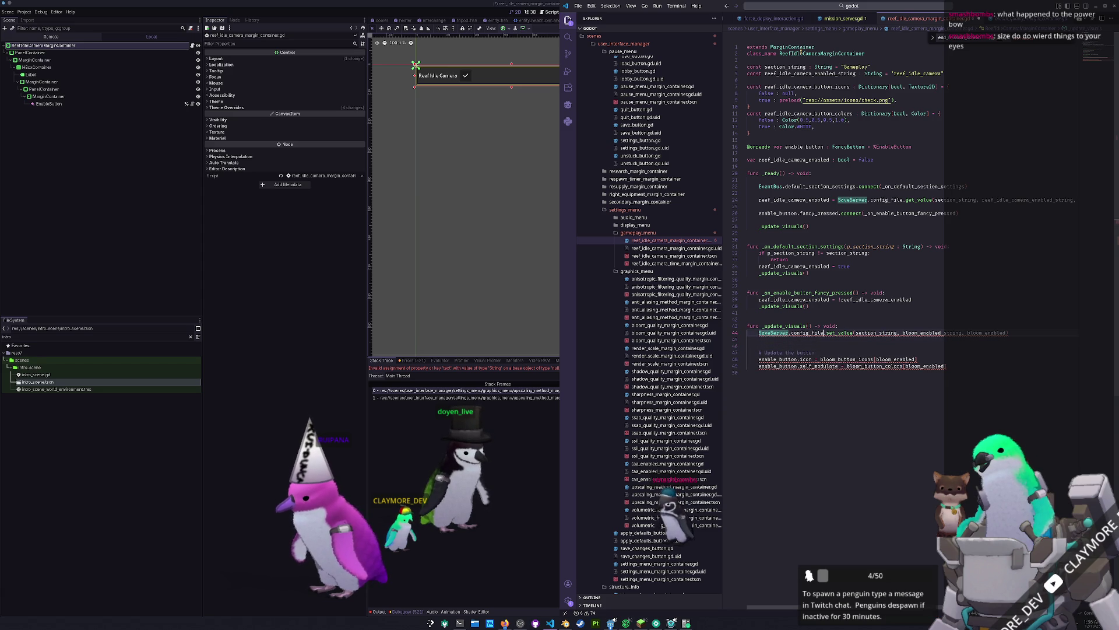
pyautogui.hotkey('ctrl', 'Right')
pyautogui.hotkey('ctrl', 'Right')
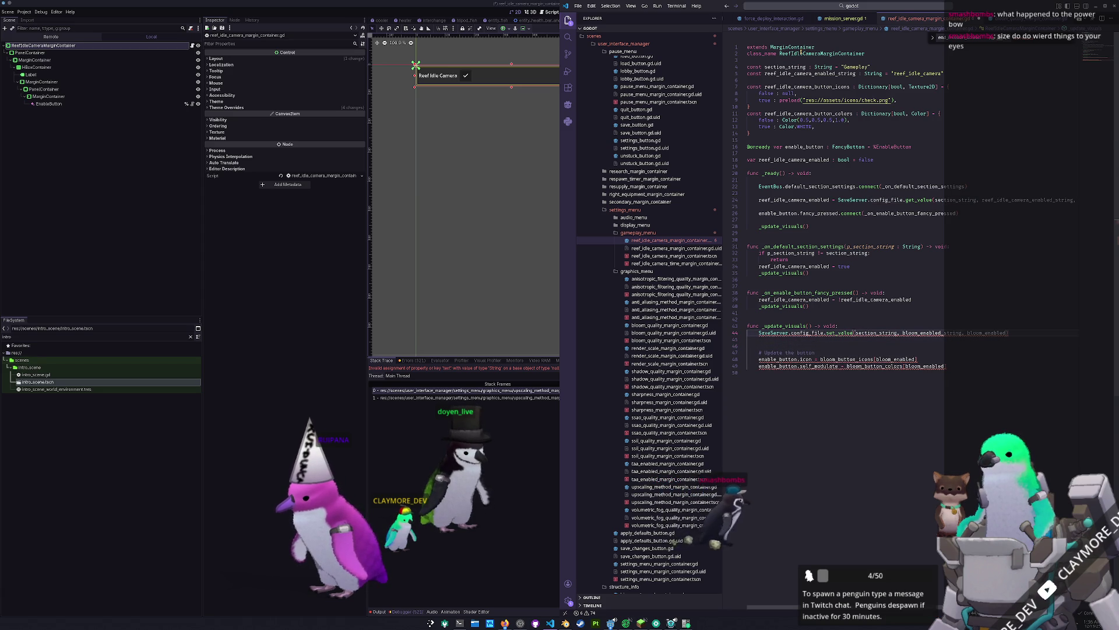
# Make _update_visuals save reef_idle_camera_enabled under the reef_idle_camera_enabled_string key
pyautogui.write('reef')
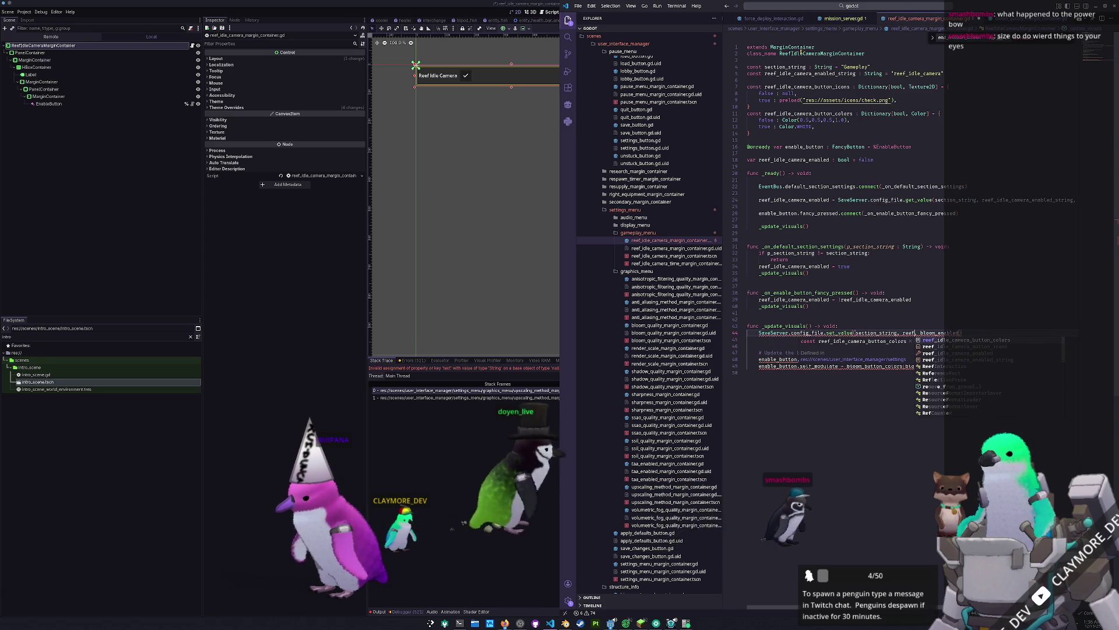
pyautogui.press('Tab')
pyautogui.write(', reef')
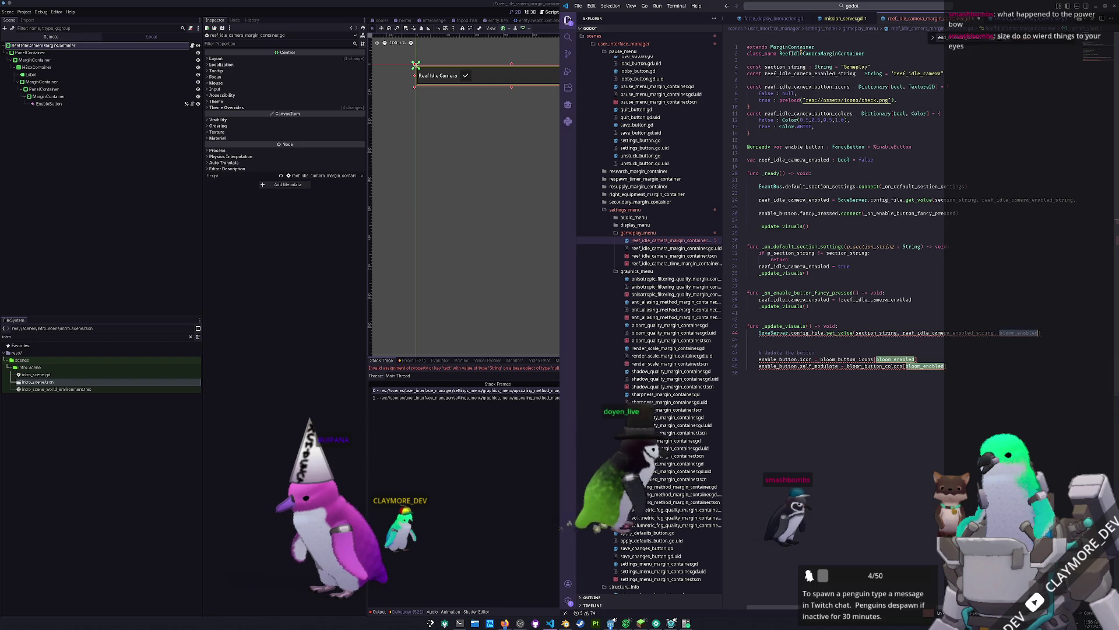
pyautogui.press('Tab')
pyautogui.press('Down')
pyautogui.press('Down')
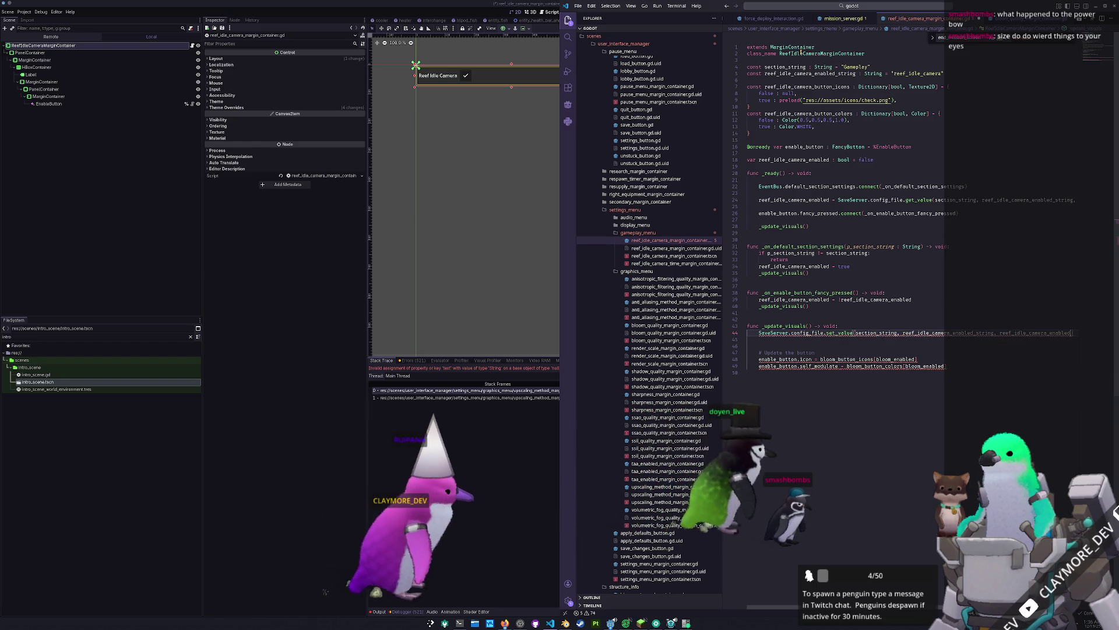
# Point the icon lookup at reef_idle_camera_button_icons, keyed by reef_idle_camera_enabled
pyautogui.press('Down')
pyautogui.press('Down')
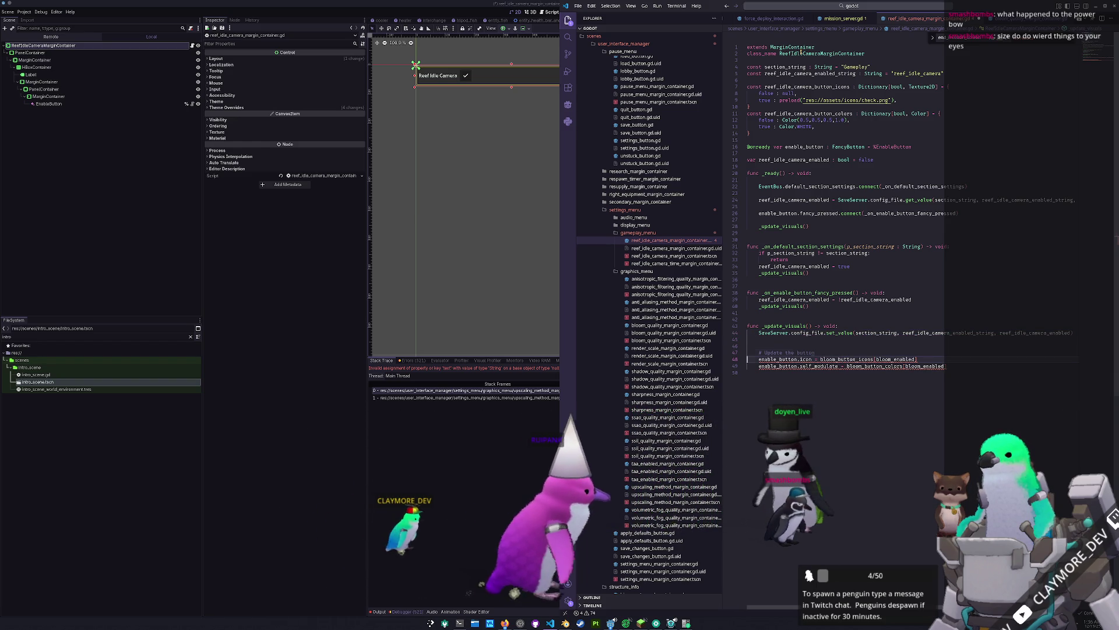
pyautogui.hotkey('ctrl', 'Right')
pyautogui.hotkey('ctrl', 'Right')
pyautogui.hotkey('ctrl', 'Right')
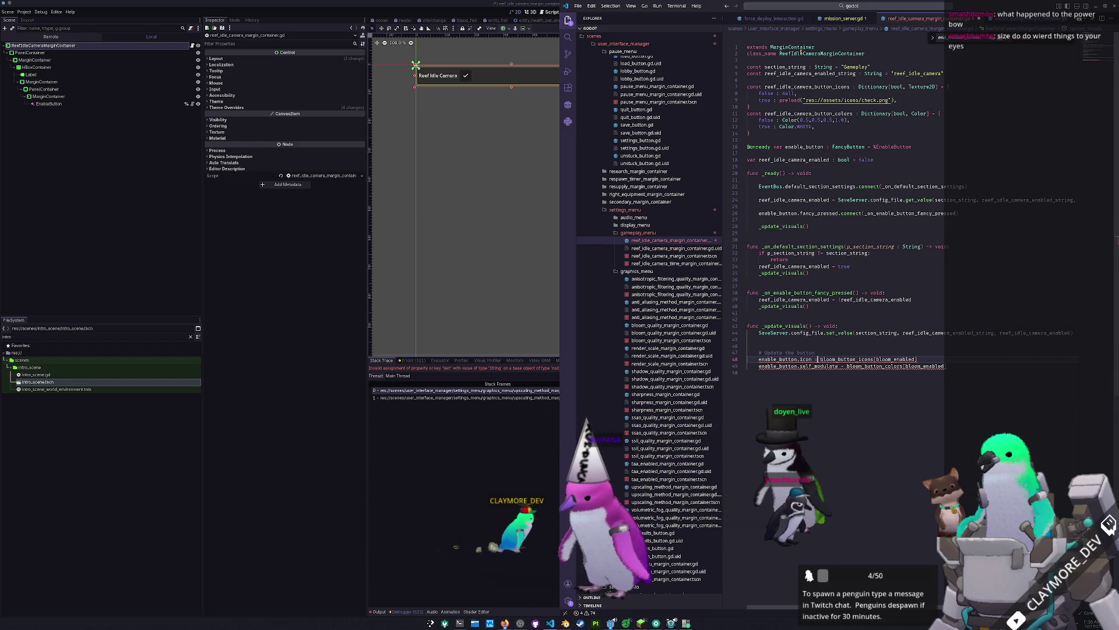
pyautogui.write('reef')
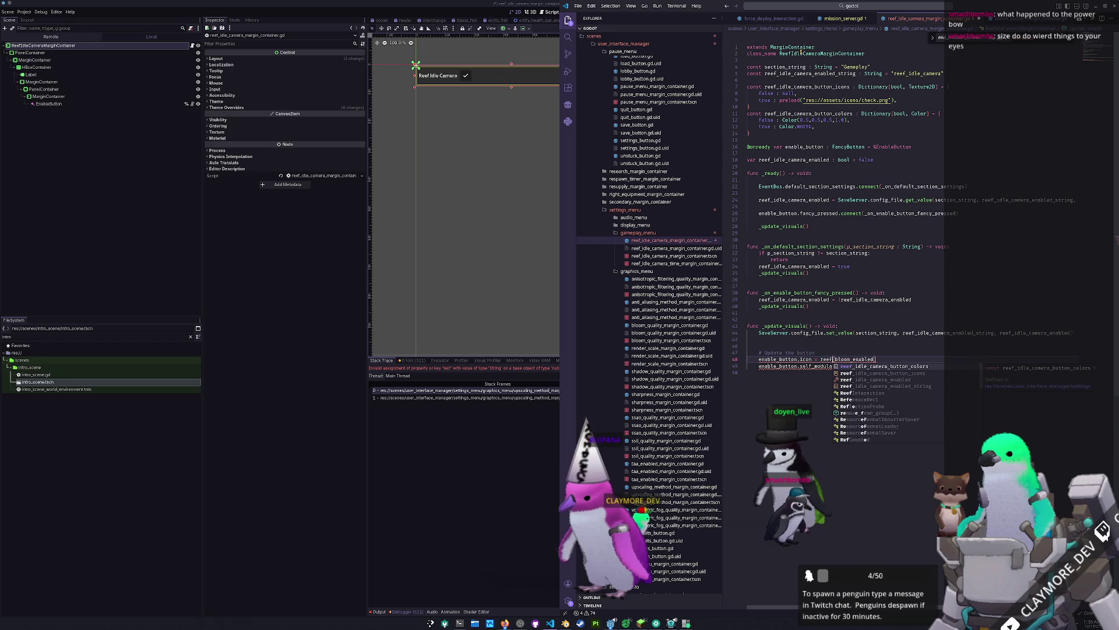
pyautogui.press('Return')
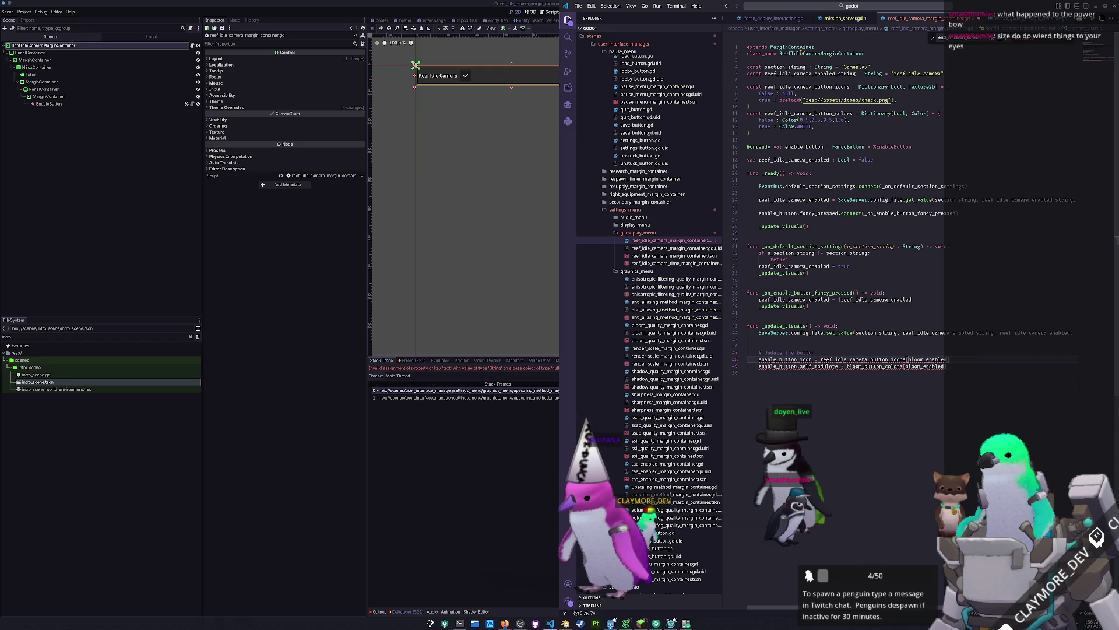
pyautogui.press('Up')
pyautogui.write('ree')
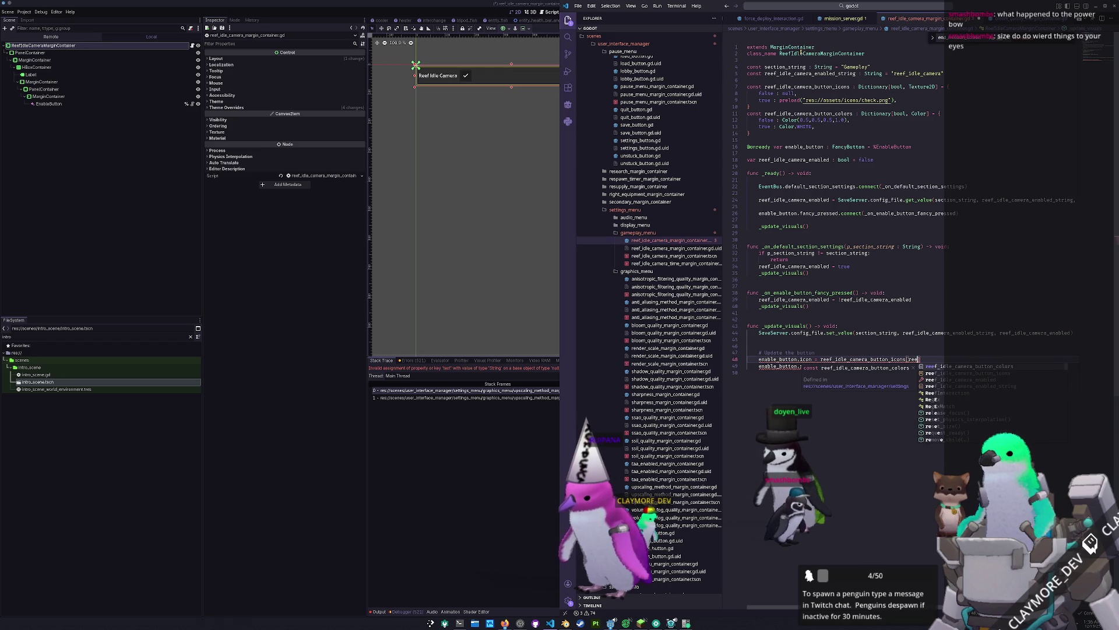
pyautogui.press('Down')
pyautogui.press('Return')
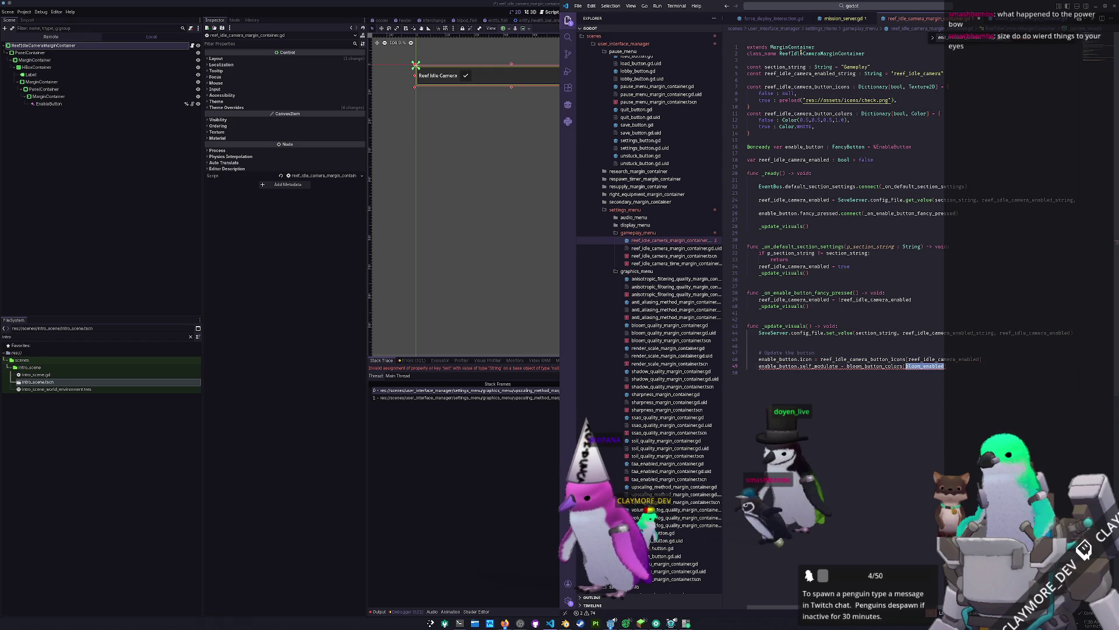
# Point the colour lookup at reef_idle_camera_button_colors keyed by reef_idle_camera_enabled, and remove the blank line
pyautogui.write('ree')
pyautogui.press('Down')
pyautogui.press('Return')
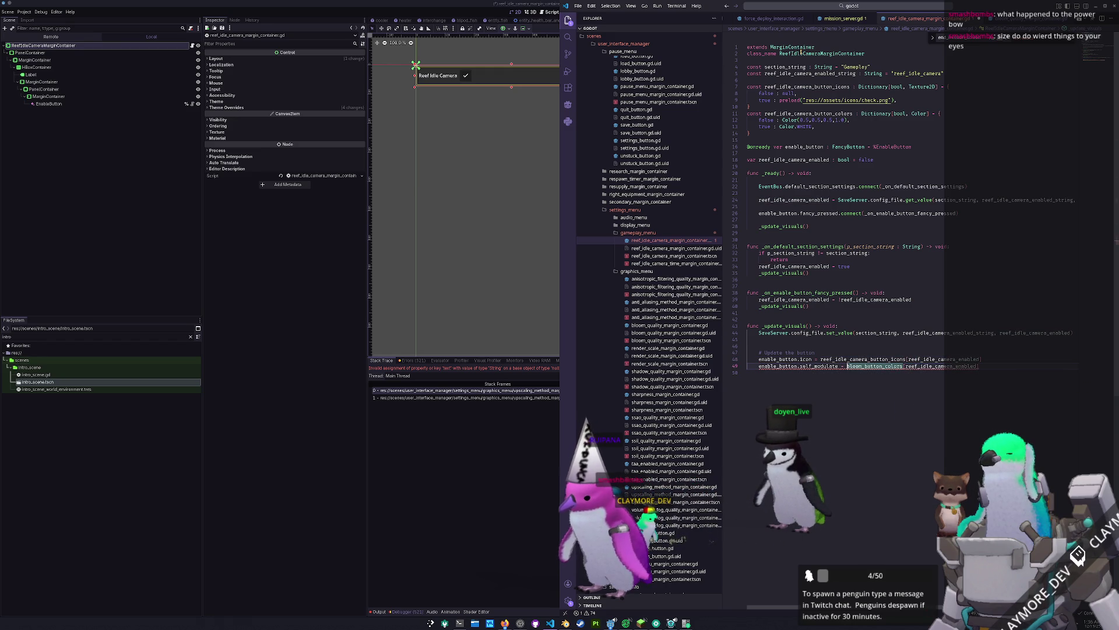
pyautogui.write('reef')
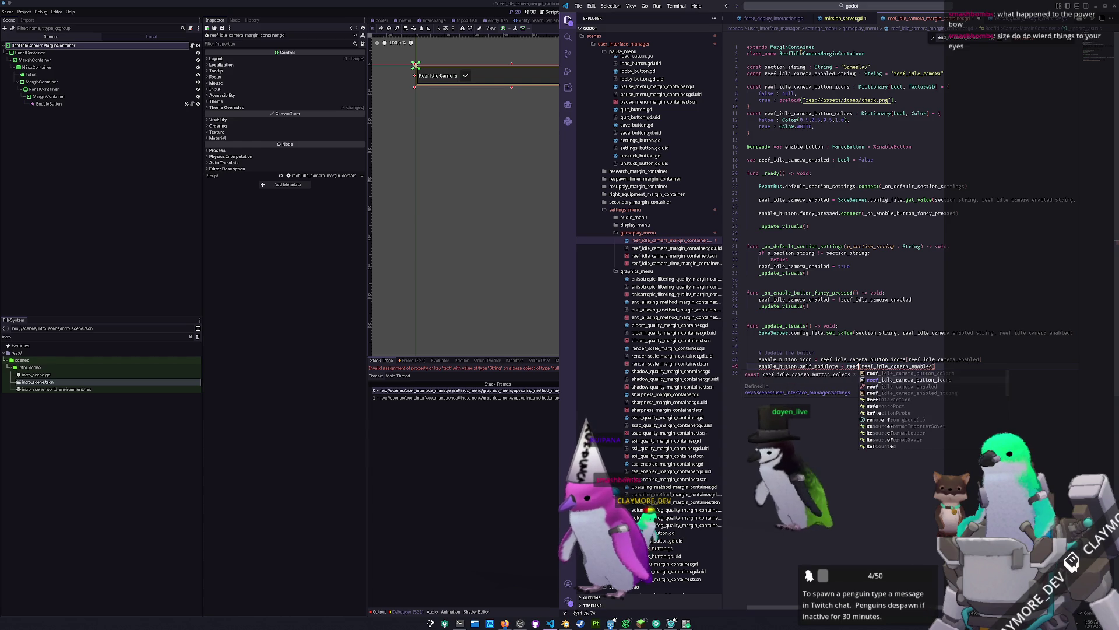
pyautogui.press('Up')
pyautogui.press('Up')
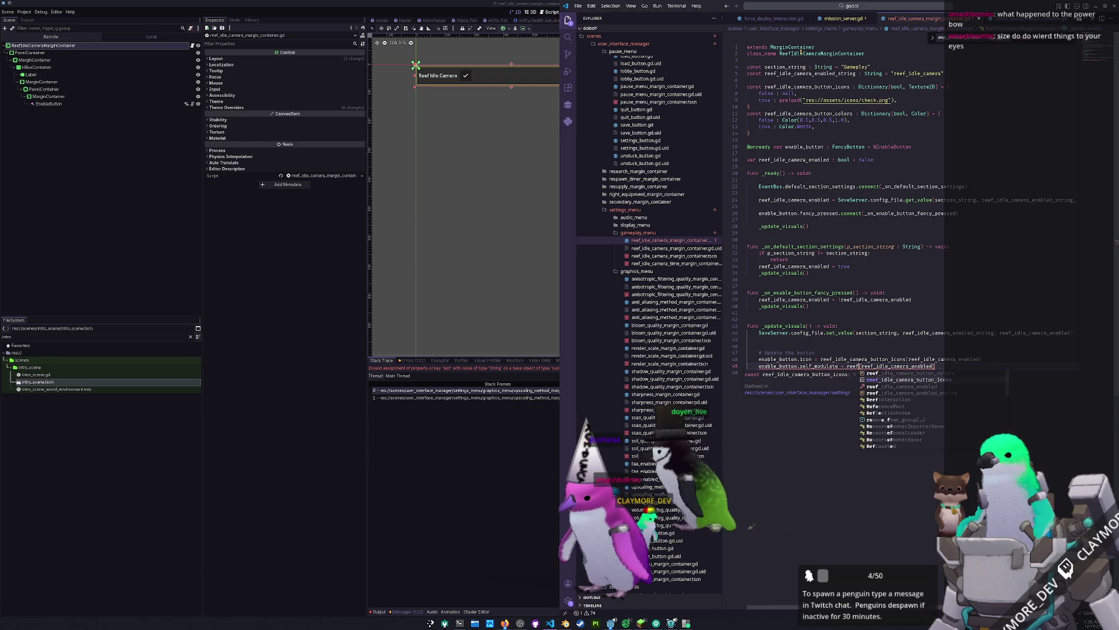
pyautogui.press('Return')
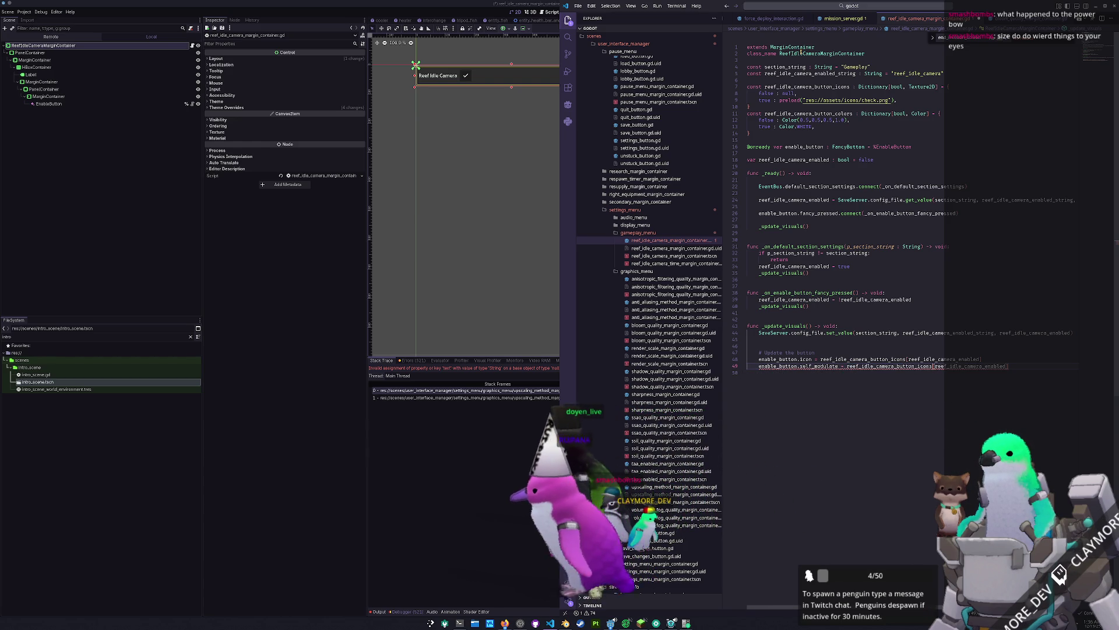
pyautogui.hotkey('ctrl', 'BackSpace')
pyautogui.write('reef')
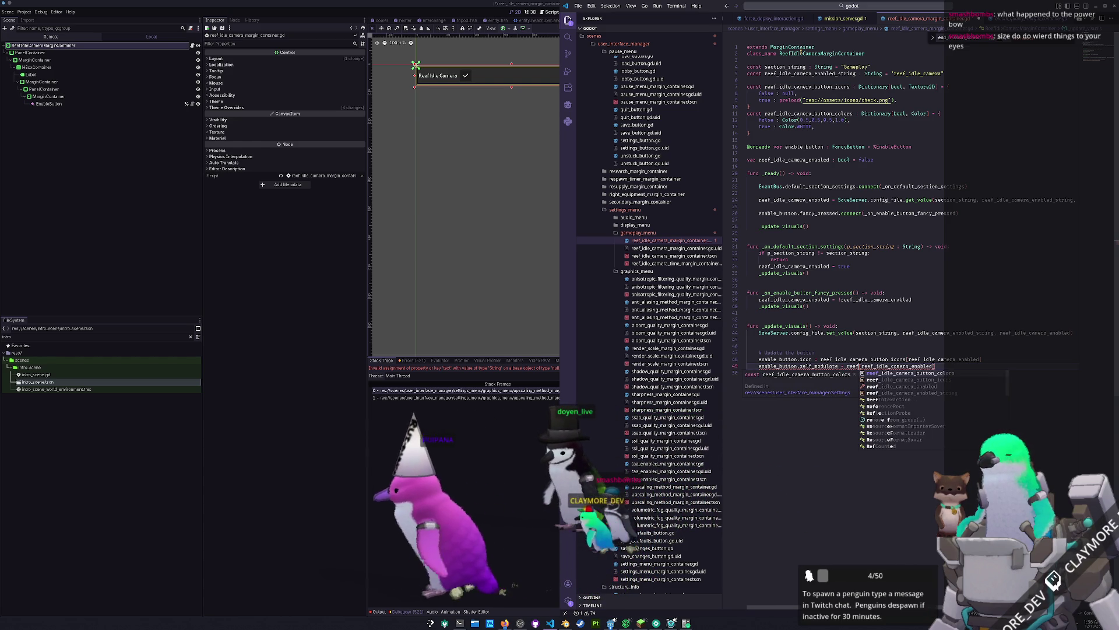
pyautogui.press('Return')
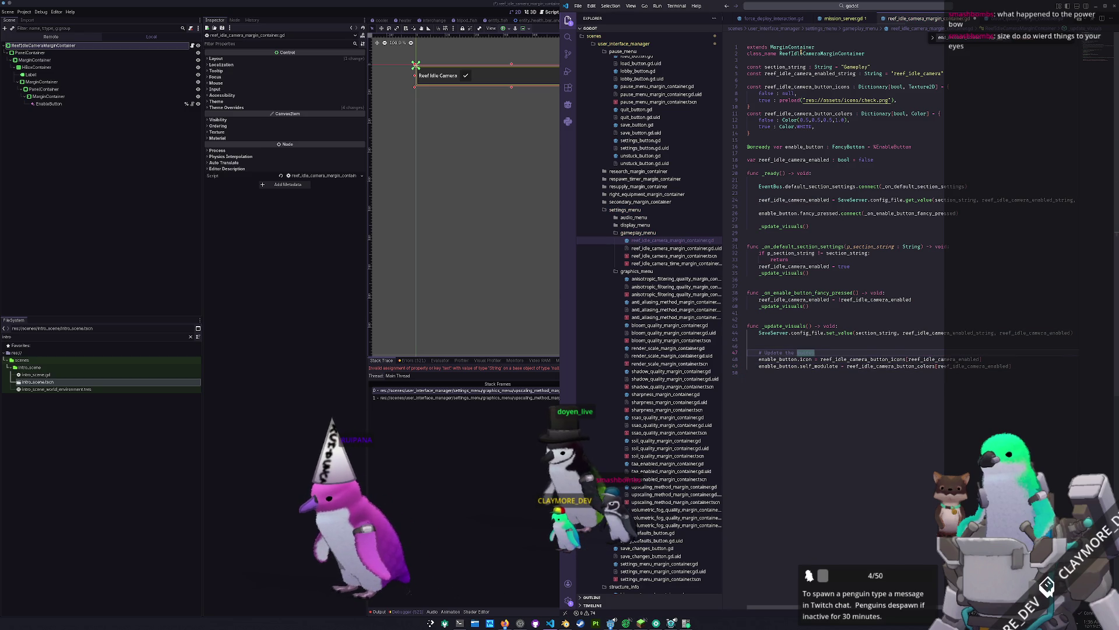
pyautogui.press('Delete')
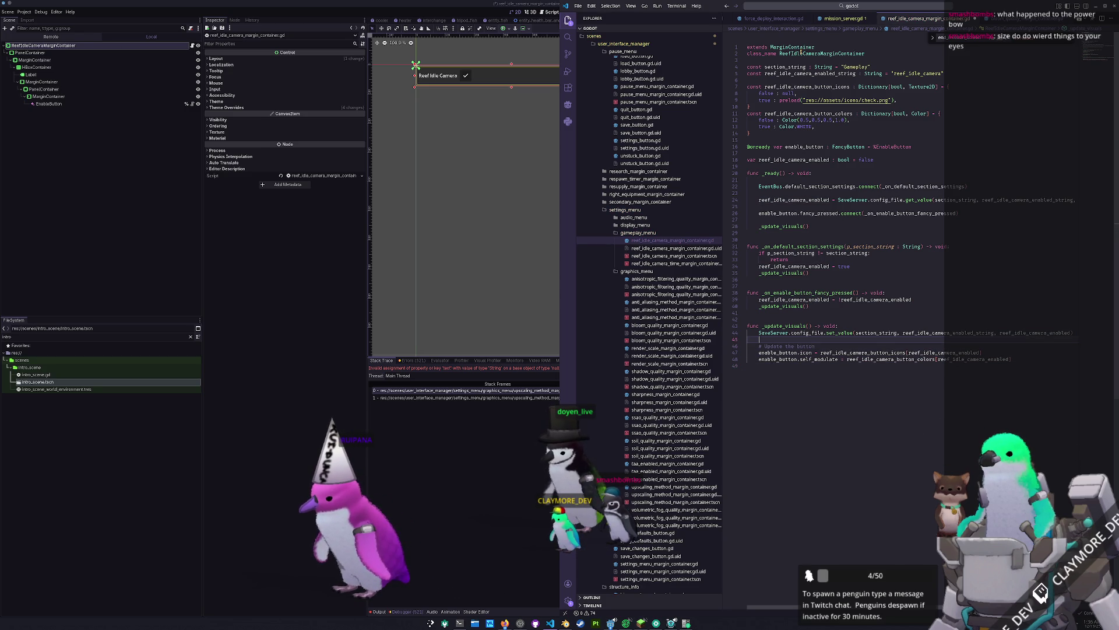
# Review the const declarations and button colours dictionary at the top of the reef idle camera script
pyautogui.press('Up')
pyautogui.press('Up')
pyautogui.press('Up')
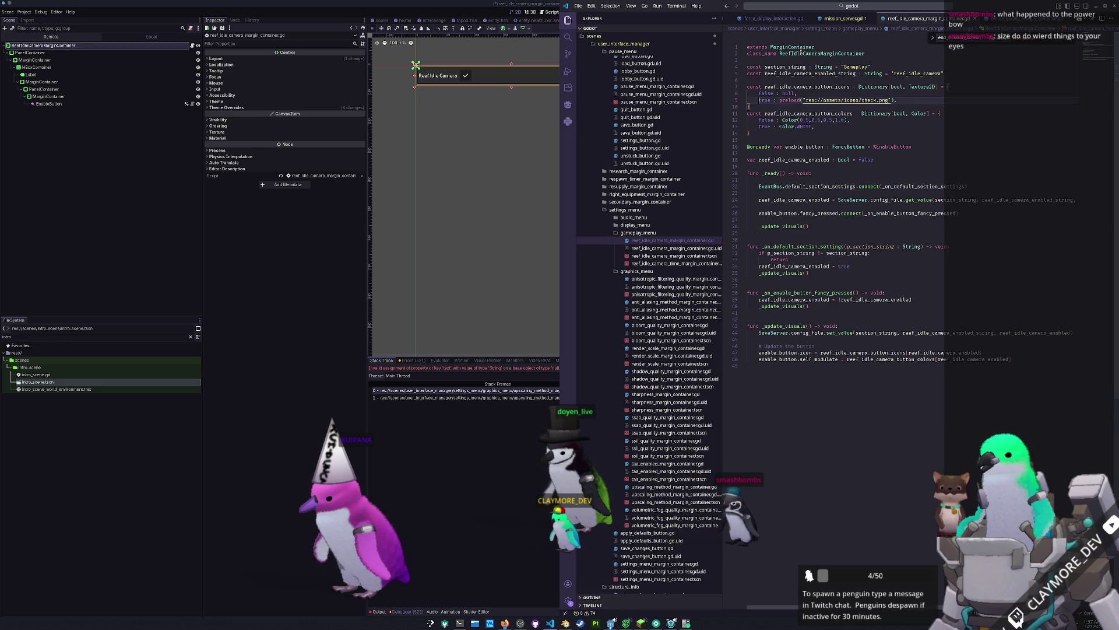
pyautogui.press('Down')
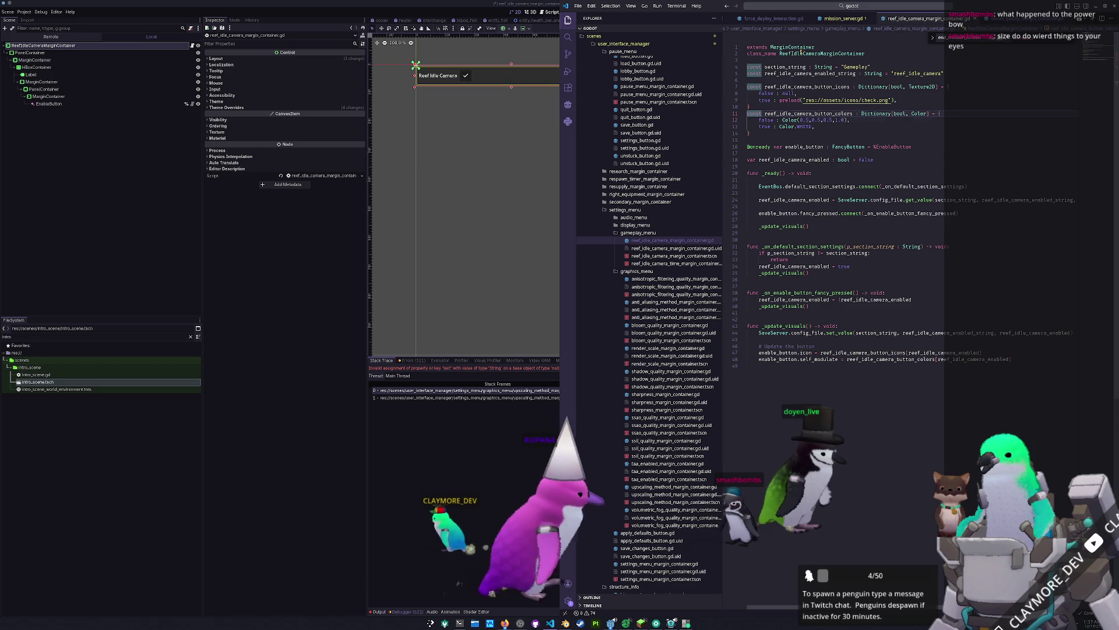
pyautogui.press('Down')
pyautogui.press('Down')
pyautogui.press('Down')
pyautogui.press('Up')
pyautogui.press('Up')
pyautogui.press('Up')
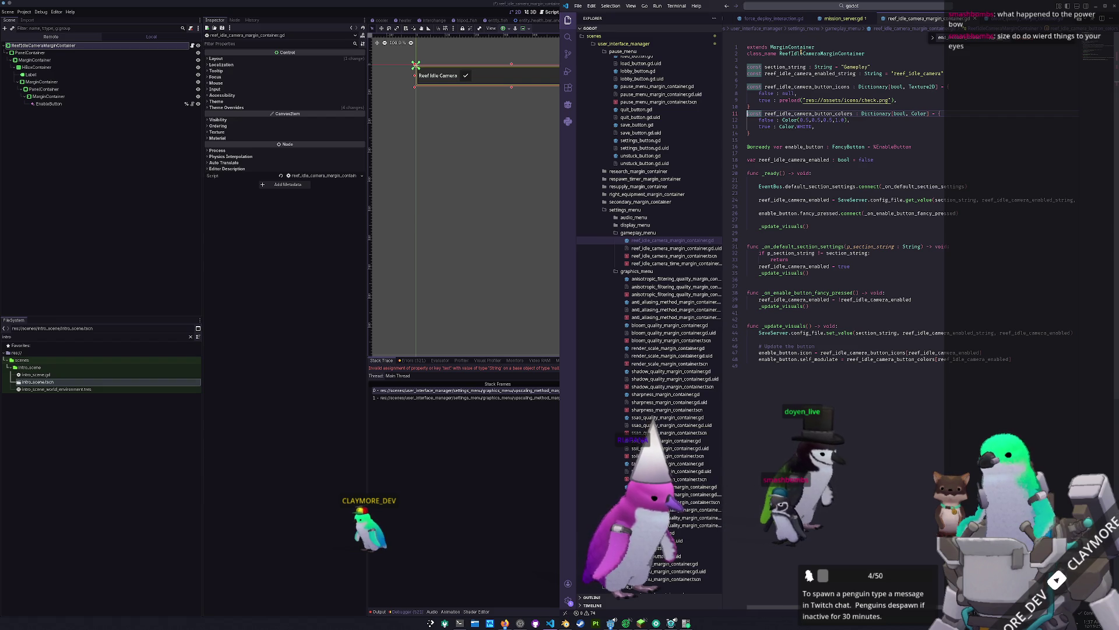
pyautogui.press('Down')
pyautogui.press('Down')
pyautogui.press('Down')
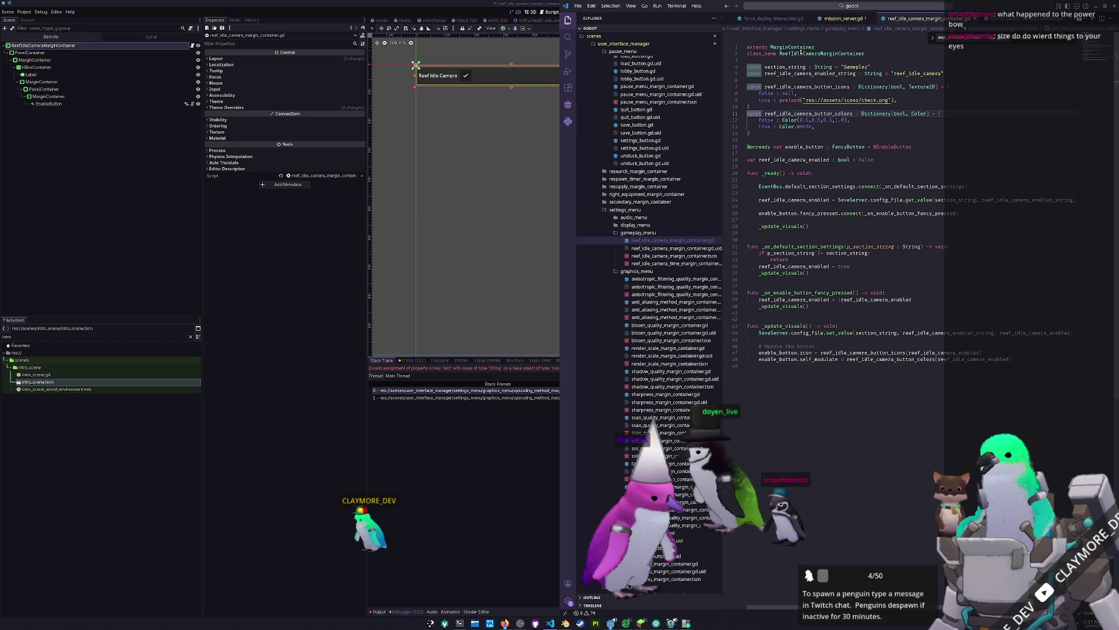
pyautogui.press('Down')
pyautogui.press('Down')
pyautogui.press('Down')
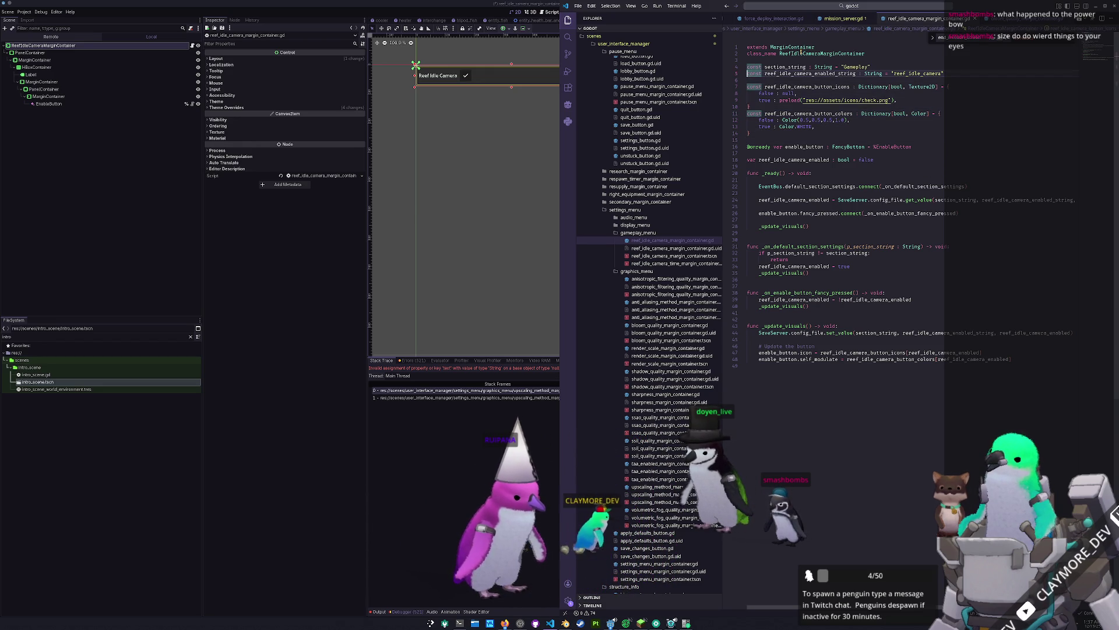
pyautogui.press('Down')
pyautogui.press('Down')
pyautogui.press('Down')
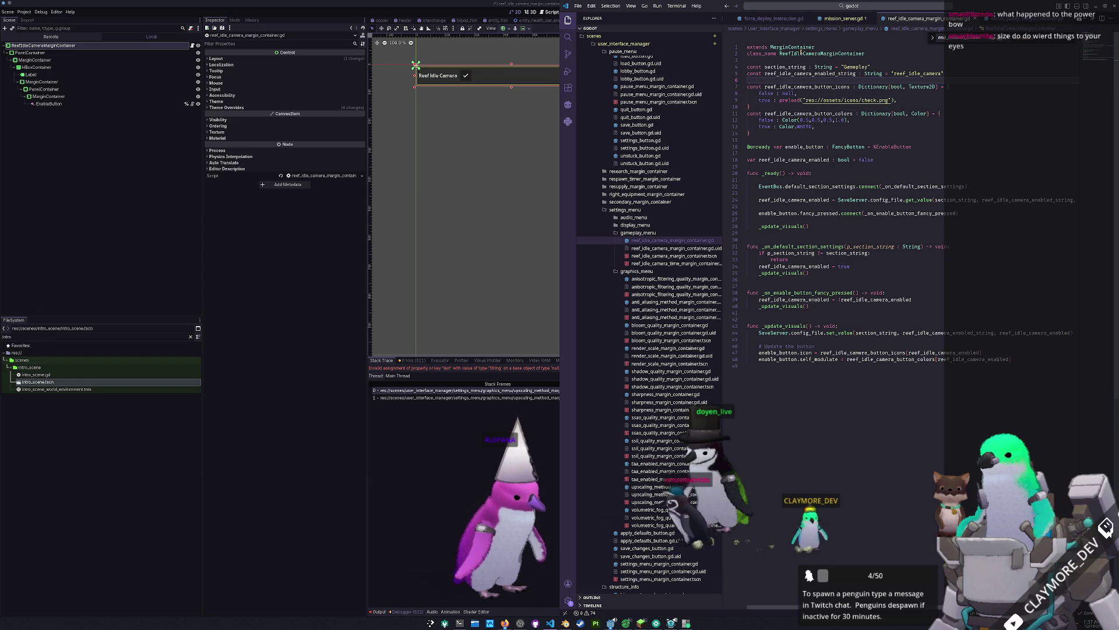
pyautogui.press('Down')
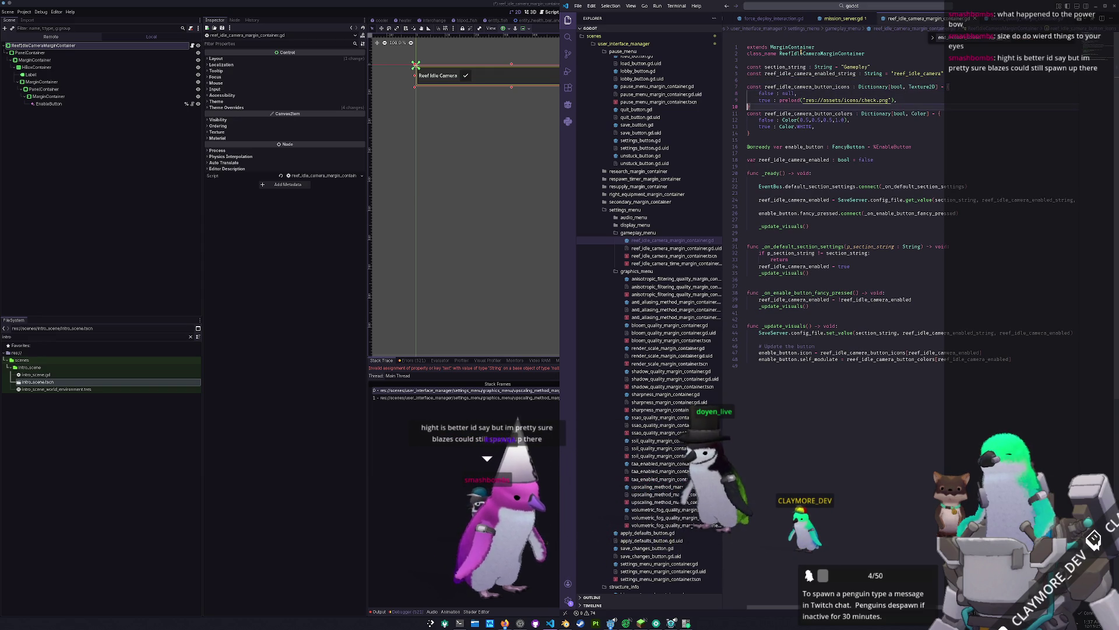
pyautogui.press('Down')
pyautogui.press('Up')
pyautogui.press('Up')
pyautogui.press('Up')
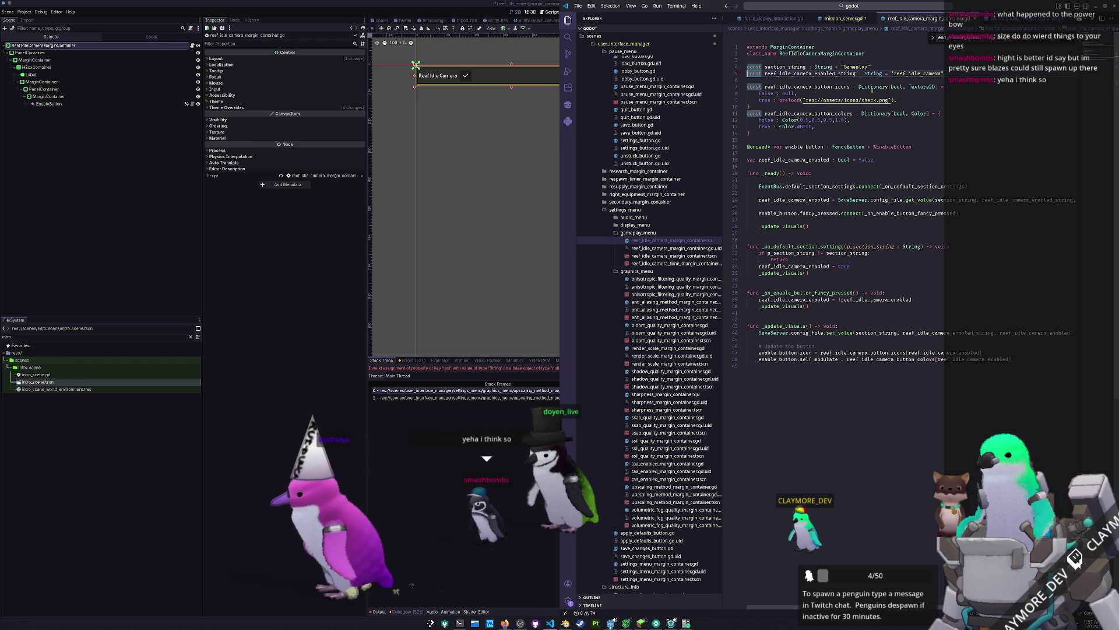
# Compare against bloom_quality_margin_container.gd, then bring the Godot editor forward
pyautogui.hotkey('ctrl', 'Tab')
pyautogui.hotkey('ctrl', 'a')
pyautogui.hotkey('ctrl', 'Tab')
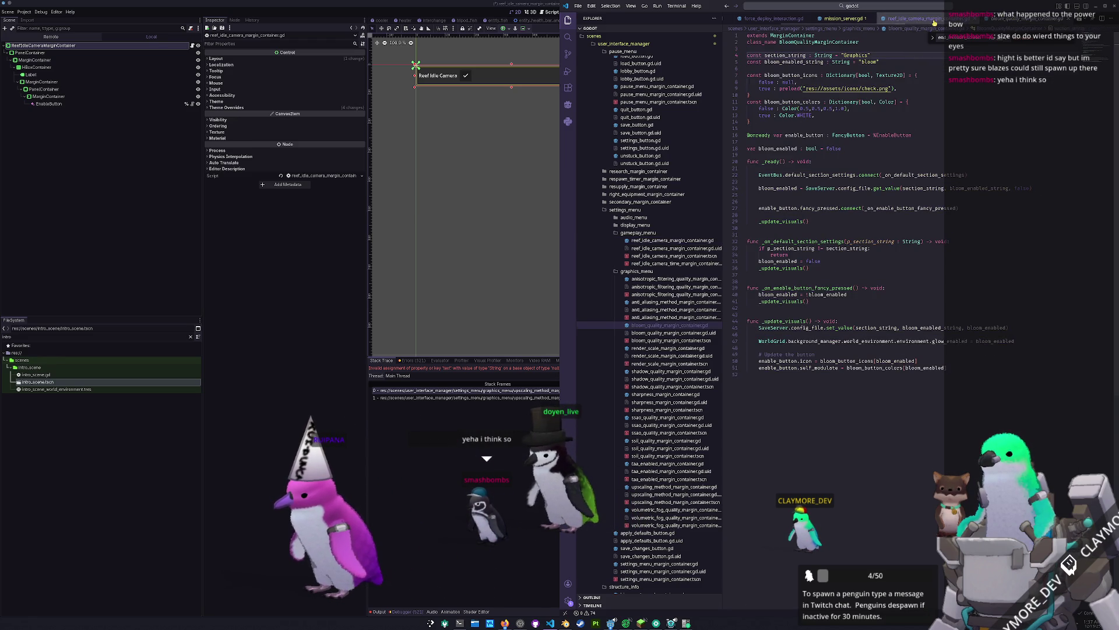
pyautogui.click(467, 233)
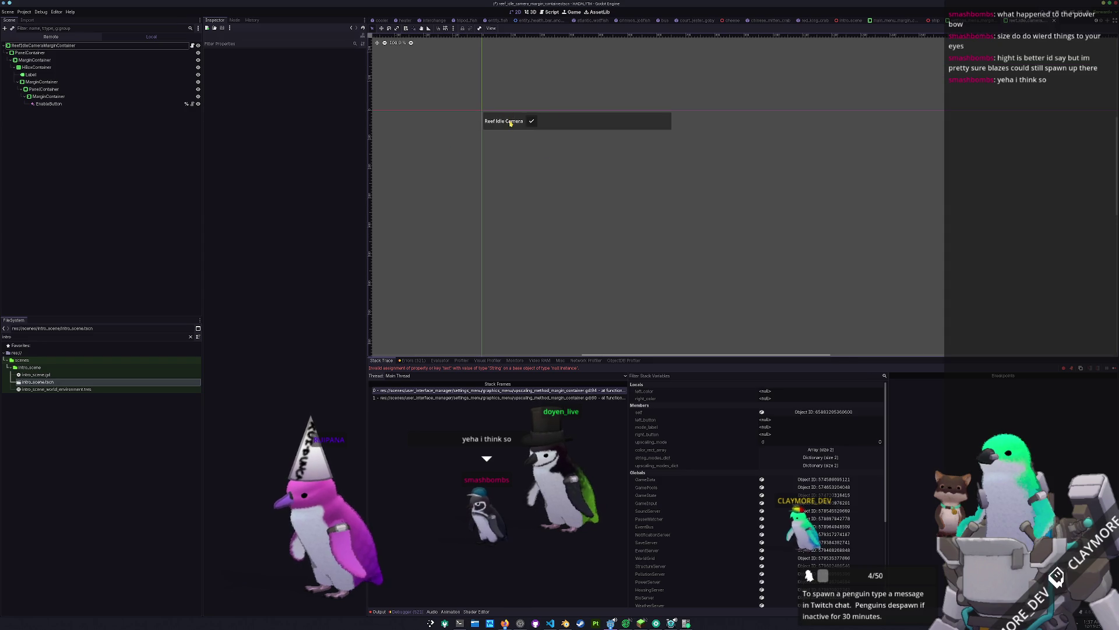
# Select EnableButton, open its script, and open game_state.gd through quick open
pyautogui.click(531, 120)
pyautogui.click(186, 103)
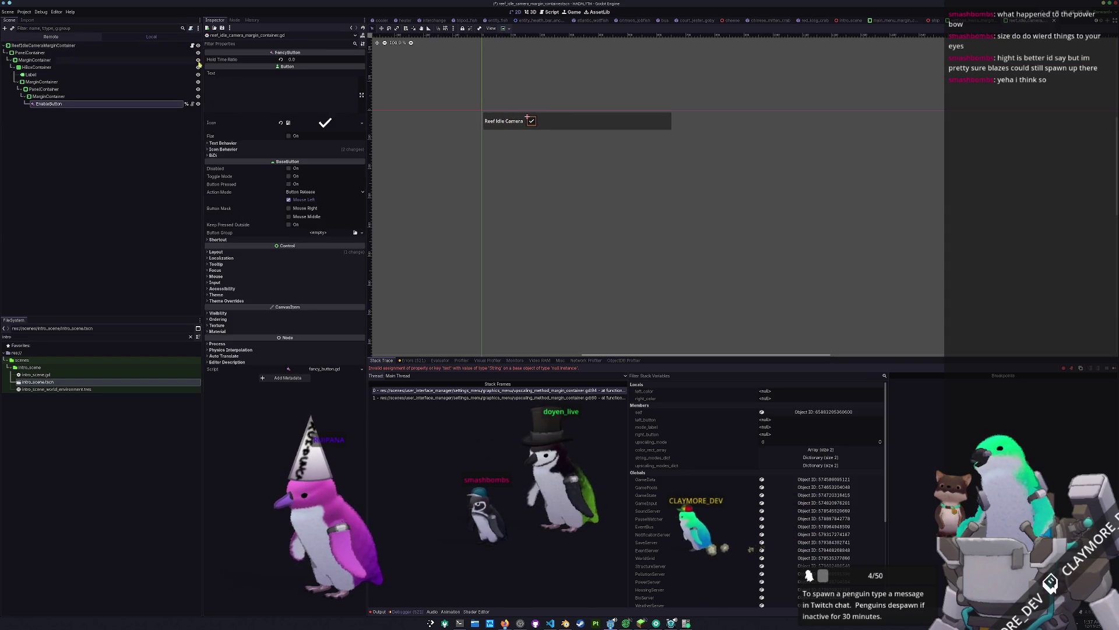
pyautogui.hotkey('ctrl', 'p')
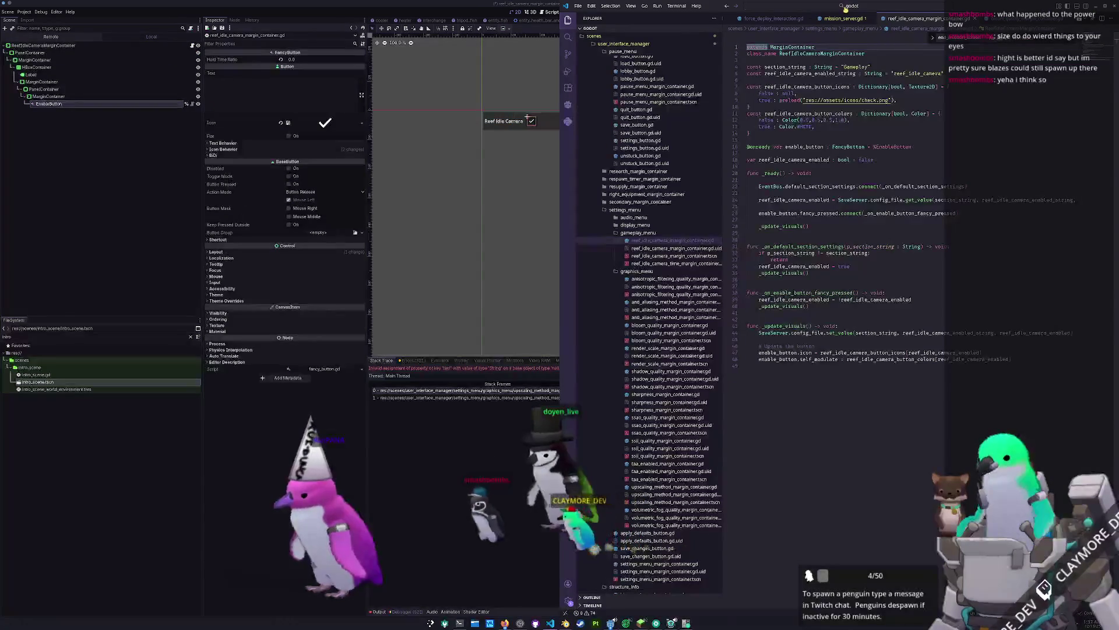
pyautogui.write('game_state')
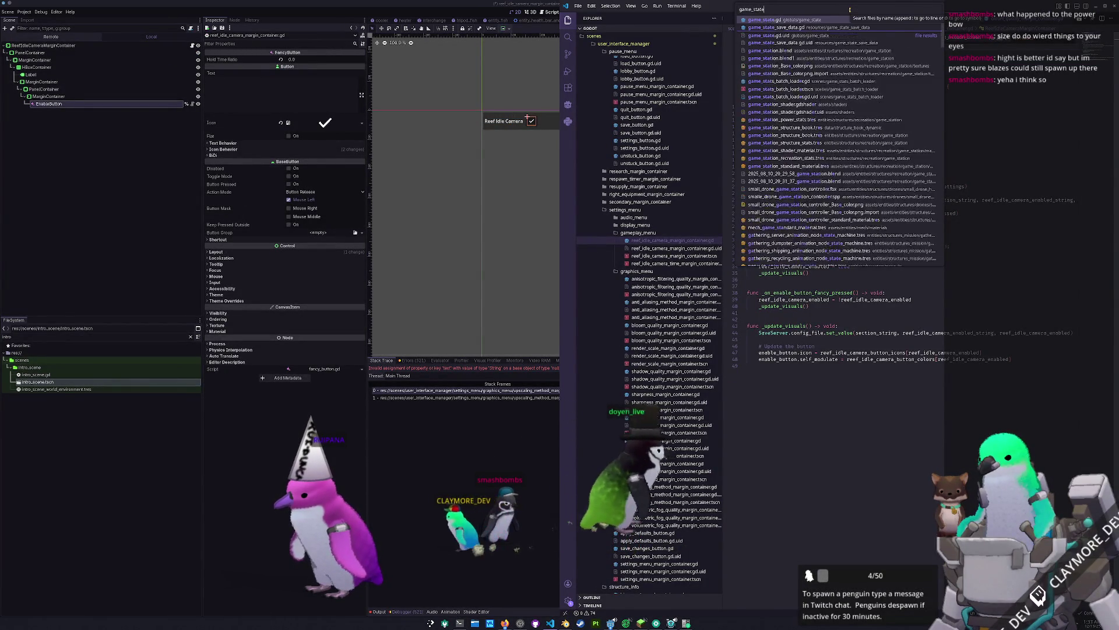
pyautogui.press('Return')
pyautogui.scroll(20, 764, 301)
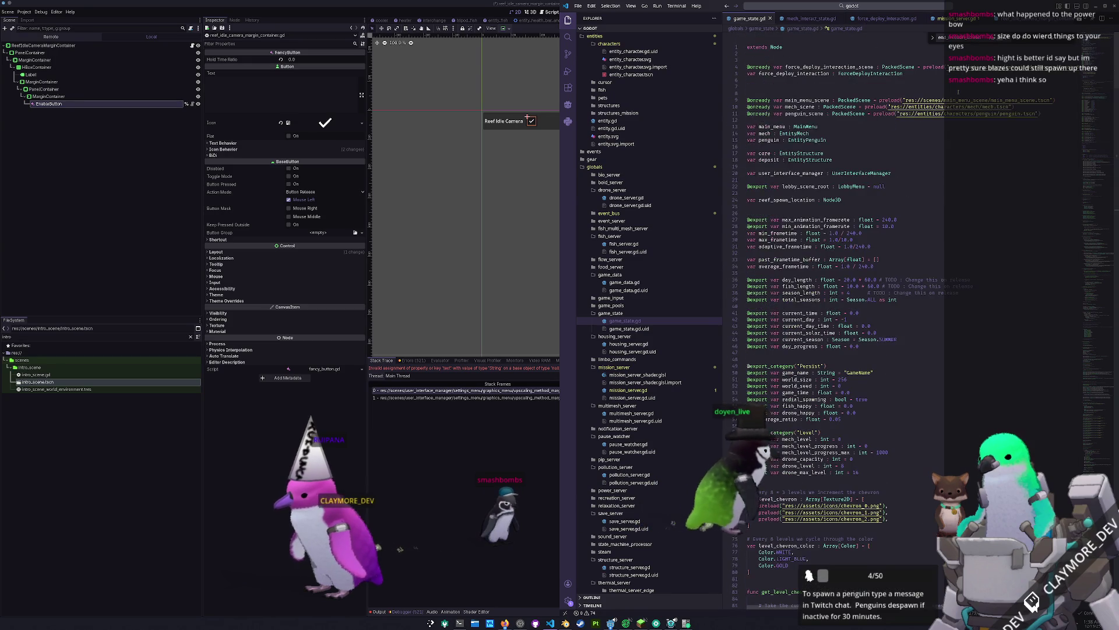
pyautogui.scroll(-20, 764, 300)
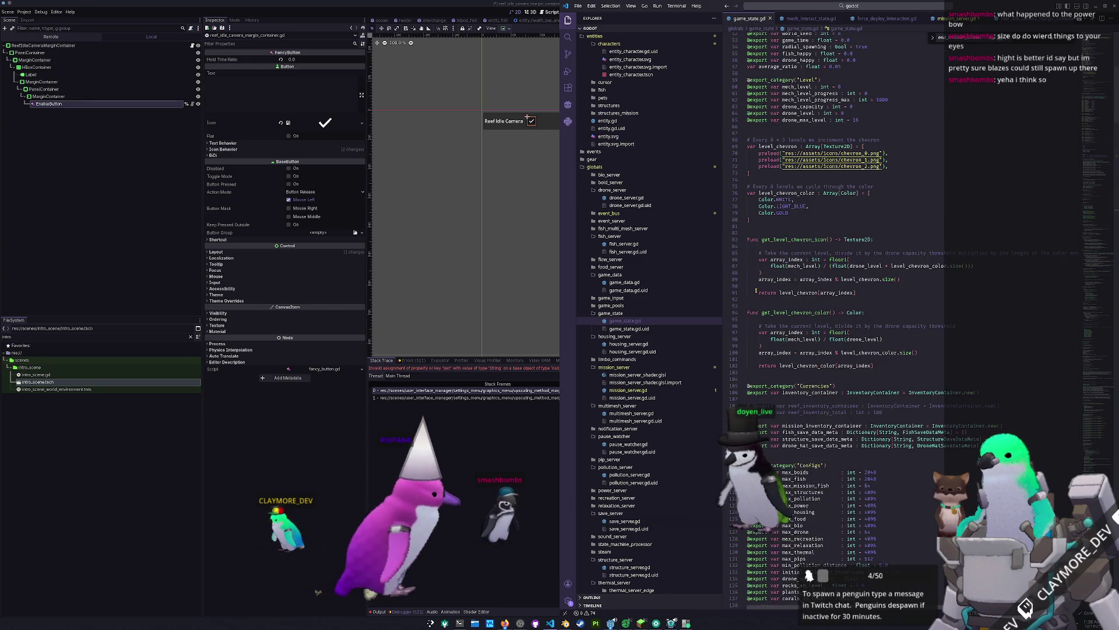
pyautogui.scroll(-5, 755, 288)
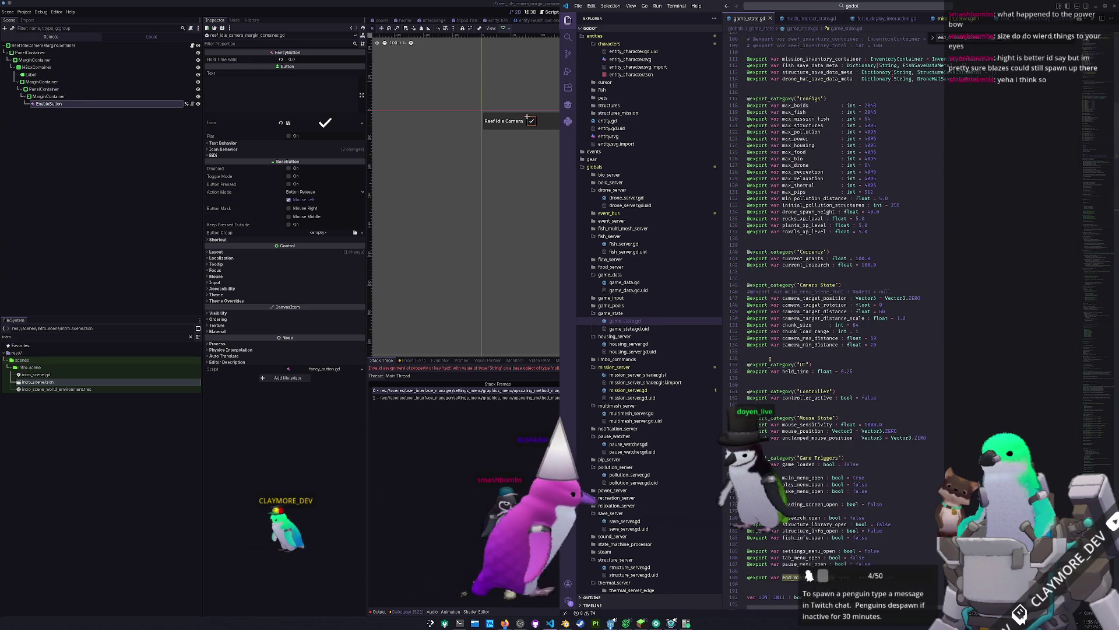
pyautogui.click(902, 290)
pyautogui.press('Return')
pyautogui.write('@export var camera_idle_enable')
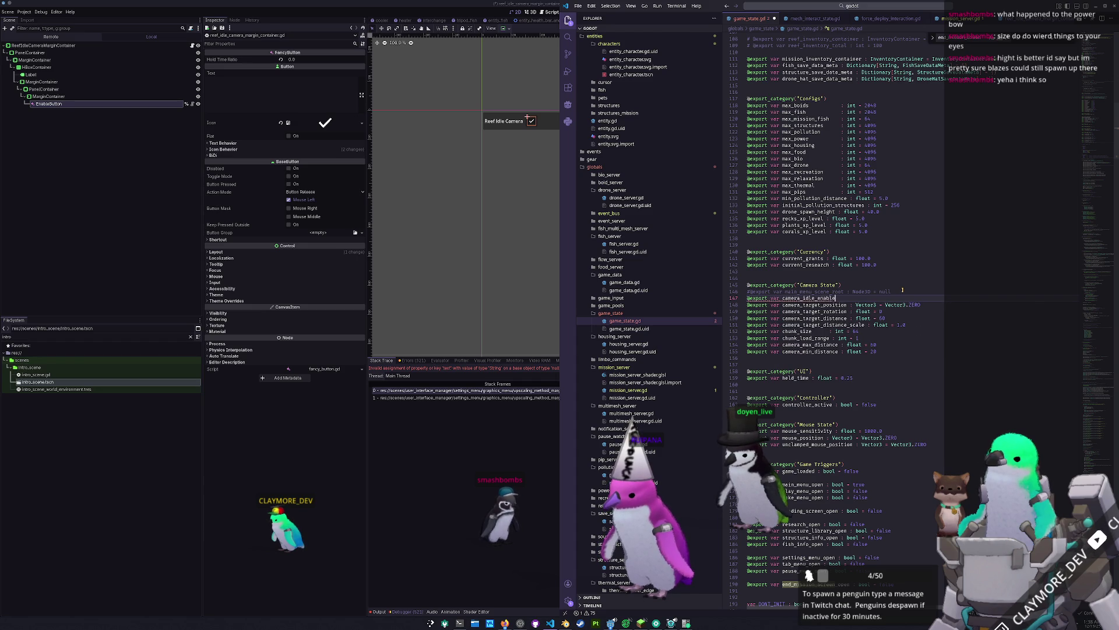
pyautogui.write('d : bool = fals')
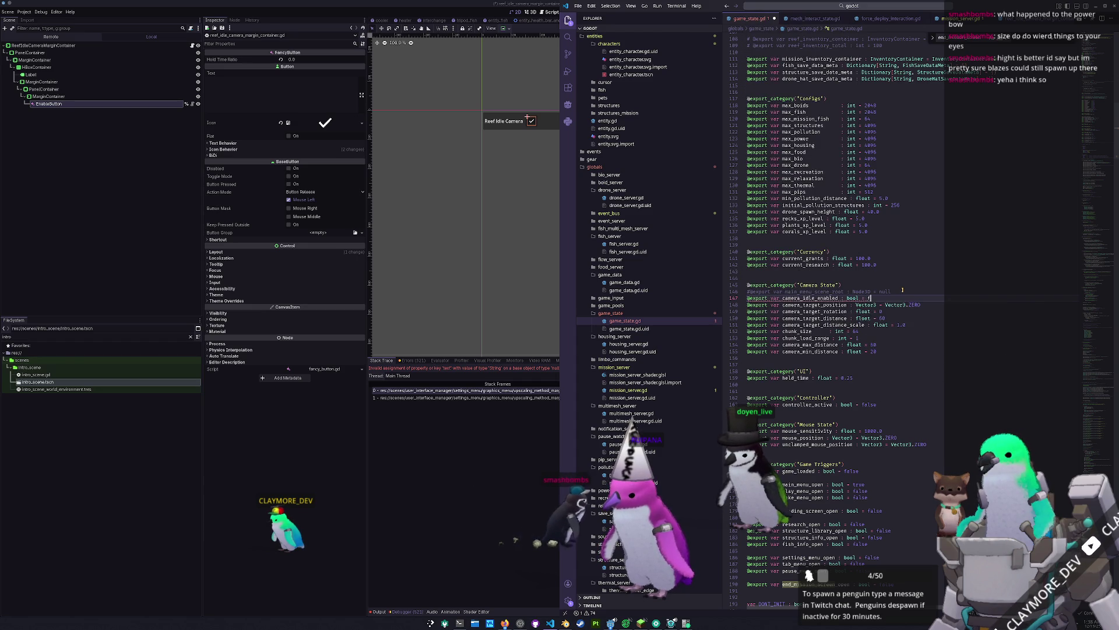
pyautogui.press('BackSpace')
pyautogui.write('tru')
pyautogui.press('Return')
pyautogui.press('Right')
pyautogui.click(1032, 18)
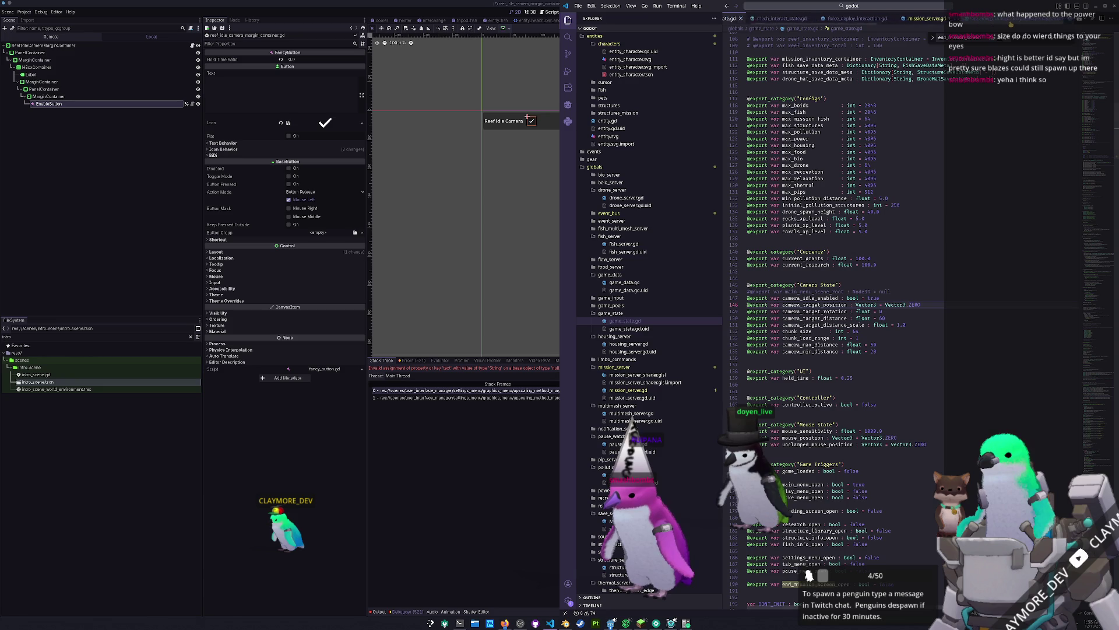
pyautogui.click(813, 338)
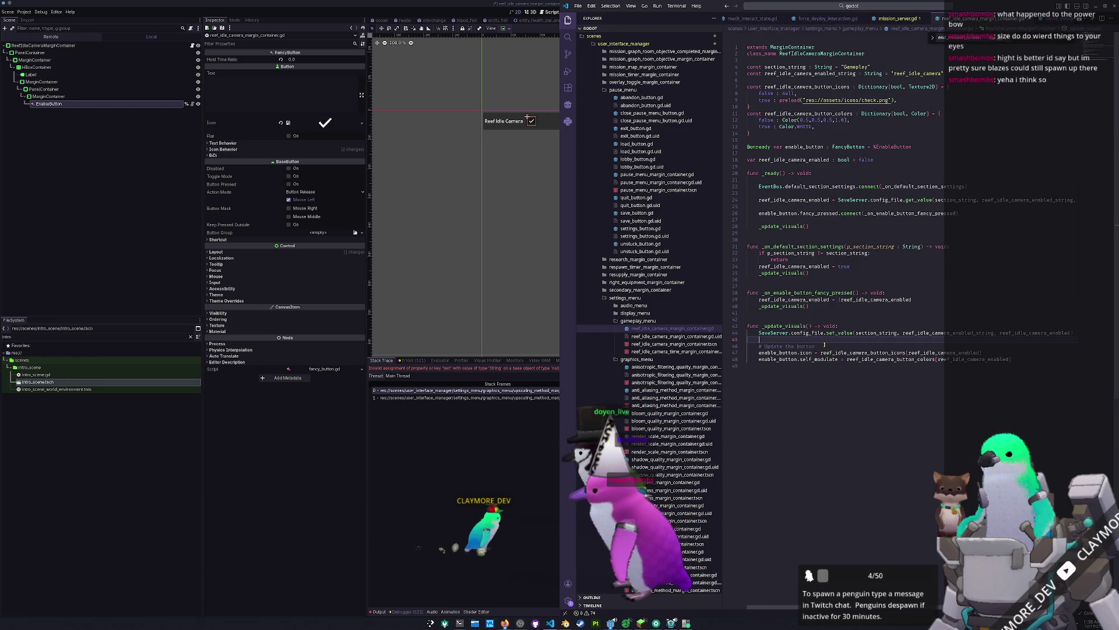
# Add 'GameState.camera_idle_enabled = reef_idle_camera_enabled' to _update_visuals, then go back to Godot
pyautogui.press('Return')
pyautogui.press('Return')
pyautogui.click(825, 344)
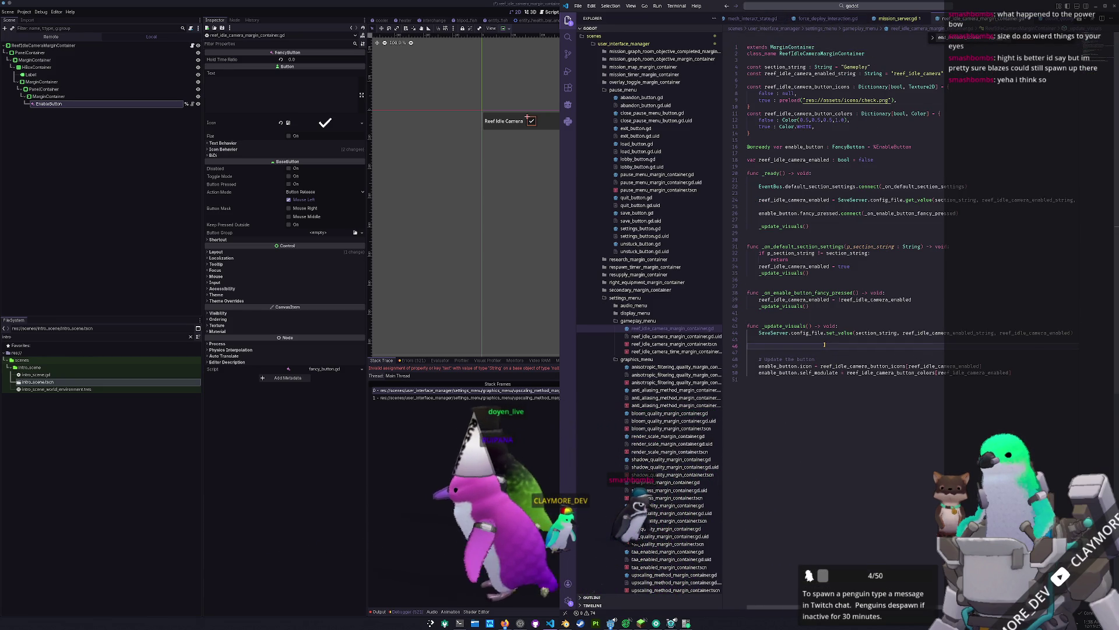
pyautogui.write('GameState.camera')
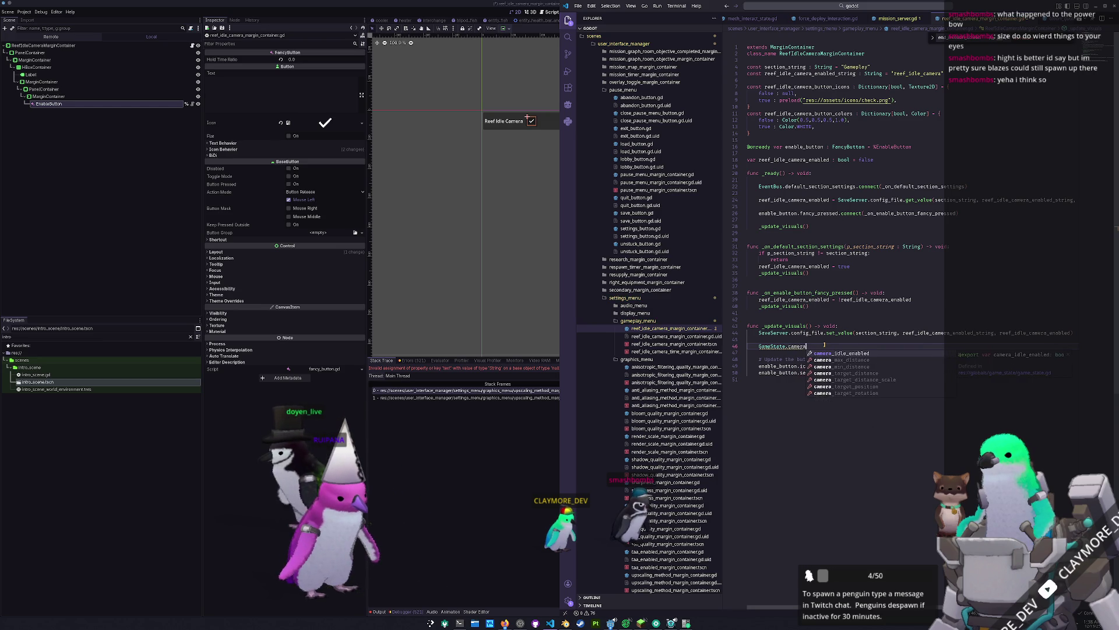
pyautogui.press('Return')
pyautogui.write('= ')
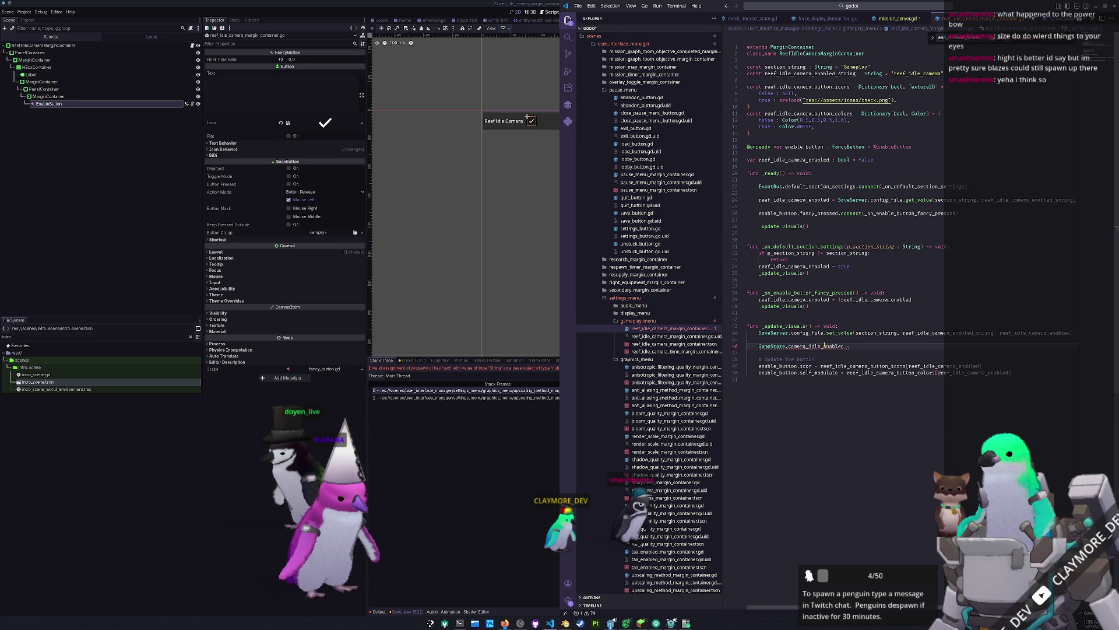
pyautogui.write('ree')
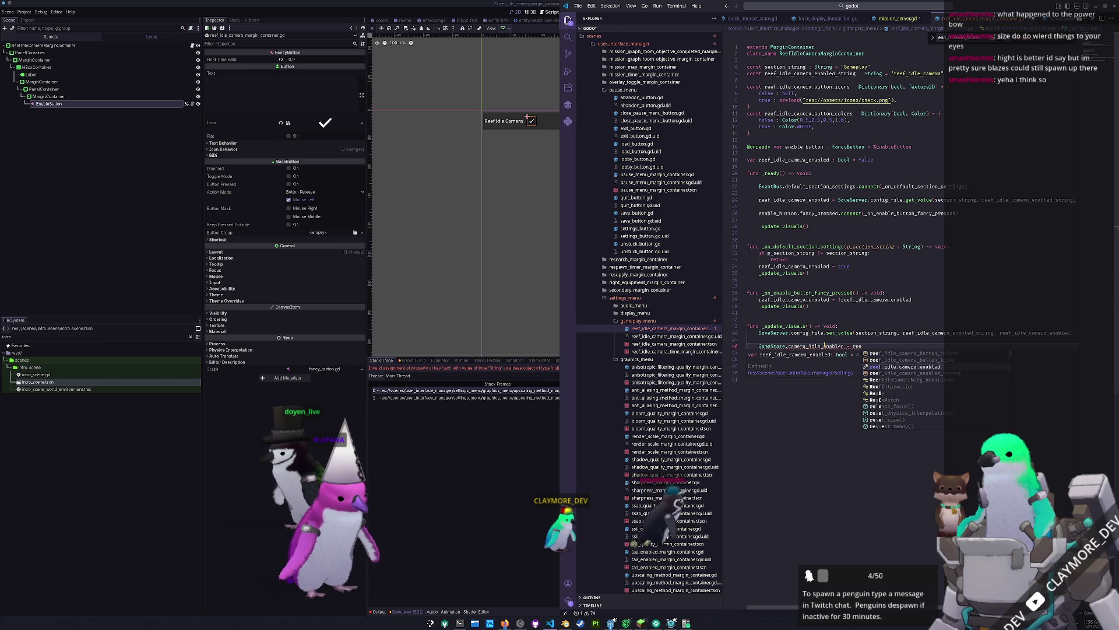
pyautogui.press('Return')
pyautogui.press('Return')
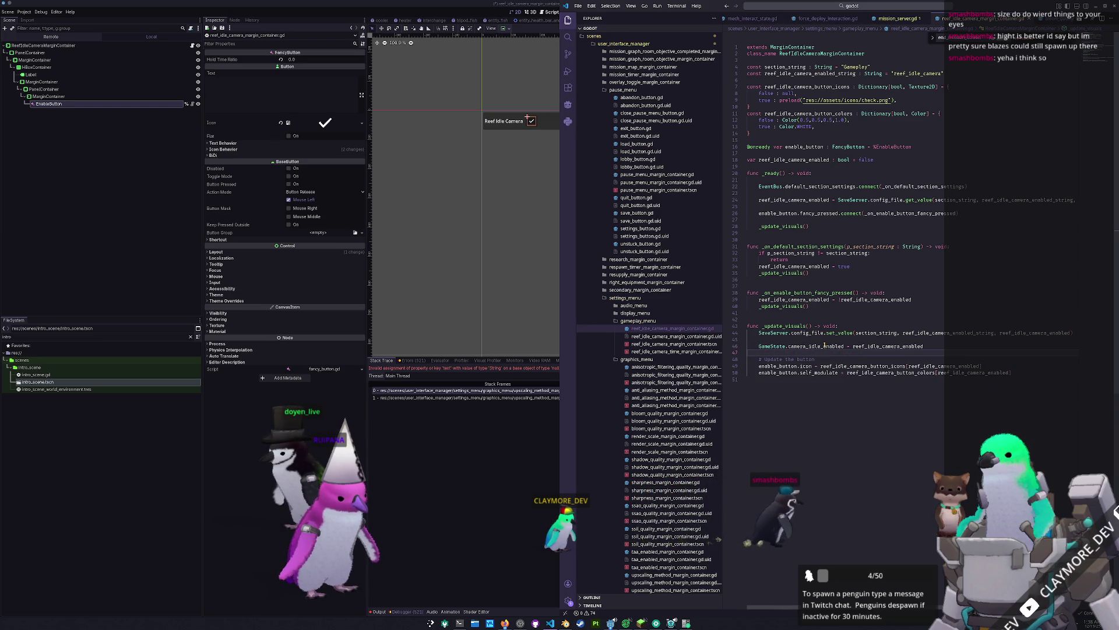
pyautogui.click(512, 313)
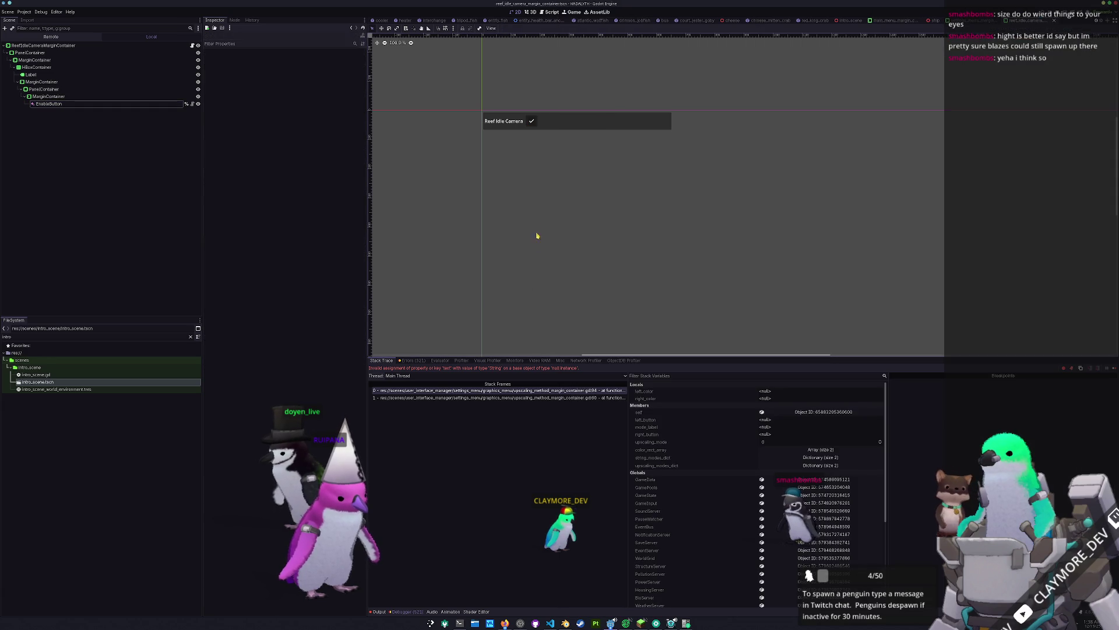
# Run the project and load the saved world from slot 1
pyautogui.scroll(3, 594, 210)
pyautogui.moveTo(598, 194); pyautogui.dragTo(659, 216)
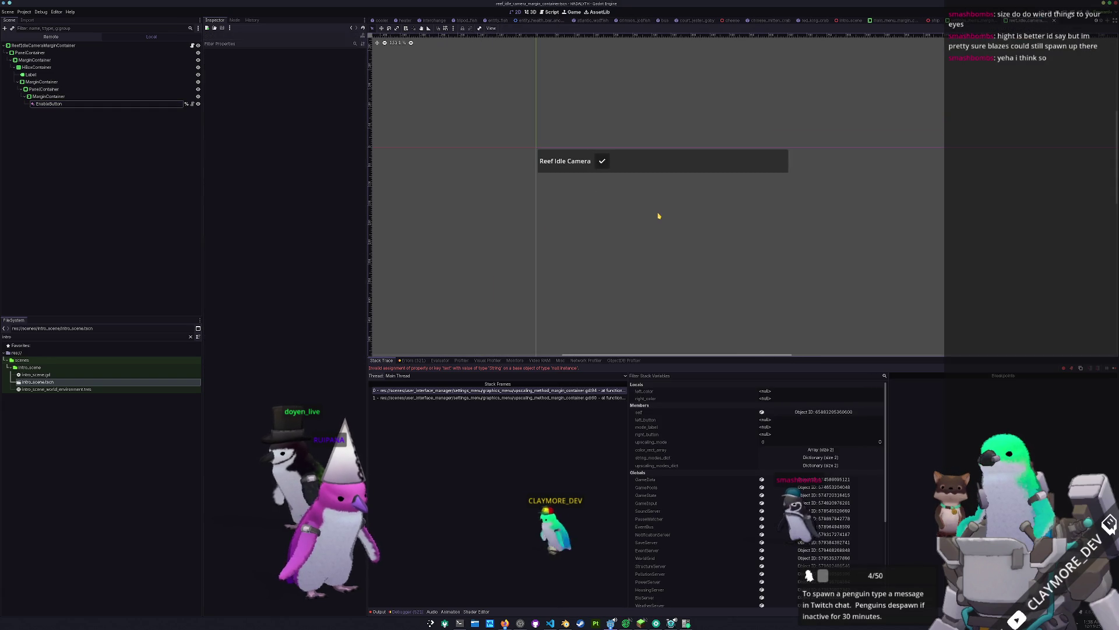
pyautogui.press('F6')
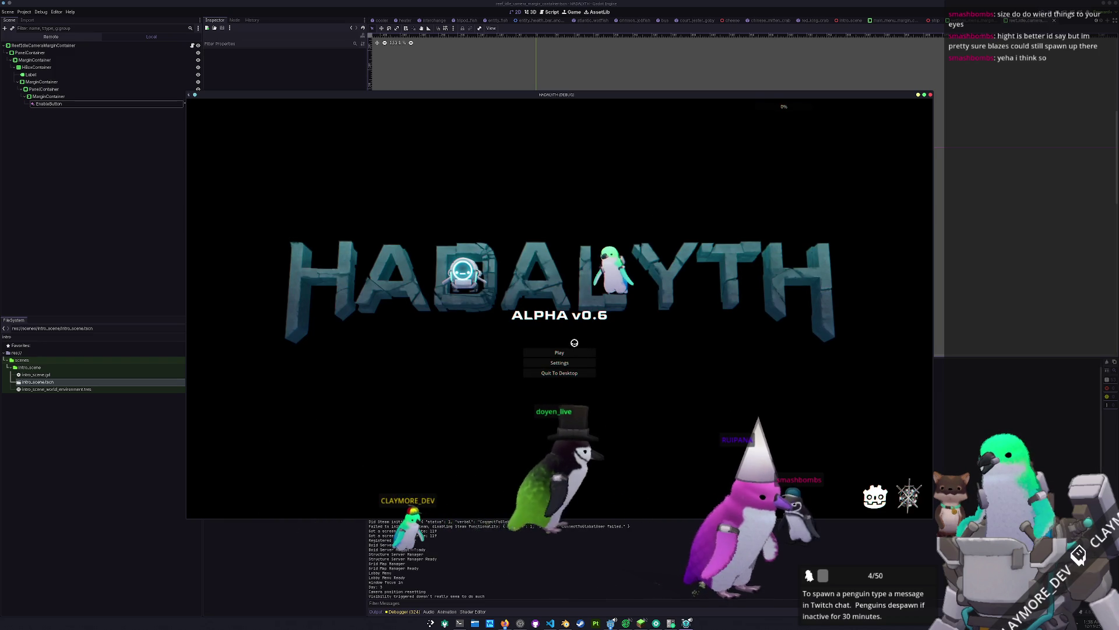
pyautogui.click(576, 351)
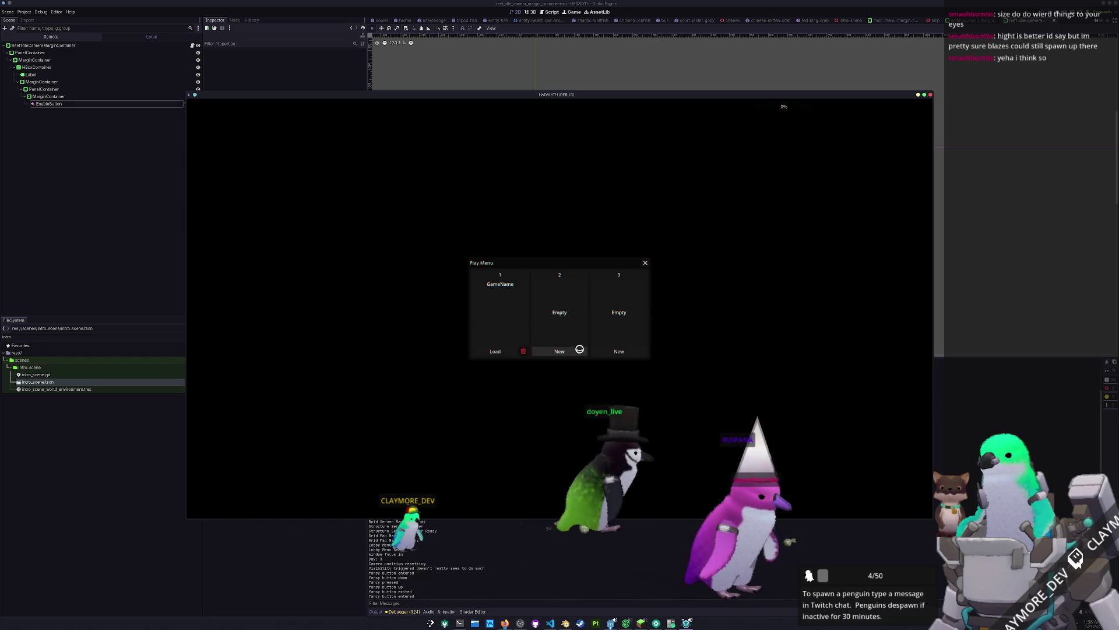
pyautogui.click(501, 352)
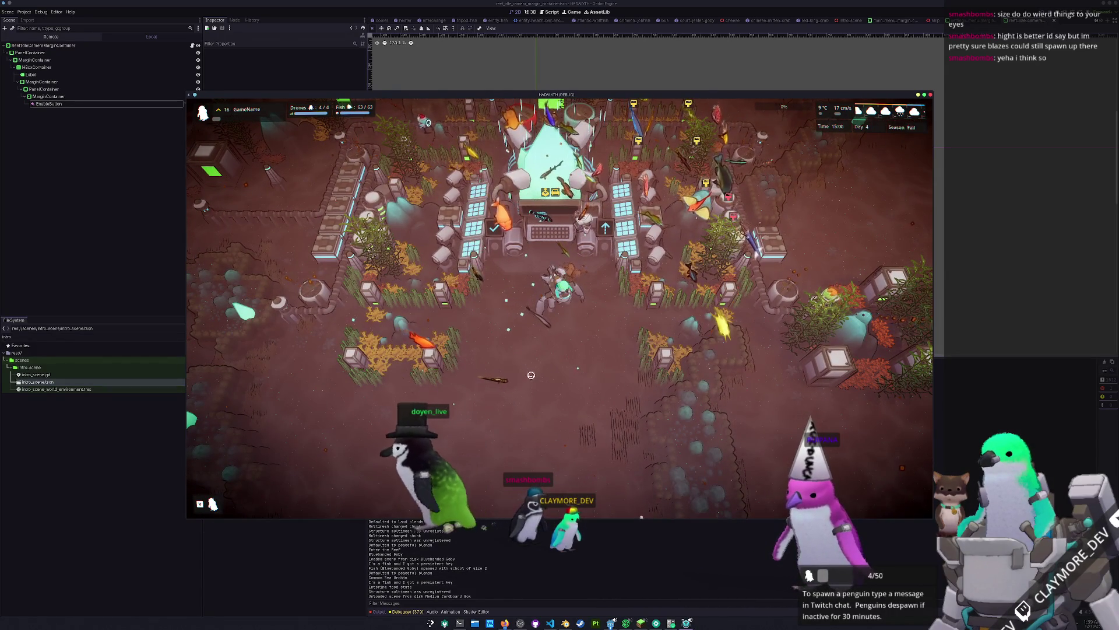
# Pause the game, open Settings, and tick Reef Idle Camera on the Gameplay tab
pyautogui.press('Escape')
pyautogui.click(559, 299)
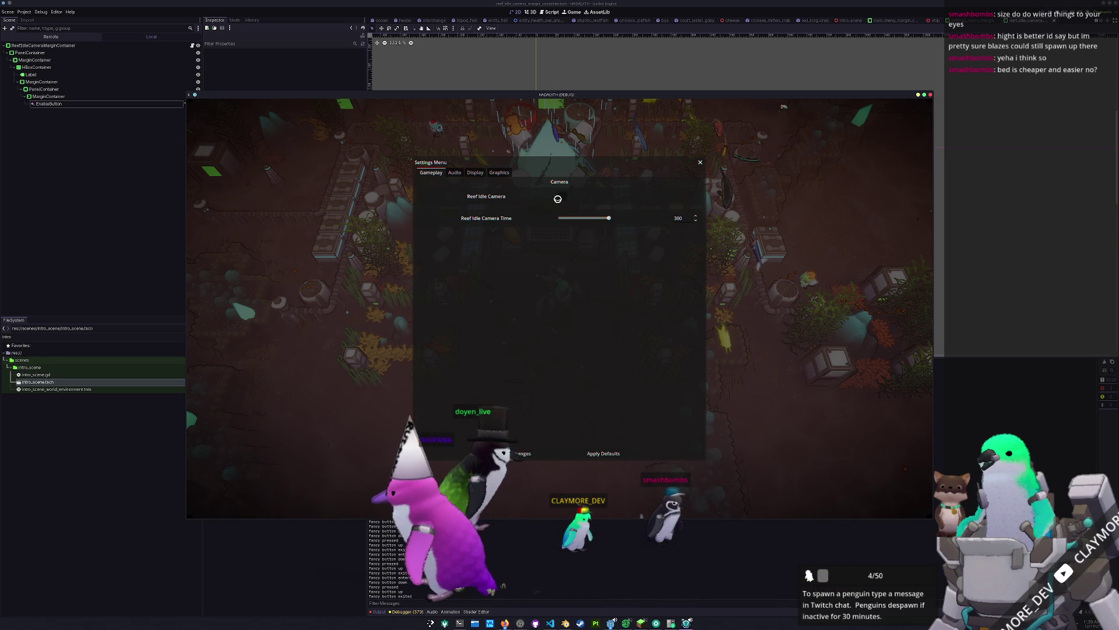
pyautogui.click(561, 197)
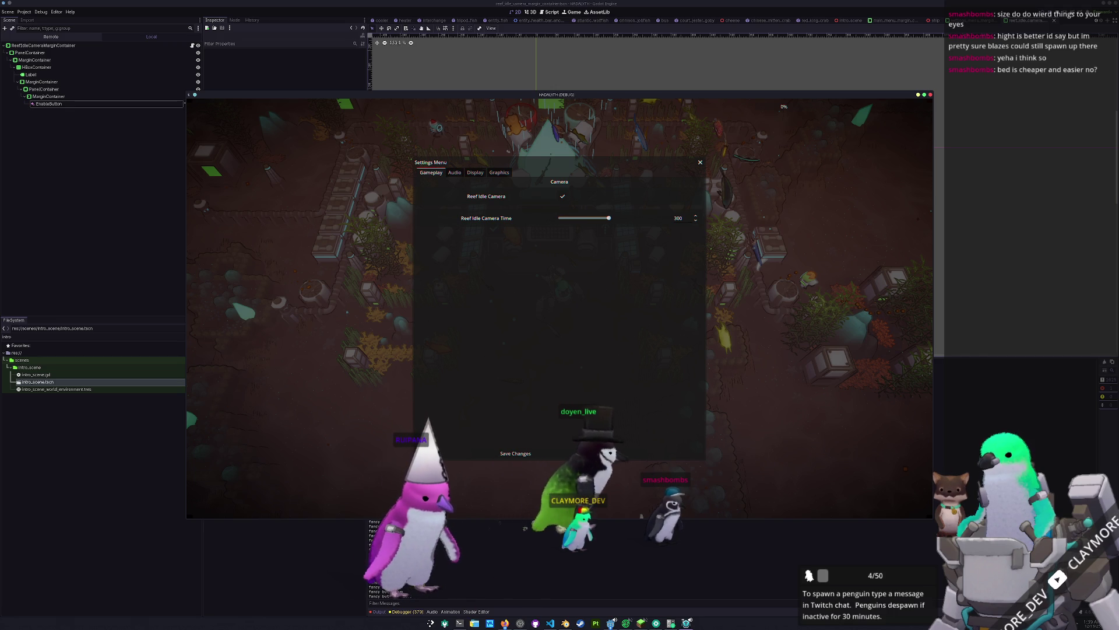
pyautogui.hotkey('alt', 'Tab')
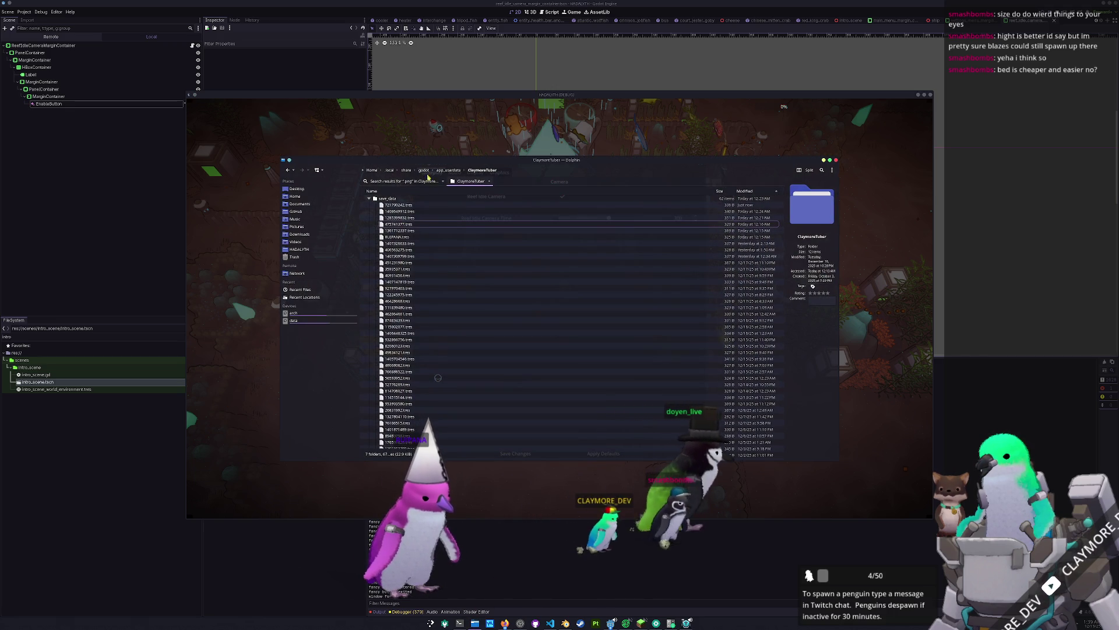
# Open config.ini from the HADALYTH folder, confirm reef_idle_camera=true under [Gameplay], and return to Godot
pyautogui.click(304, 250)
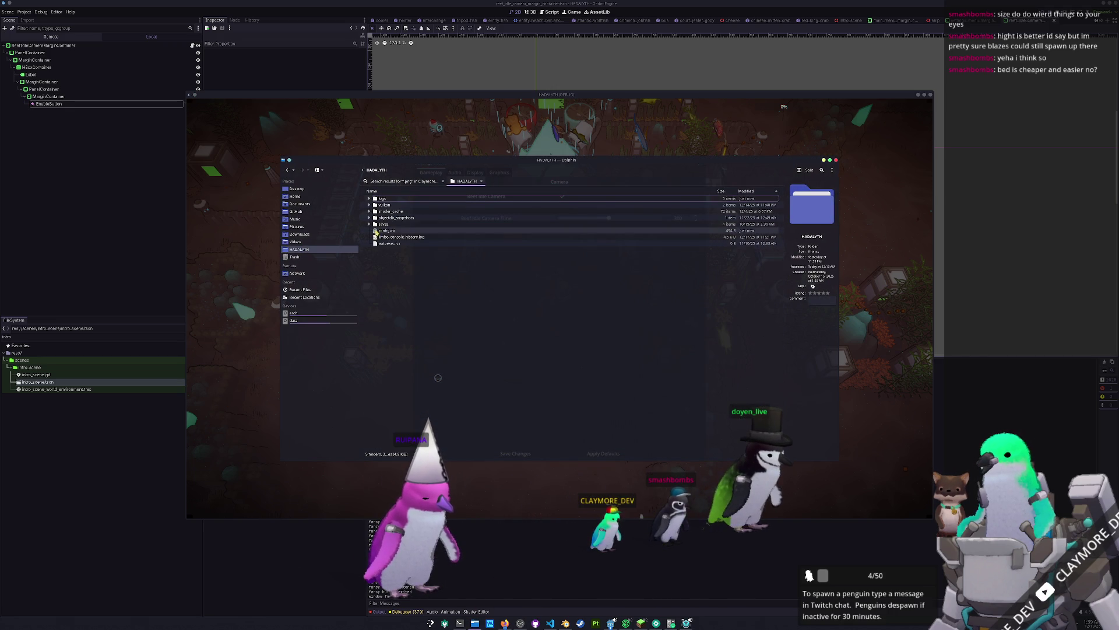
pyautogui.doubleClick(387, 231)
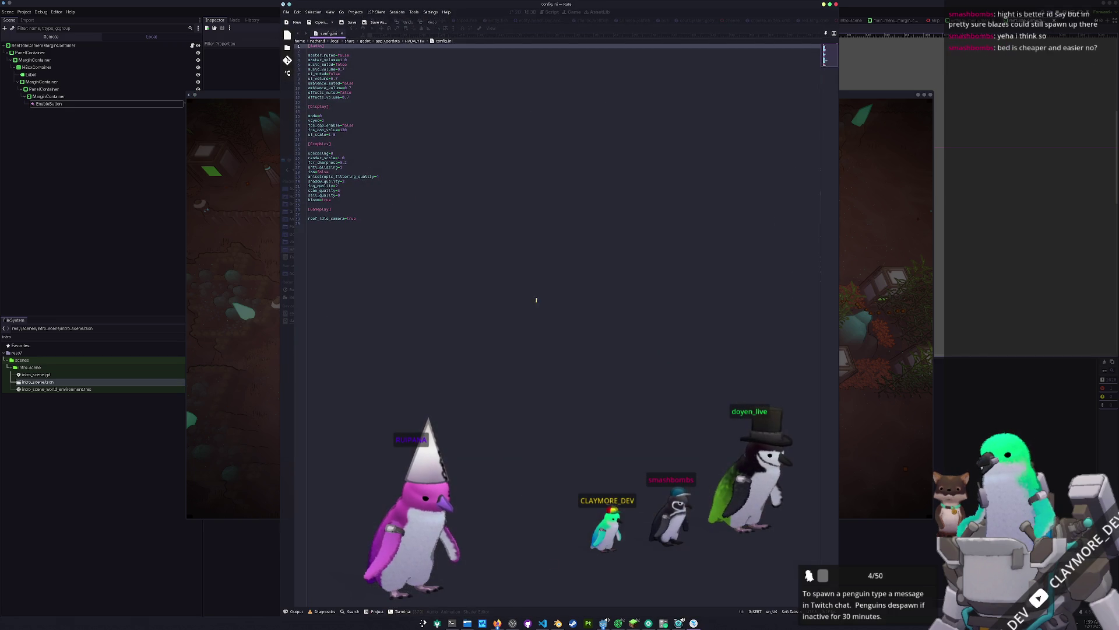
pyautogui.click(333, 218)
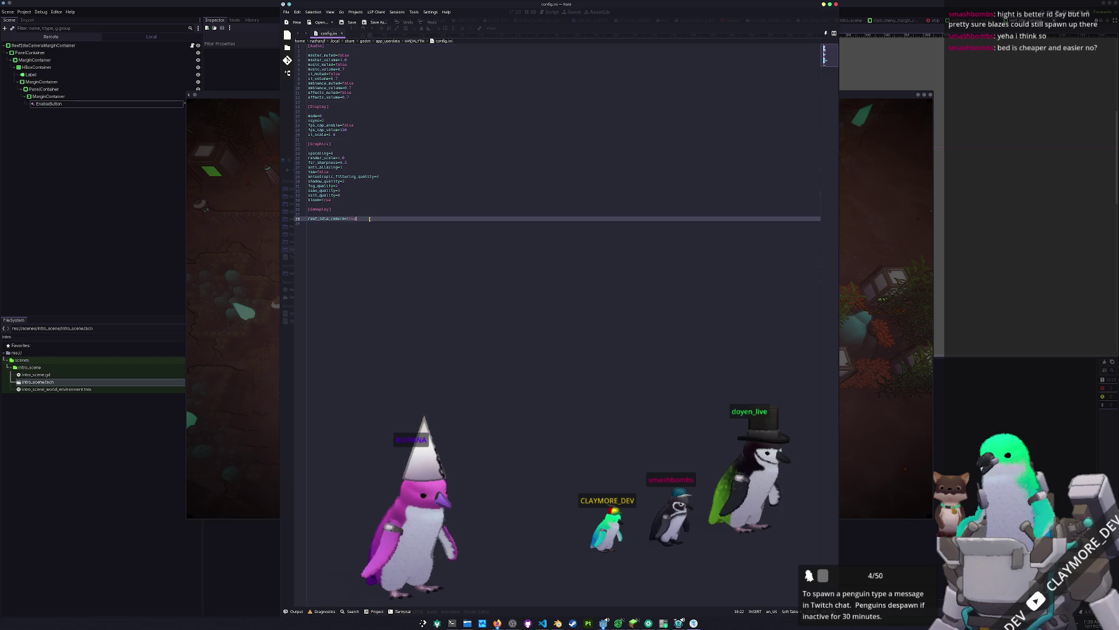
pyautogui.doubleClick(332, 218)
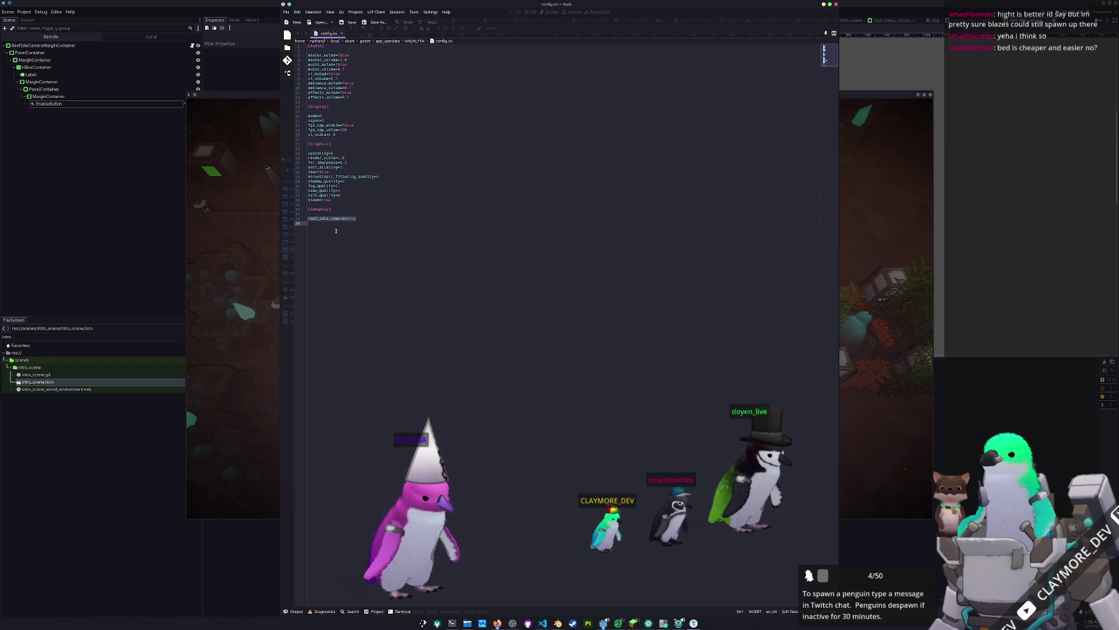
pyautogui.scroll(10, 434, 212)
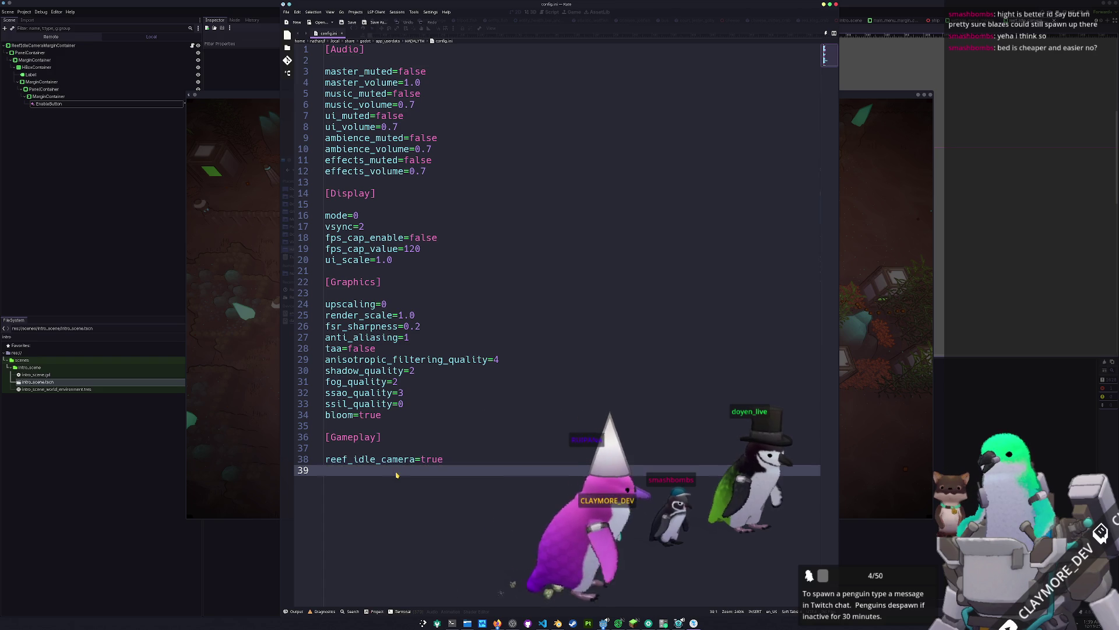
pyautogui.press('Escape')
pyautogui.scroll(-5, 395, 462)
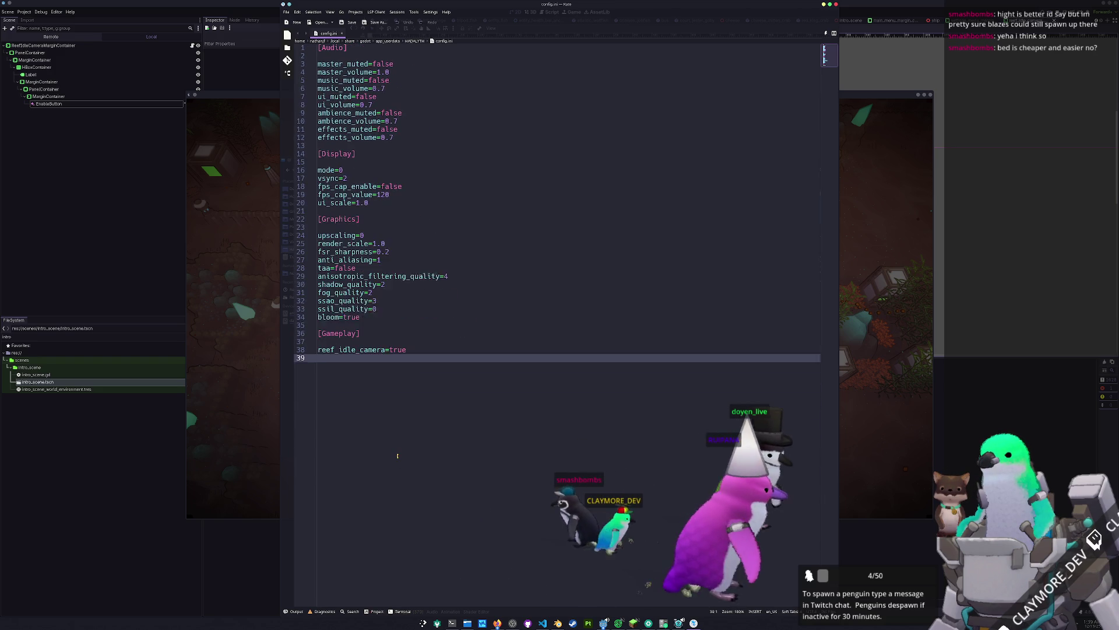
pyautogui.hotkey('alt', 'Tab')
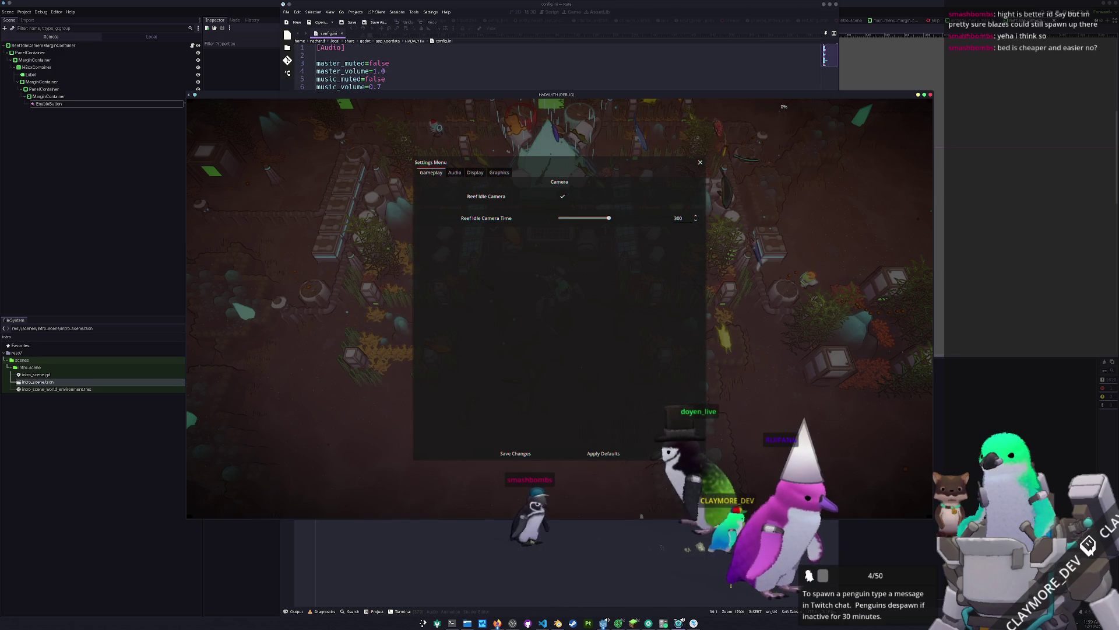
pyautogui.click(543, 624)
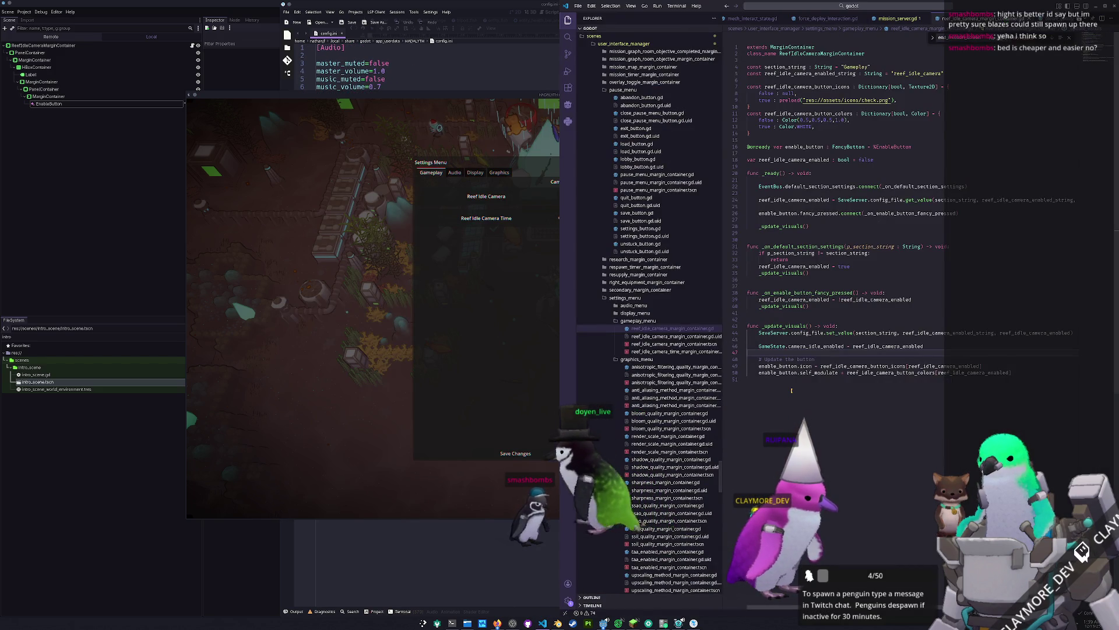
pyautogui.hotkey('alt', 'Tab')
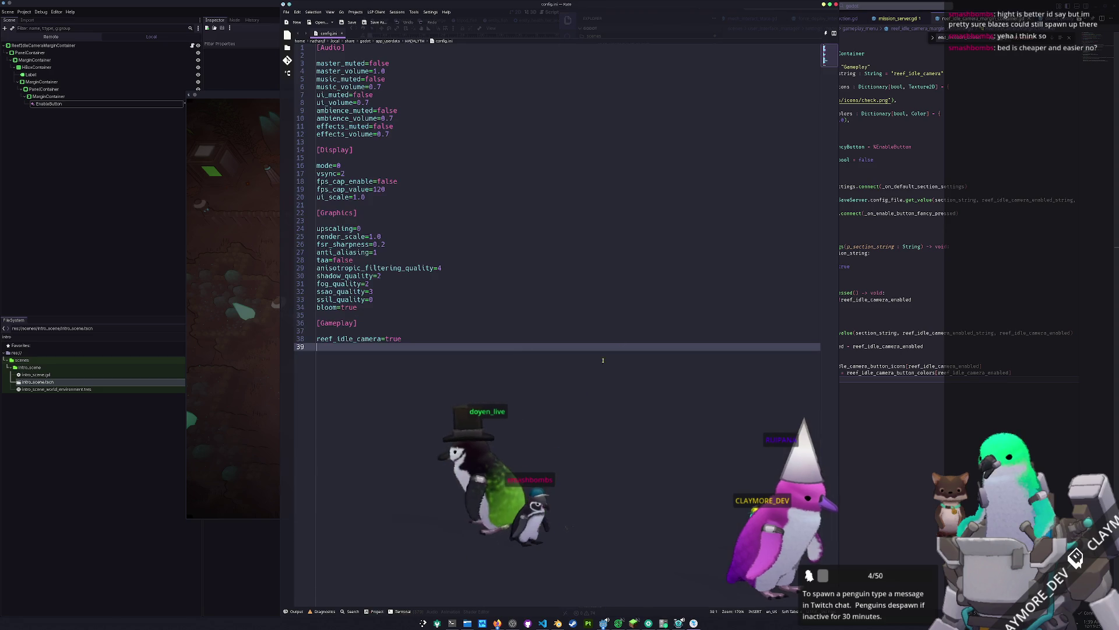
pyautogui.click(206, 565)
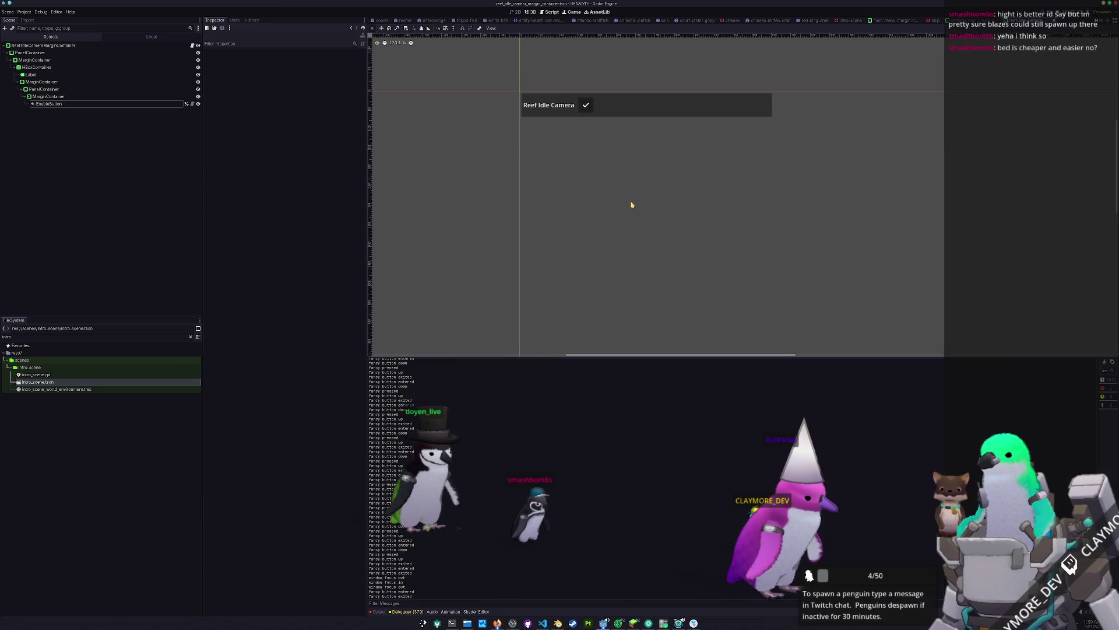
# Open the ReefIdleCameraTimeMarginContainer scene and attach a newly created script to its root node
pyautogui.moveTo(708, 191); pyautogui.dragTo(713, 198)
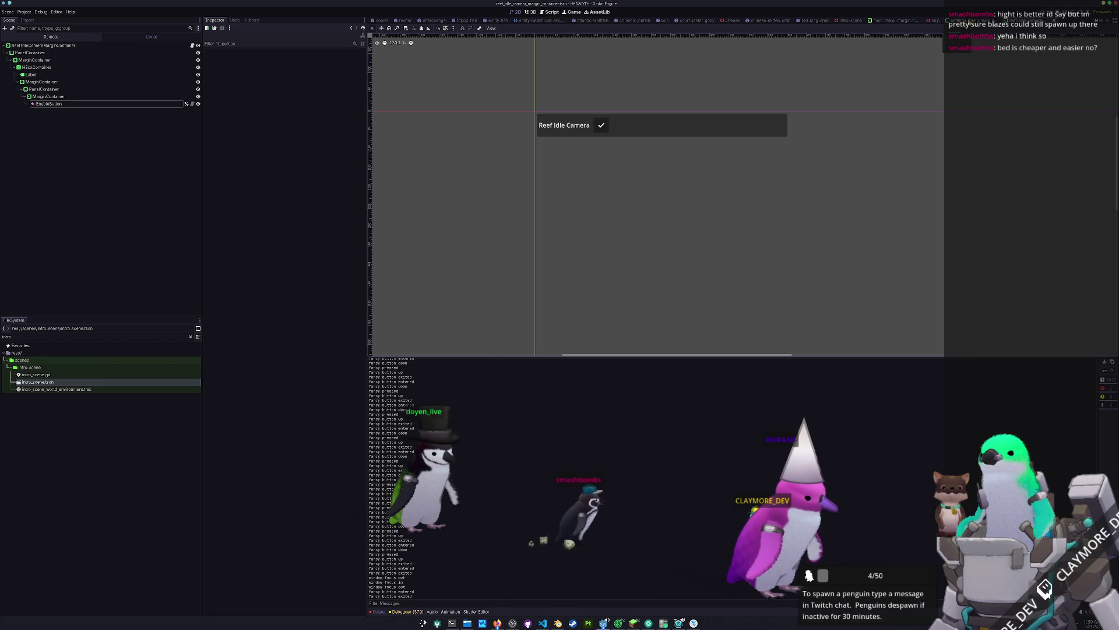
pyautogui.click(80, 336)
pyautogui.press('BackSpace')
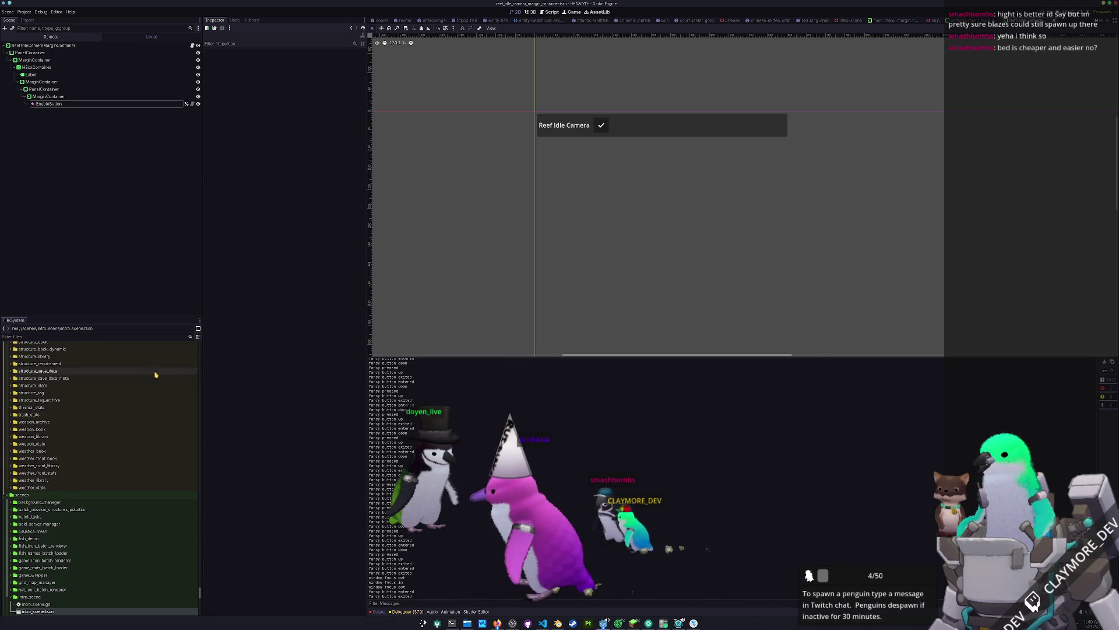
pyautogui.hotkey('ctrl', 'w')
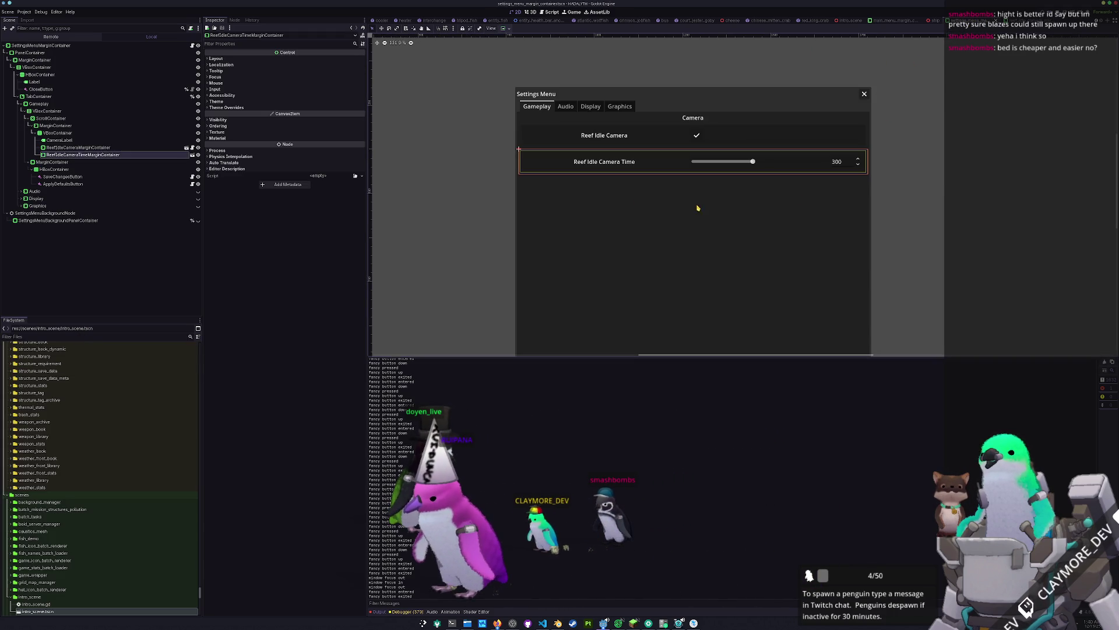
pyautogui.click(112, 147)
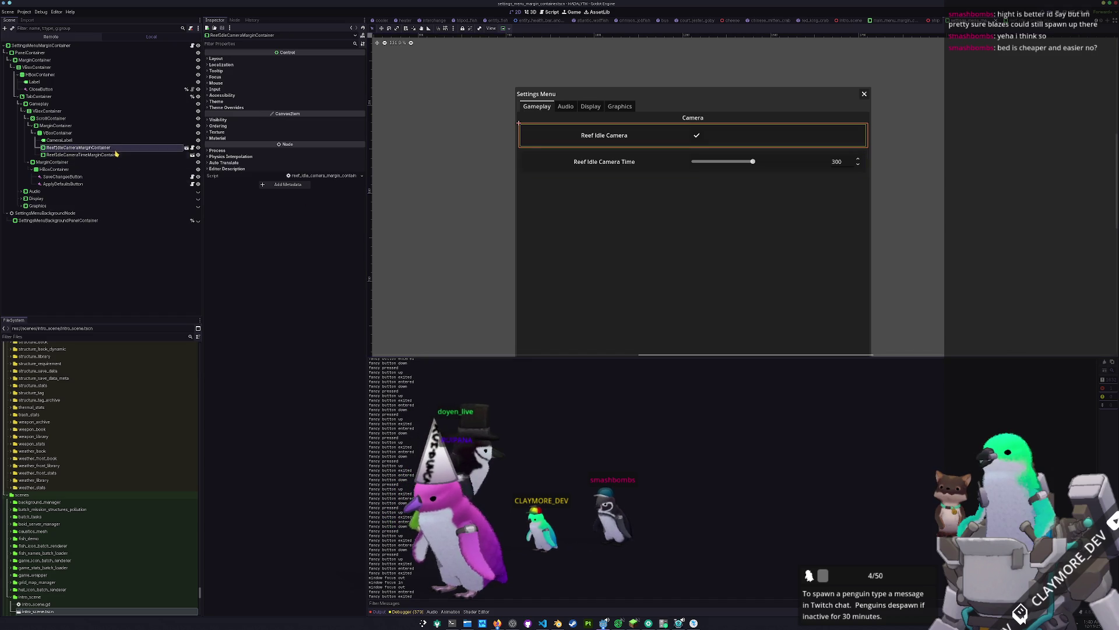
pyautogui.click(114, 155)
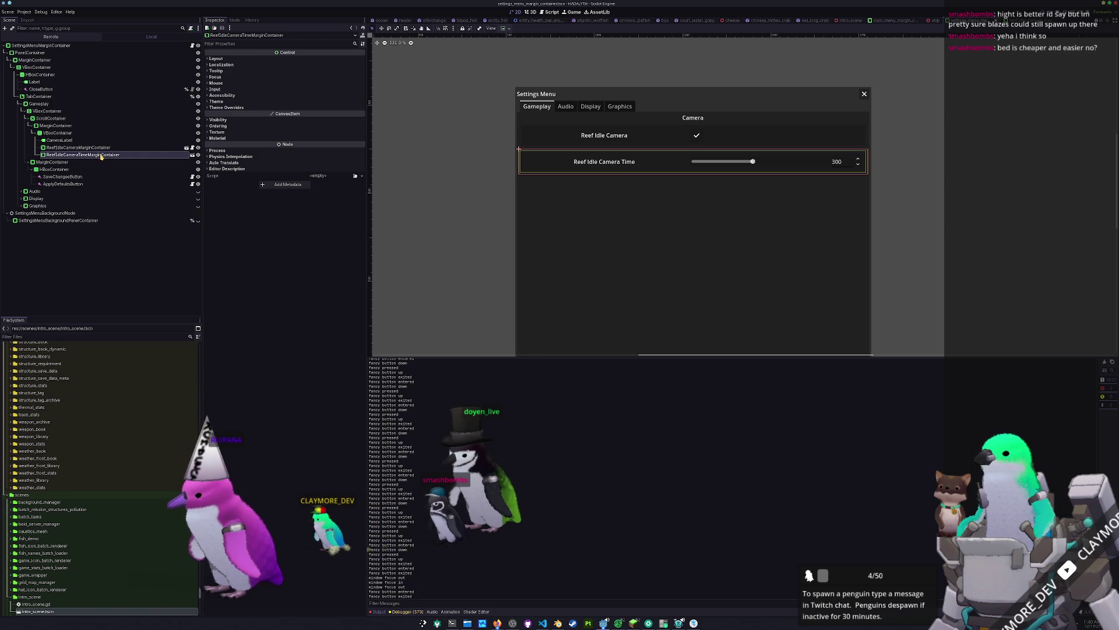
pyautogui.click(193, 155)
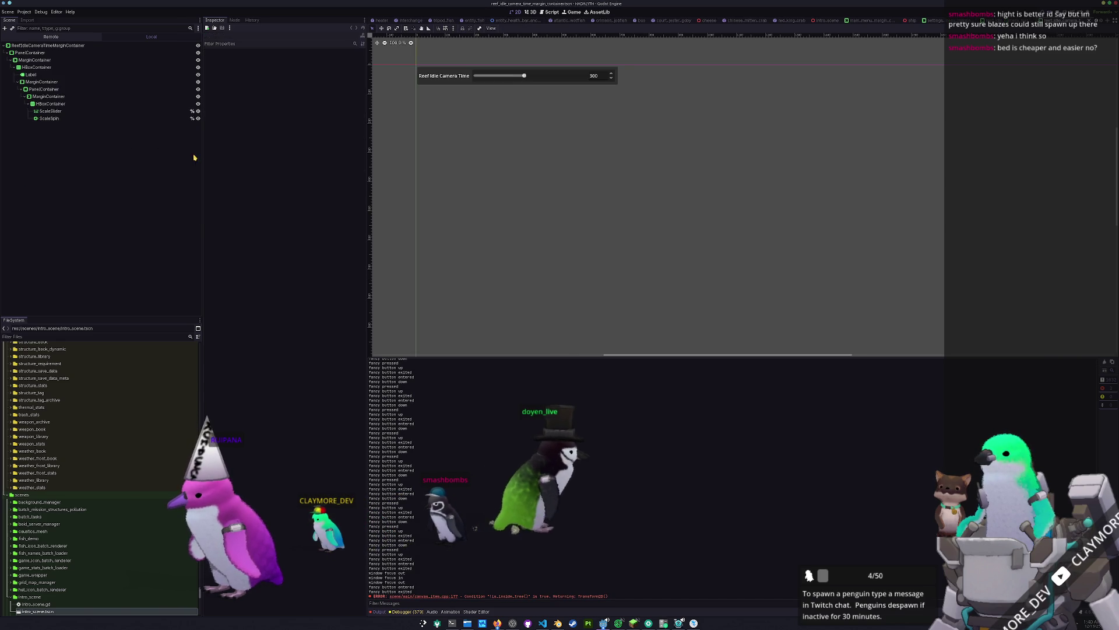
pyautogui.rightClick(103, 46)
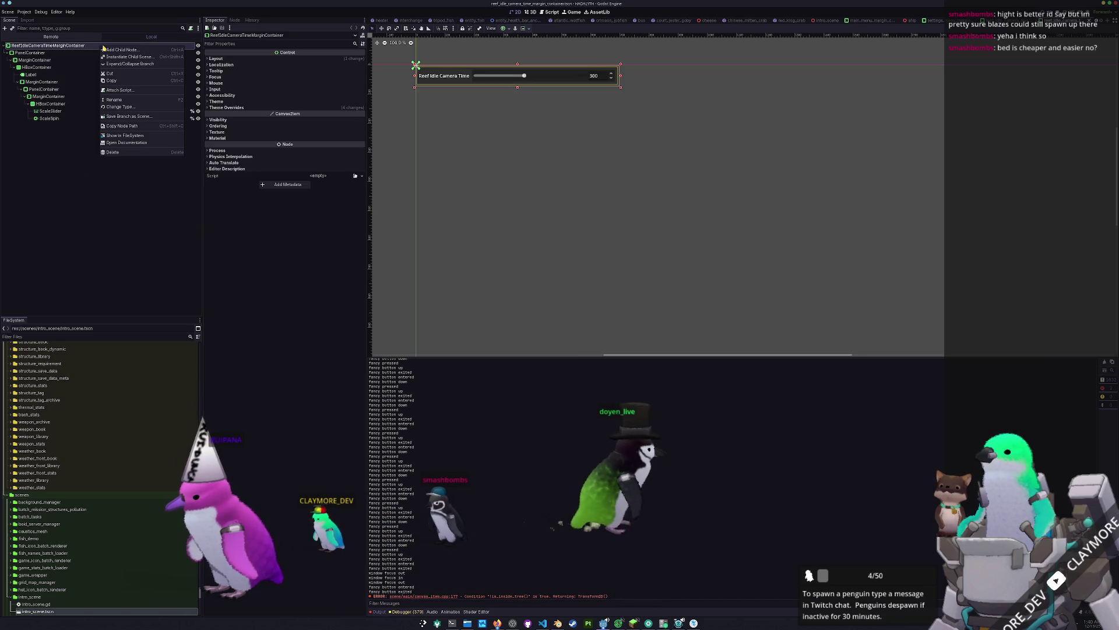
pyautogui.click(120, 90)
pyautogui.click(532, 351)
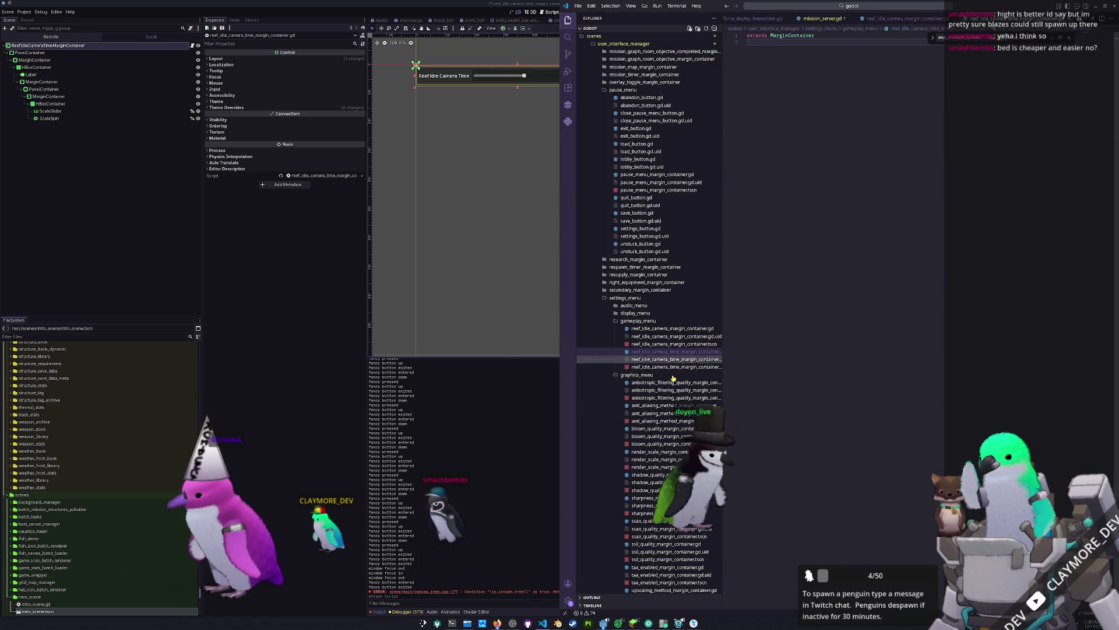
# Browse the volume, bloom quality, upscaling and SSAO slider scripts for a template
pyautogui.scroll(-5, 671, 373)
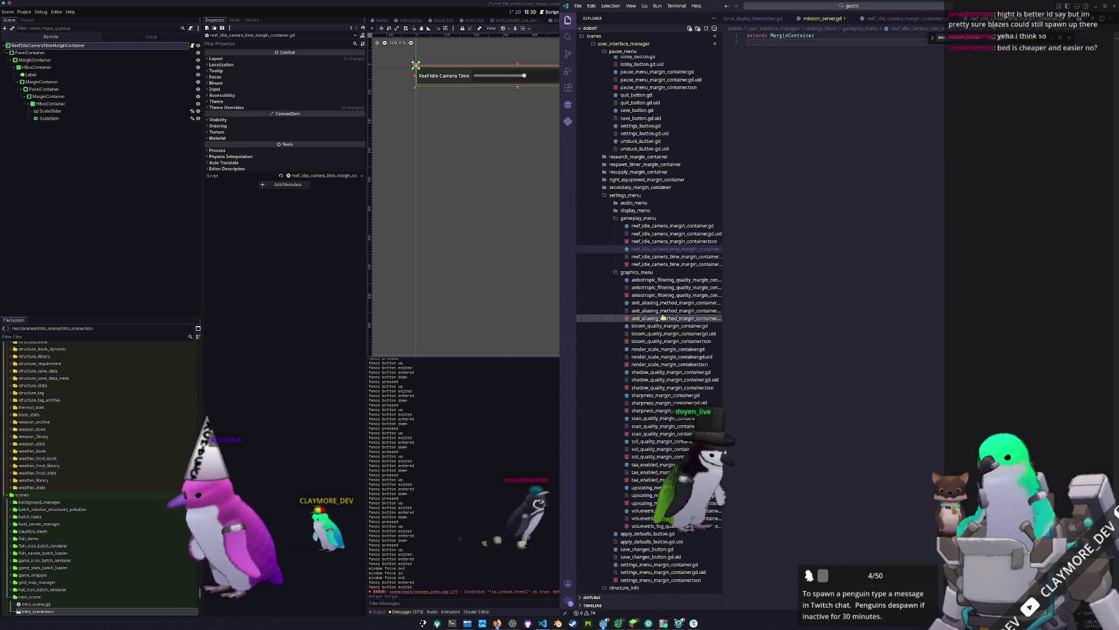
pyautogui.scroll(1, 650, 378)
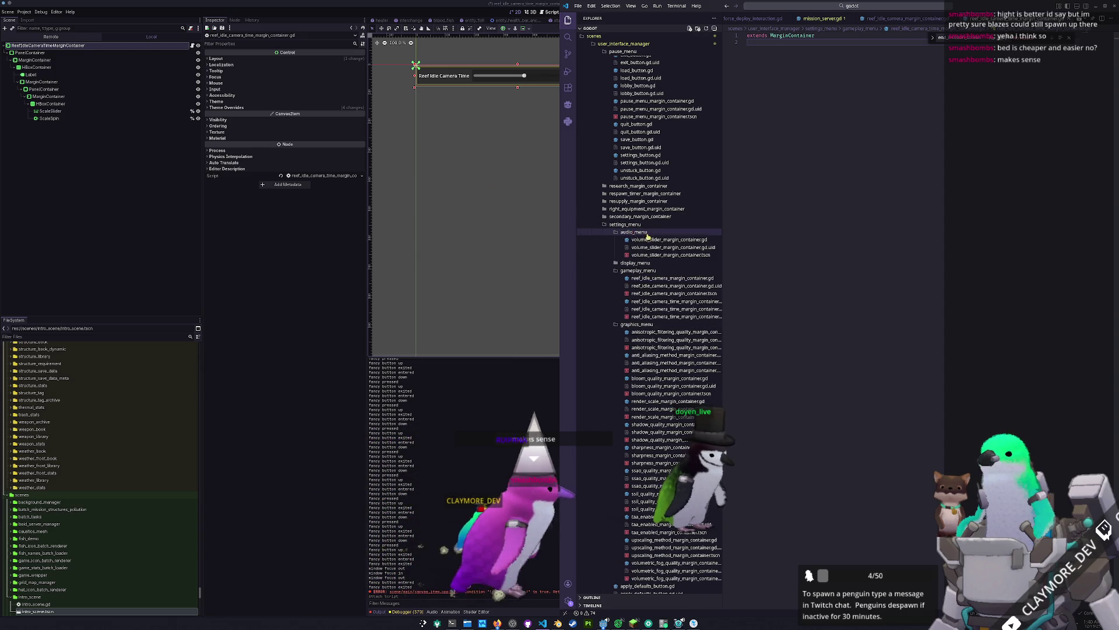
pyautogui.click(633, 233)
pyautogui.click(670, 239)
pyautogui.click(797, 268)
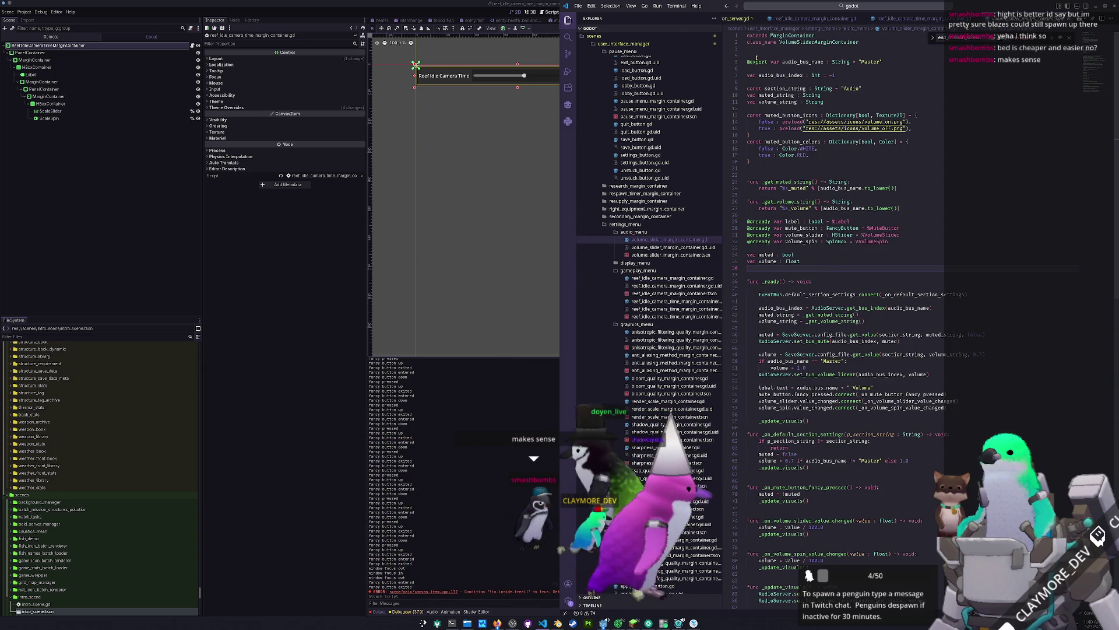
pyautogui.moveTo(748, 50); pyautogui.dragTo(764, 88)
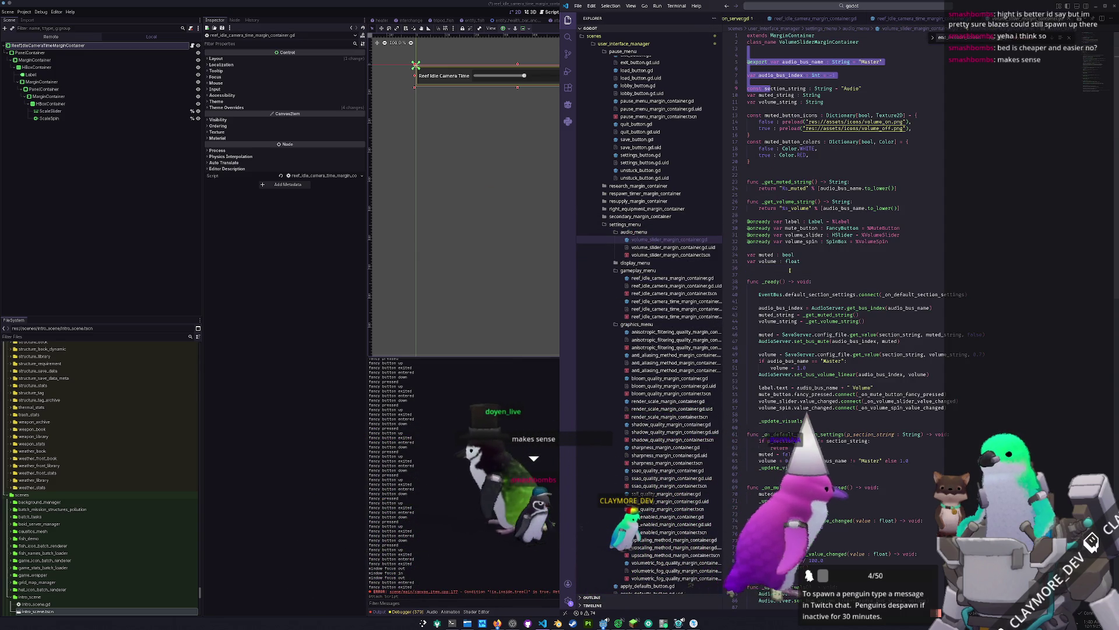
pyautogui.click(758, 267)
pyautogui.click(643, 272)
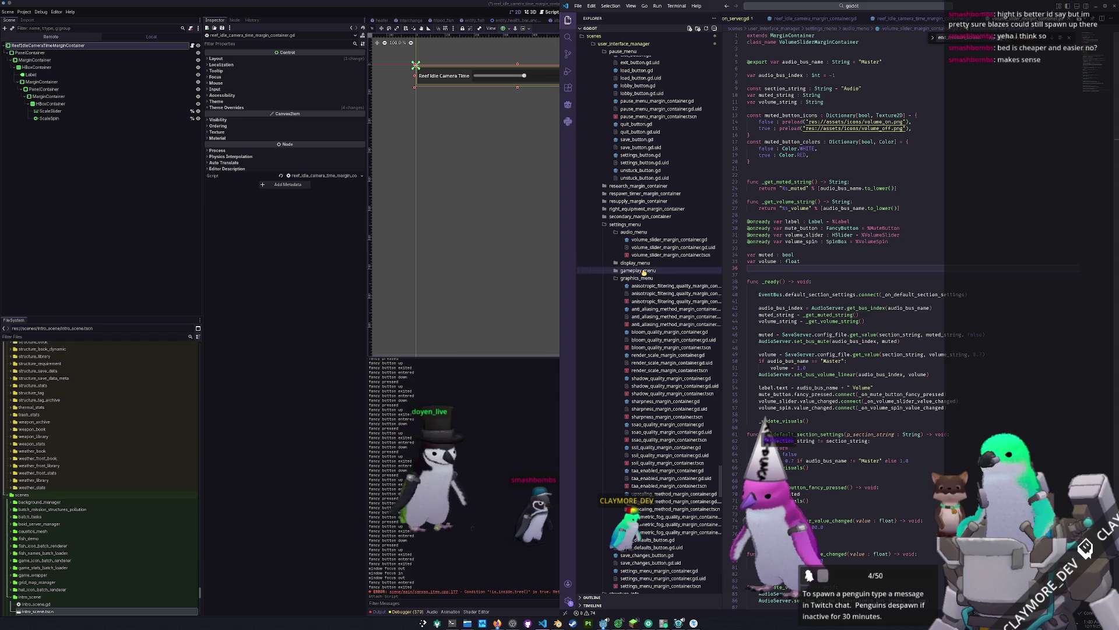
pyautogui.click(669, 332)
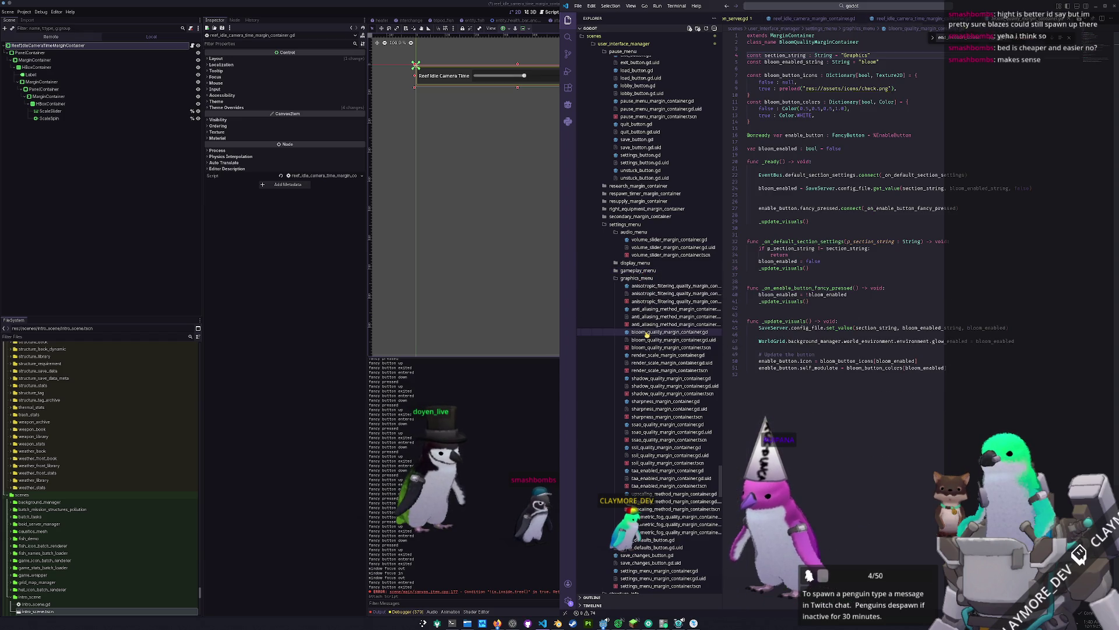
pyautogui.click(670, 494)
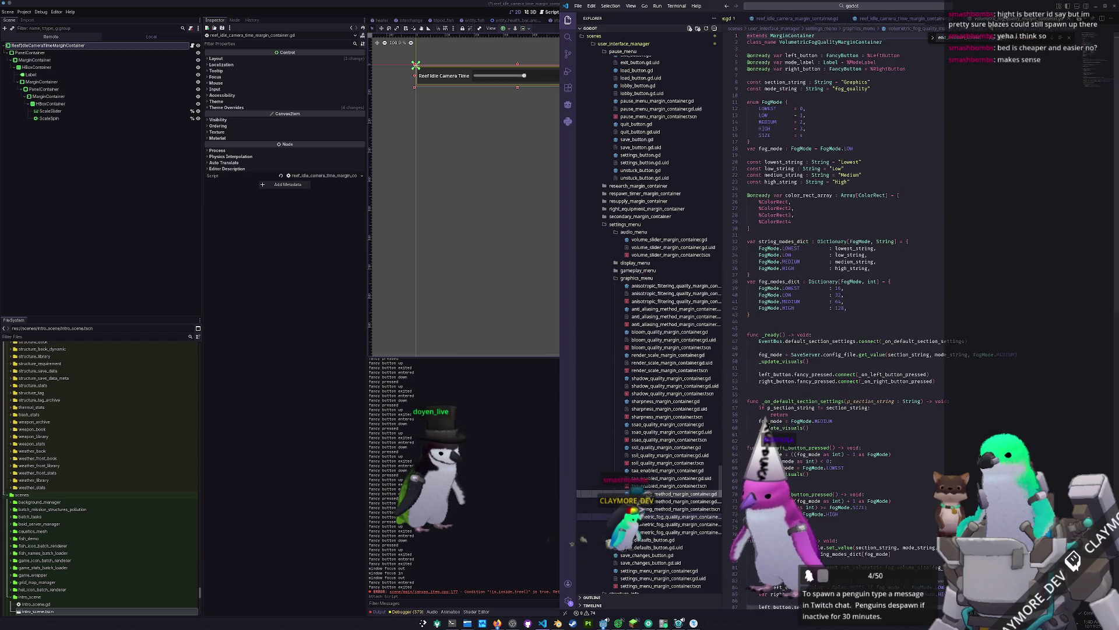
pyautogui.click(667, 447)
pyautogui.click(668, 424)
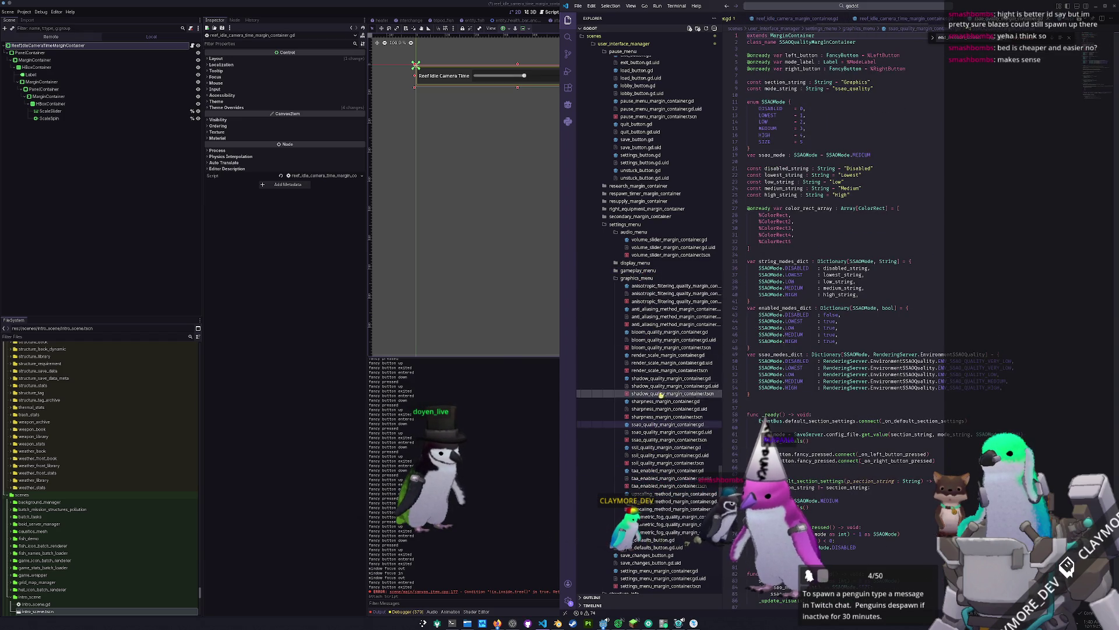
# Select and copy all of render_scale_margin_container.gd, and close the empty camera time script
pyautogui.click(654, 356)
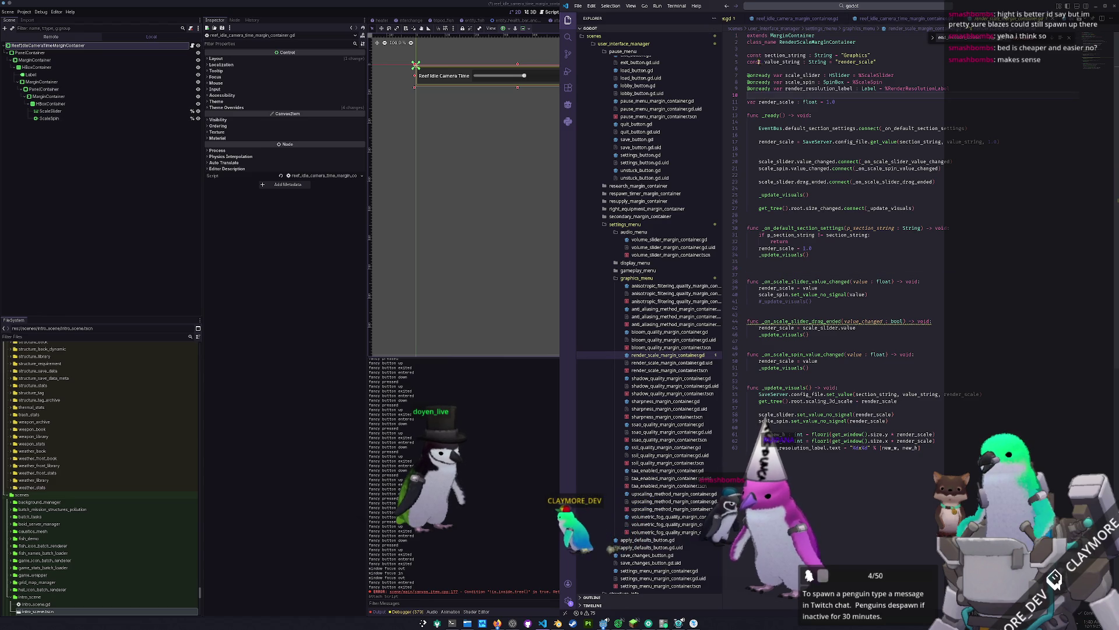
pyautogui.moveTo(748, 54)
pyautogui.mouseDown()
pyautogui.moveTo(835, 391)
pyautogui.moveTo(840, 479)
pyautogui.mouseUp()
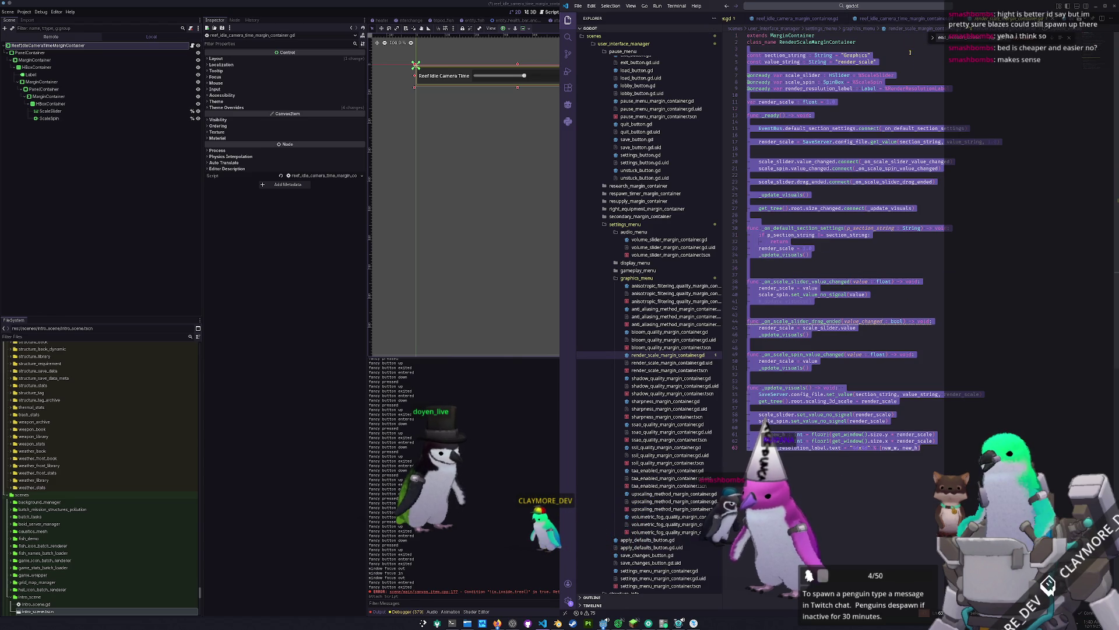
pyautogui.click(901, 20)
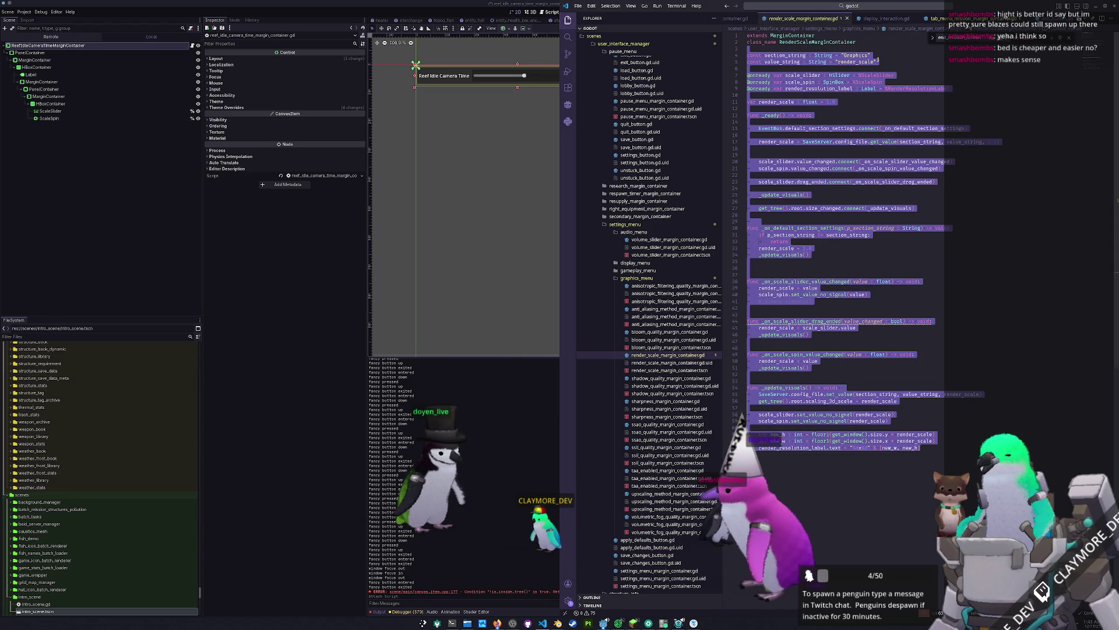
pyautogui.click(221, 236)
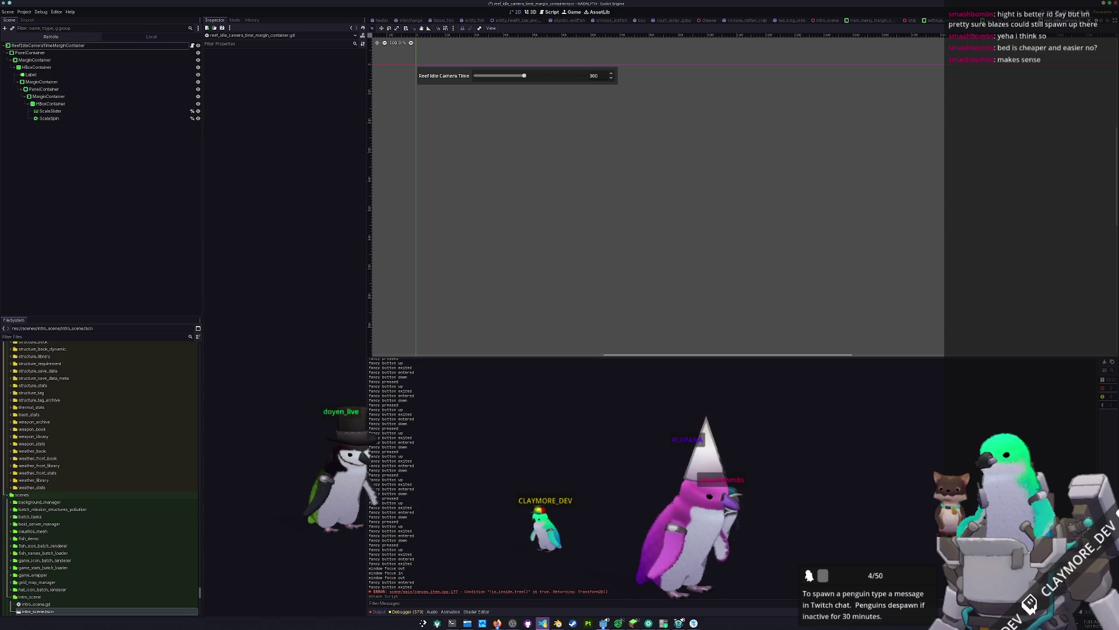
# Paste the render scale code, setting section_string to Gameplay and value_string to reef_idle_camera_time
pyautogui.hotkey('ctrl', 'v')
pyautogui.press('Up')
pyautogui.press('Up')
pyautogui.press('Up')
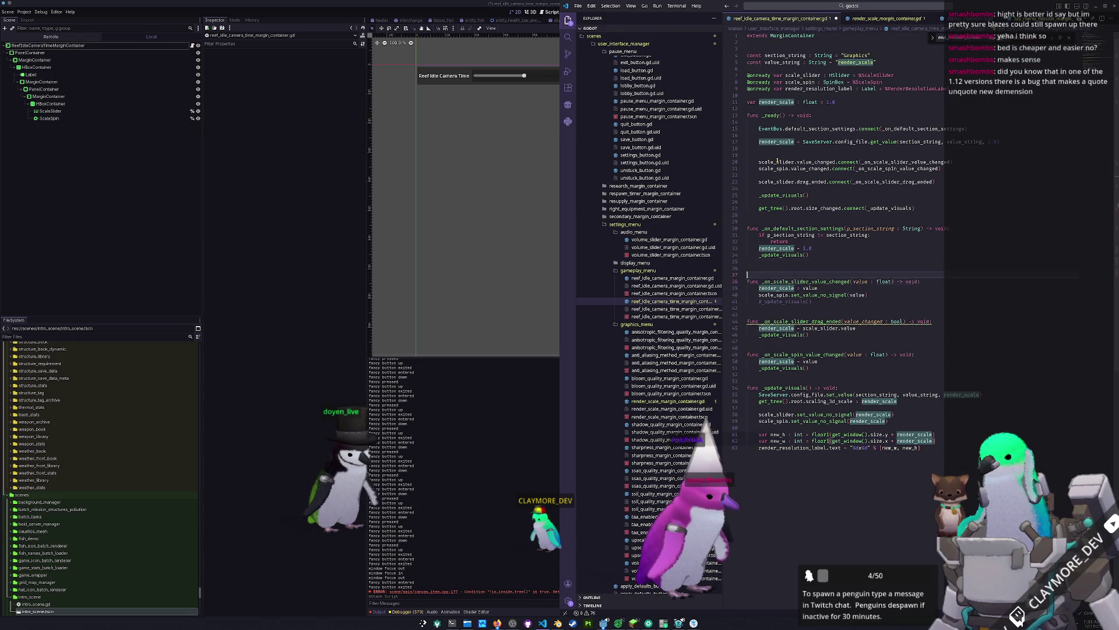
pyautogui.press('Up')
pyautogui.press('Up')
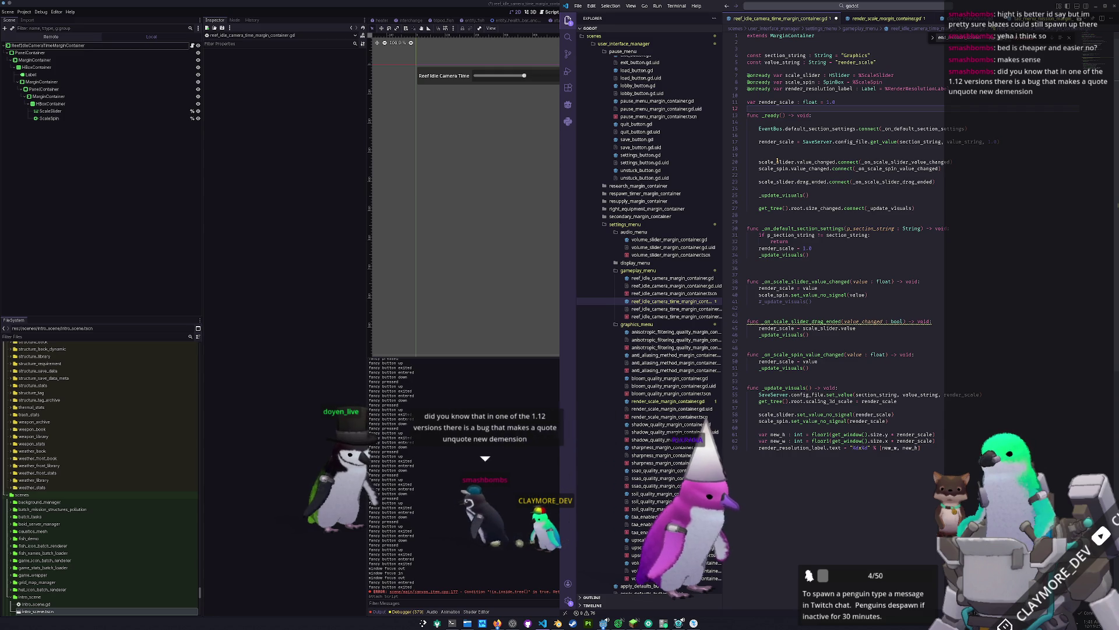
pyautogui.press('Up')
pyautogui.press('Up')
pyautogui.press('Up')
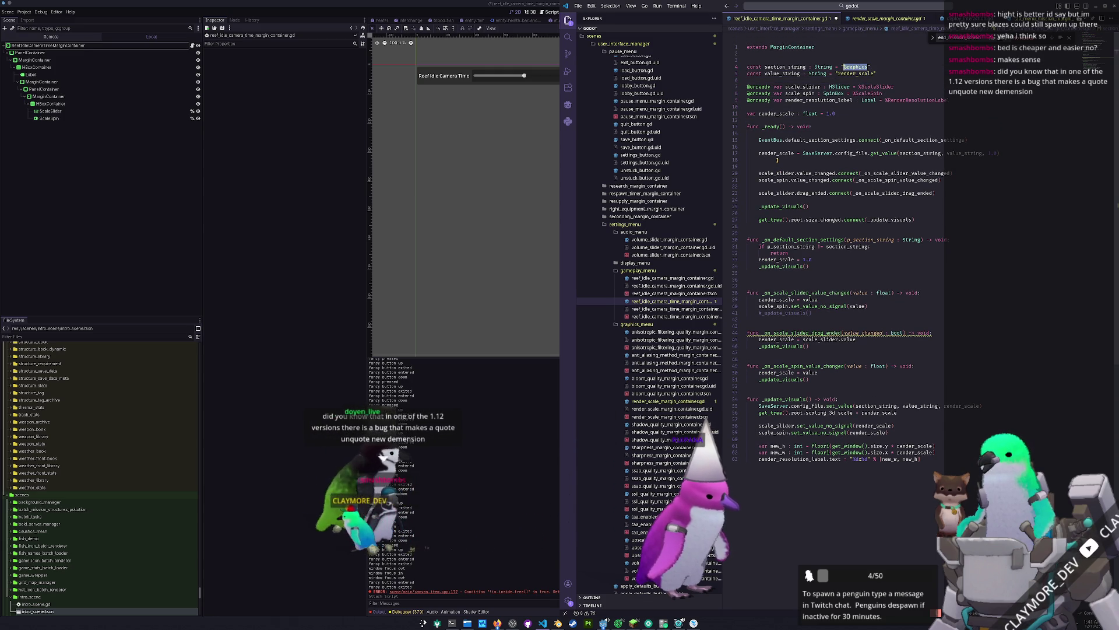
pyautogui.write('Gameplay')
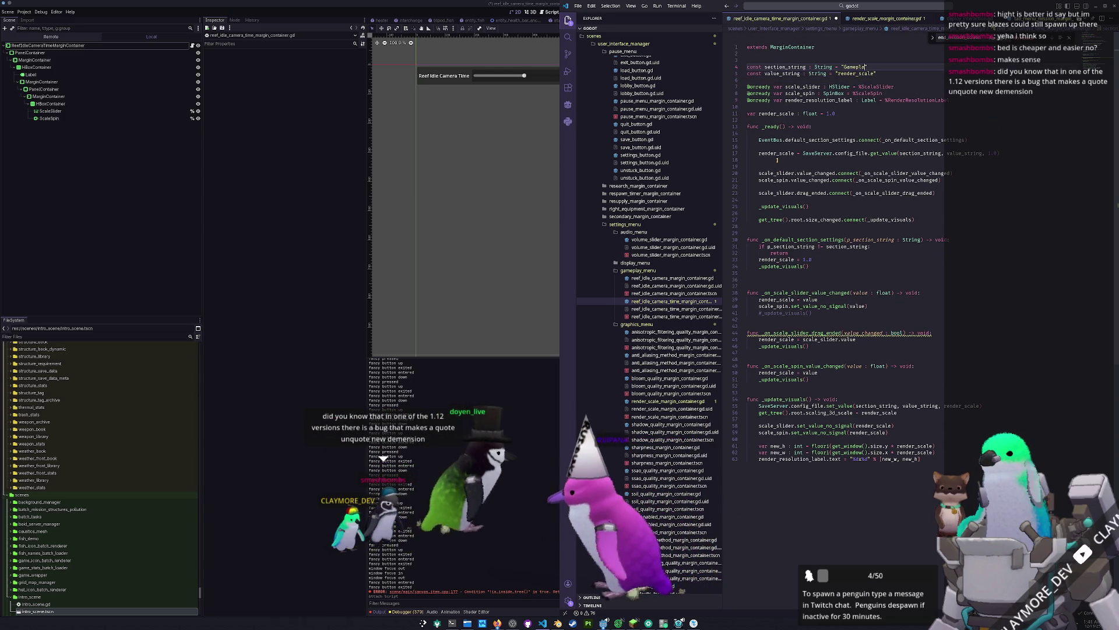
pyautogui.press('Down')
pyautogui.hotkey('ctrl', 'd')
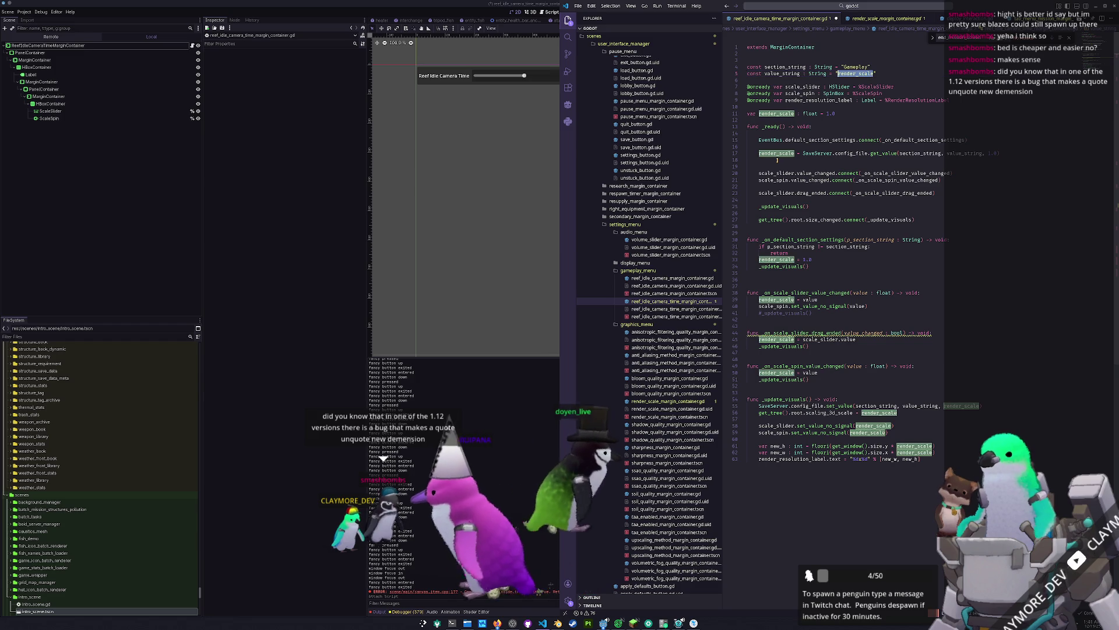
pyautogui.write('reef_idle')
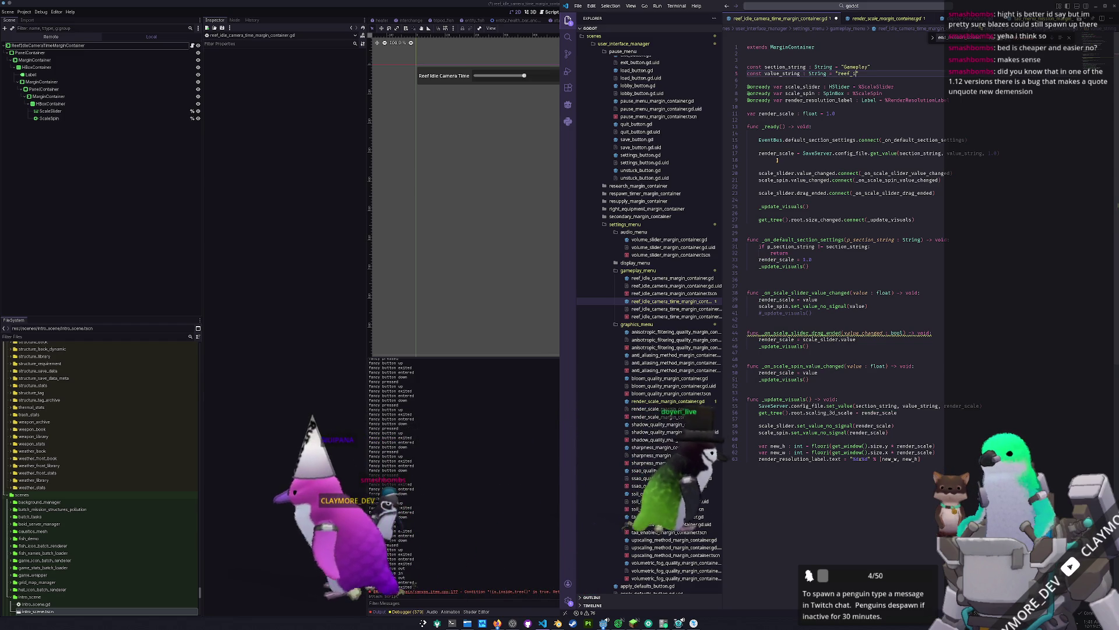
pyautogui.write('_camera_time')
# Open config.ini from the file manager to check the saved settings
pyautogui.hotkey('alt', 'Tab')
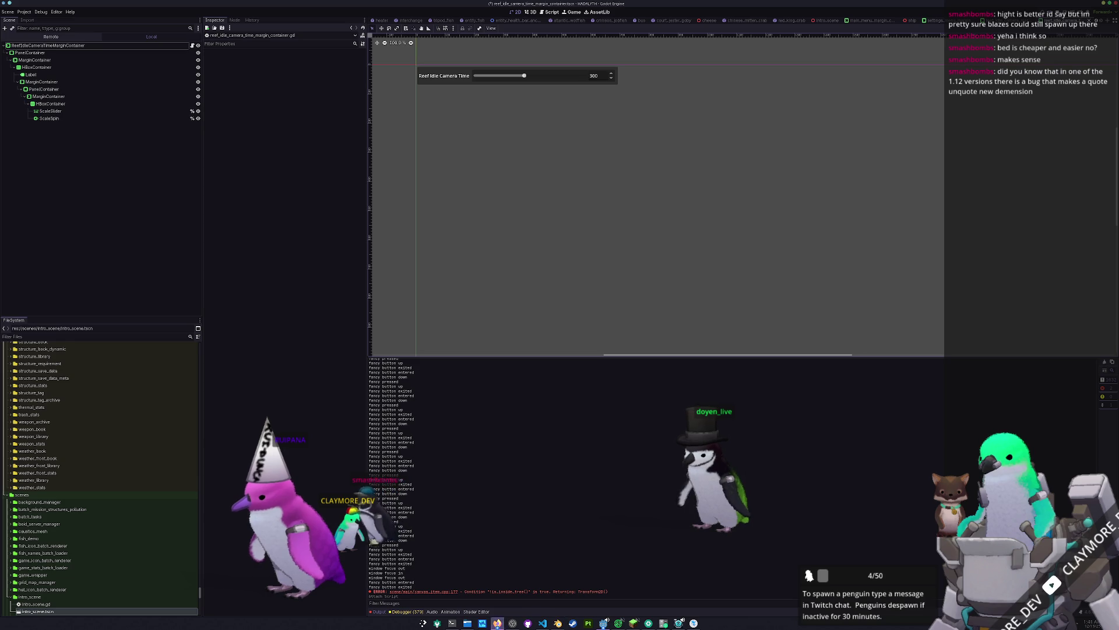
pyautogui.click(468, 623)
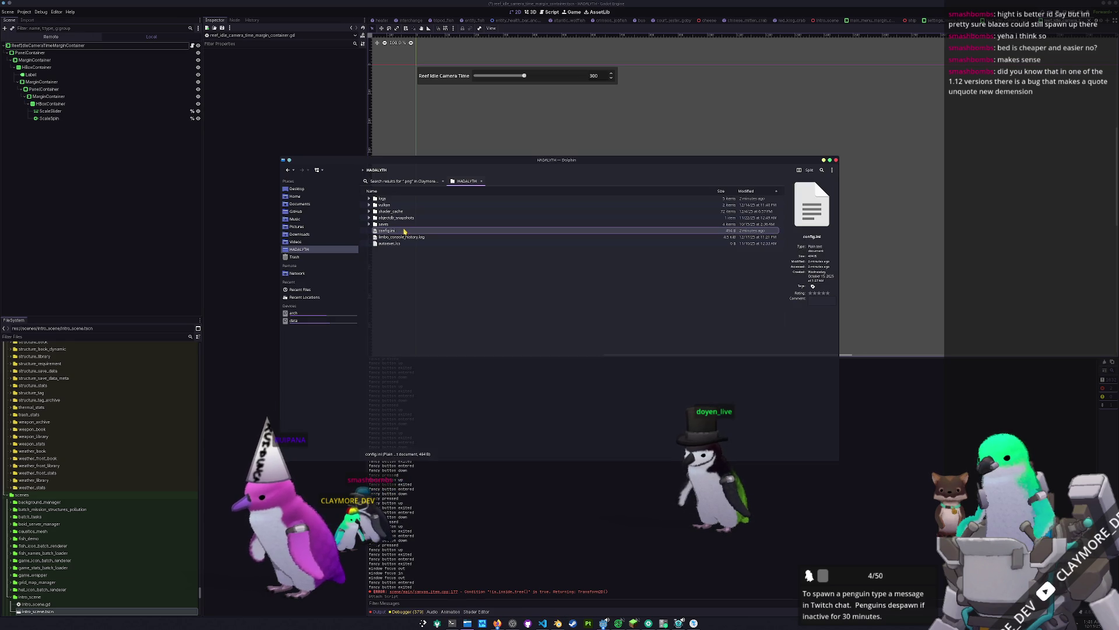
pyautogui.doubleClick(403, 230)
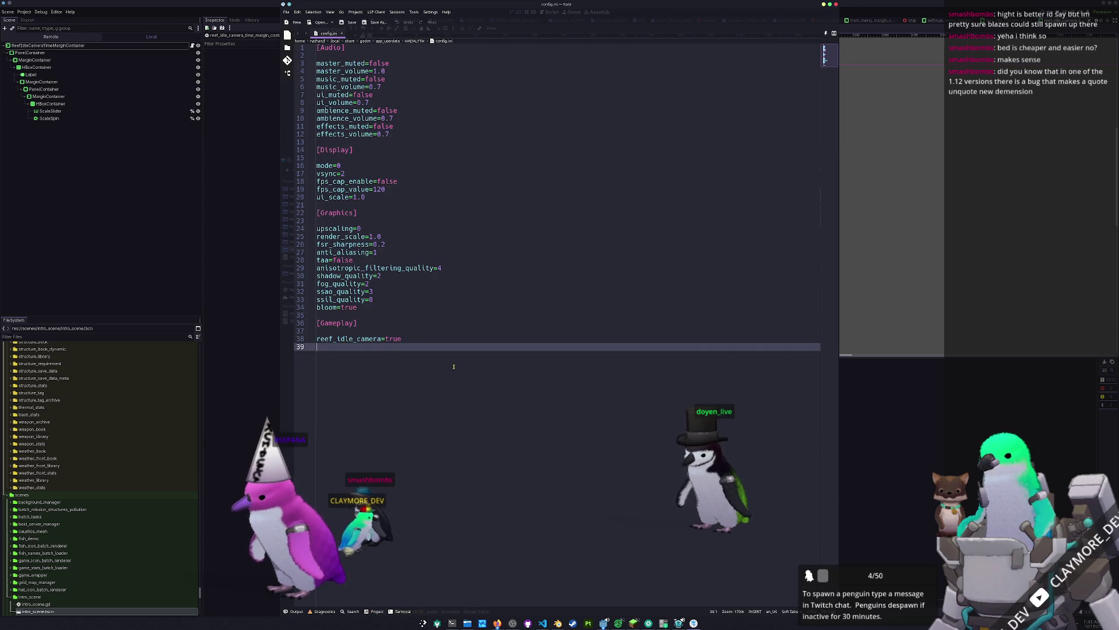
pyautogui.hotkey('alt', 'Tab')
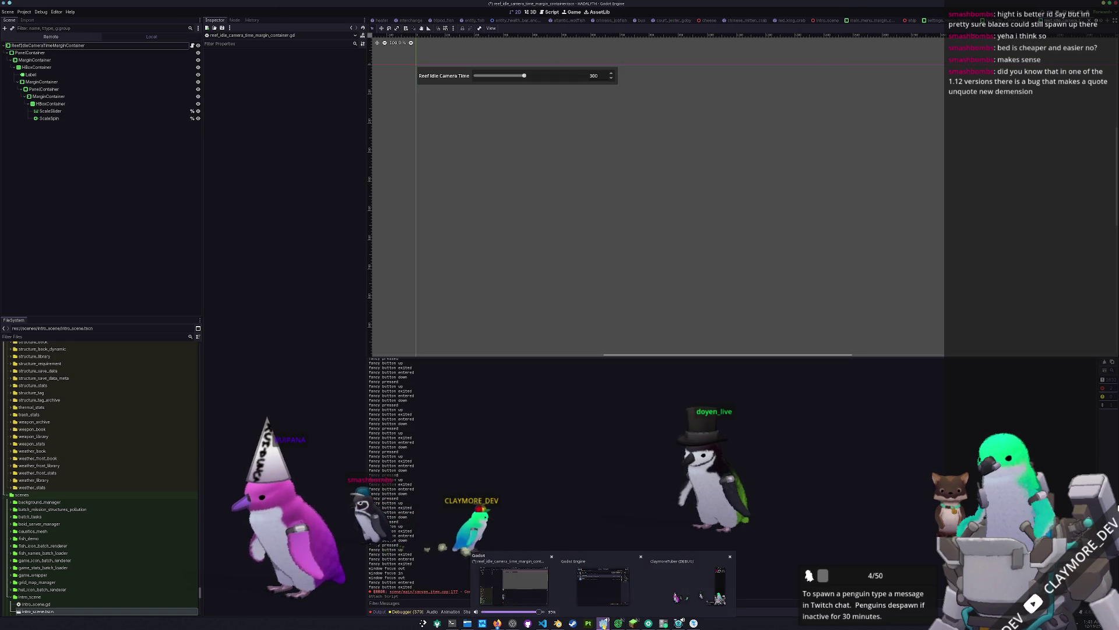
# Replace every render_resolution with reef_idle_camera_time, including the label references
pyautogui.moveTo(634, 623)
pyautogui.click(543, 622)
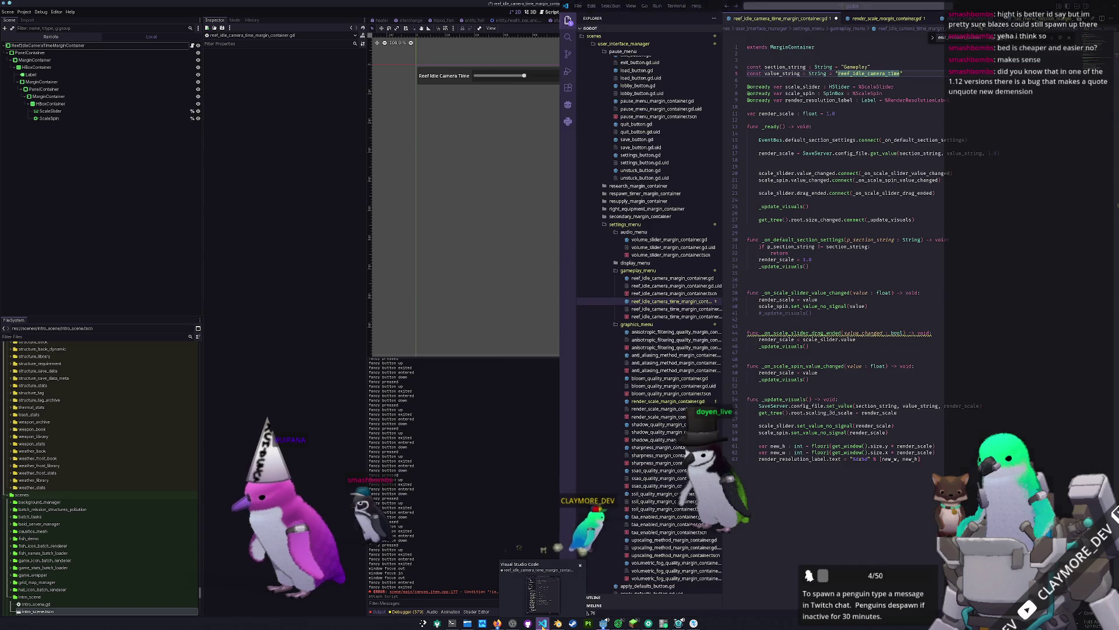
pyautogui.doubleClick(855, 67)
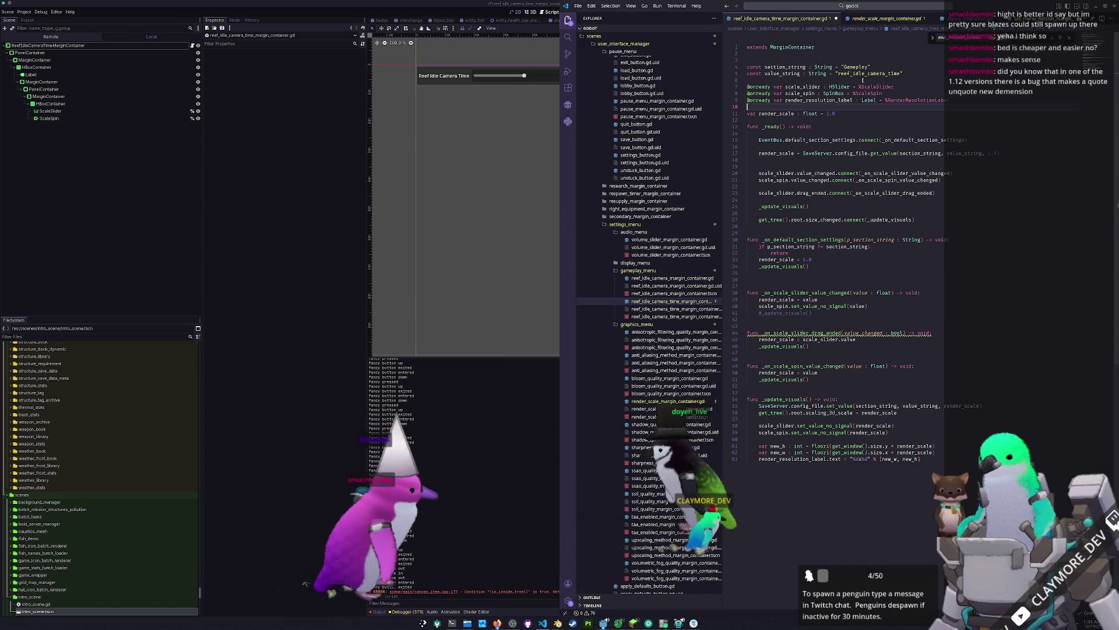
pyautogui.scroll(2, 773, 22)
pyautogui.scroll(1, 774, 22)
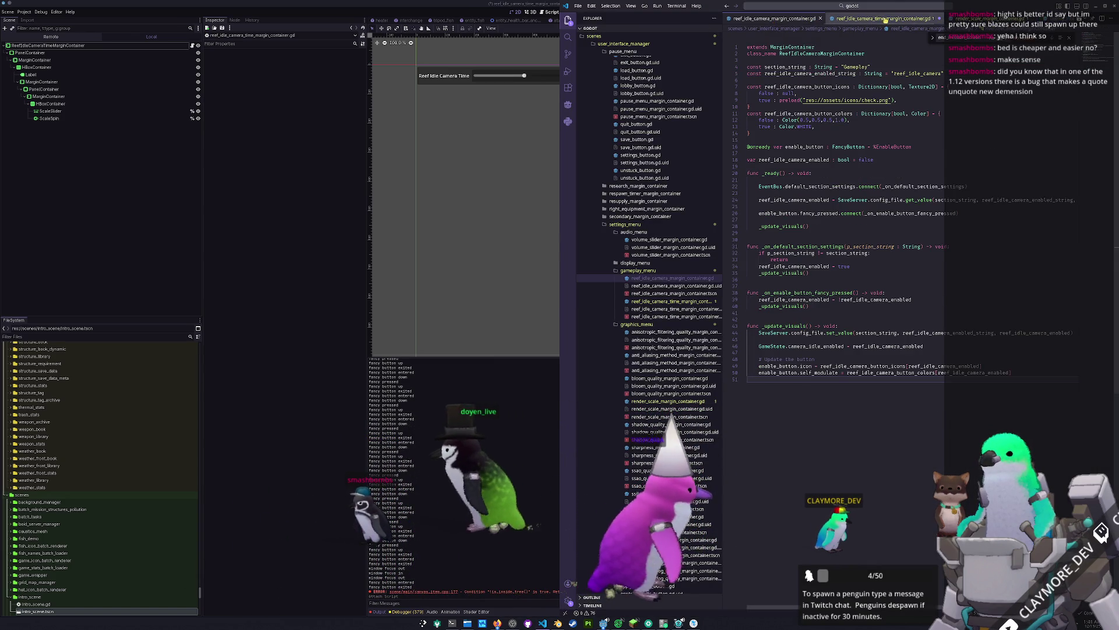
pyautogui.click(895, 80)
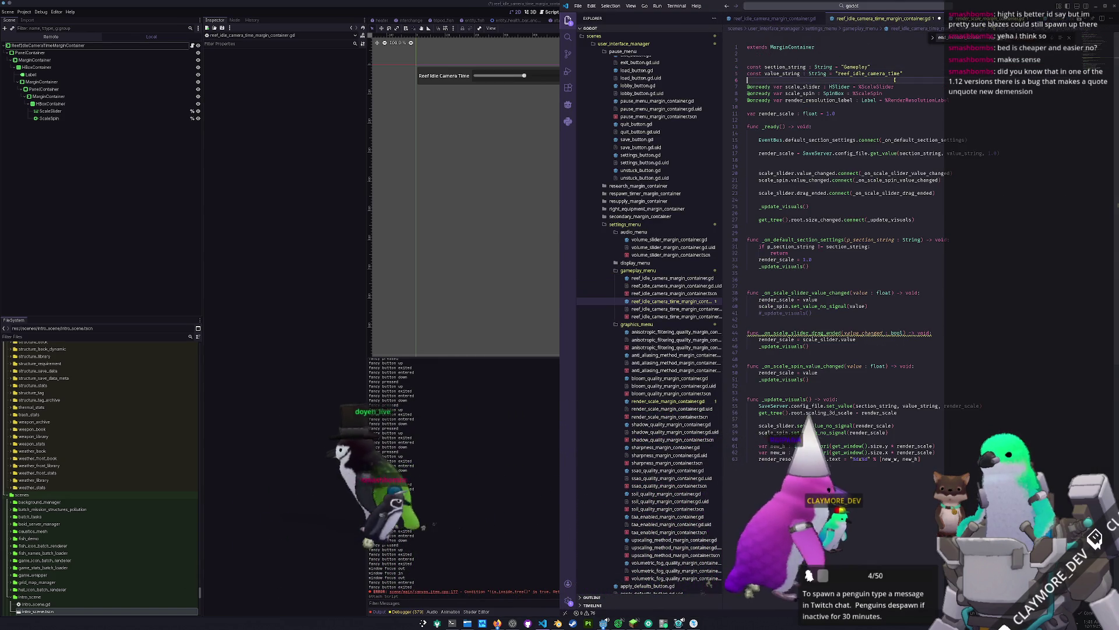
pyautogui.press('Down')
pyautogui.press('Down')
pyautogui.press('Down')
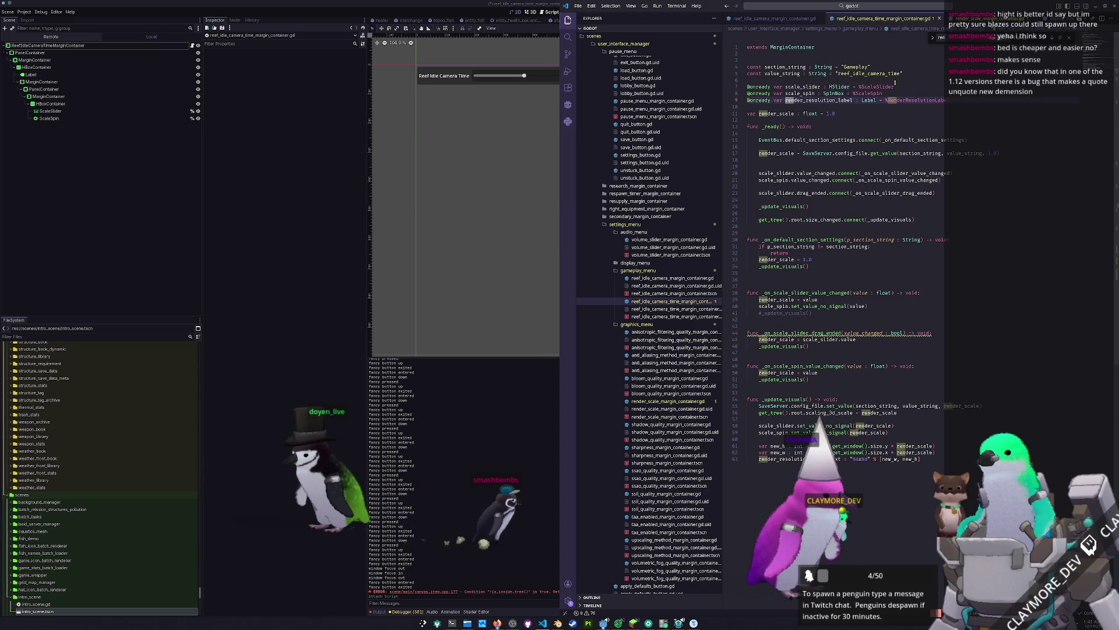
pyautogui.hotkey('shift', 'Right')
pyautogui.hotkey('shift', 'Right')
pyautogui.hotkey('shift', 'Right')
pyautogui.hotkey('shift', 'Right')
pyautogui.hotkey('shift', 'Right')
pyautogui.hotkey('shift', 'Right')
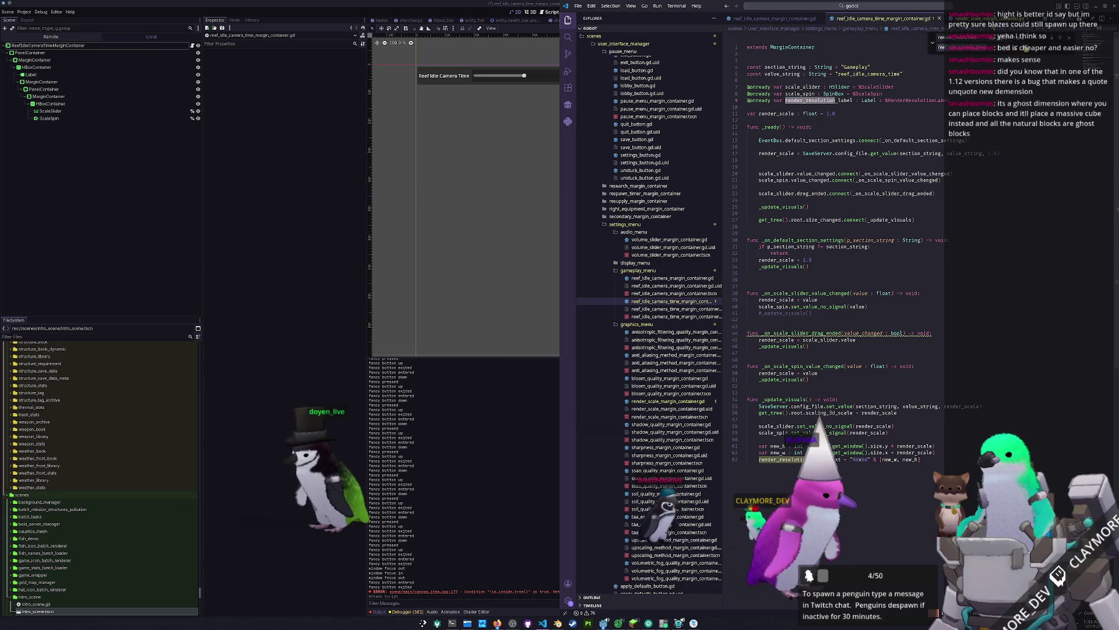
pyautogui.hotkey('ctrl', 'alt', 'Return')
pyautogui.press('Escape')
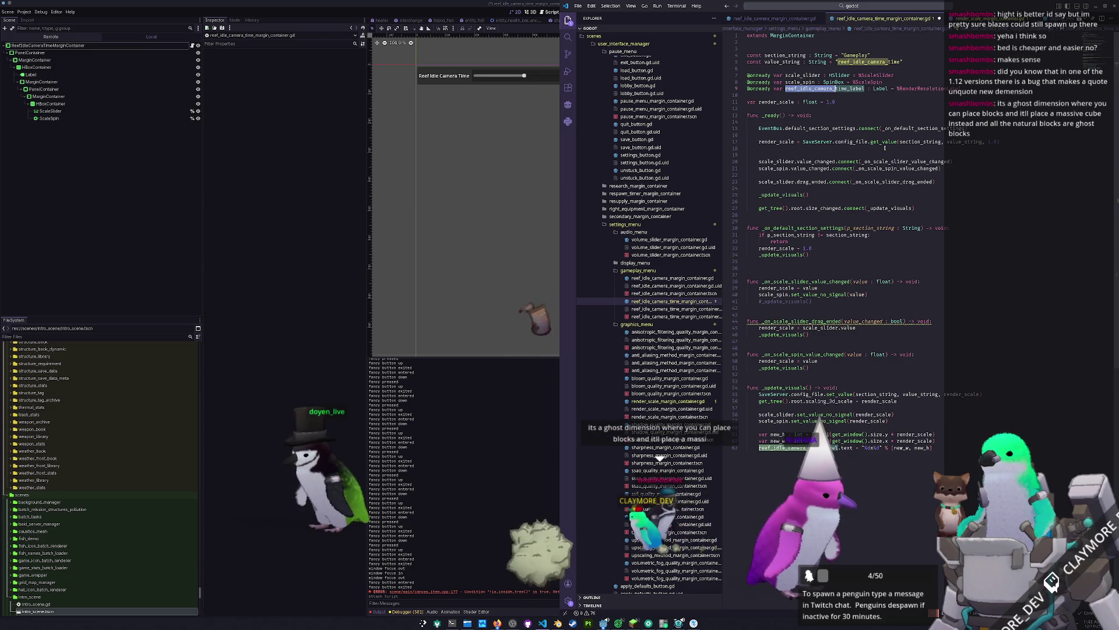
pyautogui.click(792, 154)
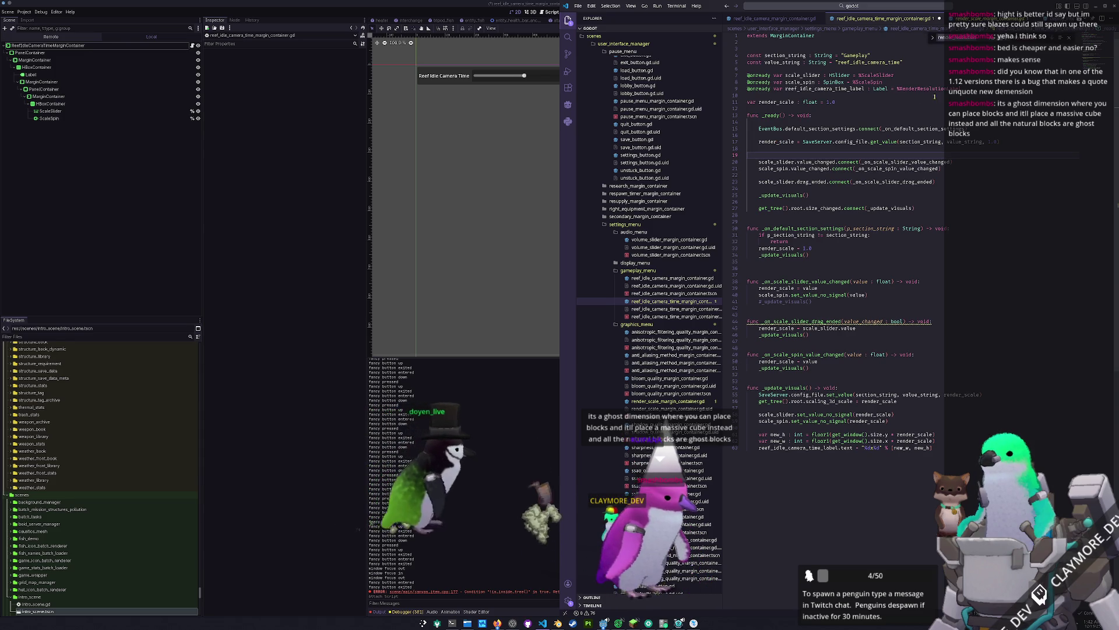
# Rename all render_scale occurrences to reef_idle_camera_time at once
pyautogui.click(760, 249)
pyautogui.doubleClick(776, 248)
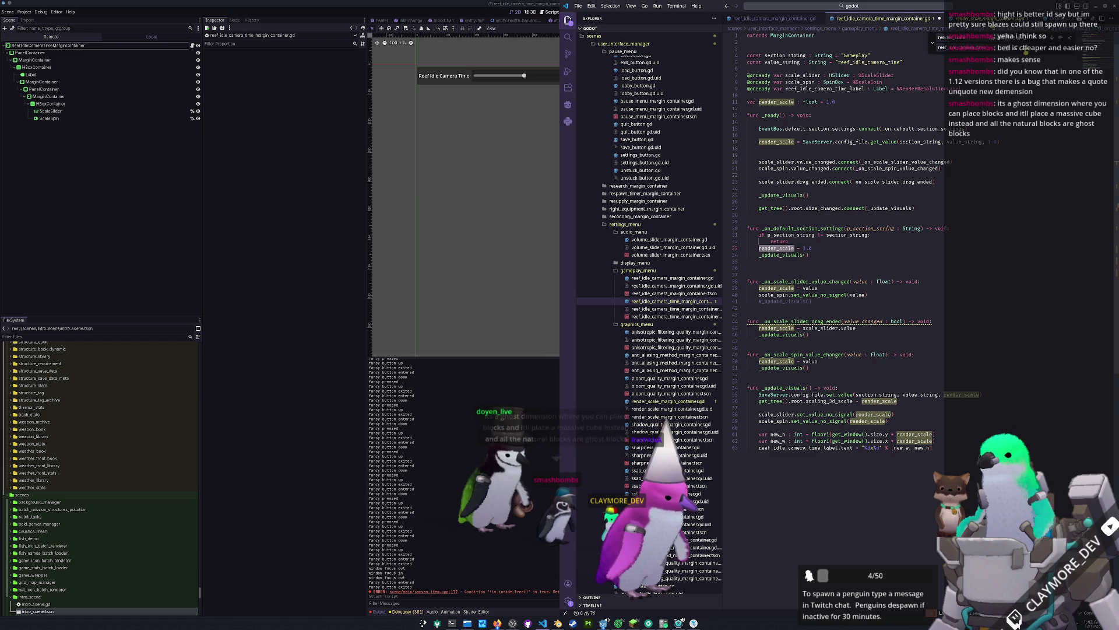
pyautogui.write('reef_idle_camera_time')
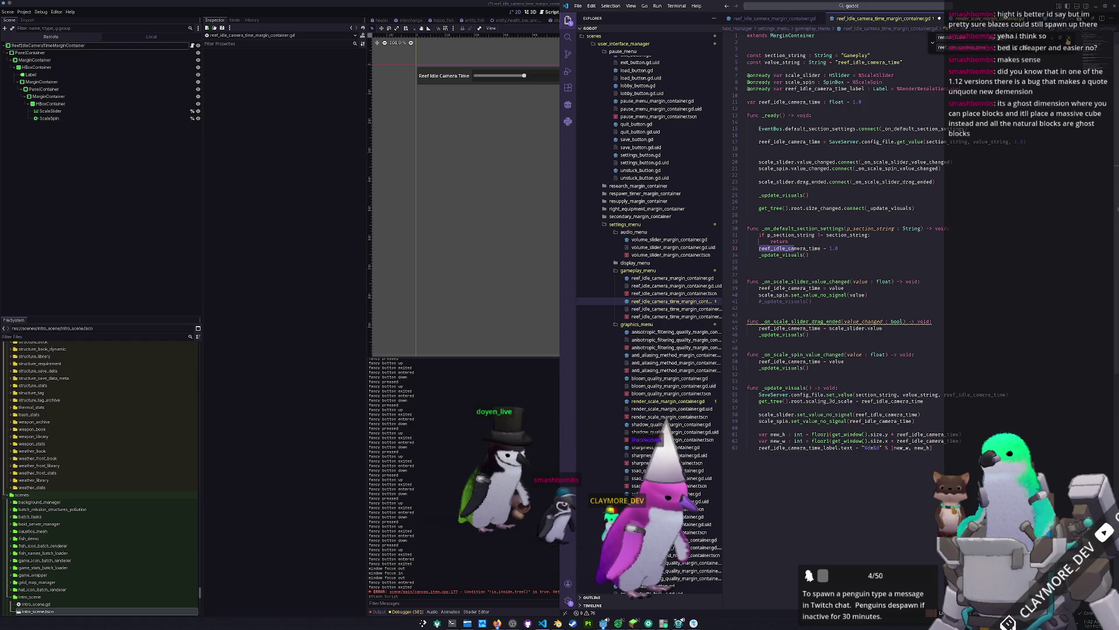
pyautogui.click(792, 147)
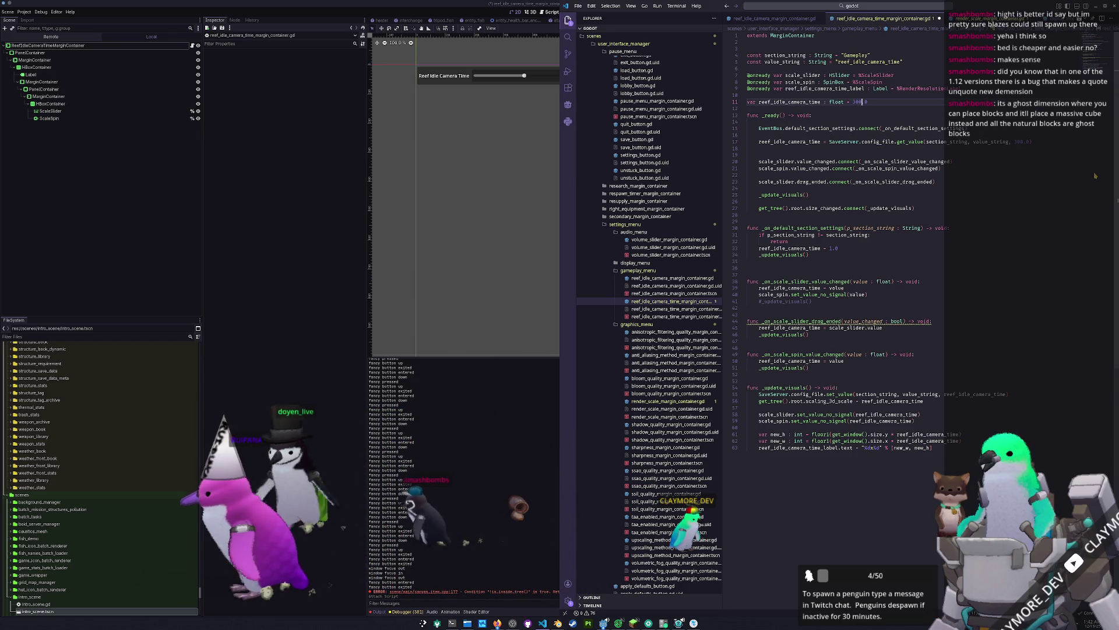
# Change the 1.0 defaults to 300.0 and delete the scaling_3d_scale render line
pyautogui.write('300.0')
pyautogui.press('Down')
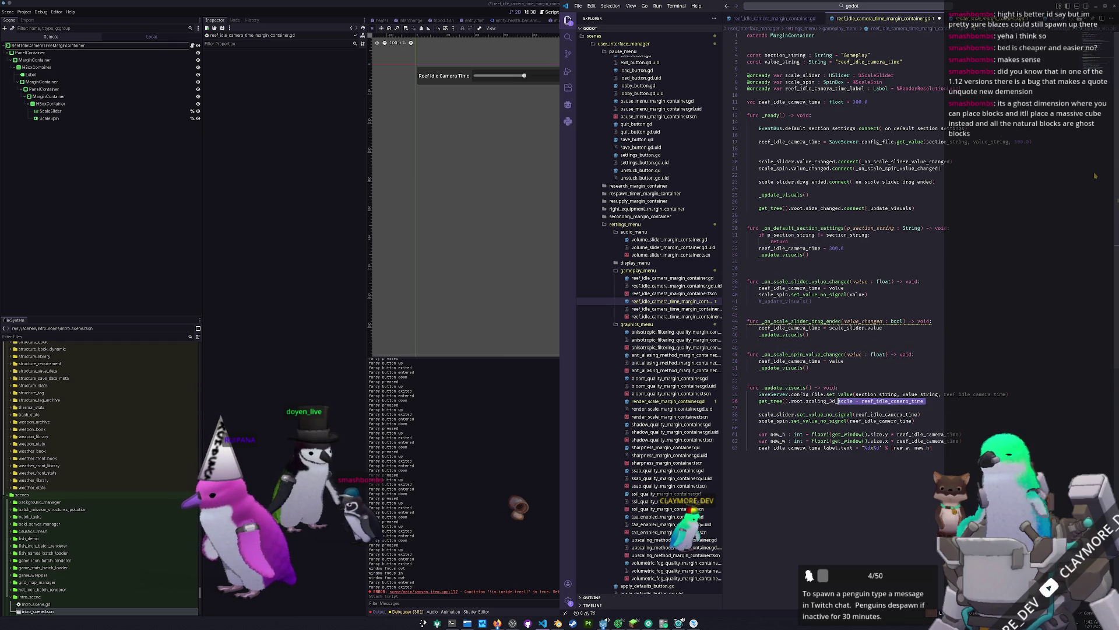
pyautogui.press('BackSpace')
pyautogui.press('Down')
pyautogui.press('Return')
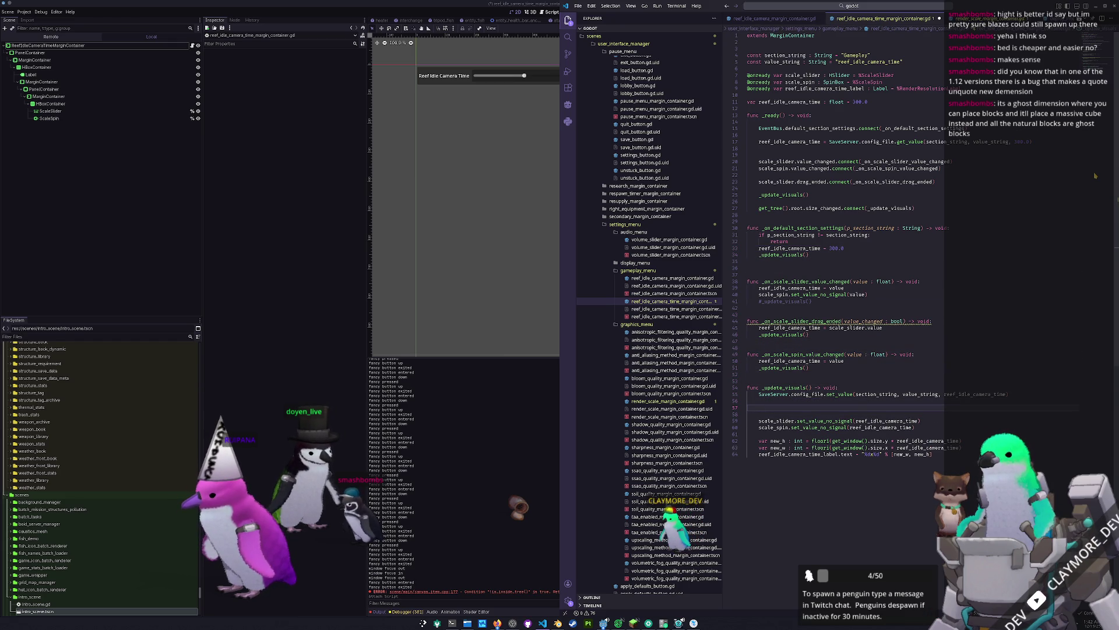
# Add an assignment writing the camera time into GameState.reef_idle_camera_time in _update_visuals
pyautogui.write('GameState.ree')
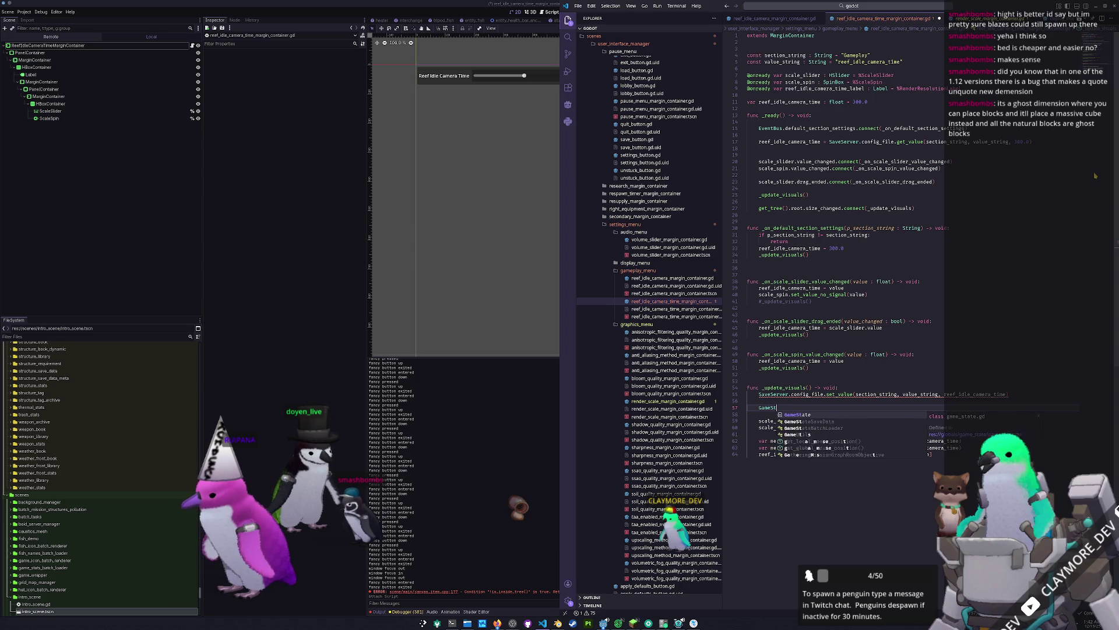
pyautogui.press('BackSpace')
pyautogui.press('BackSpace')
pyautogui.press('BackSpace')
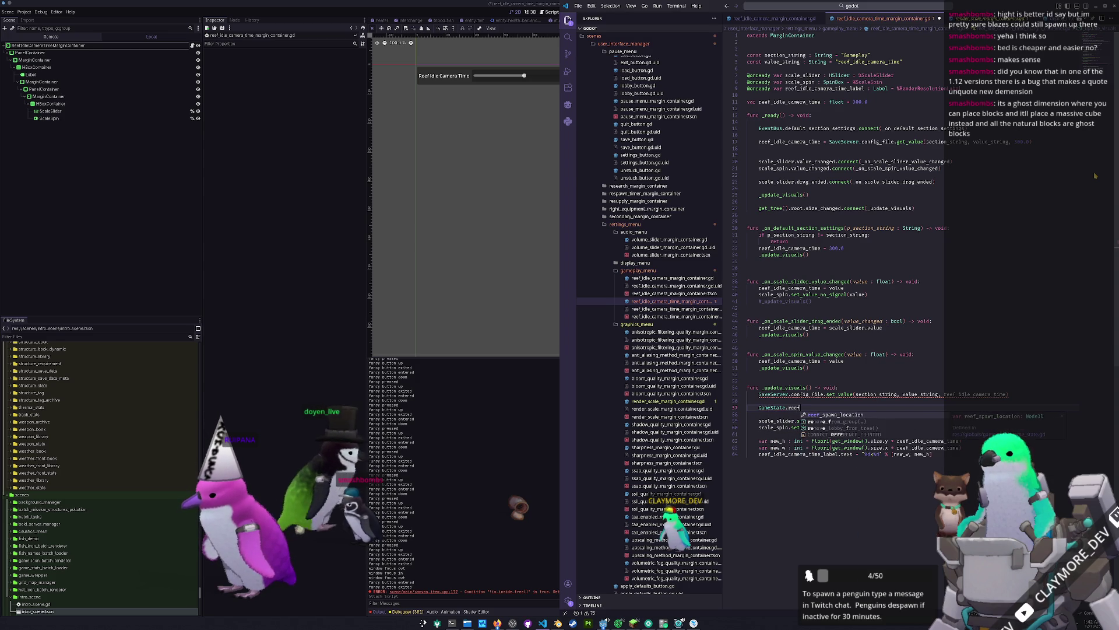
pyautogui.write('came')
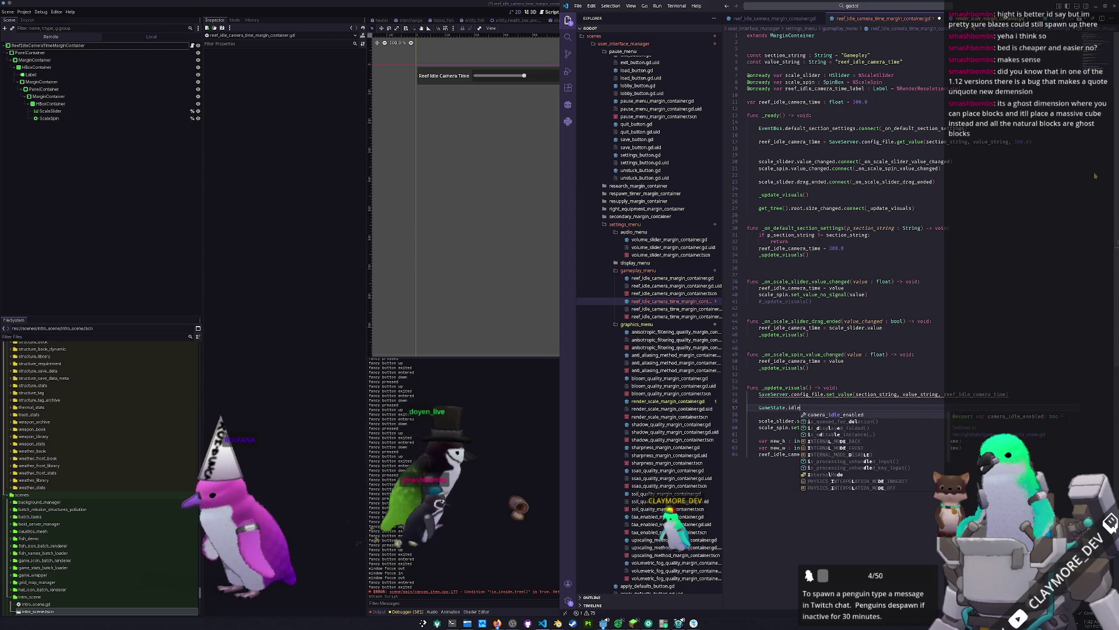
pyautogui.write('ra_idle_')
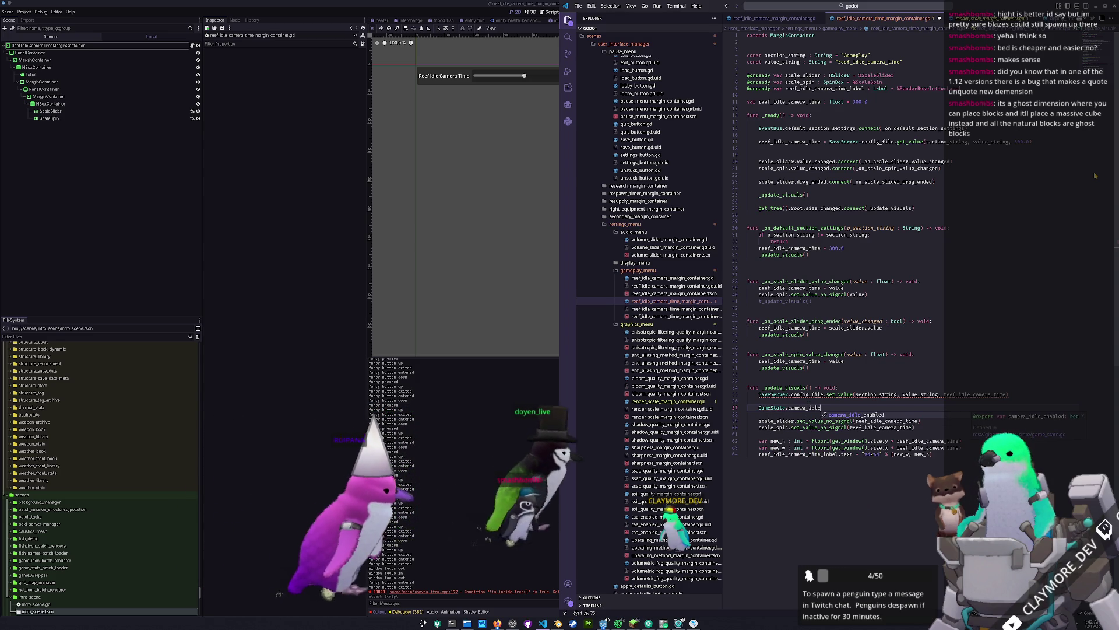
pyautogui.write('time ')
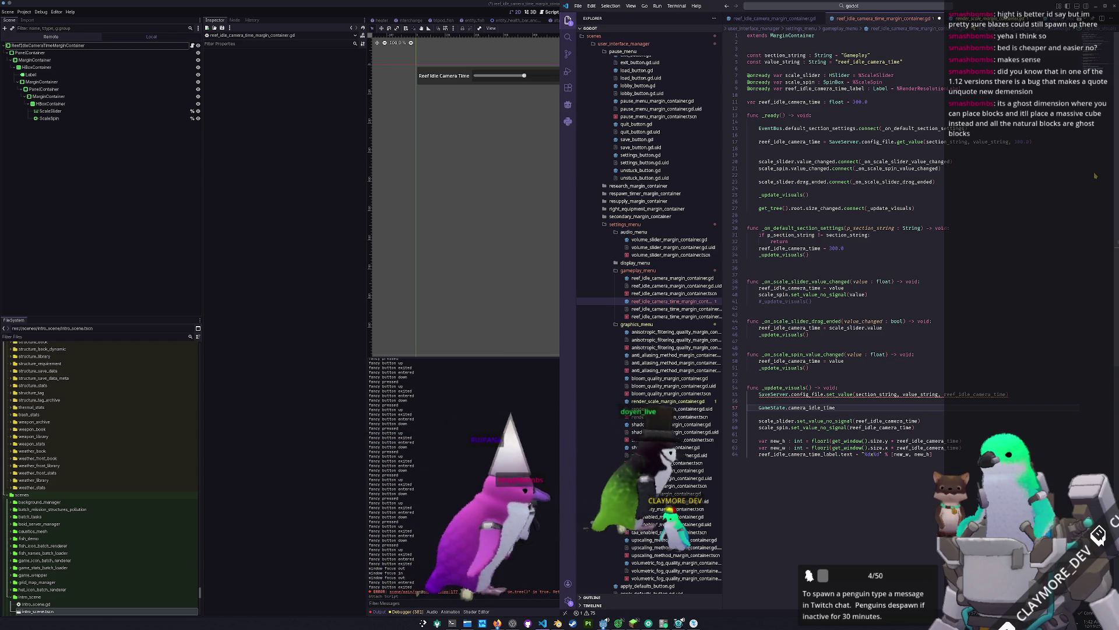
pyautogui.write(': float ')
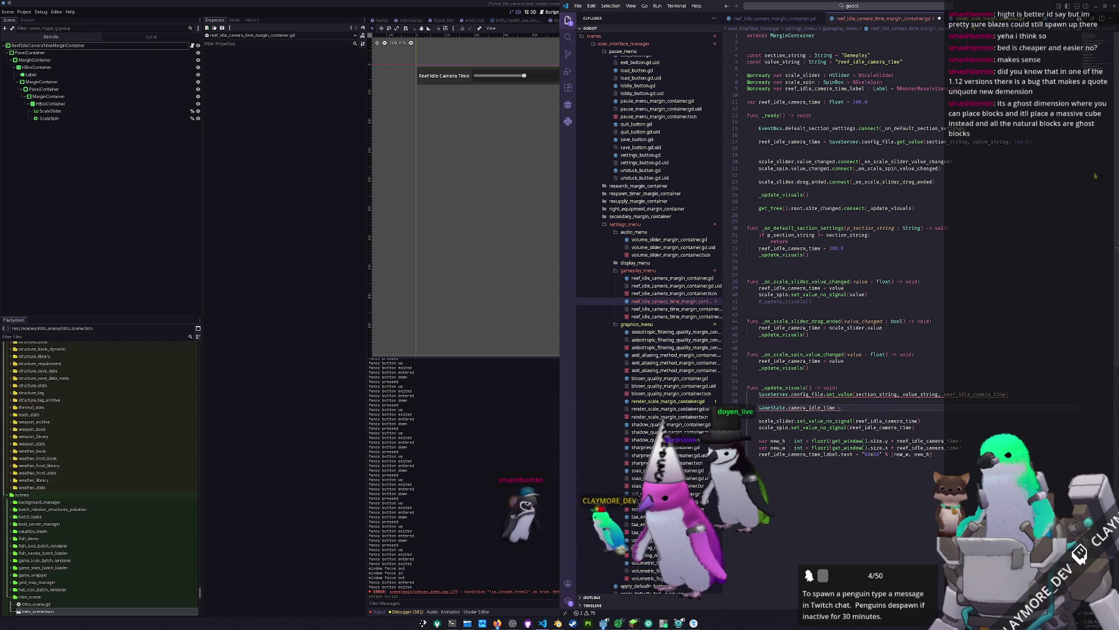
pyautogui.write('reef_idle_camera_time')
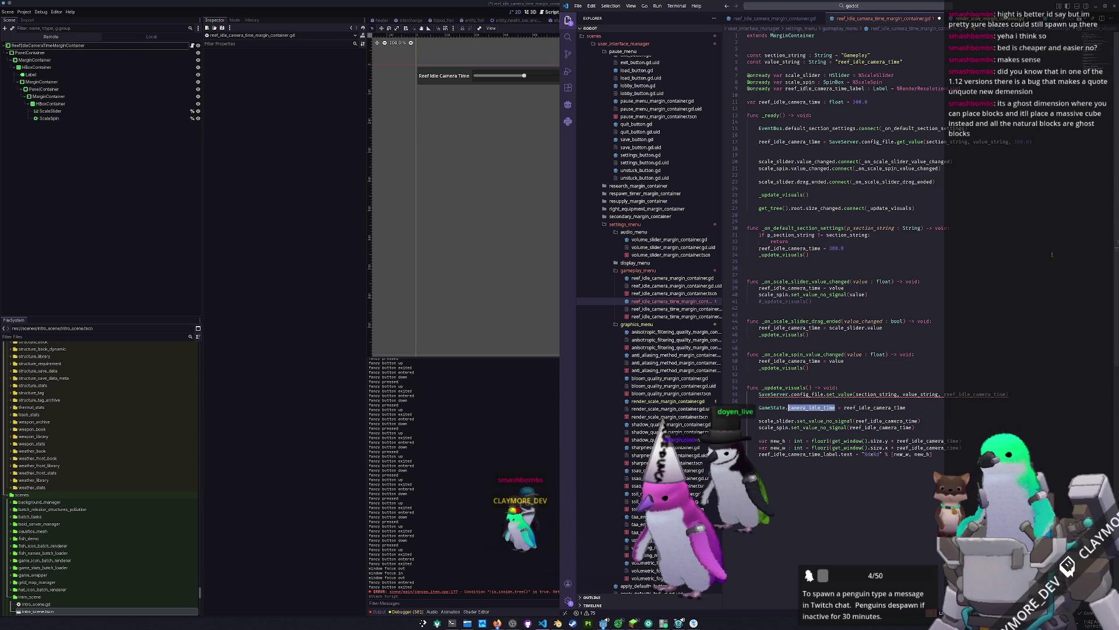
pyautogui.click(971, 394)
pyautogui.moveTo(912, 394)
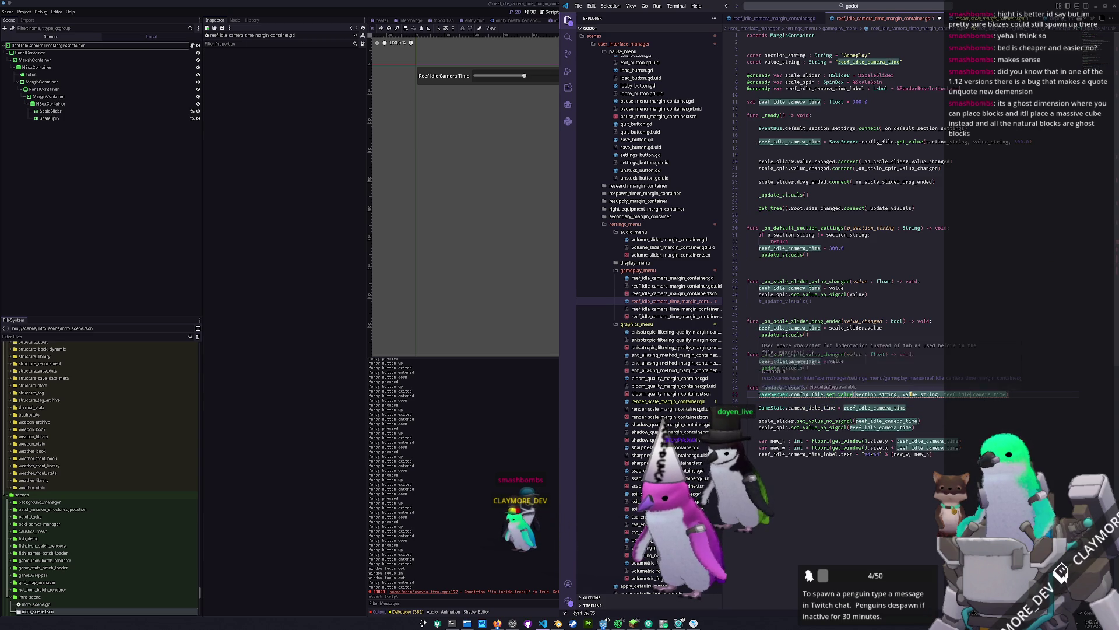
# Convert the script's indentation to tabs and copy the reef_idle_camera_time name
pyautogui.hotkey('ctrl', 'shift', 'p')
pyautogui.write('conver')
pyautogui.press('Return')
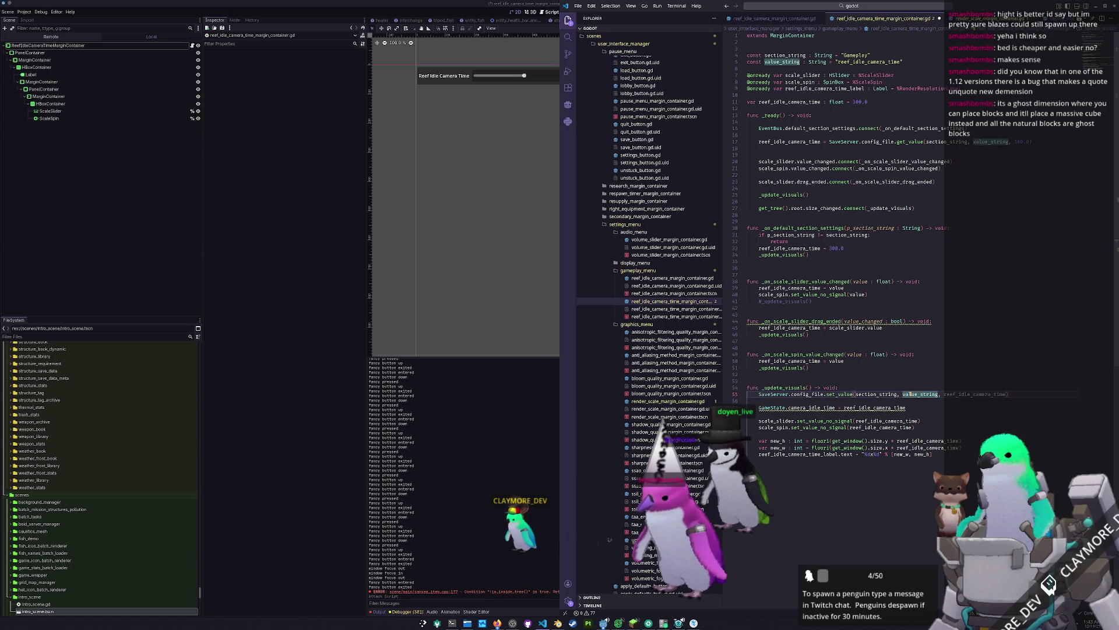
pyautogui.click(907, 407)
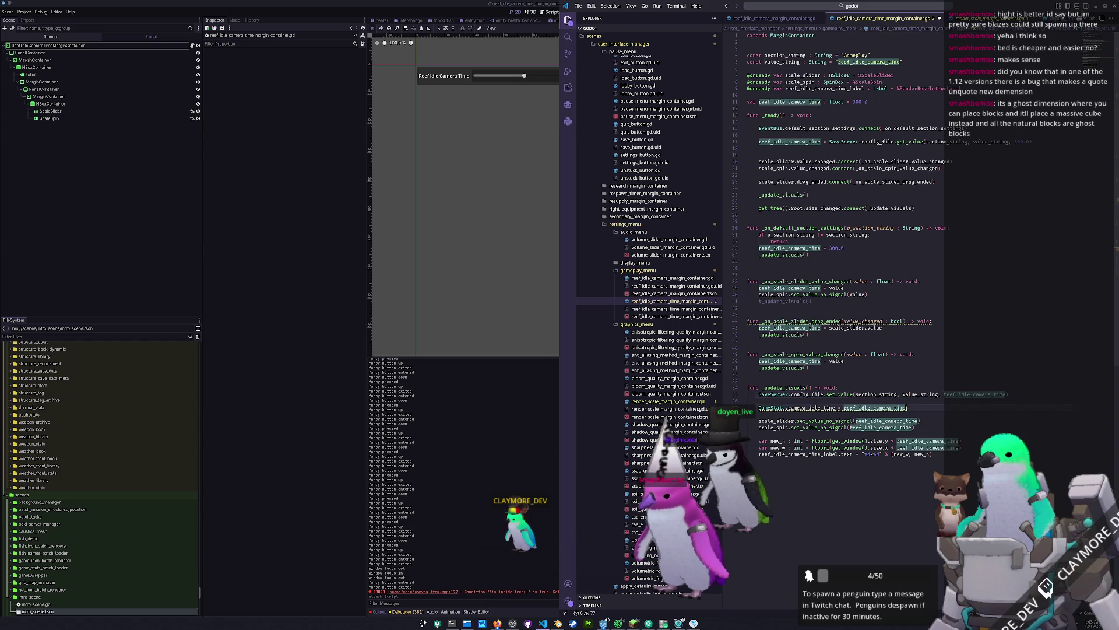
pyautogui.doubleClick(877, 409)
pyautogui.hotkey('ctrl', 'c')
pyautogui.click(890, 5)
# In game_state.gd, paste reef_idle_camera_time on a new line below camera_idle_enabled
pyautogui.write('game_state')
pyautogui.press('Return')
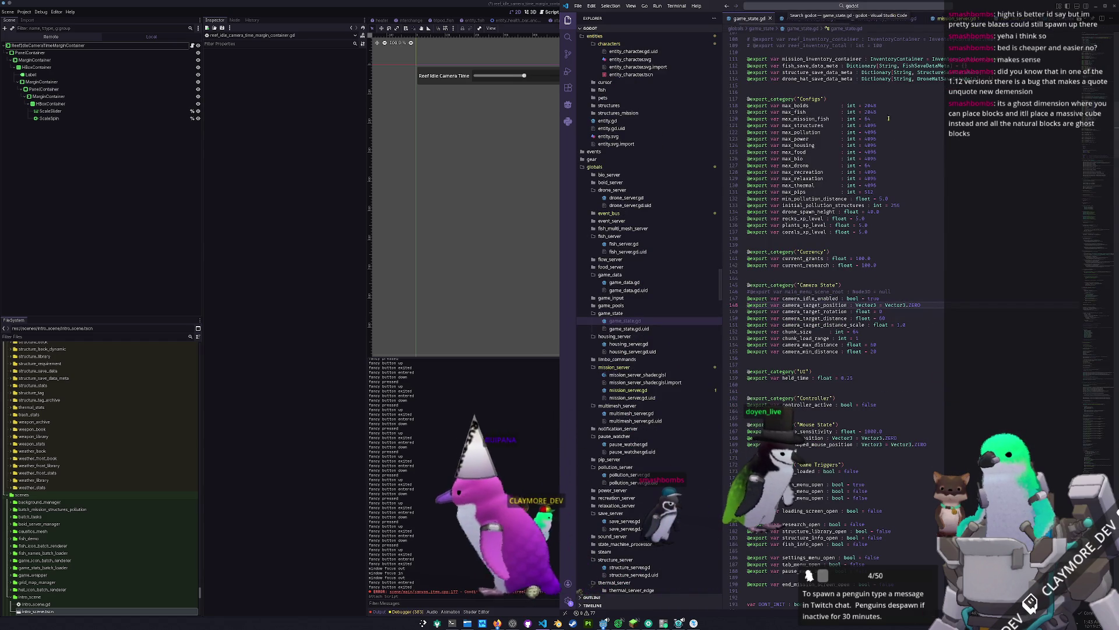
pyautogui.doubleClick(914, 305)
pyautogui.click(905, 299)
pyautogui.press('Return')
pyautogui.hotkey('ctrl', 'v')
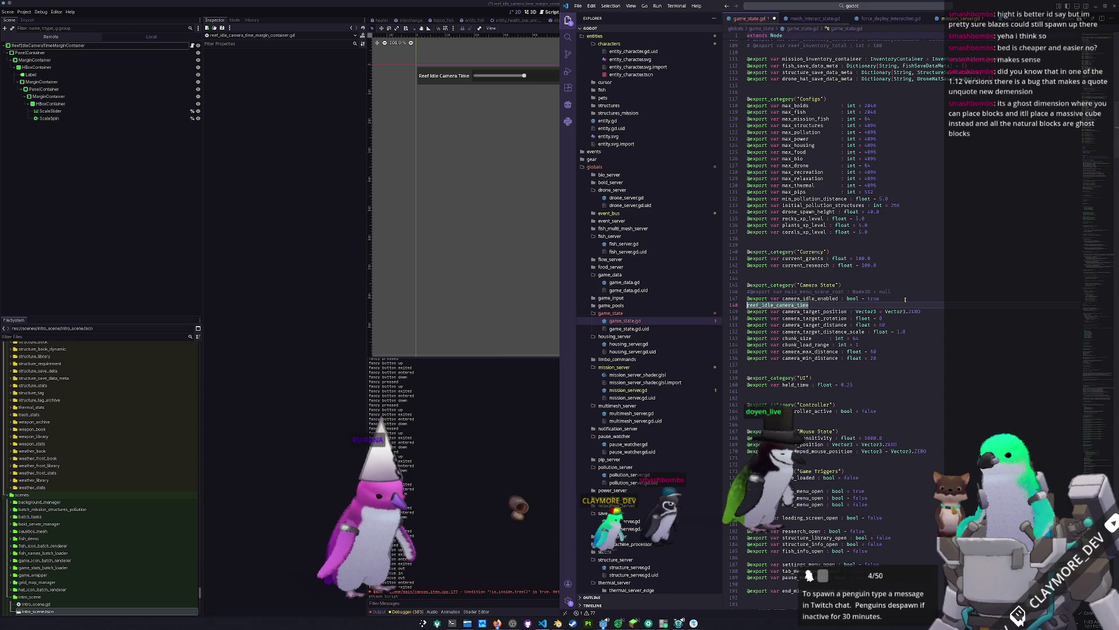
pyautogui.press('Home')
pyautogui.write('@export var')
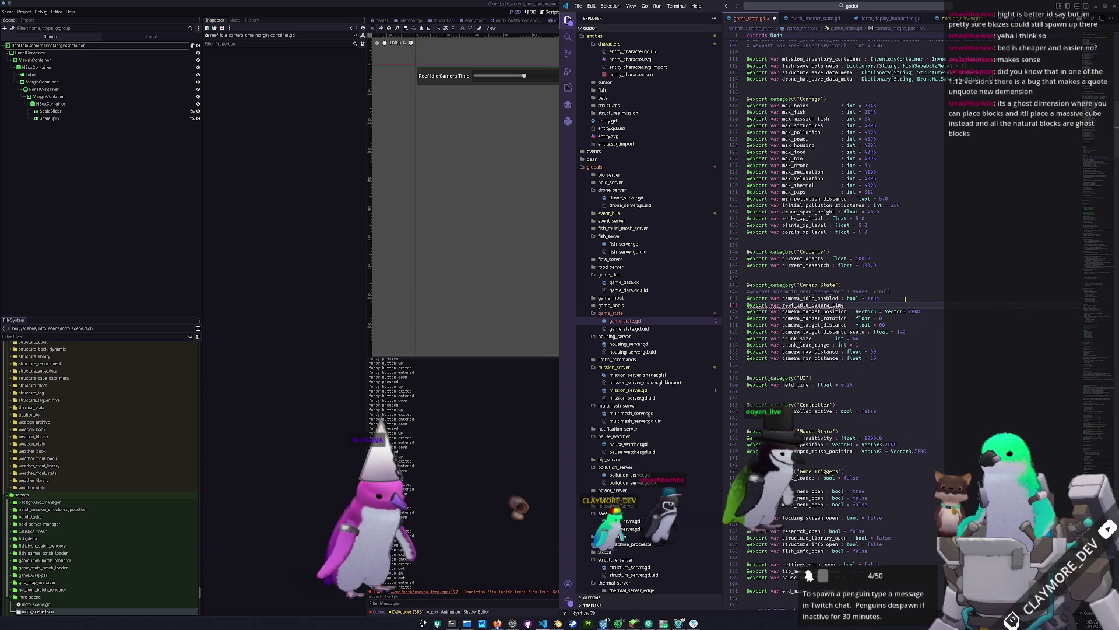
pyautogui.press('Down')
pyautogui.press('Home')
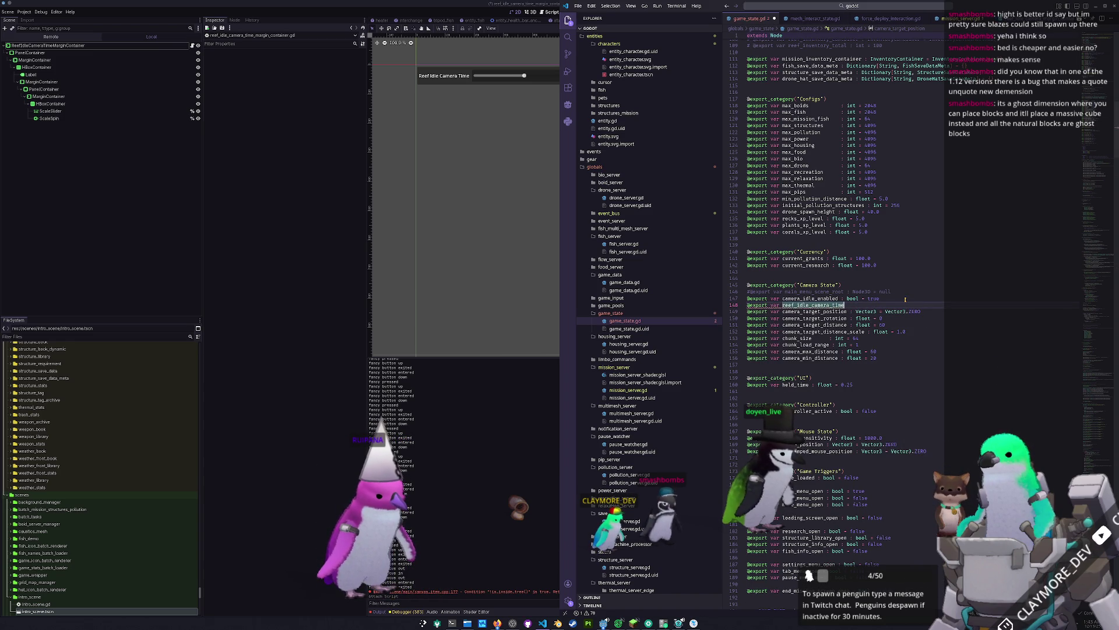
pyautogui.write('loat = ')
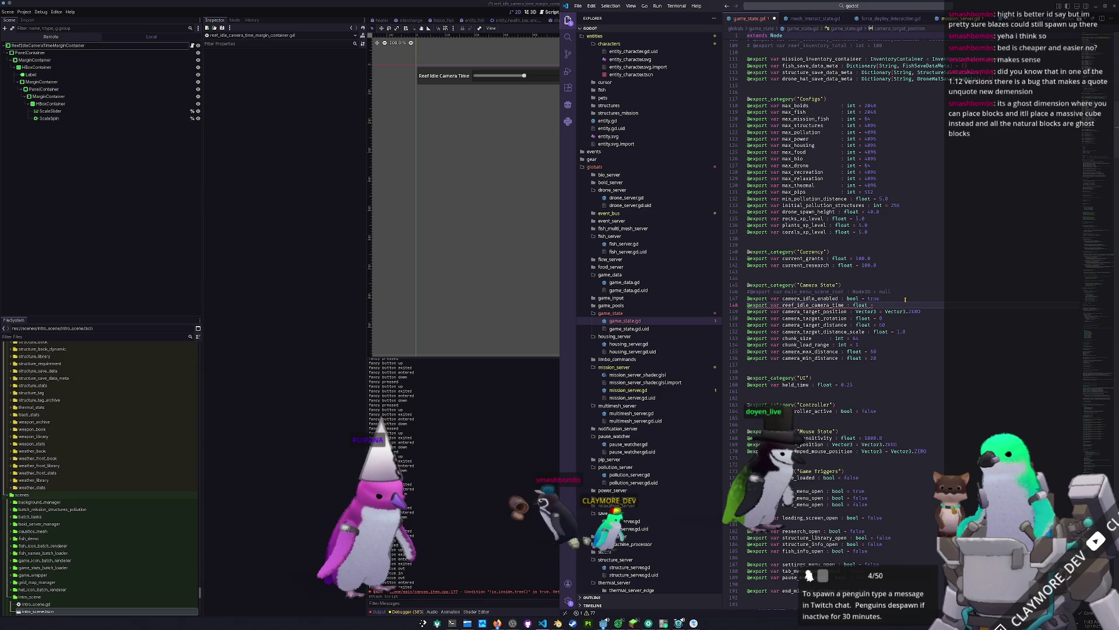
pyautogui.write('300.')
pyautogui.press('Return')
pyautogui.write('@')
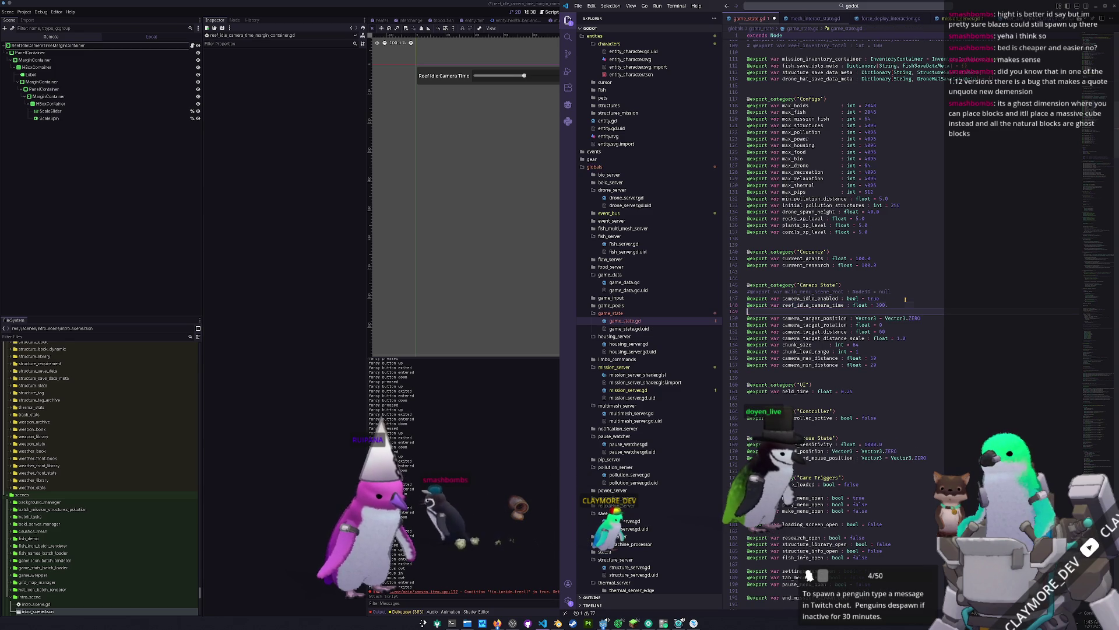
pyautogui.press('BackSpace')
pyautogui.write('0')
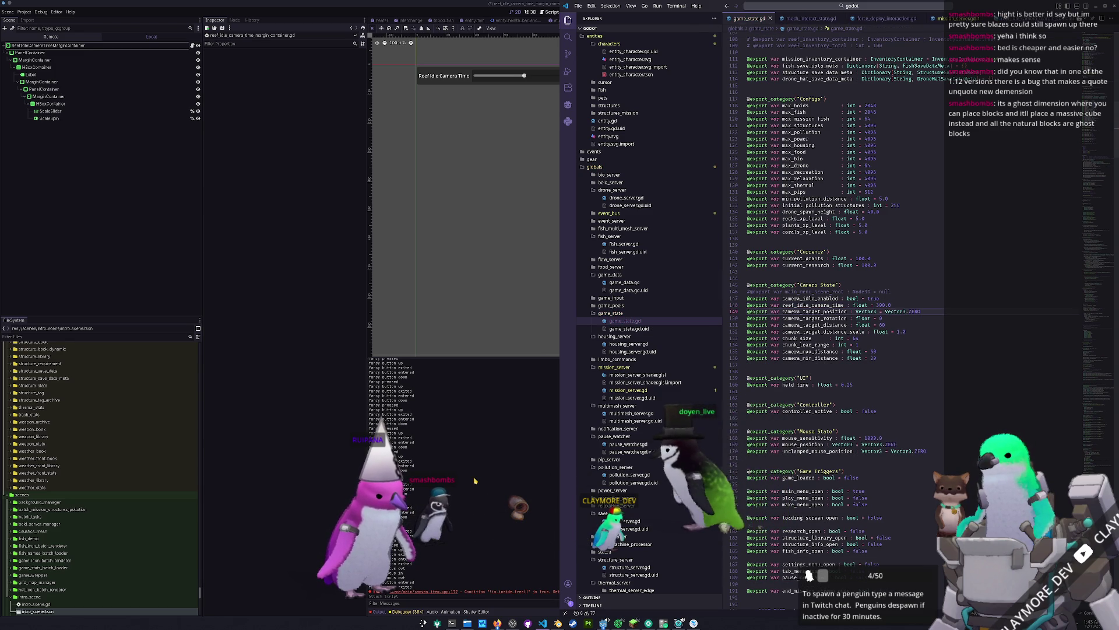
pyautogui.click(475, 481)
pyautogui.press('F5')
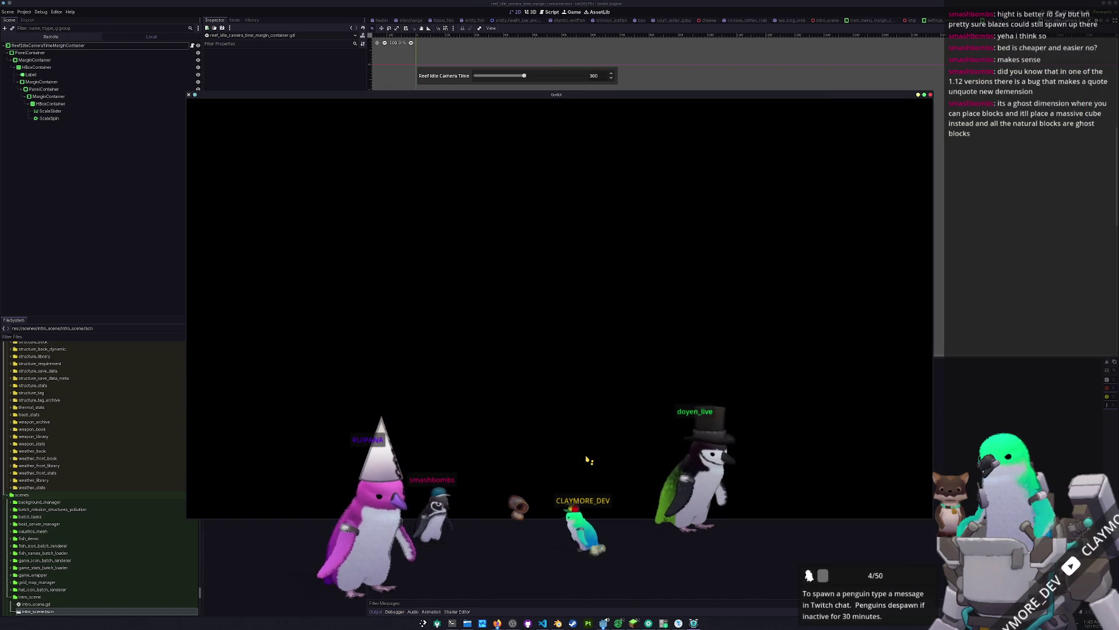
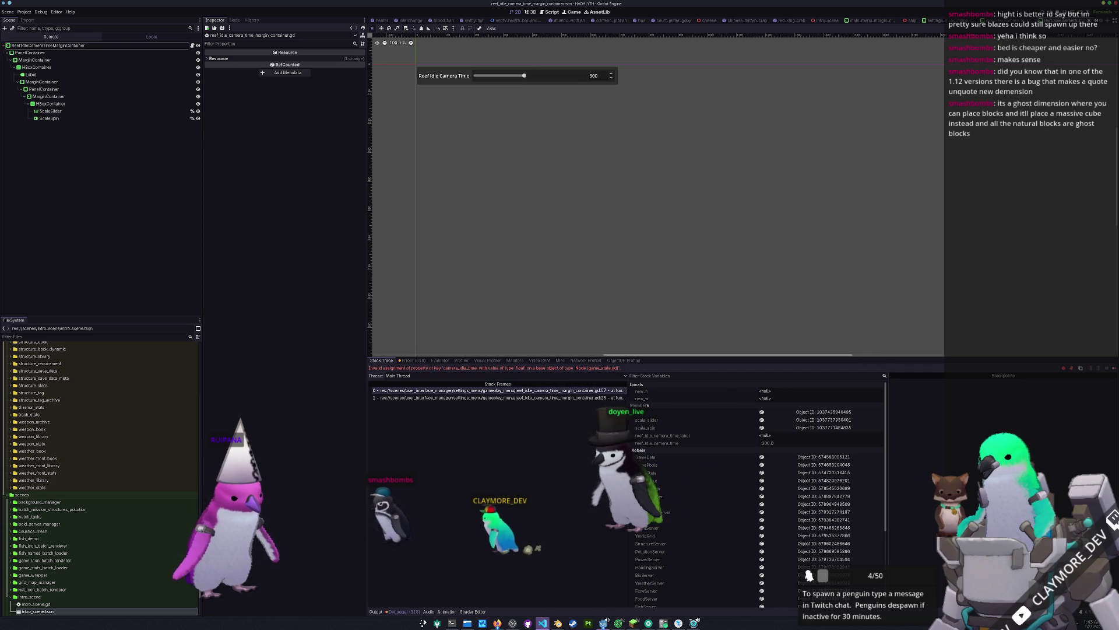
# Rename reef_idle_camera_time to camera_idle_time in game_state.gd and rerun the game with F5
pyautogui.moveTo(558, 623)
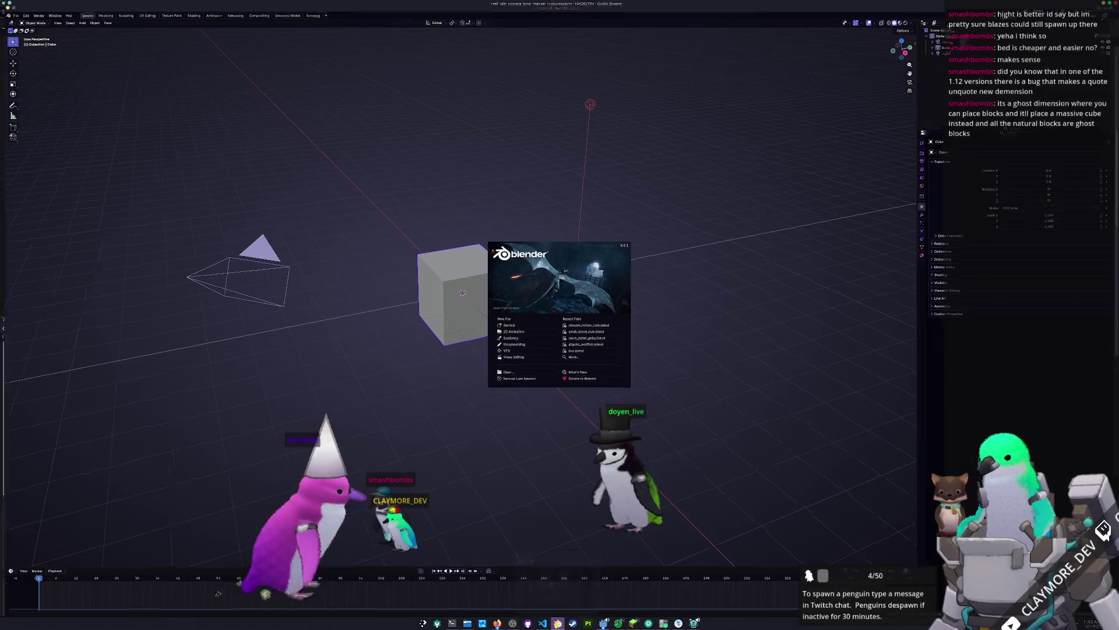
pyautogui.click(543, 622)
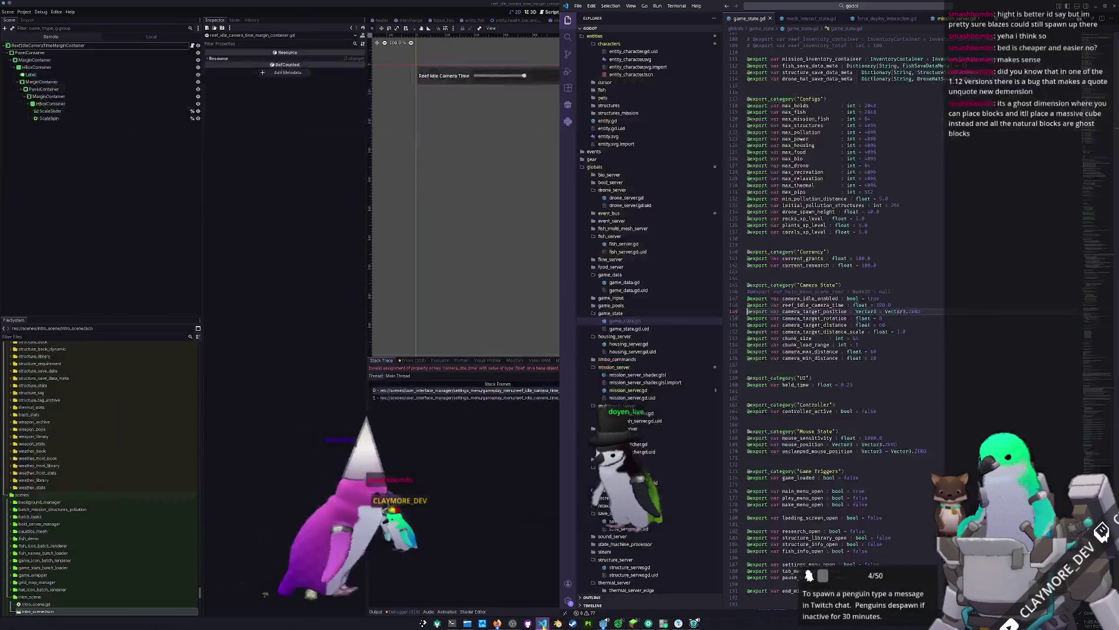
pyautogui.doubleClick(813, 305)
pyautogui.write('cam')
pyautogui.write('era_idle_time')
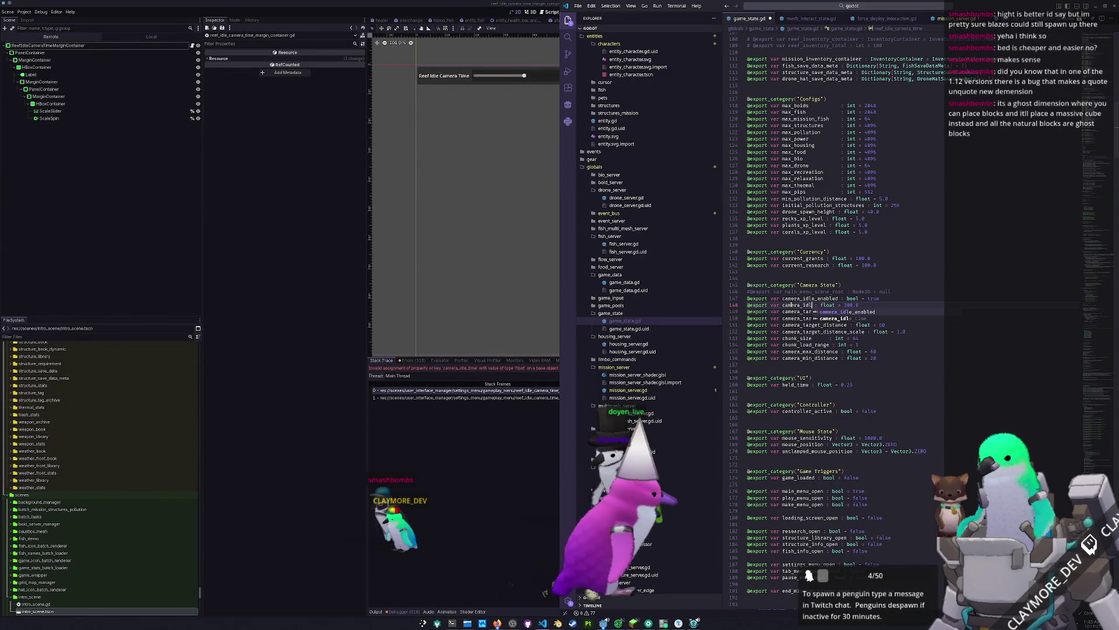
pyautogui.hotkey('alt', 'Tab')
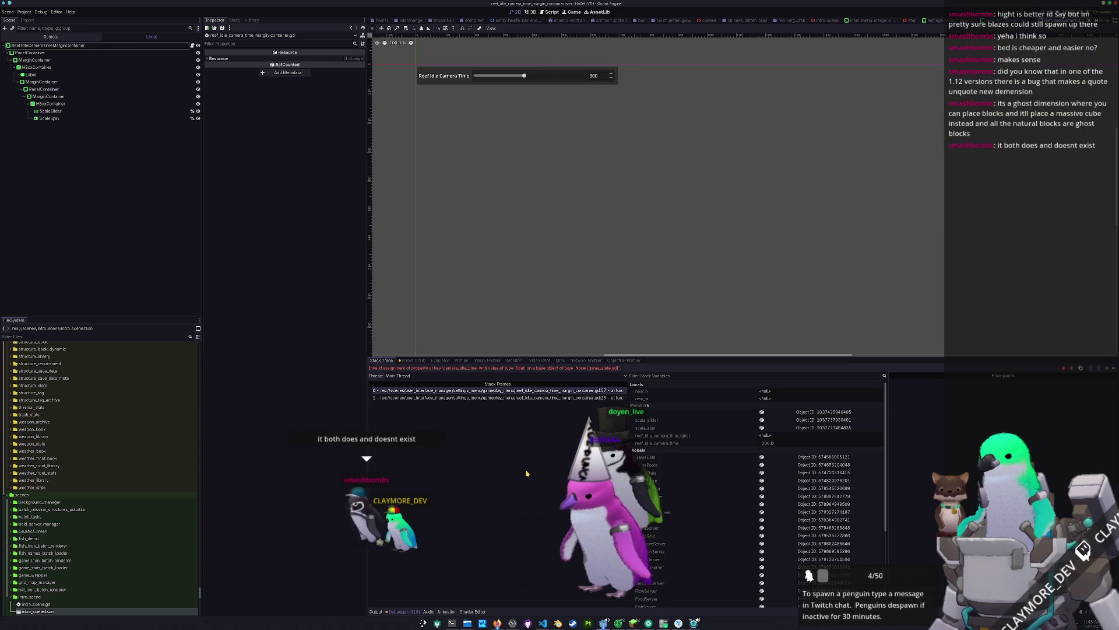
pyautogui.press('F5')
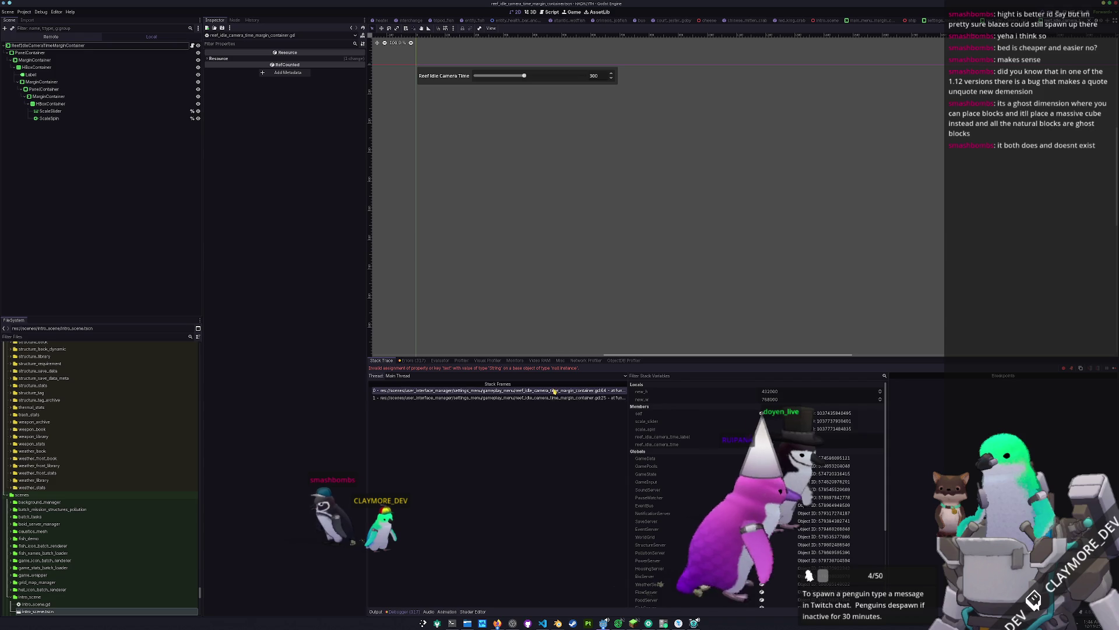
# Delete the reef_idle_camera_time_label declaration and the new_h/new_w/label.text lines from the container script
pyautogui.click(191, 47)
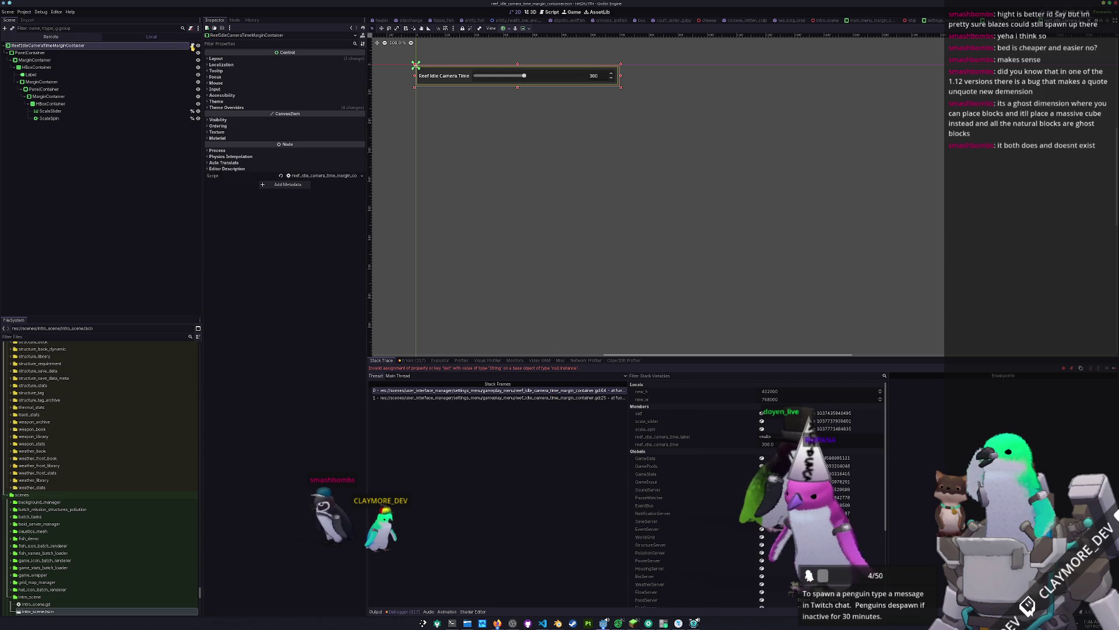
pyautogui.click(542, 623)
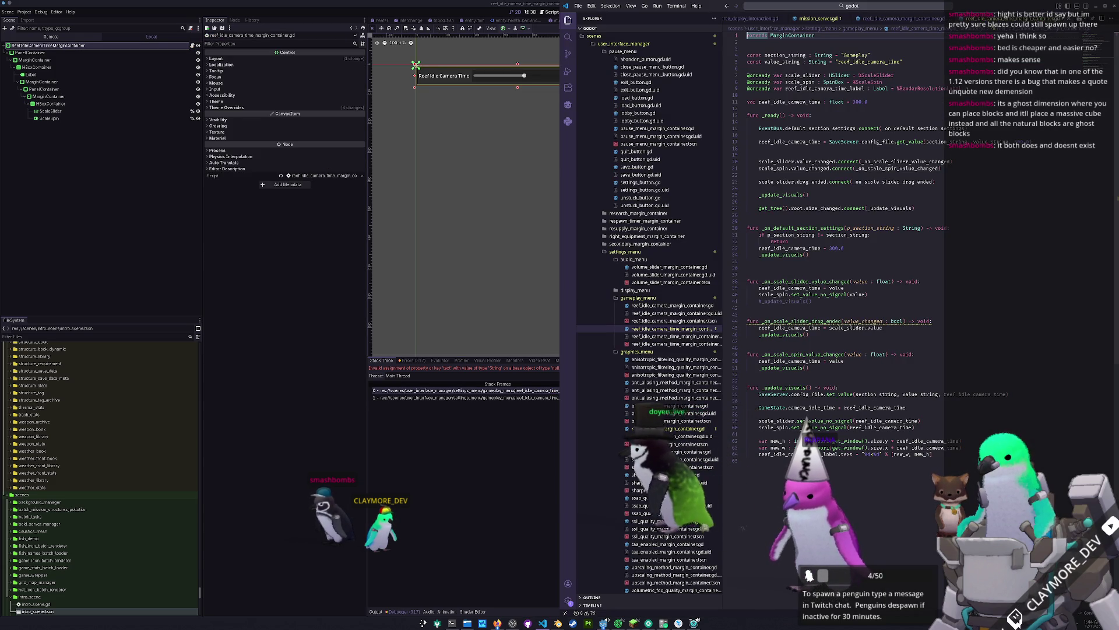
pyautogui.click(899, 88)
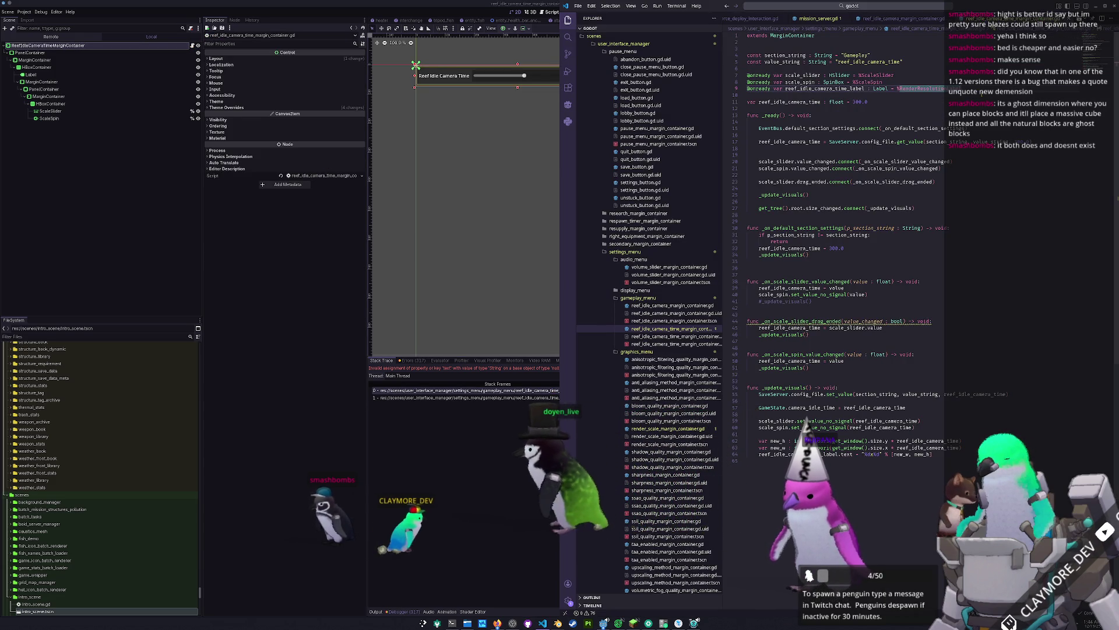
pyautogui.tripleClick(981, 93)
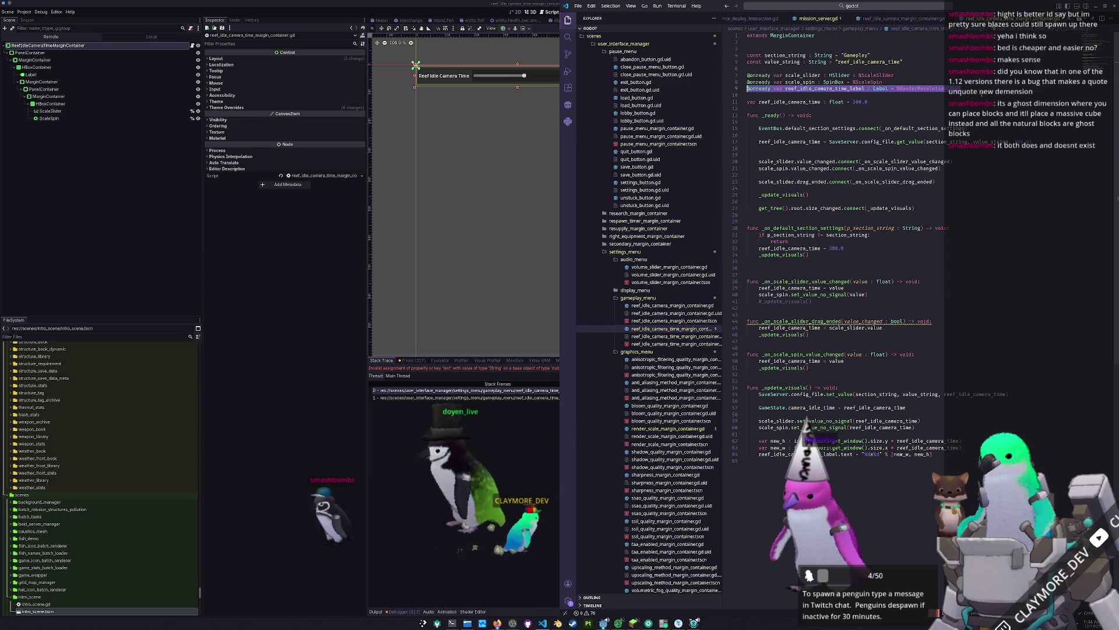
pyautogui.press('BackSpace')
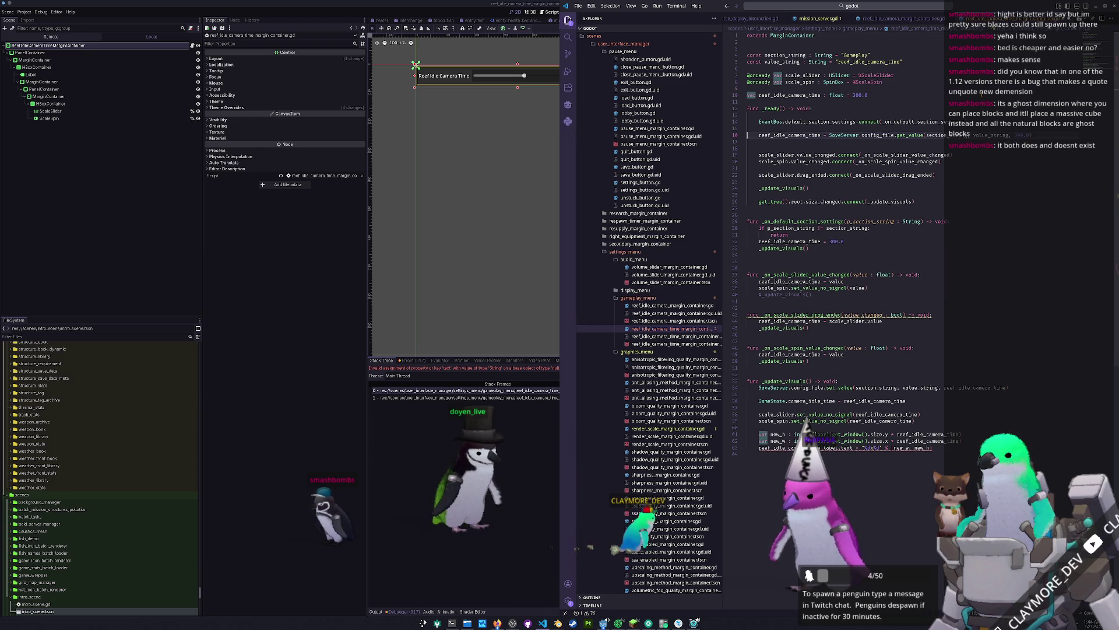
pyautogui.press('Down')
pyautogui.press('Down')
pyautogui.press('Down')
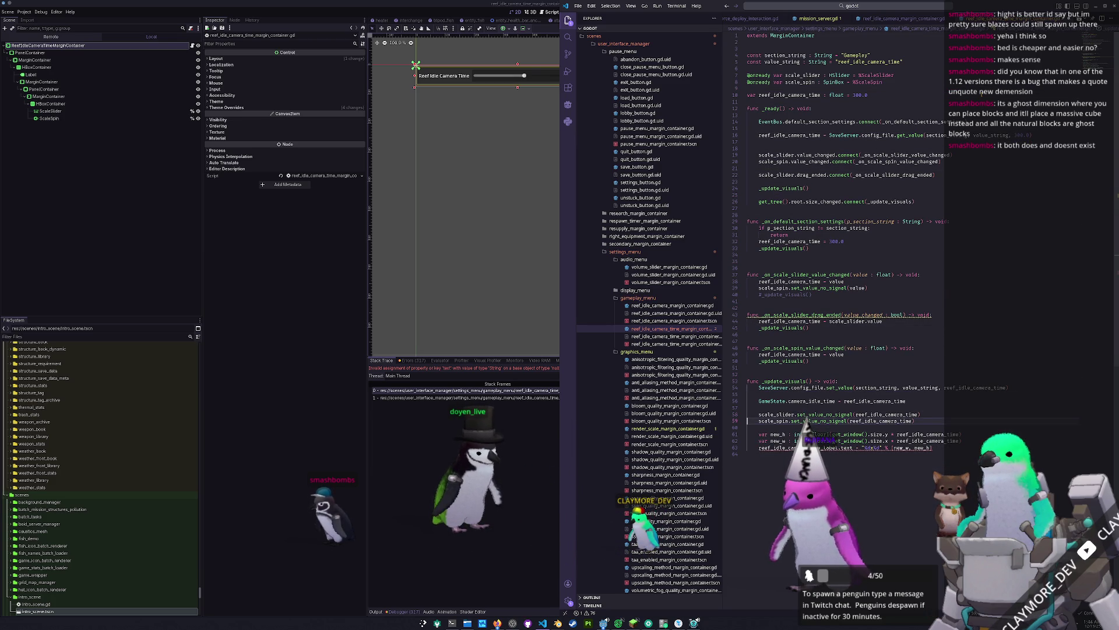
pyautogui.press('BackSpace')
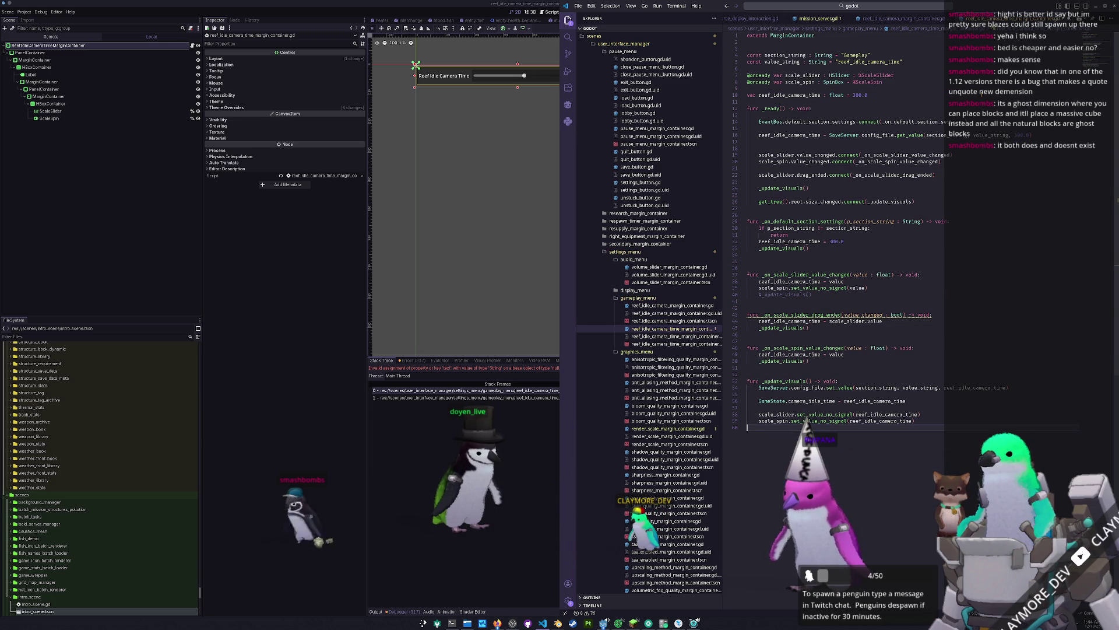
pyautogui.click(476, 245)
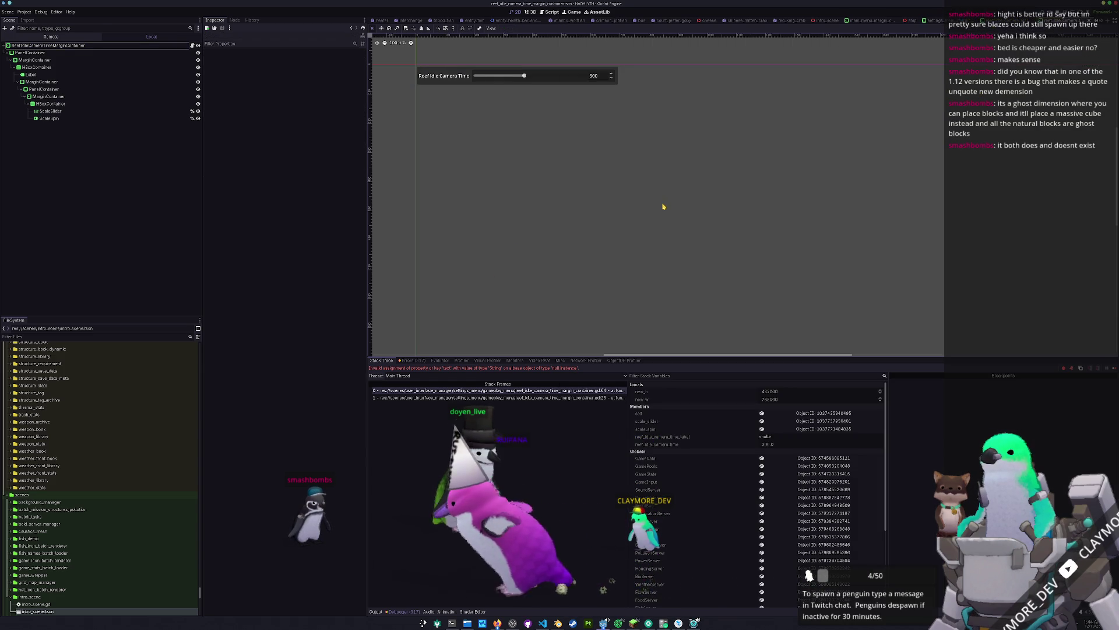
# Inspect the VBoxContainer, SaveChangesButton and ApplyDefaultsButton nodes in the settings menu scene
pyautogui.press('F5')
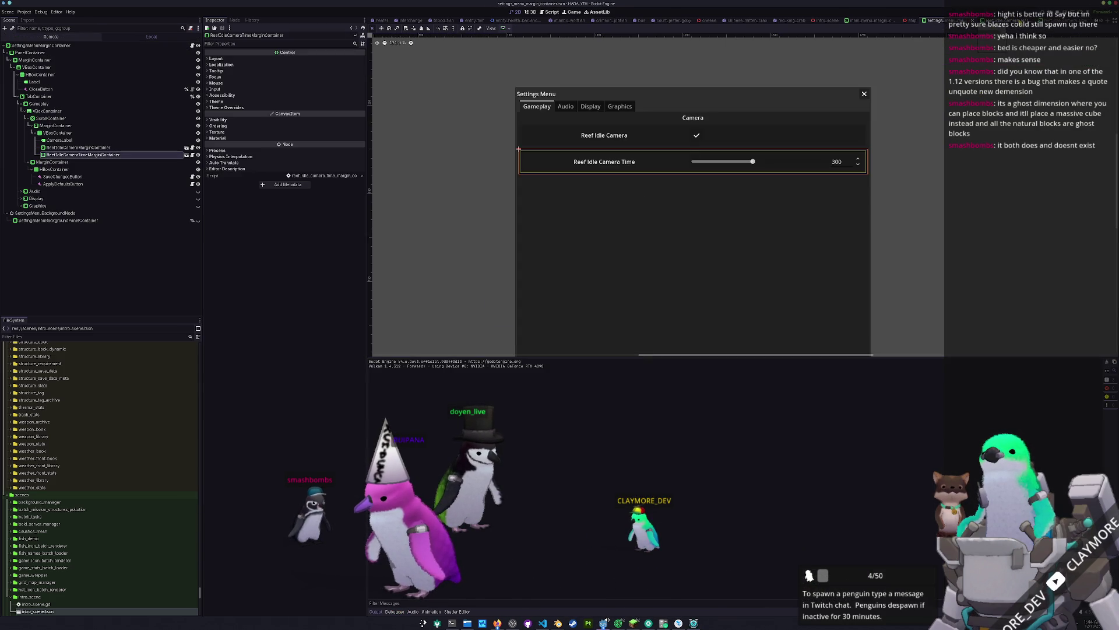
pyautogui.scroll(-3, 535, 212)
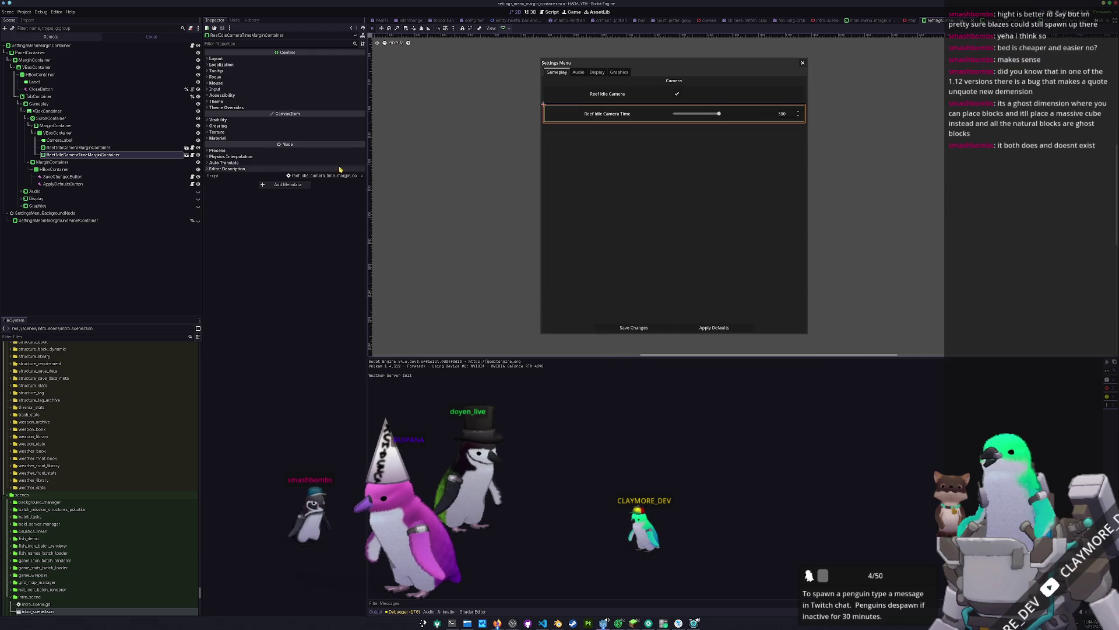
pyautogui.click(56, 133)
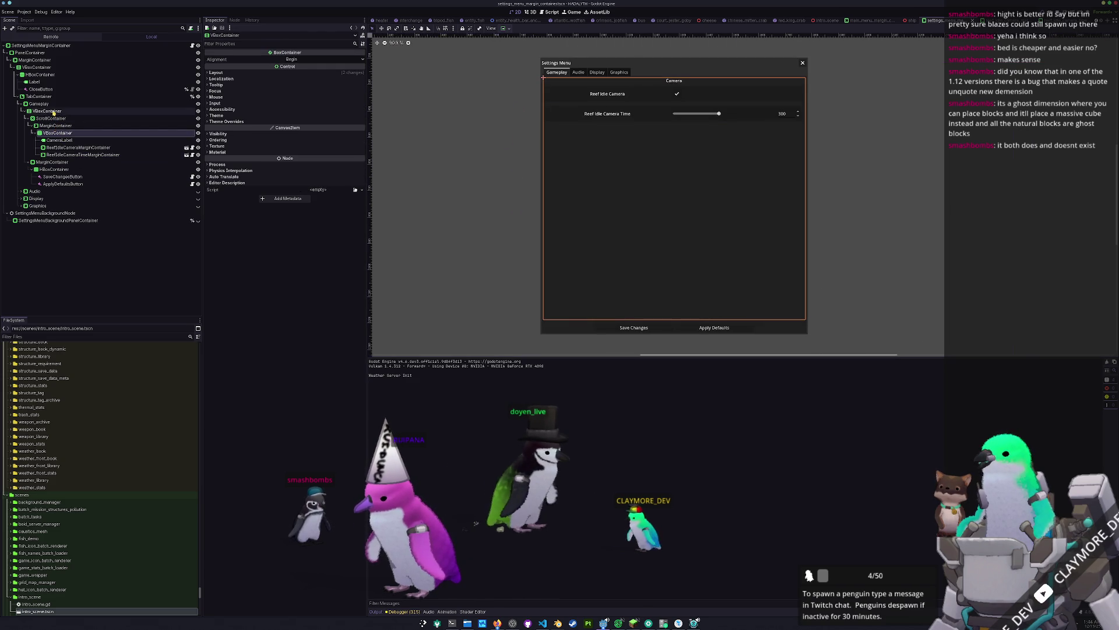
pyautogui.click(62, 177)
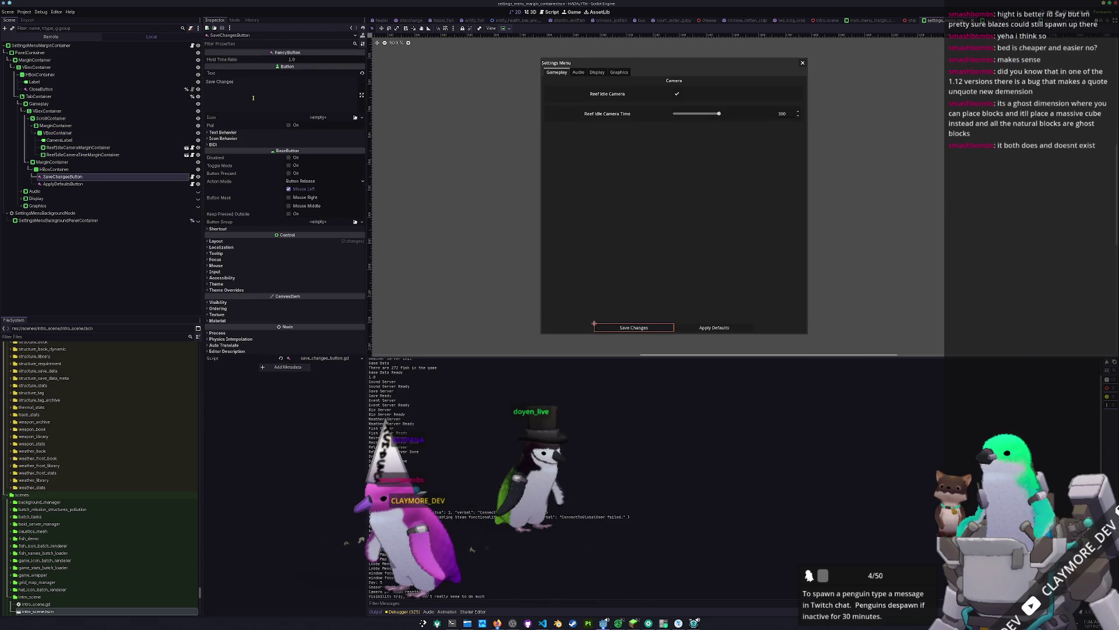
pyautogui.click(63, 184)
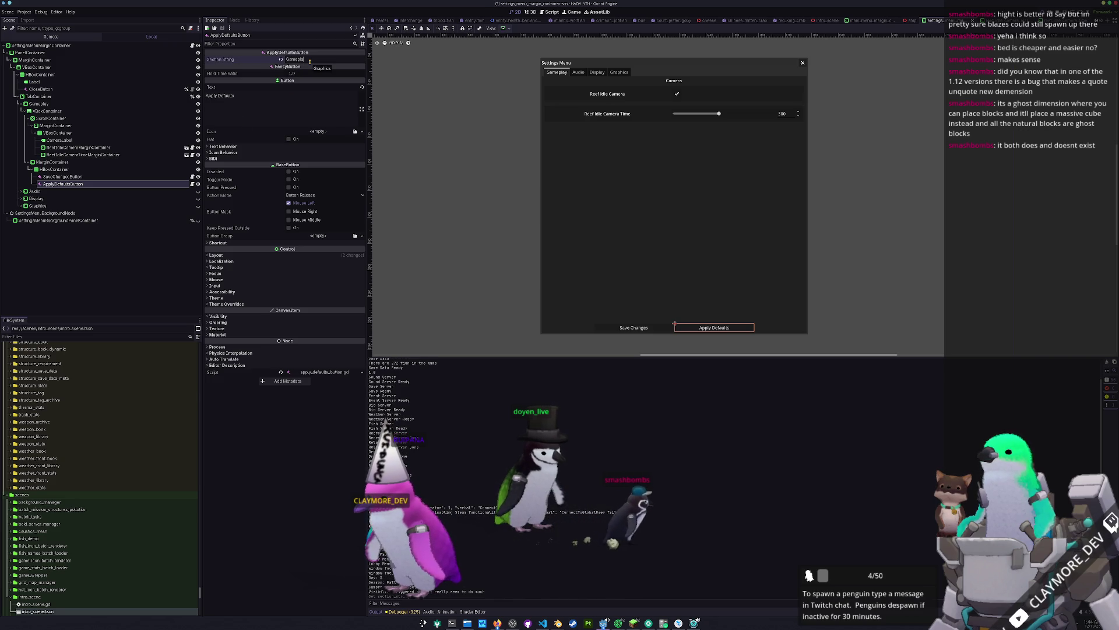
# Save the scene, run the game and open its Settings Menu
pyautogui.hotkey('ctrl', 's')
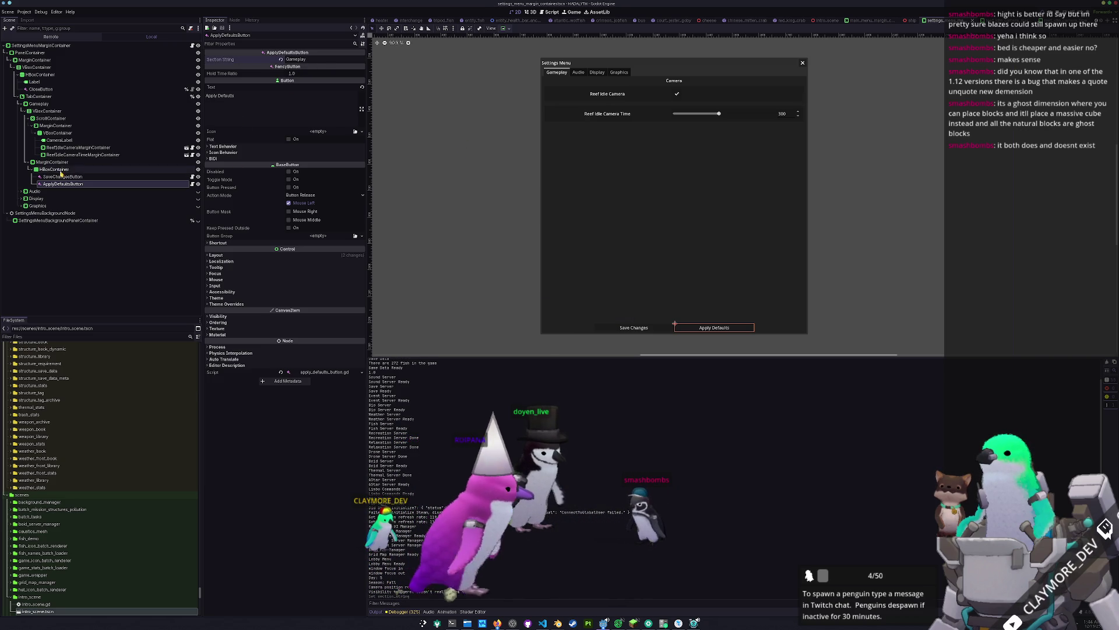
pyautogui.press('F5')
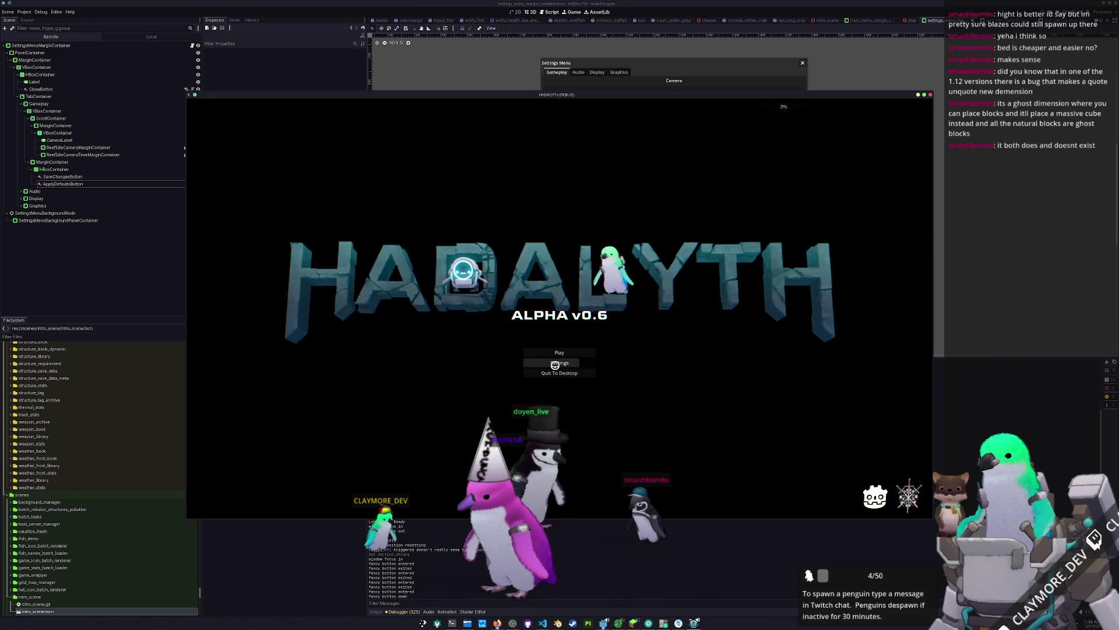
pyautogui.click(555, 364)
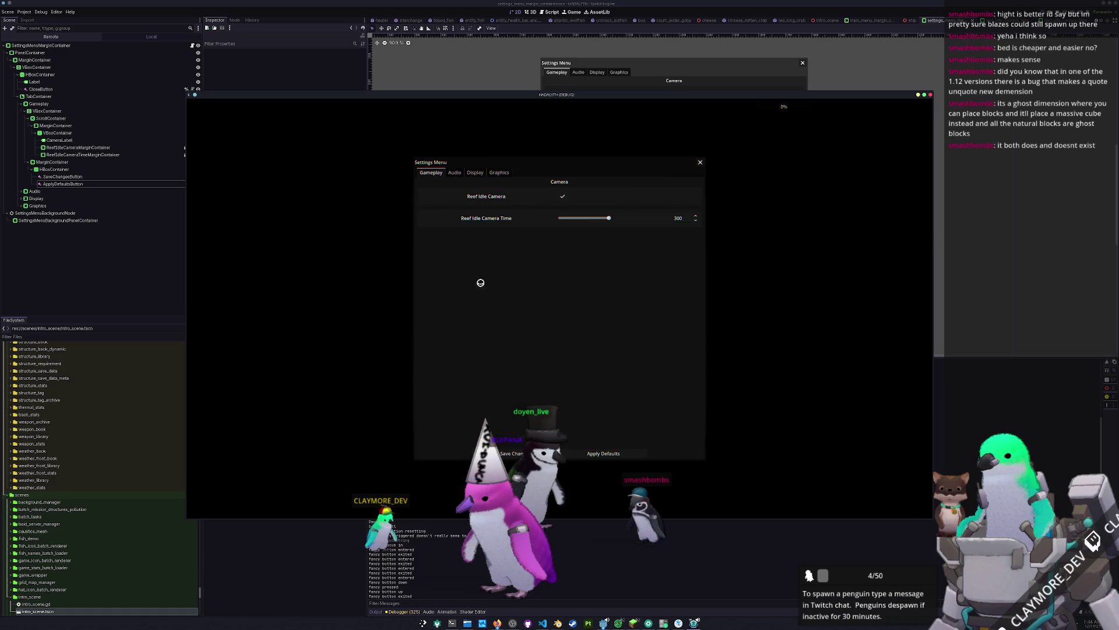
# Try different Reef Idle Camera Time values with the slider and number field
pyautogui.moveTo(528, 226)
pyautogui.mouseDown()
pyautogui.moveTo(767, 242)
pyautogui.moveTo(557, 217)
pyautogui.moveTo(640, 260)
pyautogui.moveTo(589, 263)
pyautogui.mouseUp()
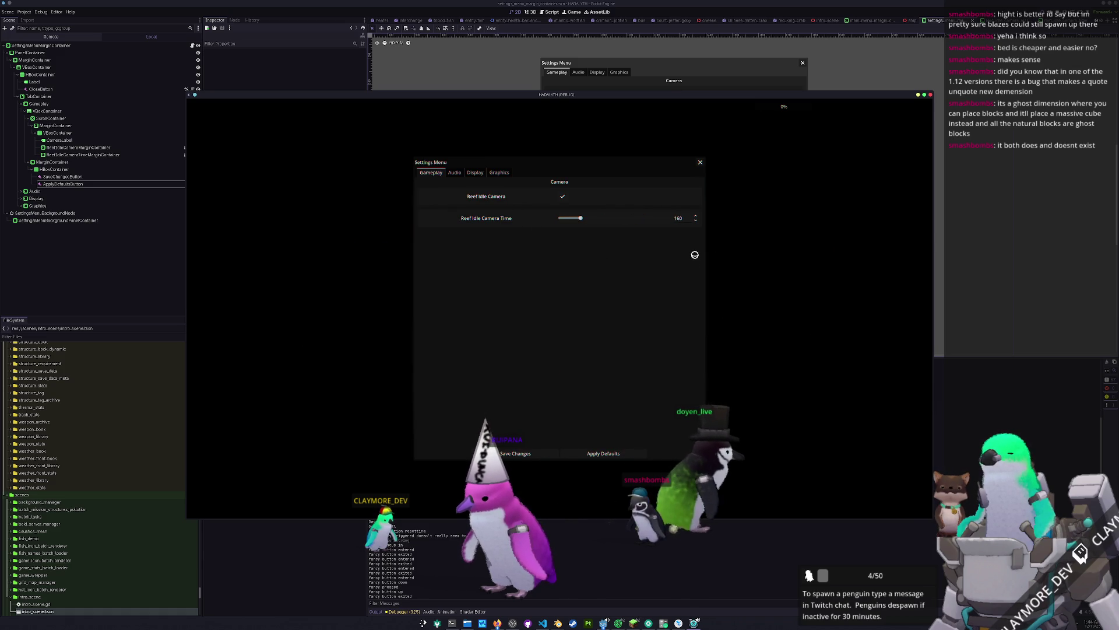
pyautogui.click(696, 220)
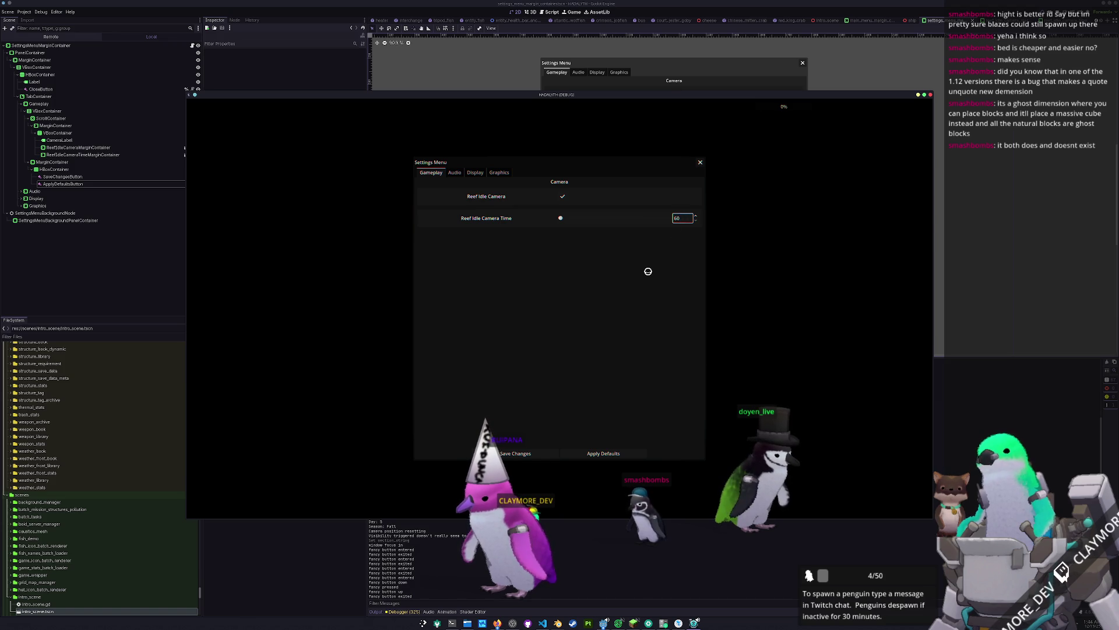
pyautogui.scroll(1, 689, 220)
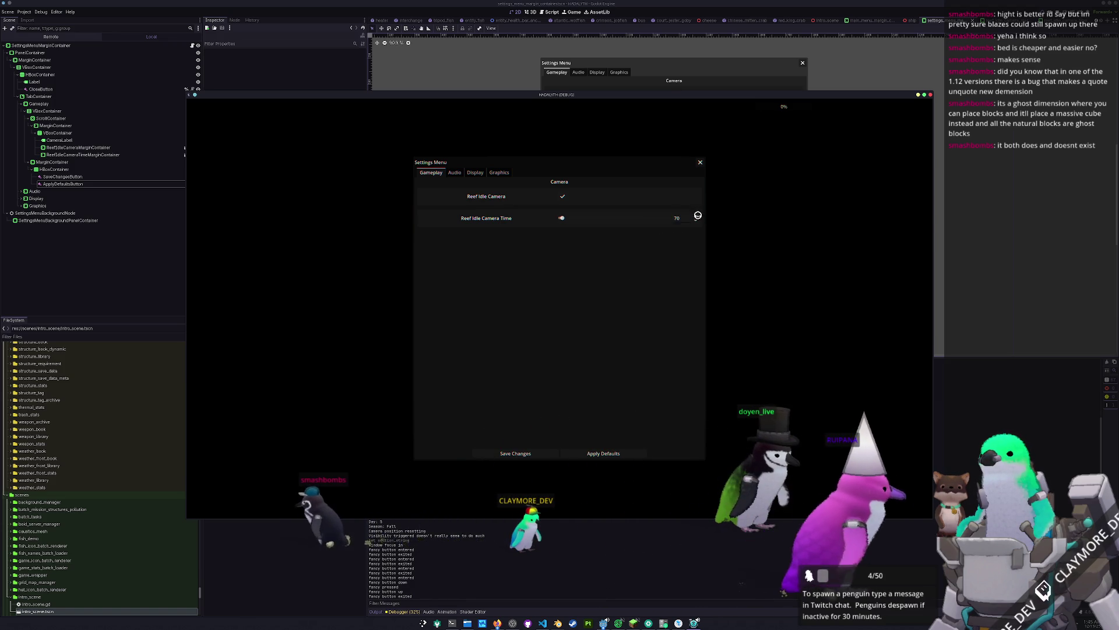
pyautogui.click(695, 215)
pyautogui.click(696, 215)
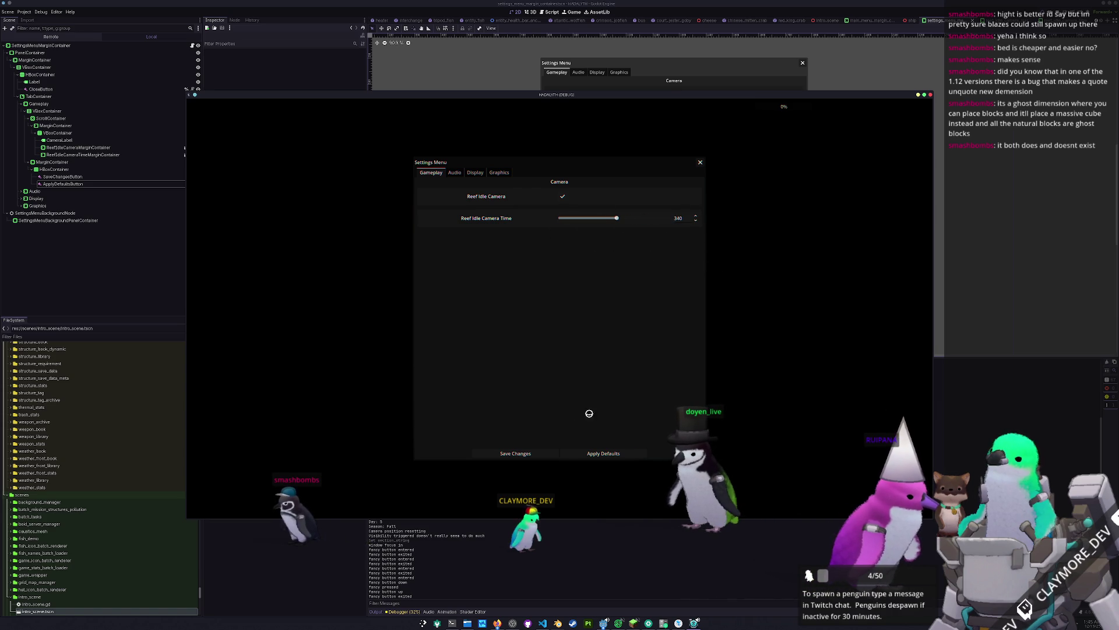
# Apply defaults, turn off Reef Idle Camera, set its time to 600, save, and browse the data folder
pyautogui.click(608, 453)
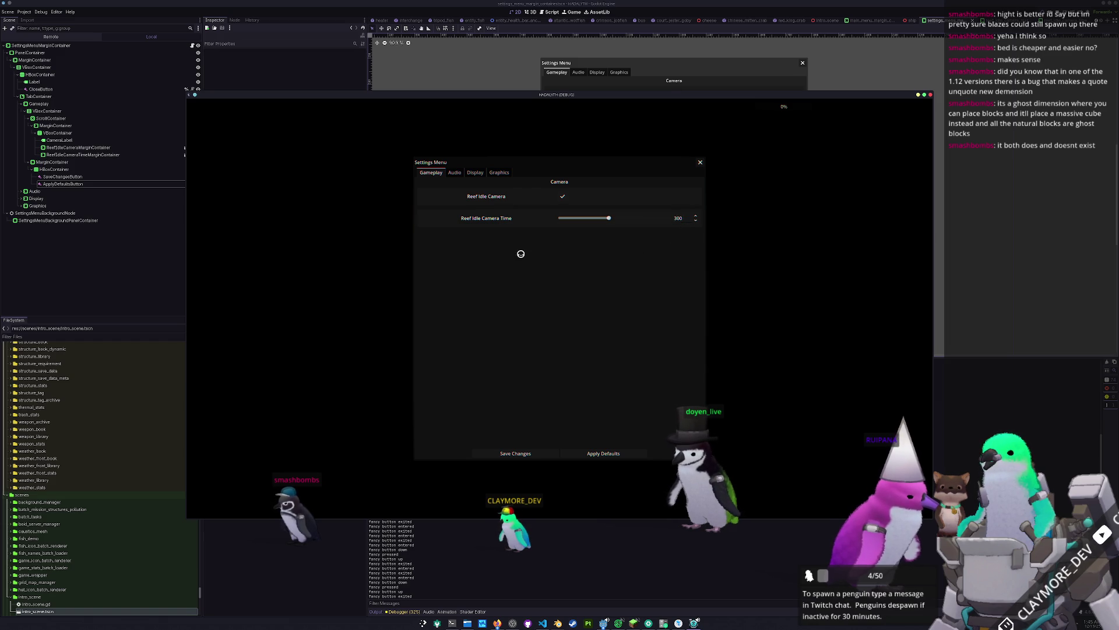
pyautogui.click(563, 196)
pyautogui.moveTo(609, 217); pyautogui.dragTo(670, 218)
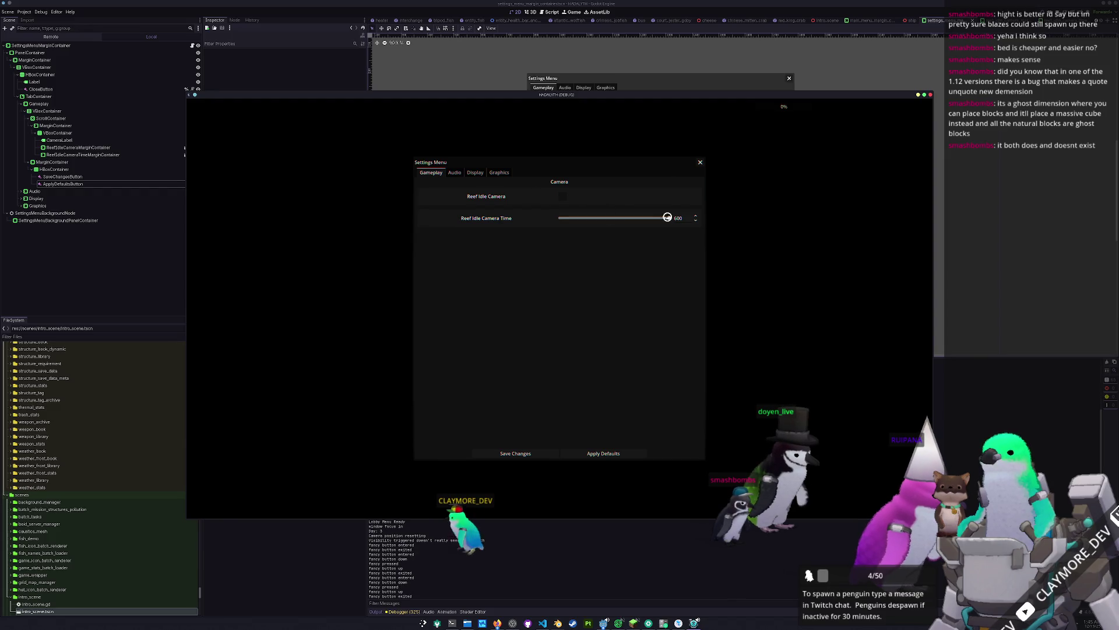
pyautogui.click(510, 451)
pyautogui.click(467, 622)
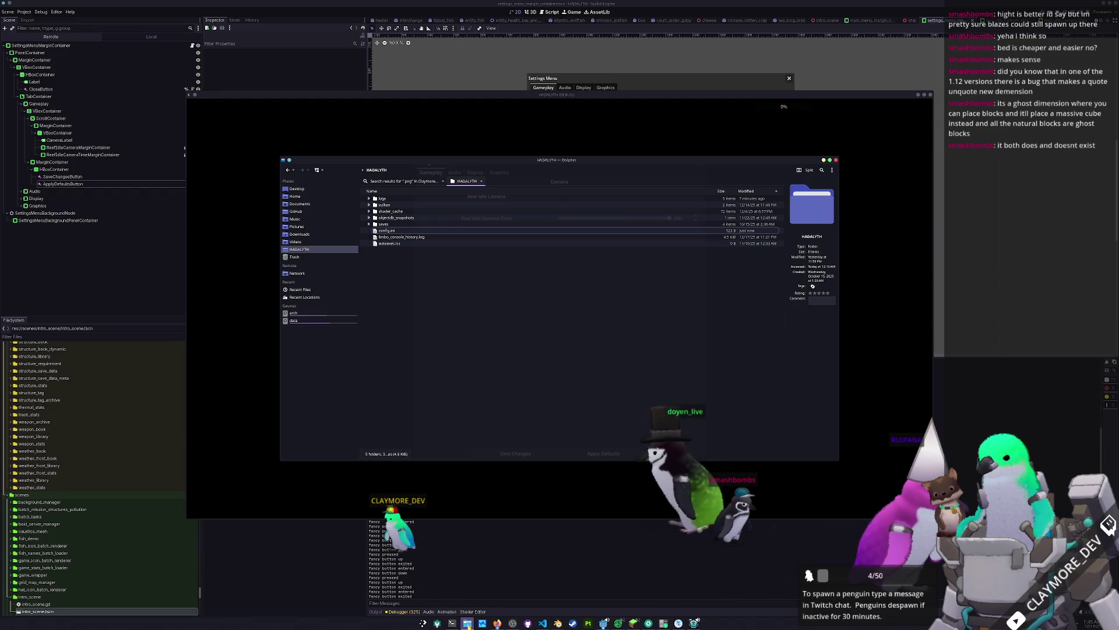
# Reload config.ini in Kate, then restore the game's default settings
pyautogui.click(665, 623)
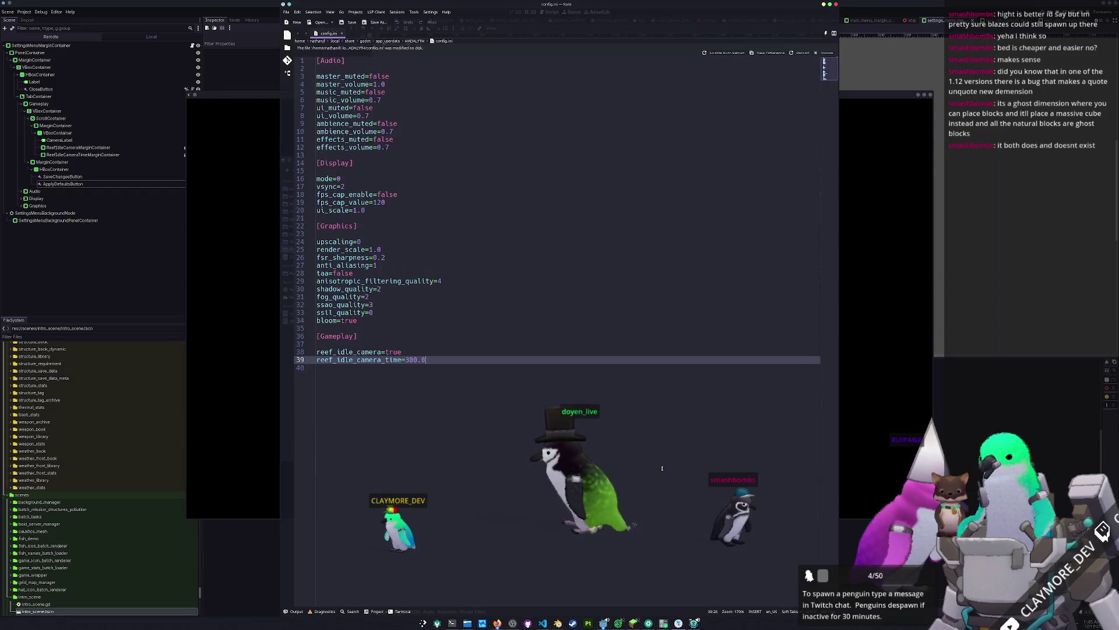
pyautogui.click(803, 57)
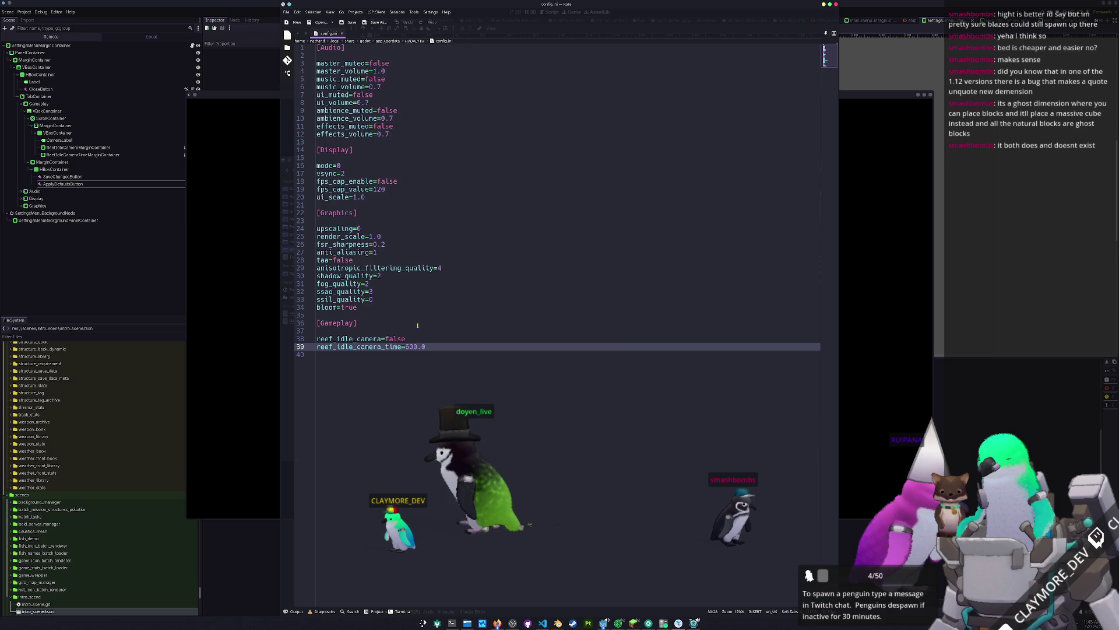
pyautogui.click(871, 336)
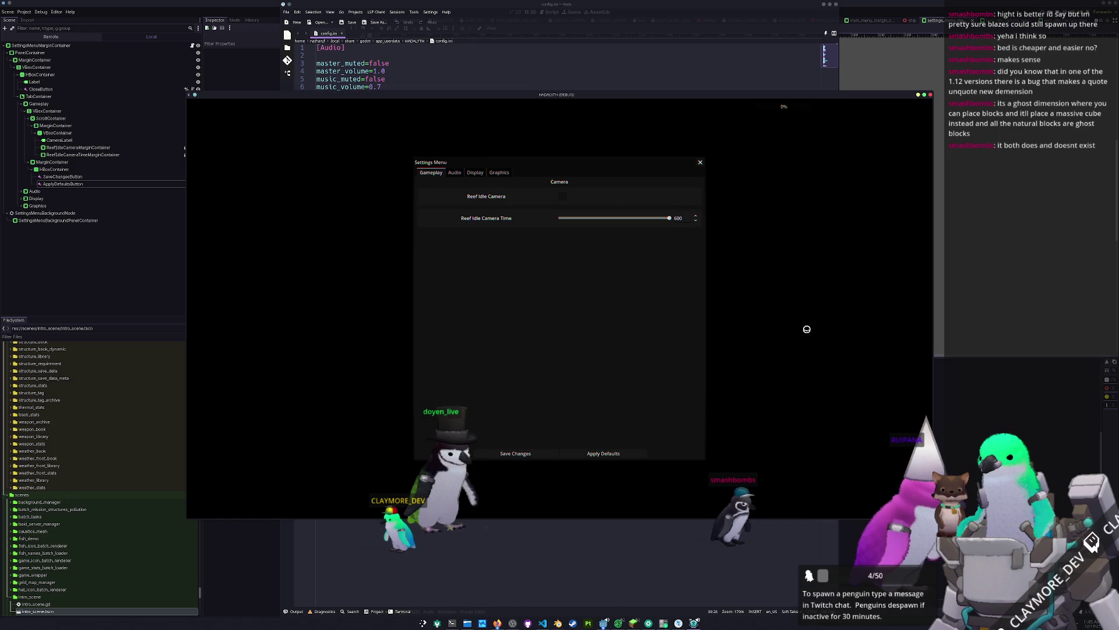
pyautogui.click(599, 456)
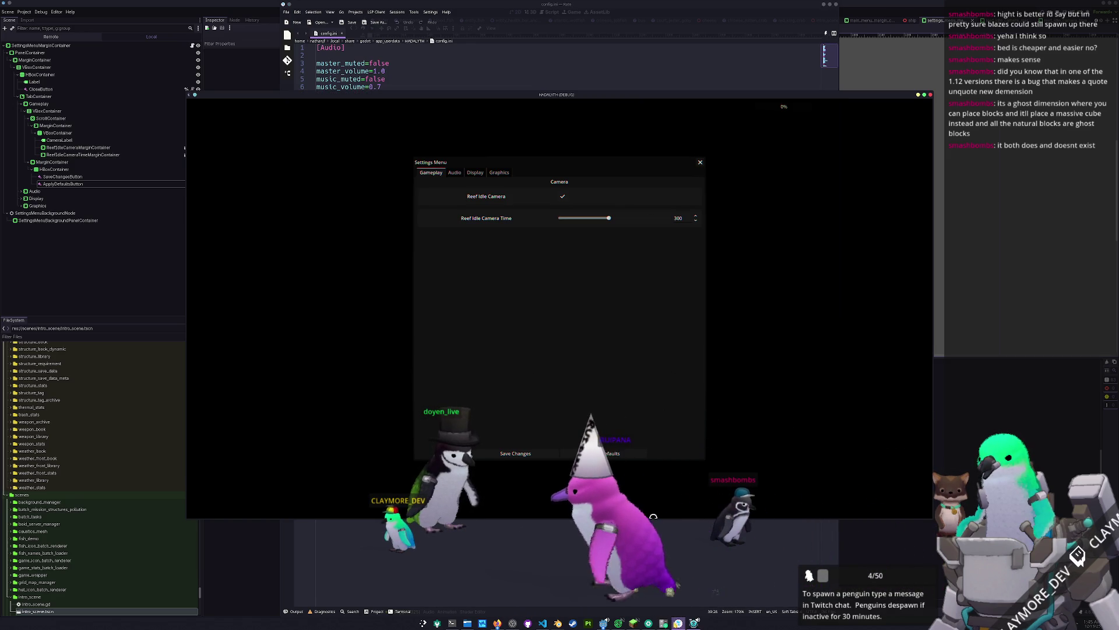
# Reload config.ini to confirm reef_idle_camera=true and reef_idle_camera_time=300.0 were saved
pyautogui.hotkey('alt', 'Tab')
pyautogui.click(475, 329)
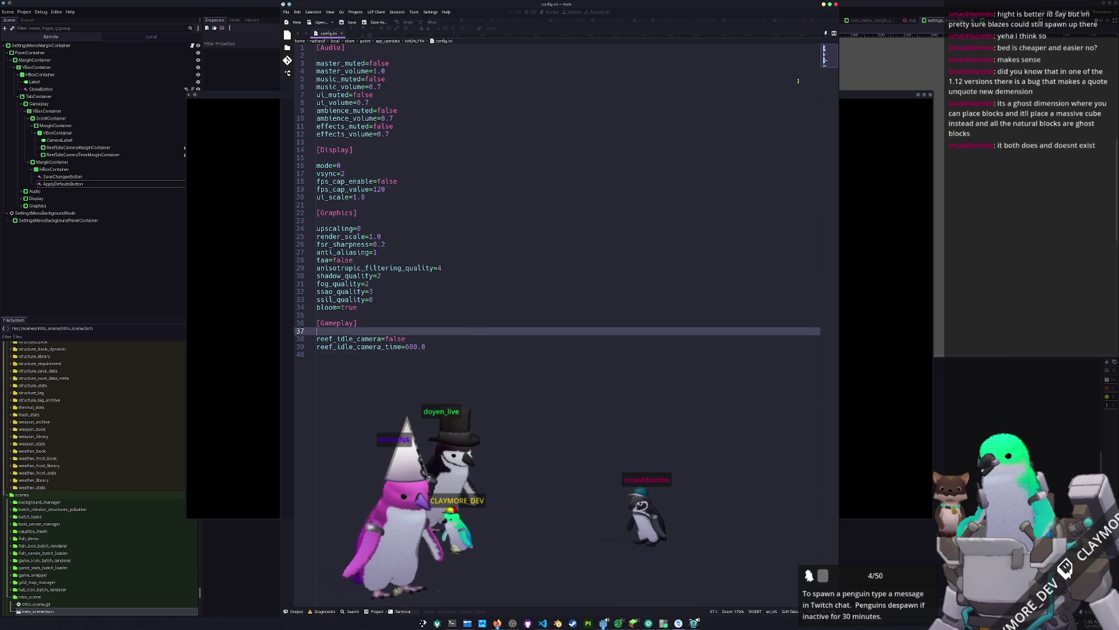
pyautogui.click(894, 208)
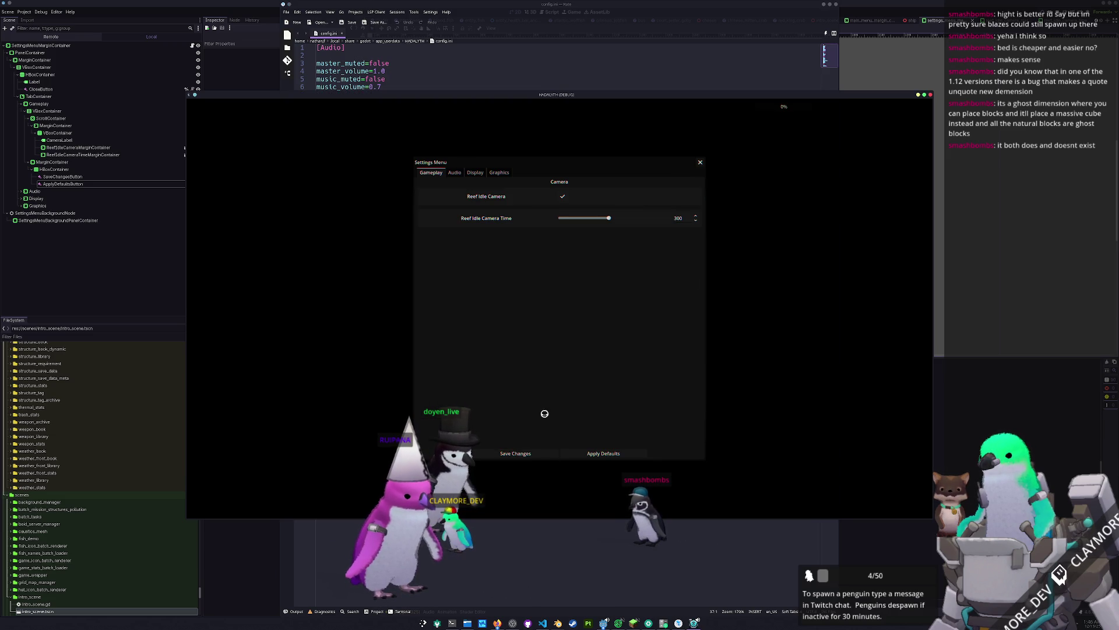
pyautogui.hotkey('alt', 'Tab')
pyautogui.click(802, 57)
pyautogui.click(449, 347)
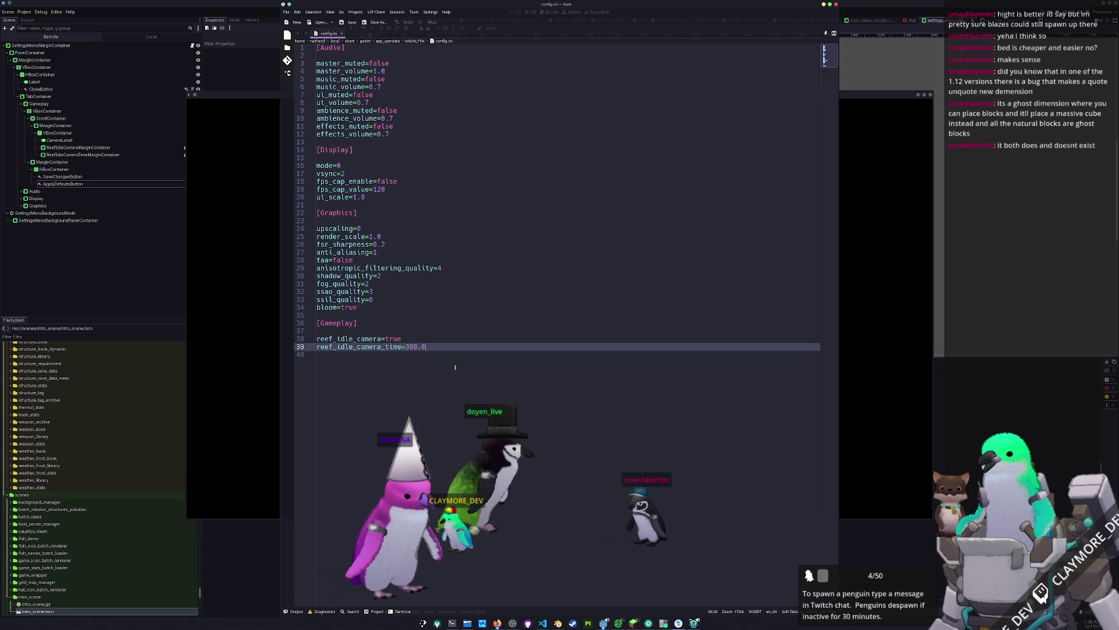
# Close the game's Settings Menu and open the save slot list
pyautogui.hotkey('alt', 'Tab')
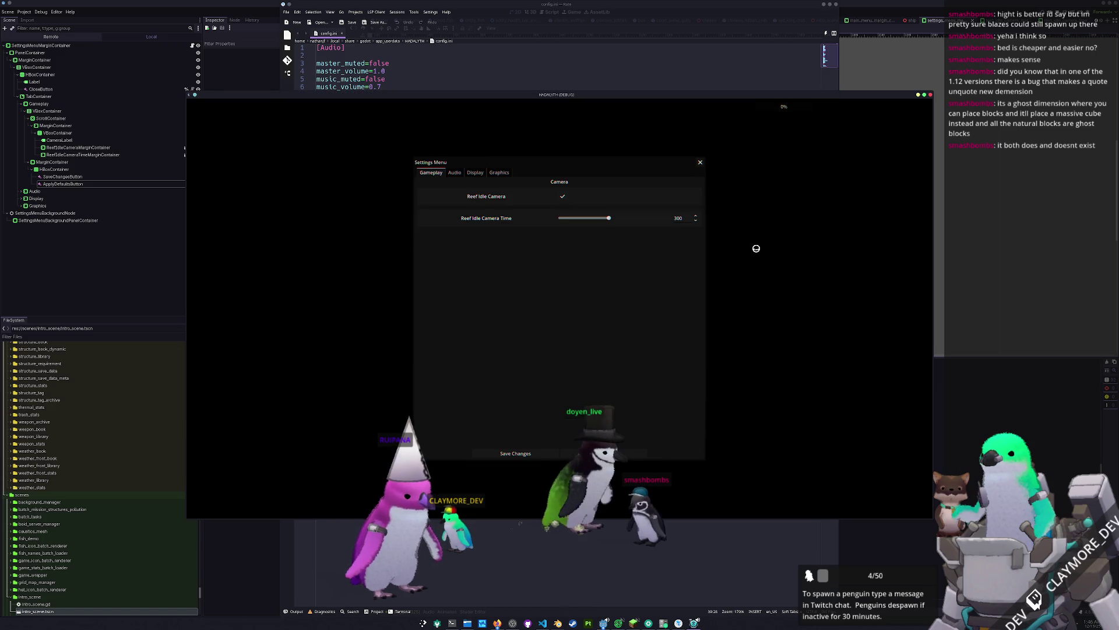
pyautogui.press('Escape')
pyautogui.click(556, 350)
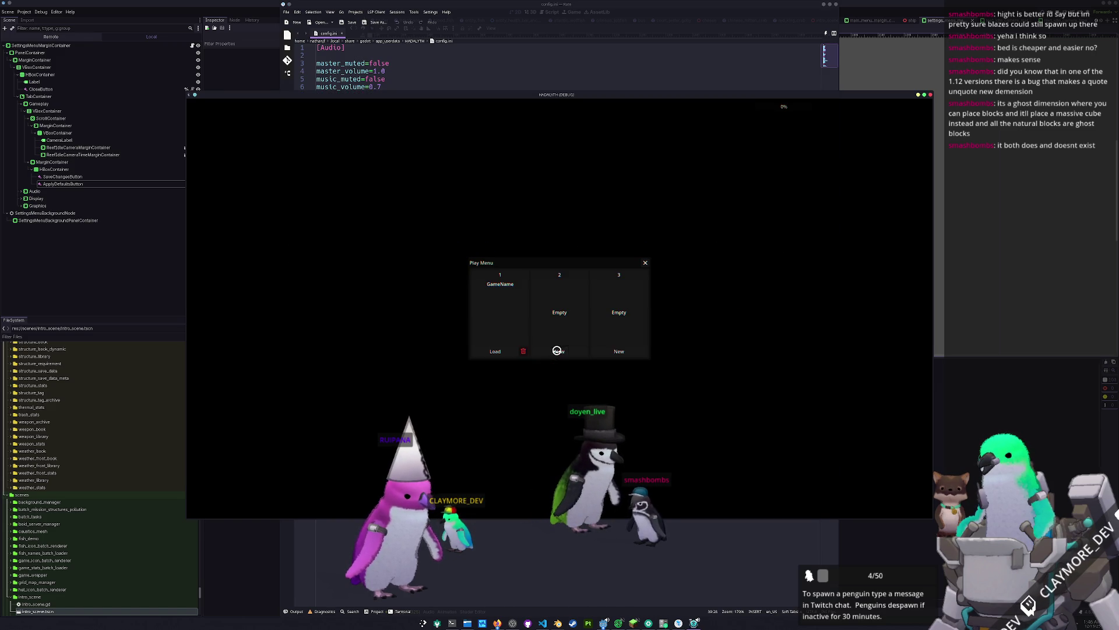
# Load save slot 1 to enter the reef colony world
pyautogui.click(497, 351)
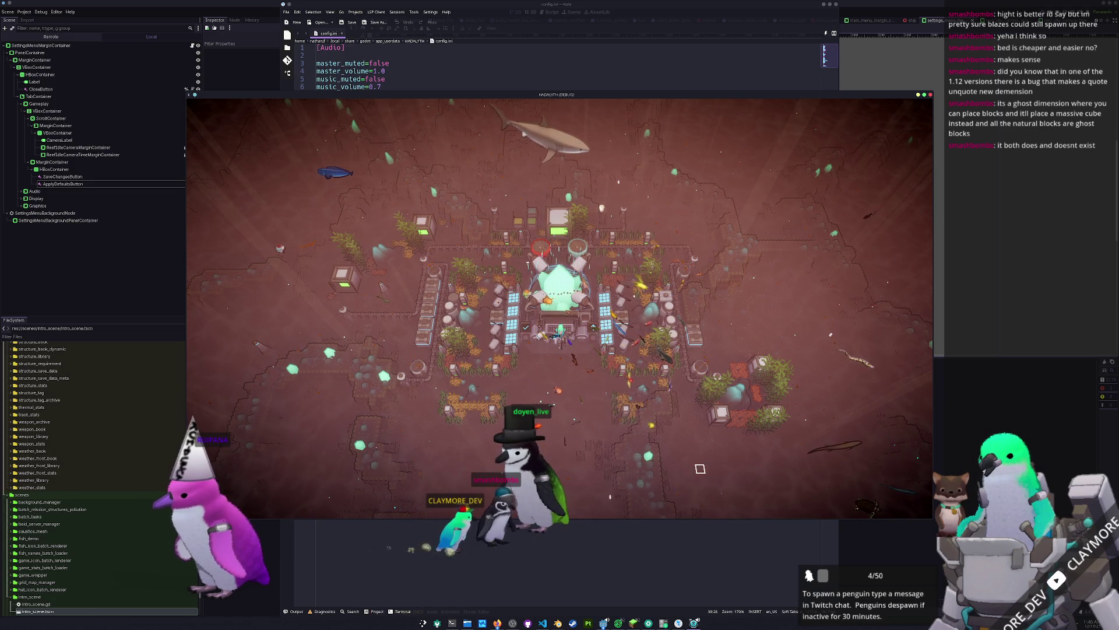
# Open camera_agent.gd via quick file search and widen the code editor window
pyautogui.hotkey('alt', 'Tab')
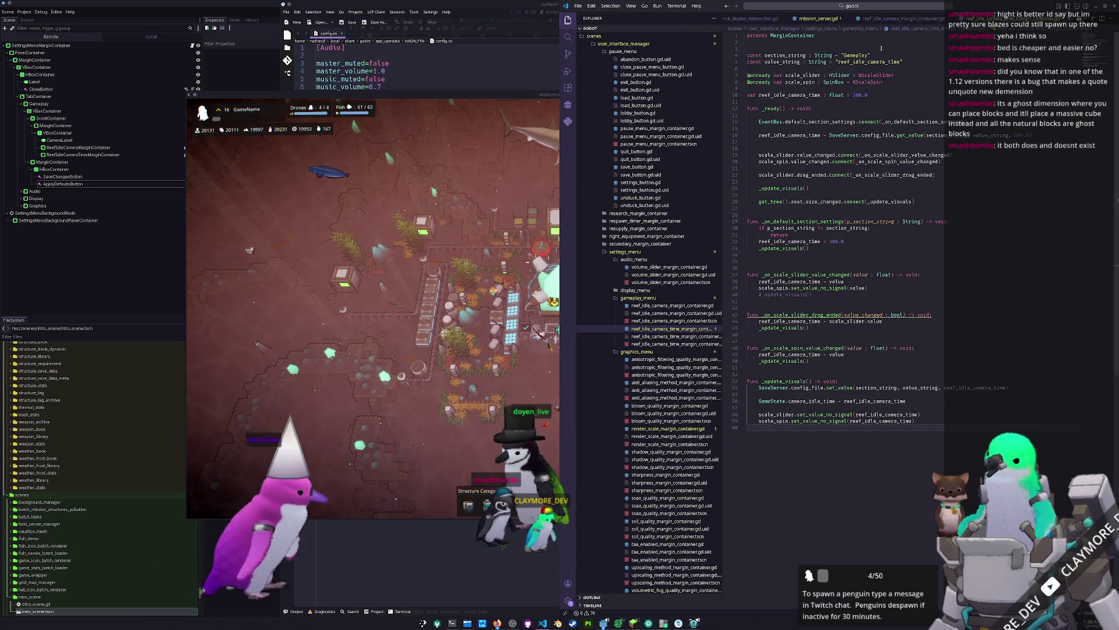
pyautogui.click(885, 8)
pyautogui.write('camera_agent')
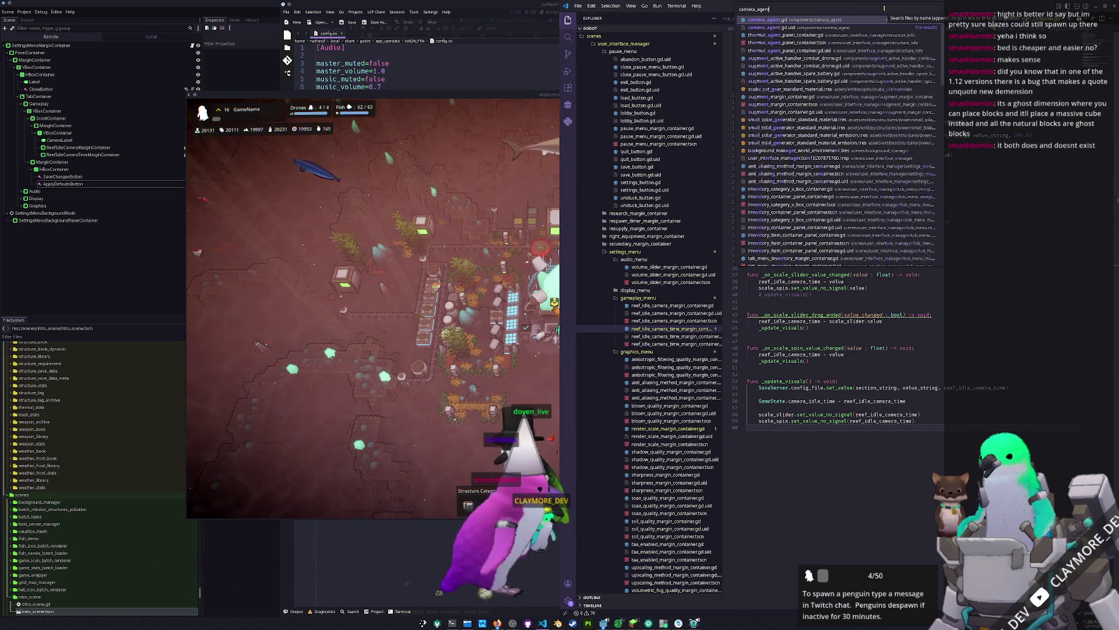
pyautogui.press('Return')
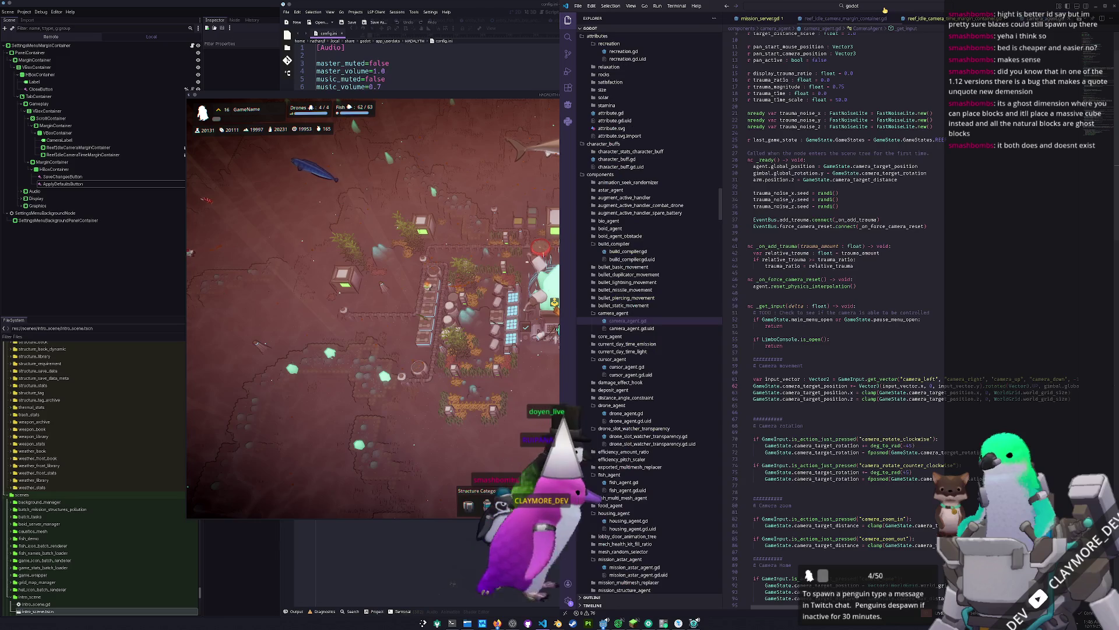
pyautogui.scroll(-6, 840, 232)
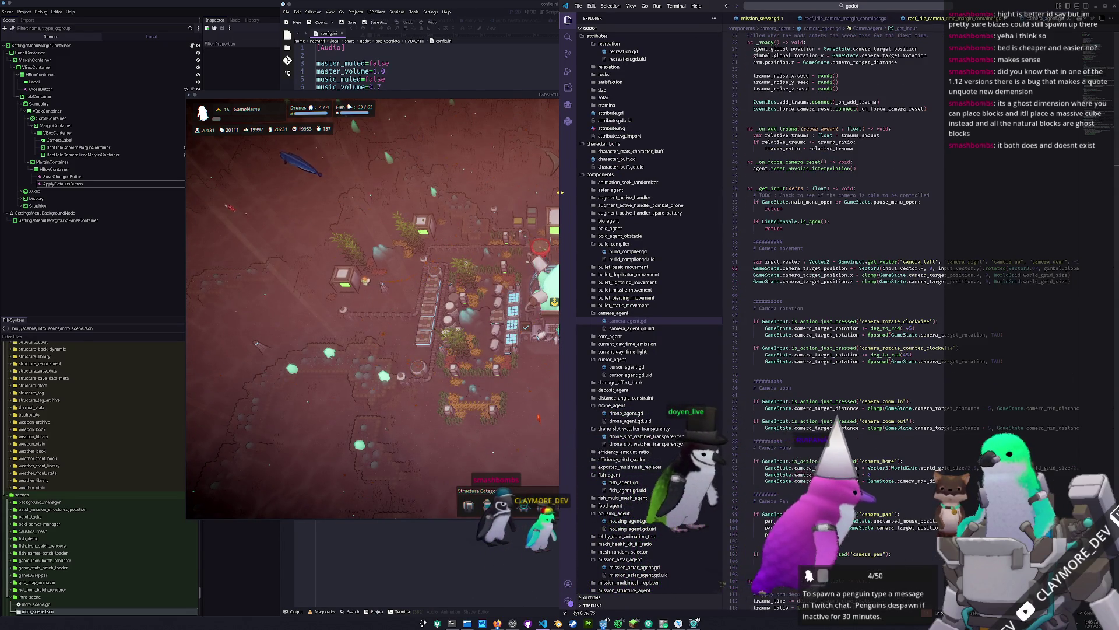
pyautogui.moveTo(561, 214); pyautogui.dragTo(399, 213)
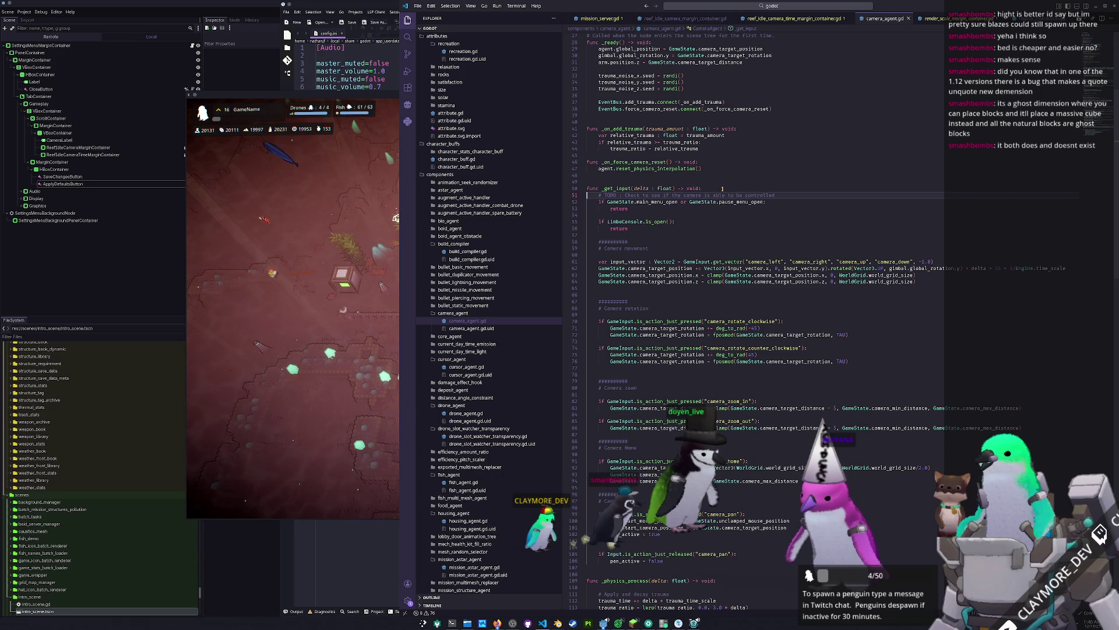
# Add the comment '# Clear the last interaction time of the camera' inside _get_input
pyautogui.press('Down')
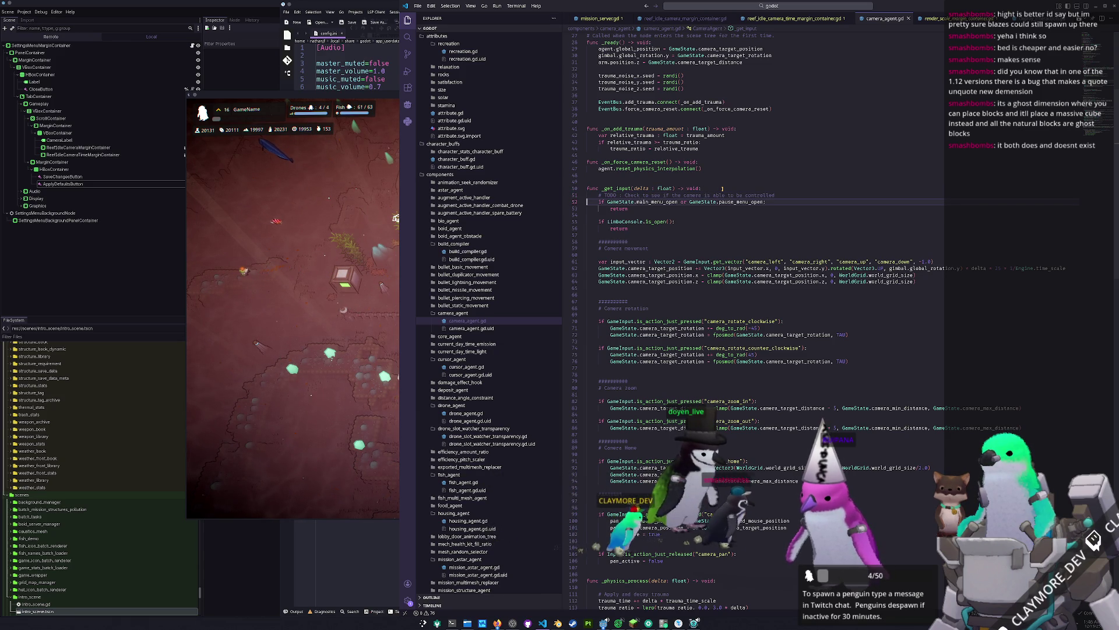
pyautogui.press('Down')
pyautogui.press('Down')
pyautogui.press('Down')
pyautogui.press('Return')
pyautogui.press('Return')
pyautogui.press('Up')
pyautogui.press('Up')
pyautogui.press('Up')
pyautogui.press('Up')
pyautogui.press('Up')
pyautogui.press('Up')
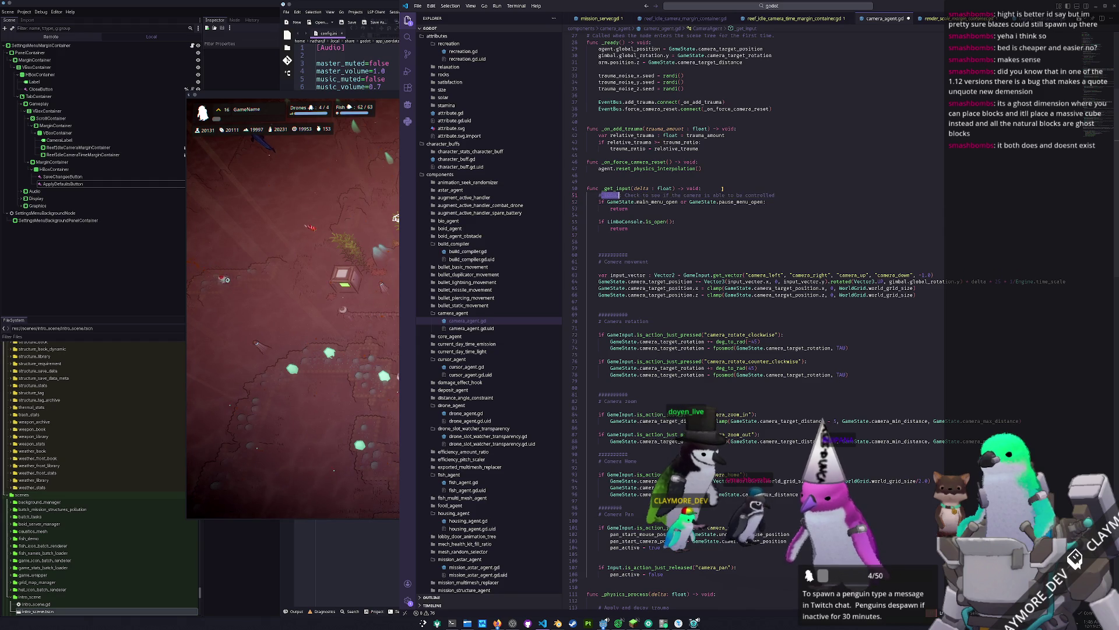
pyautogui.press('Down')
pyautogui.press('Down')
pyautogui.press('Down')
pyautogui.write('# Clear the last in')
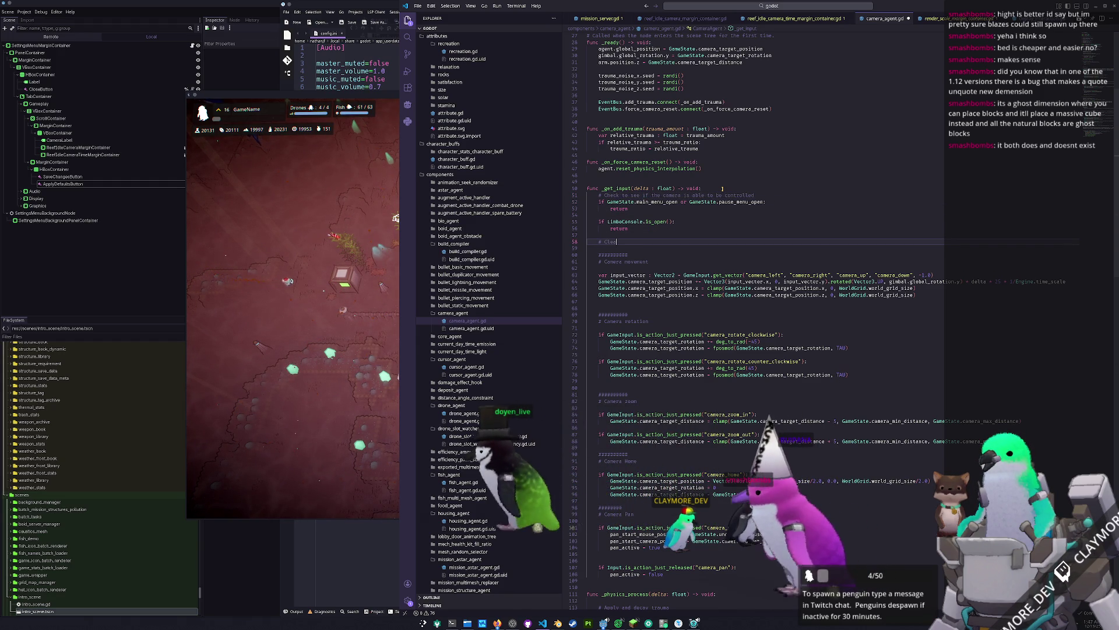
pyautogui.write('teraction time ')
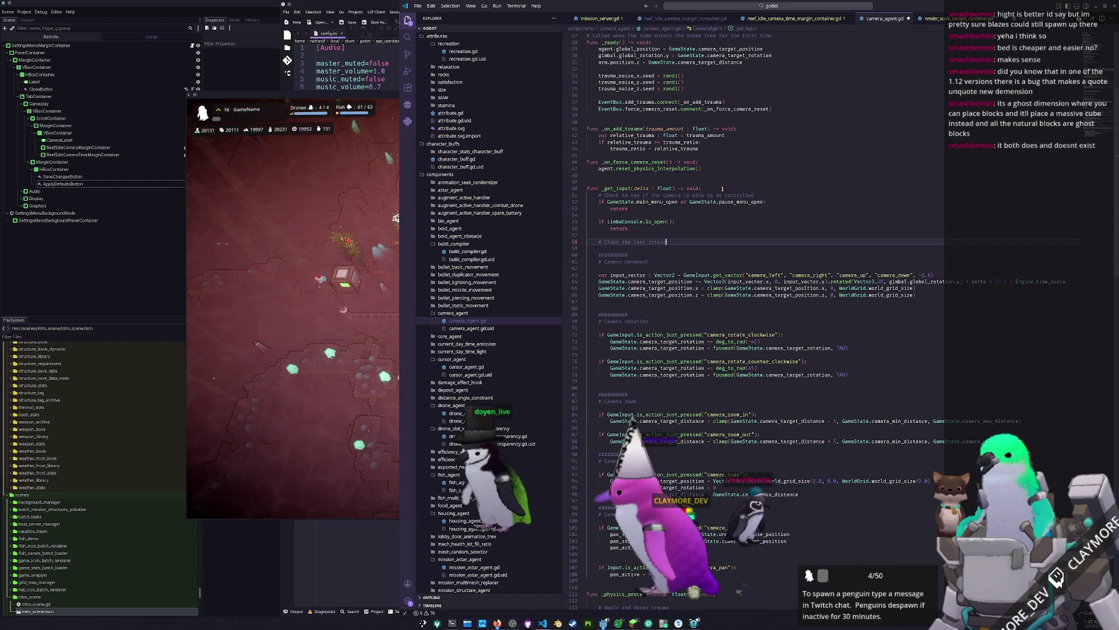
pyautogui.write('of the camera')
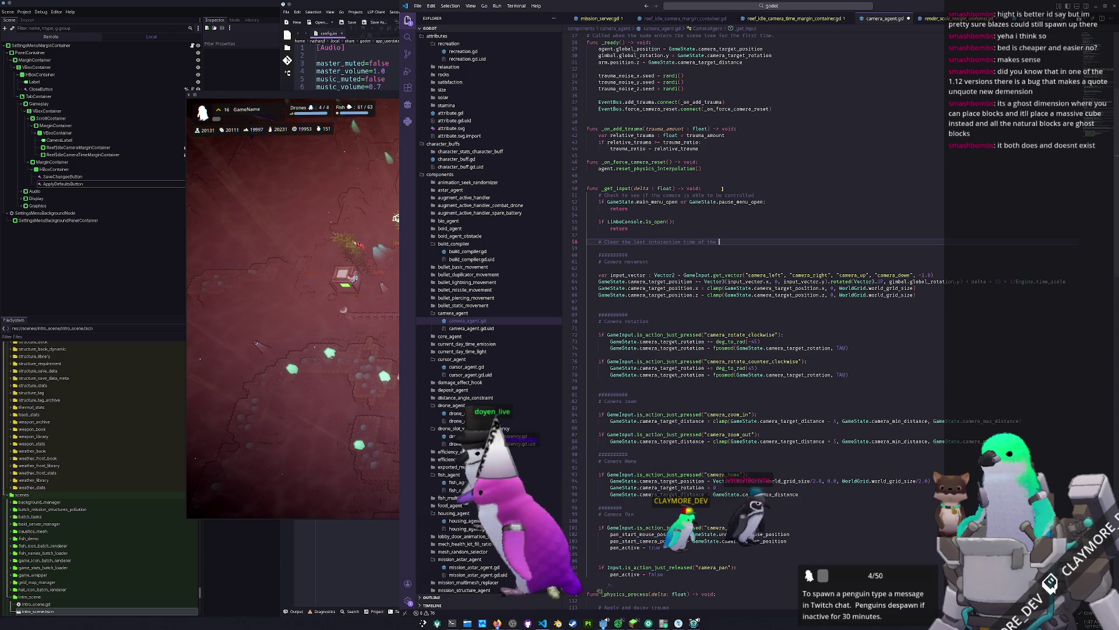
pyautogui.scroll(9, 694, 198)
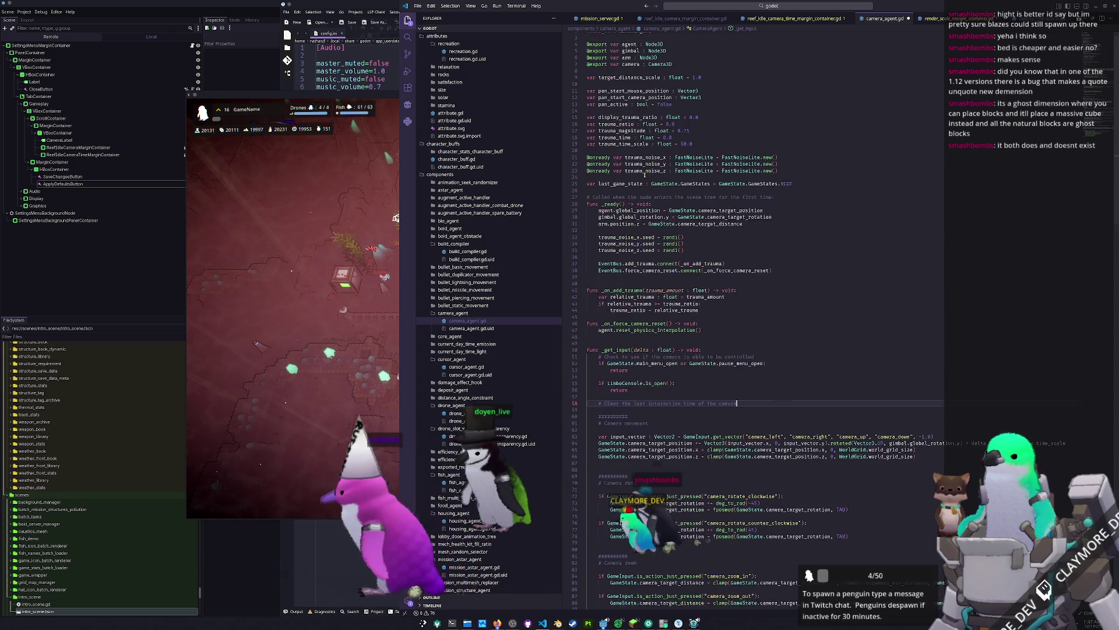
# Declare 'var last_input_time : float' below the last_game_state variable
pyautogui.click(607, 203)
pyautogui.press('Return')
pyautogui.press('Up')
pyautogui.write('var last_input_time : f')
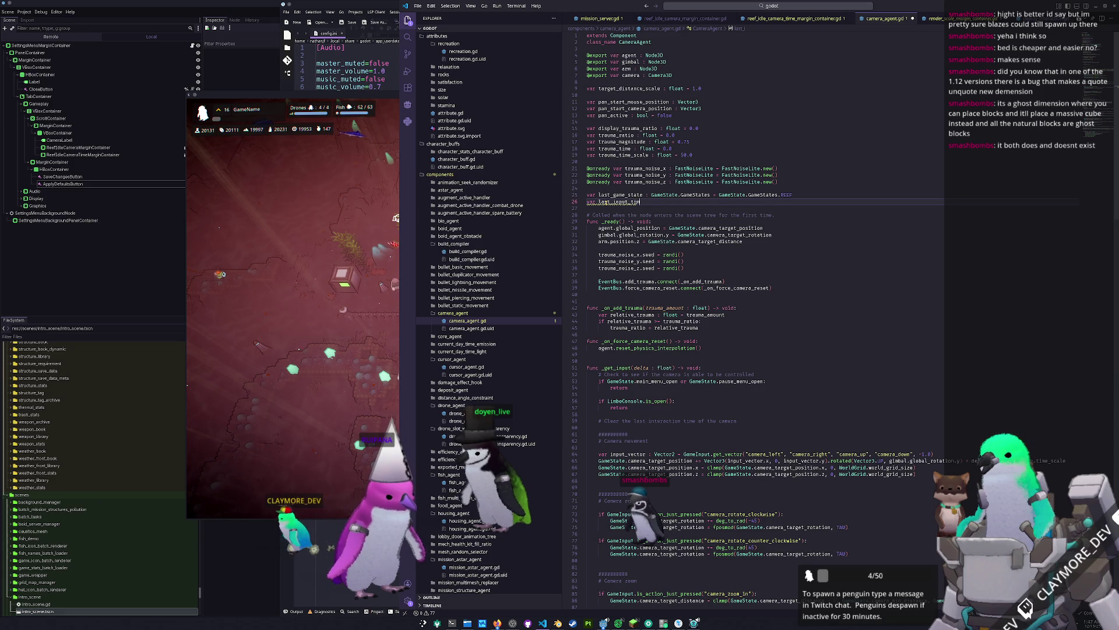
pyautogui.write('loat = 0')
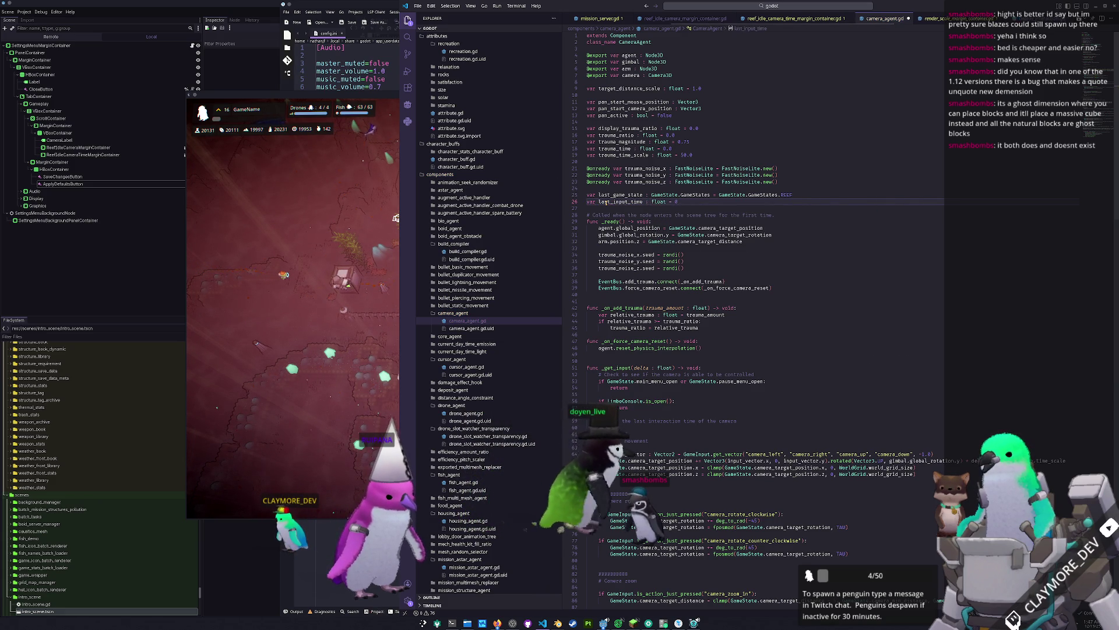
# Under the comment, assign last_input_time = Time.get_ticks_msec()
pyautogui.scroll(-4, 609, 292)
pyautogui.click(609, 352)
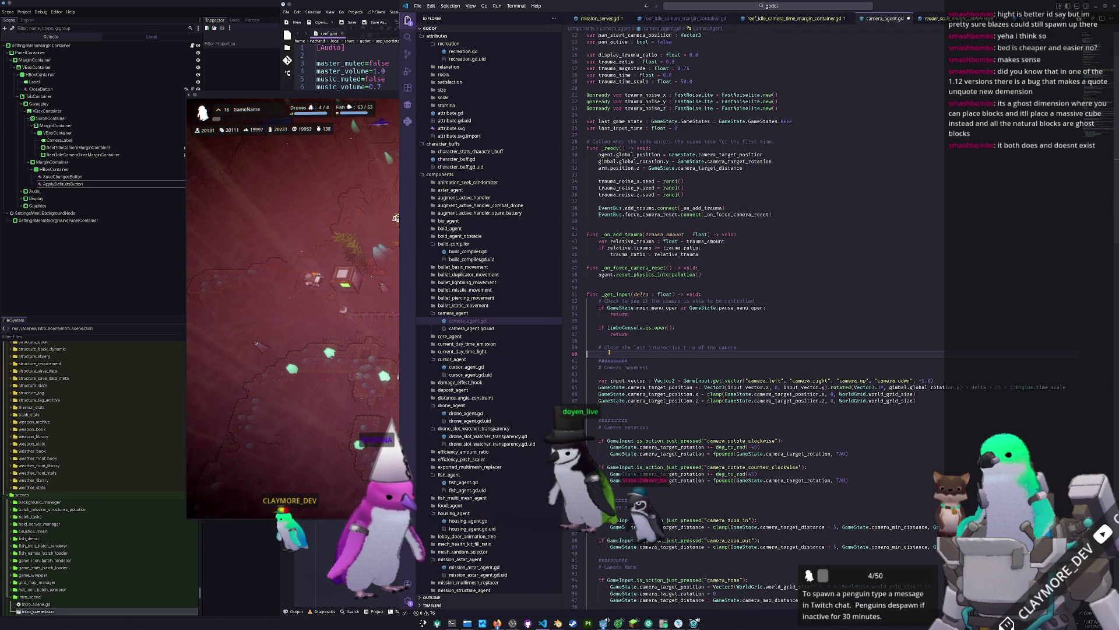
pyautogui.press('Return')
pyautogui.write('last_input_time')
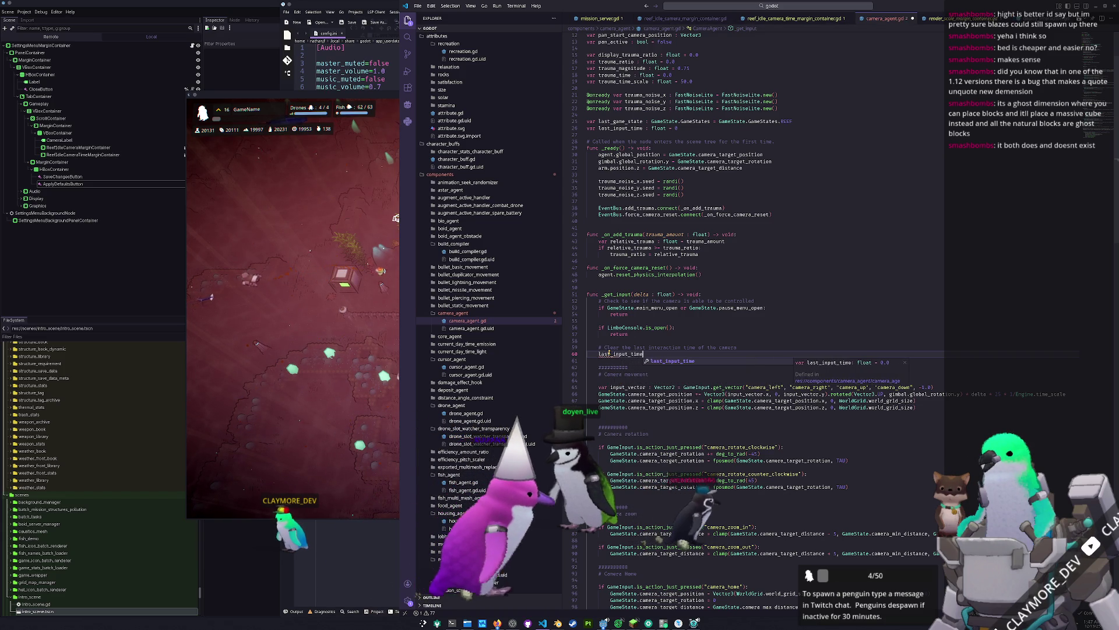
pyautogui.write(' = ')
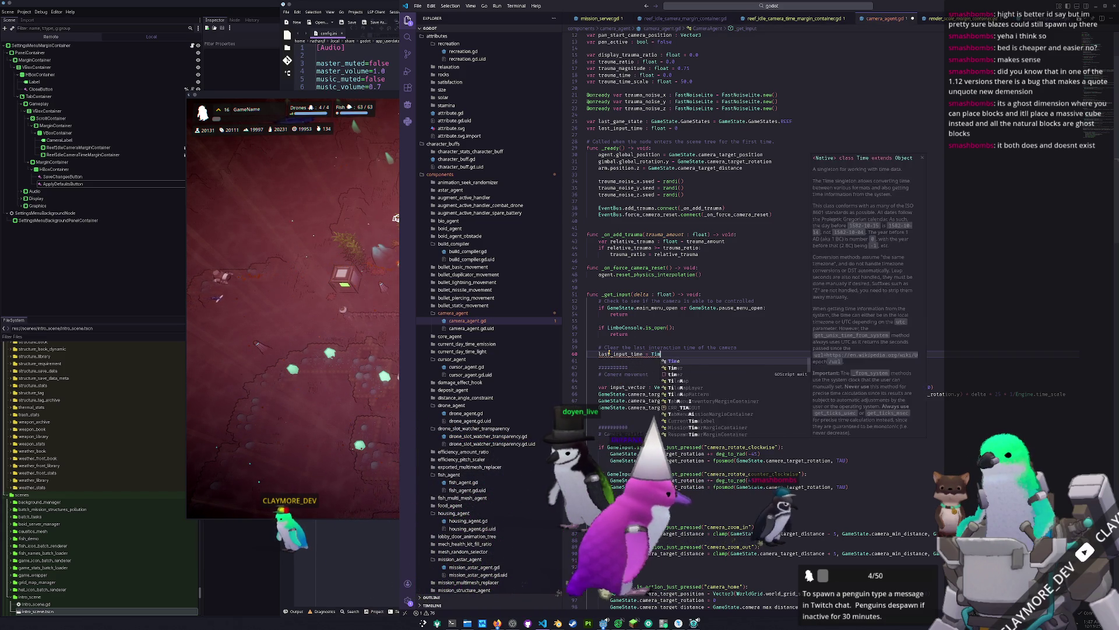
pyautogui.write('Engine.get_ticks')
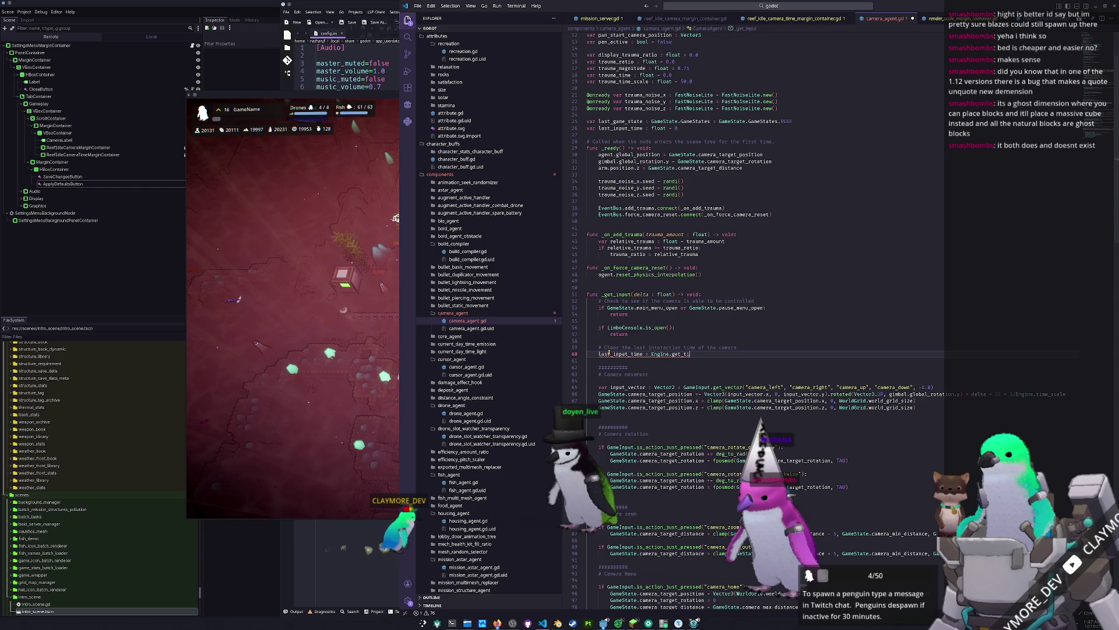
pyautogui.hotkey('ctrl', 'space')
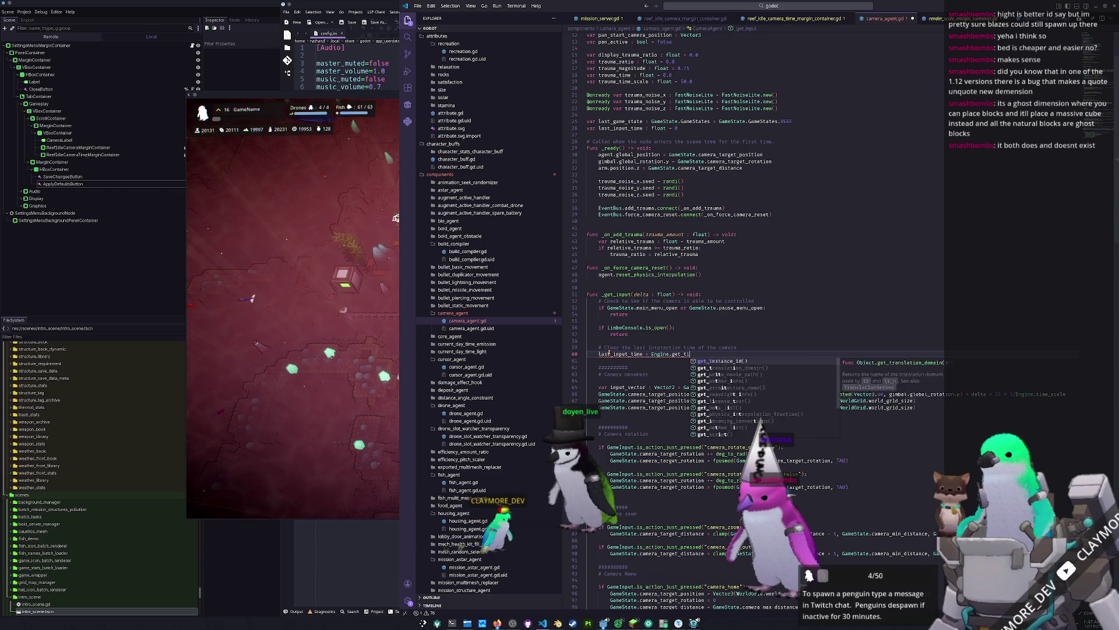
pyautogui.write('ck')
pyautogui.press('BackSpace')
pyautogui.press('BackSpace')
pyautogui.press('BackSpace')
pyautogui.write('Time.get_ticks_msec()')
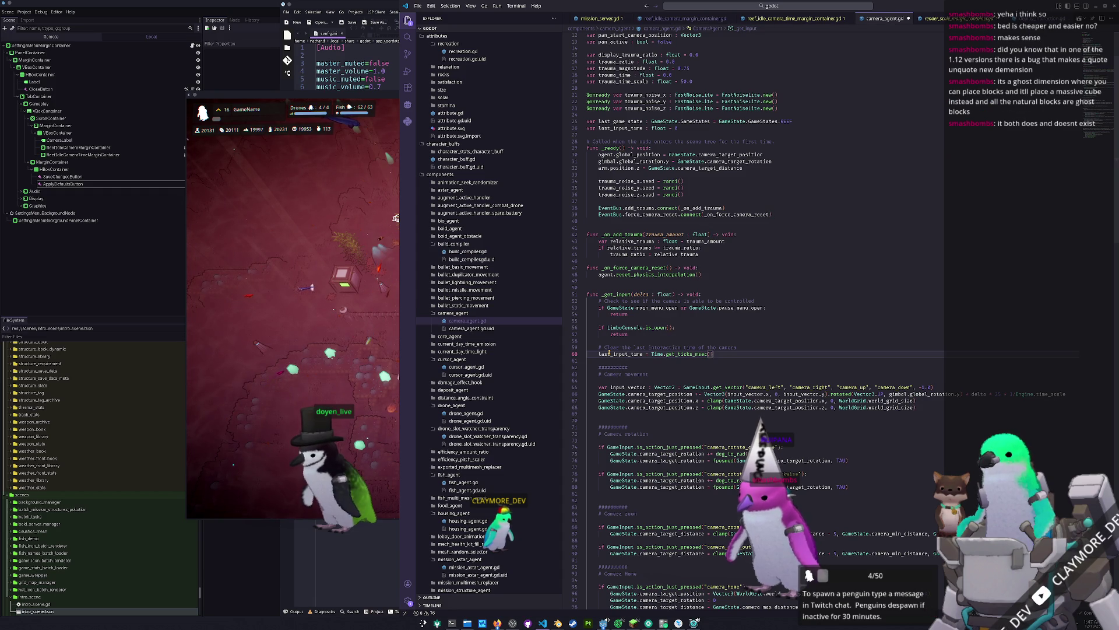
pyautogui.press('Down')
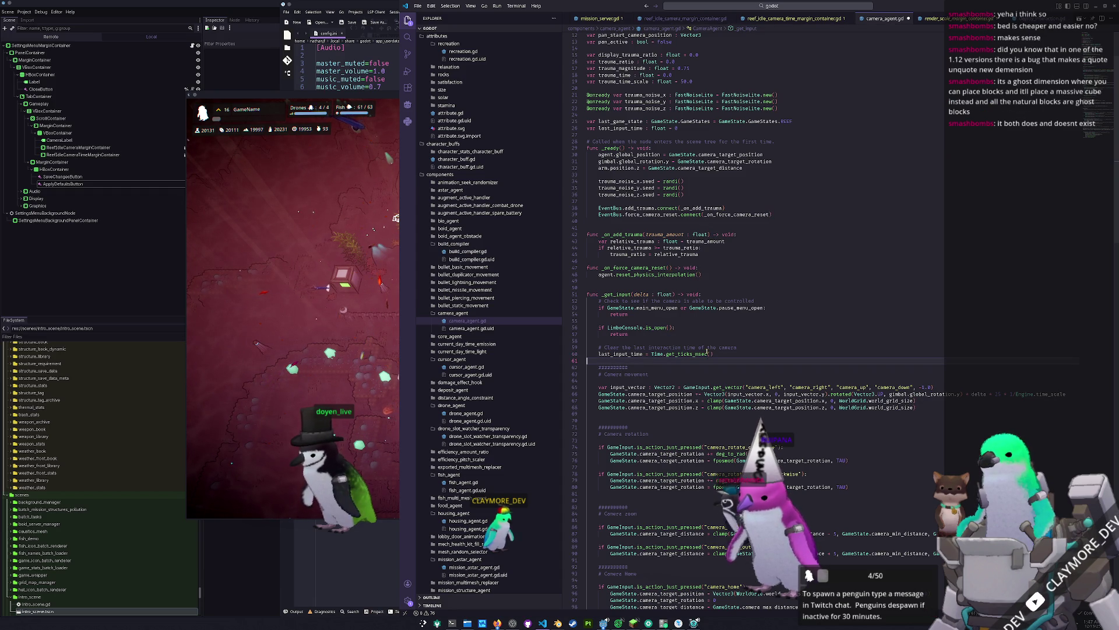
# Append ' / 1000.0' to the last_input_time line so it stores seconds
pyautogui.moveTo(706, 354)
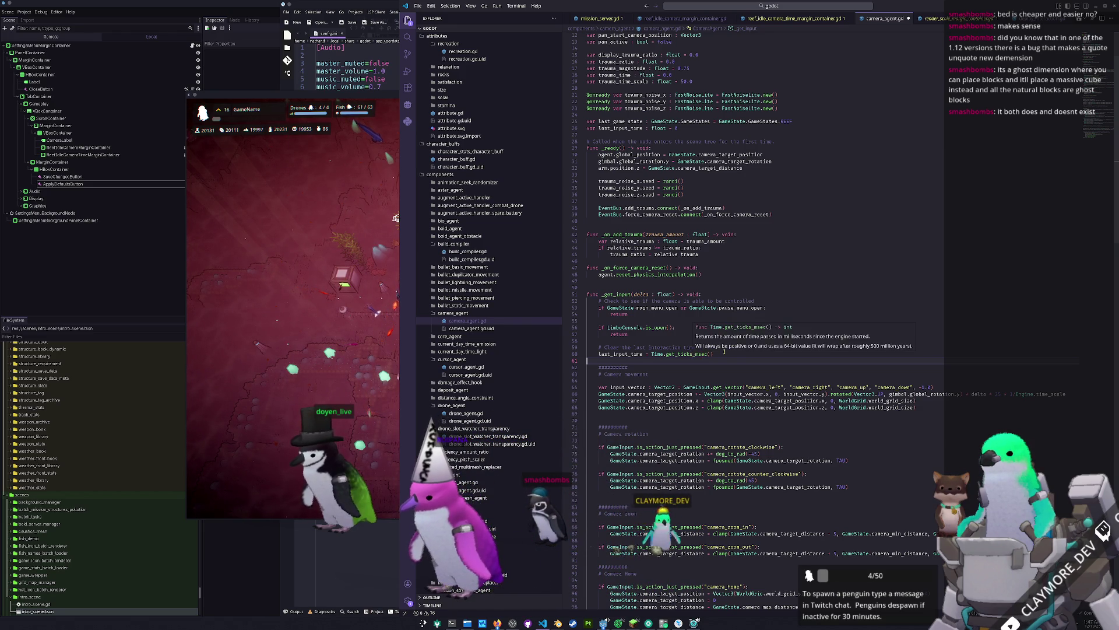
pyautogui.click(722, 353)
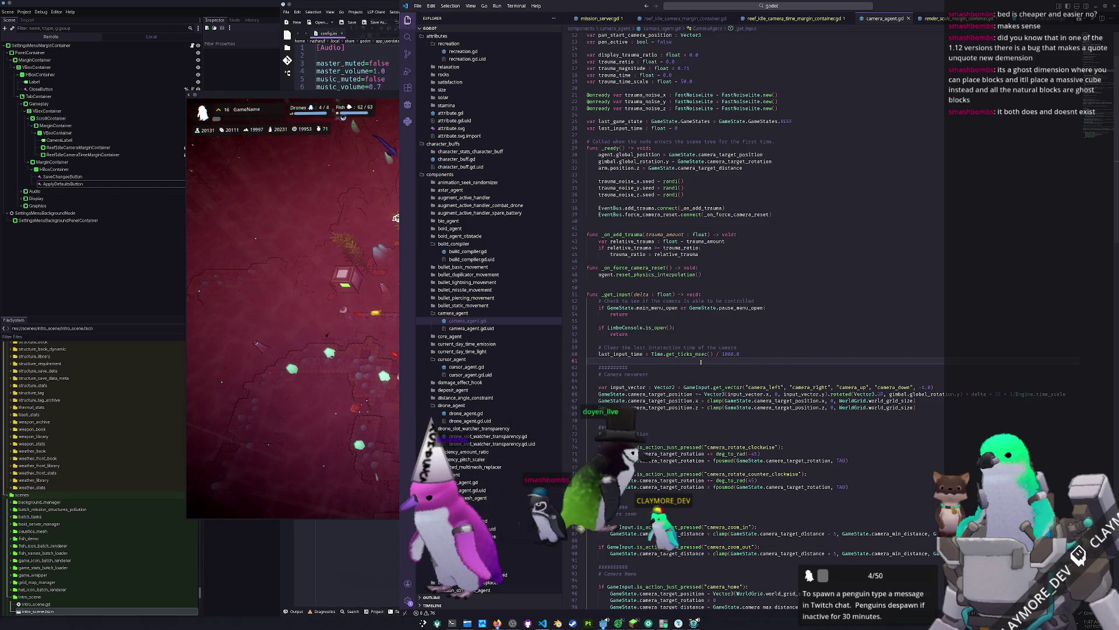
pyautogui.scroll(-2, 701, 363)
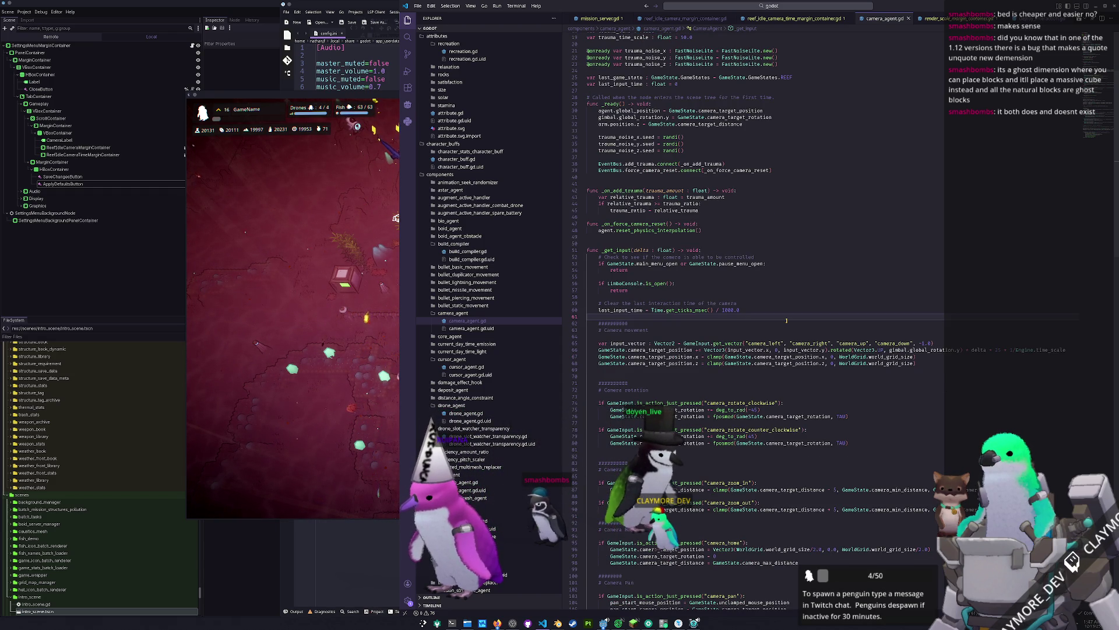
pyautogui.press('Return')
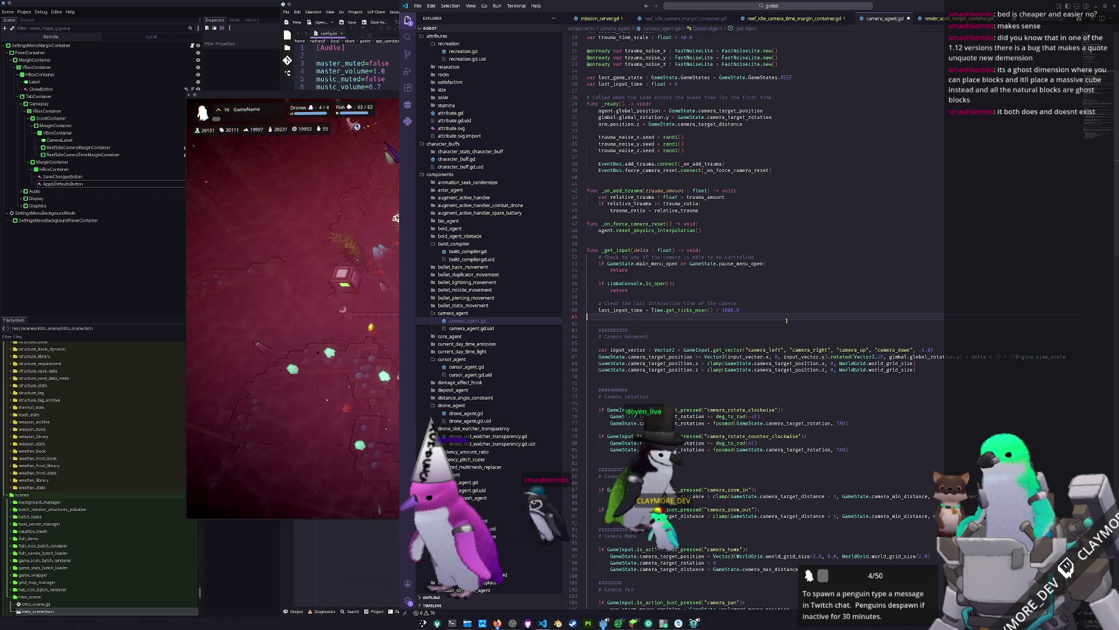
pyautogui.press('BackSpace')
pyautogui.scroll(3, 764, 246)
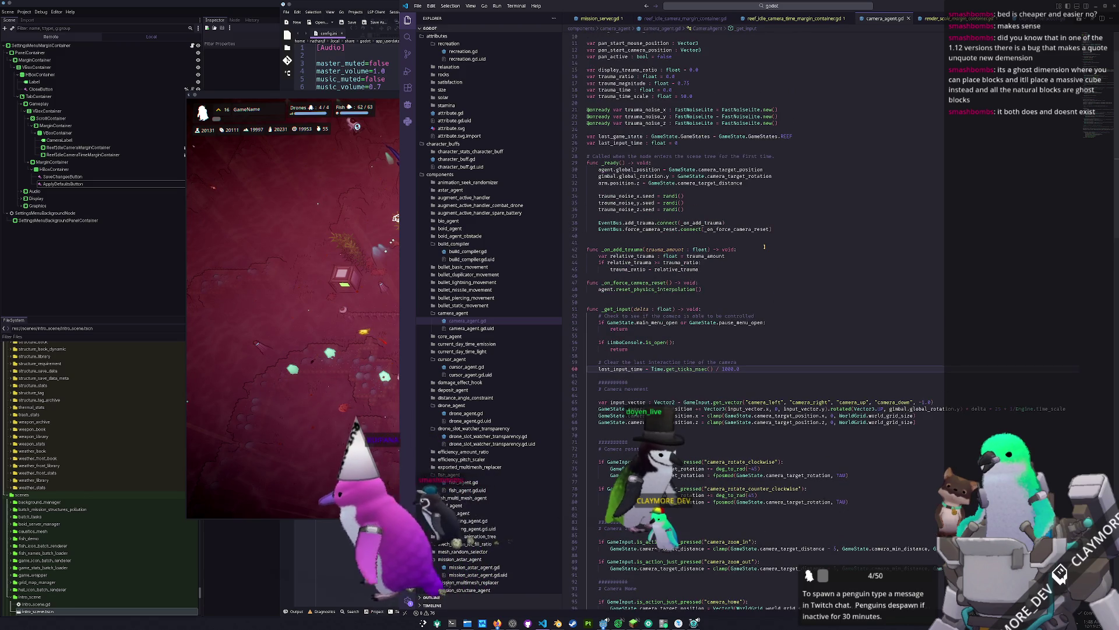
# Start an if at the top of _physics_process checking GameState.game_state == GameState.GameStates.BUILD
pyautogui.scroll(-20, 764, 246)
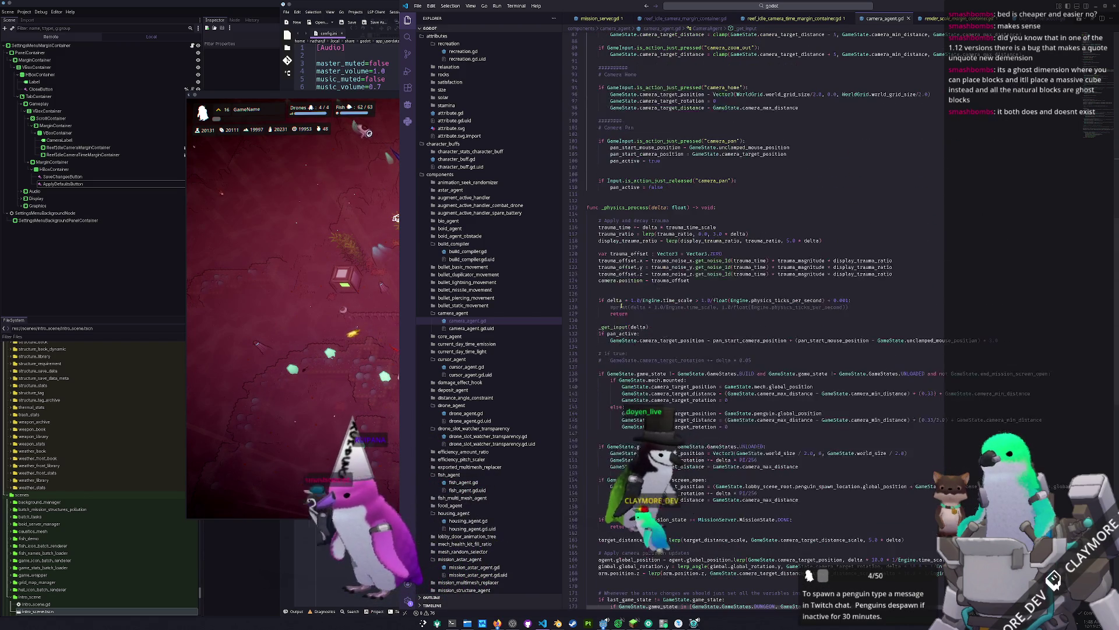
pyautogui.scroll(-3, 597, 340)
pyautogui.scroll(3, 590, 403)
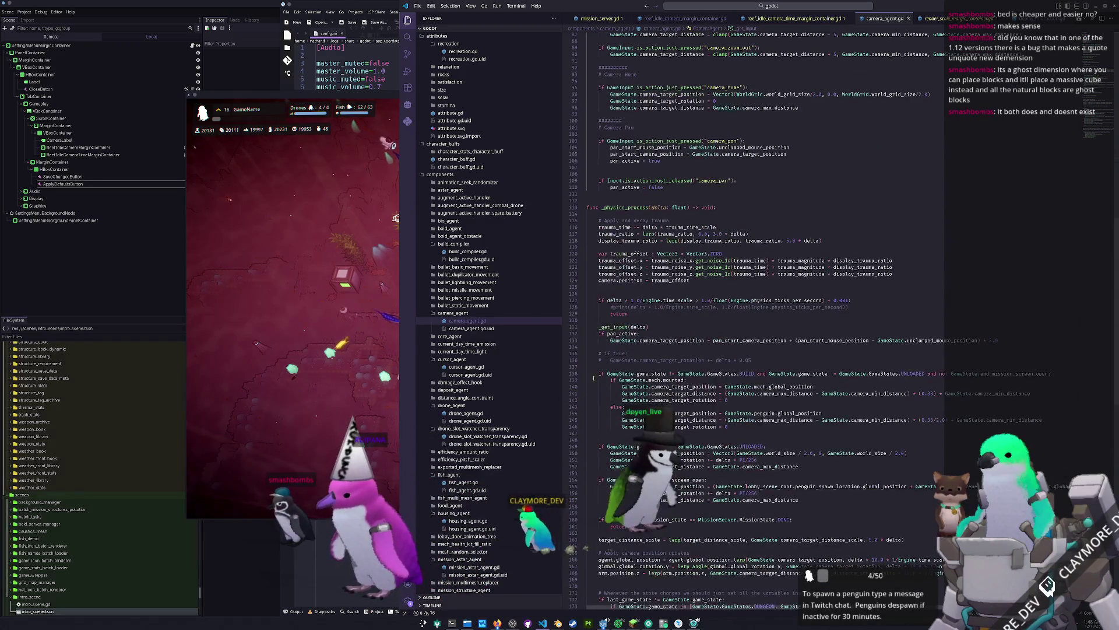
pyautogui.click(607, 214)
pyautogui.scroll(-5, 757, 232)
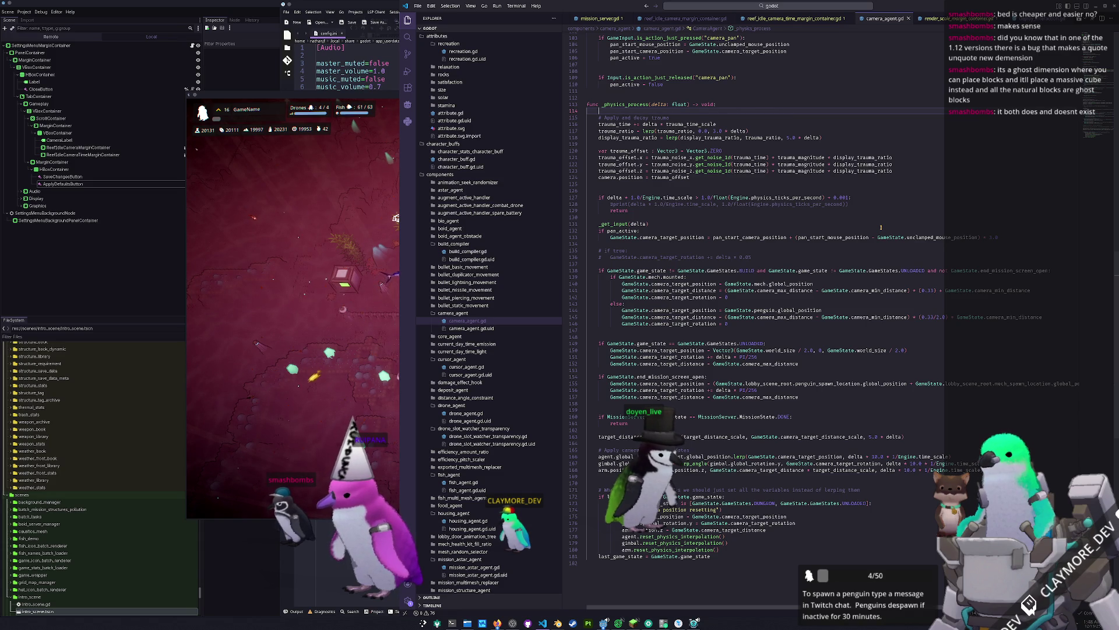
pyautogui.press('Return')
pyautogui.press('Return')
pyautogui.press('Return')
pyautogui.press('Up')
pyautogui.press('Up')
pyautogui.press('Return')
pyautogui.press('Return')
pyautogui.press('Up')
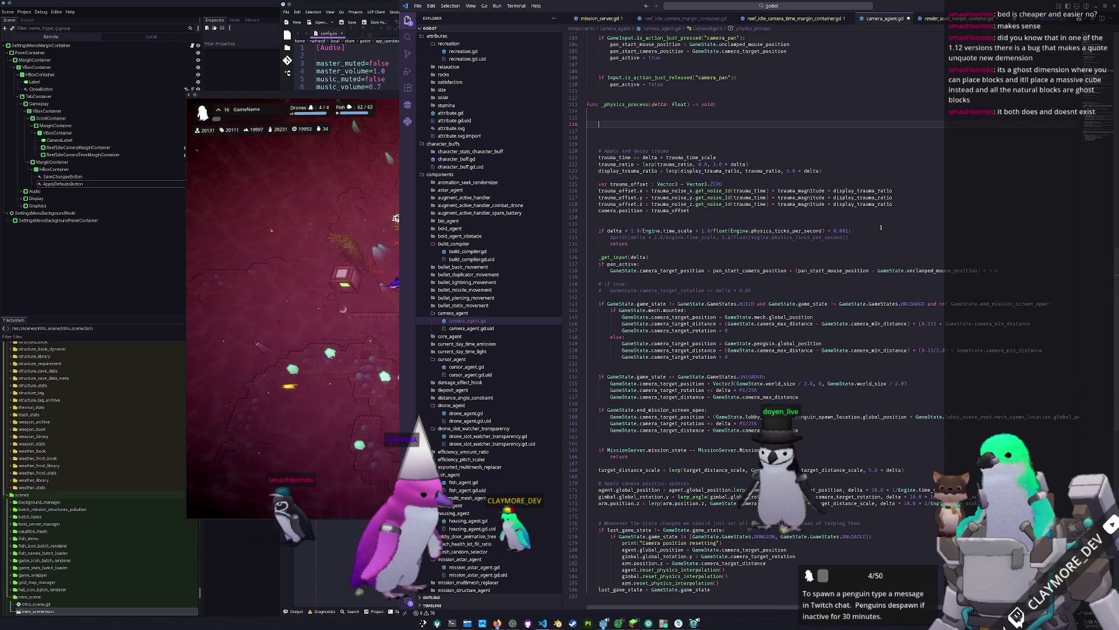
pyautogui.write('if GameState.')
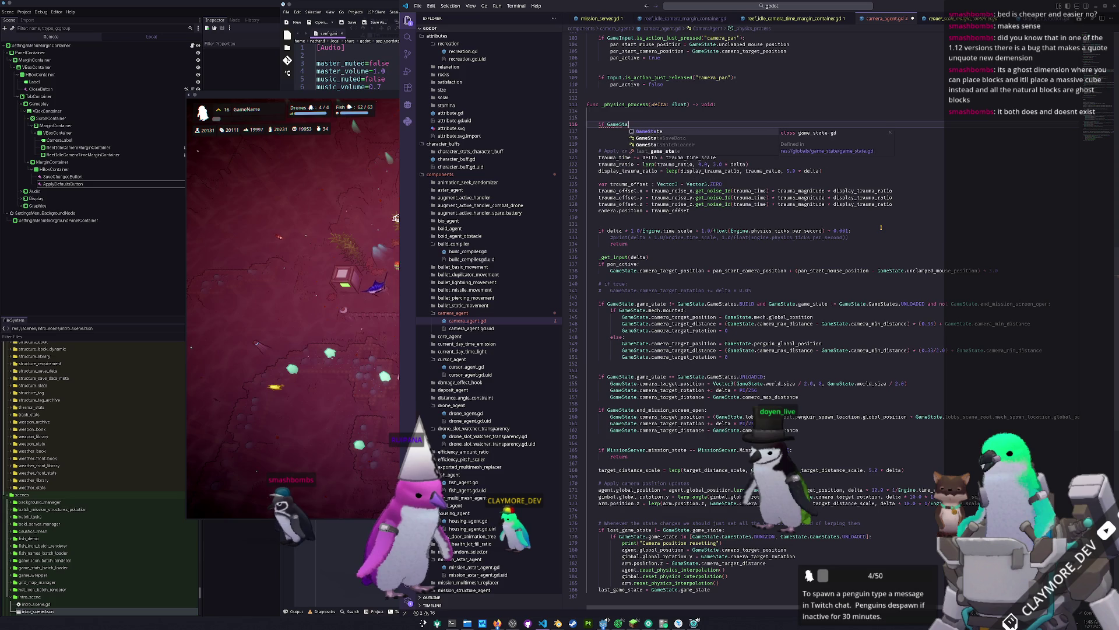
pyautogui.write('game_state')
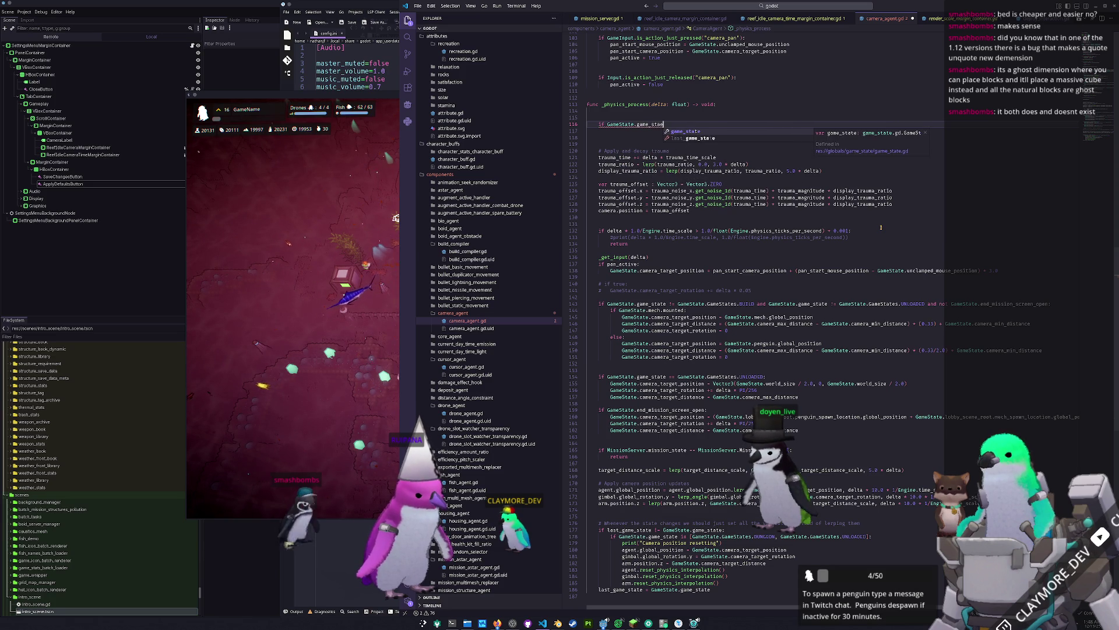
pyautogui.write(' == GameState')
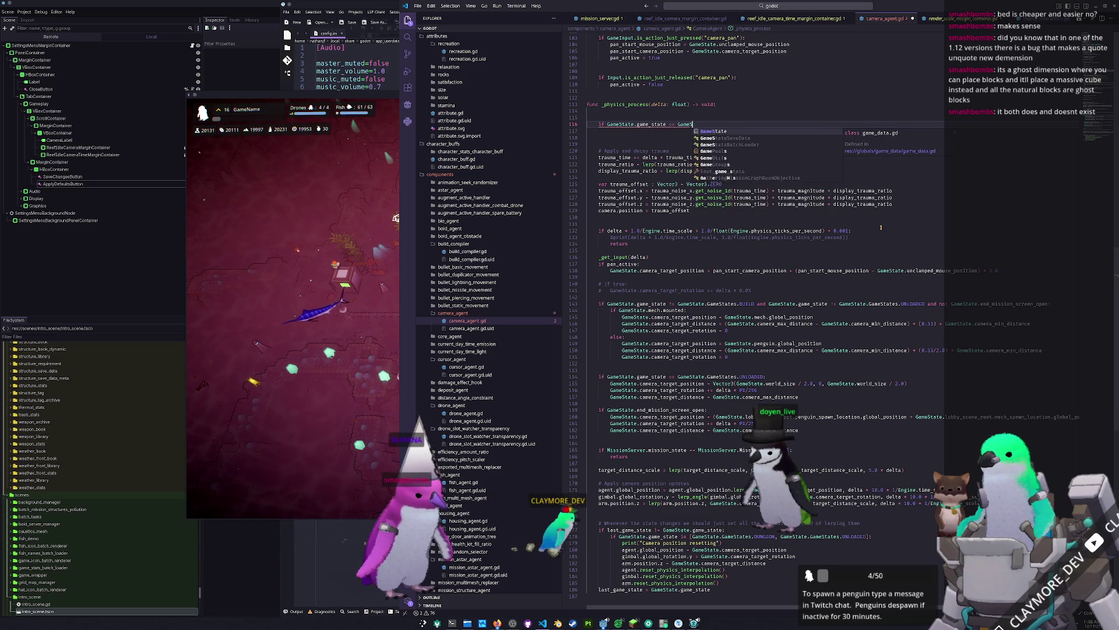
pyautogui.write('.game')
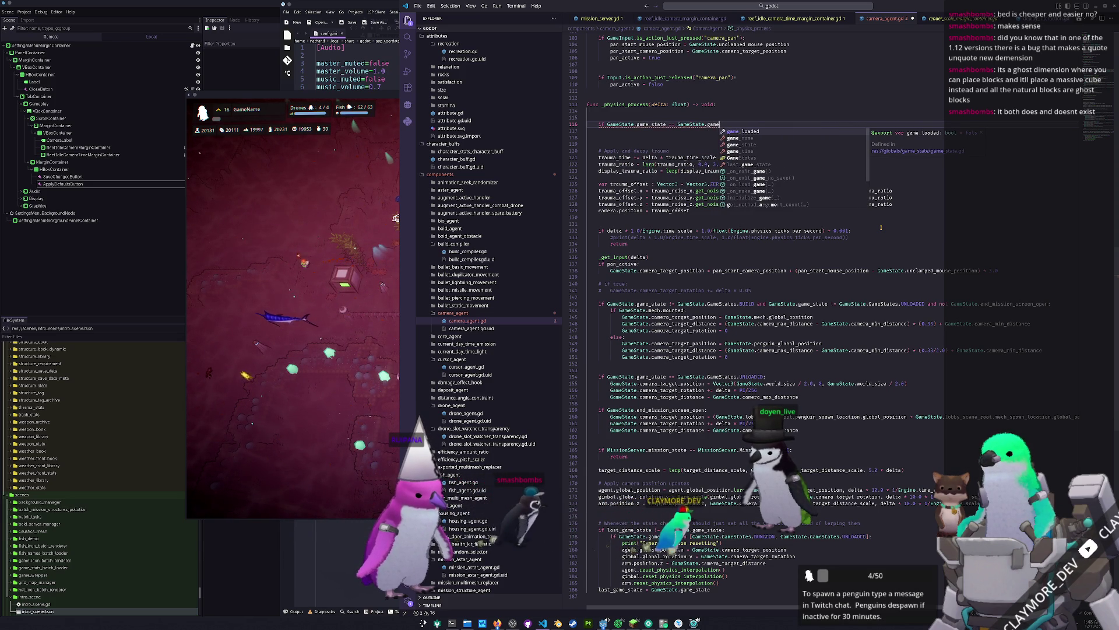
pyautogui.press('BackSpace')
pyautogui.press('BackSpace')
pyautogui.press('BackSpace')
pyautogui.write('GameStates')
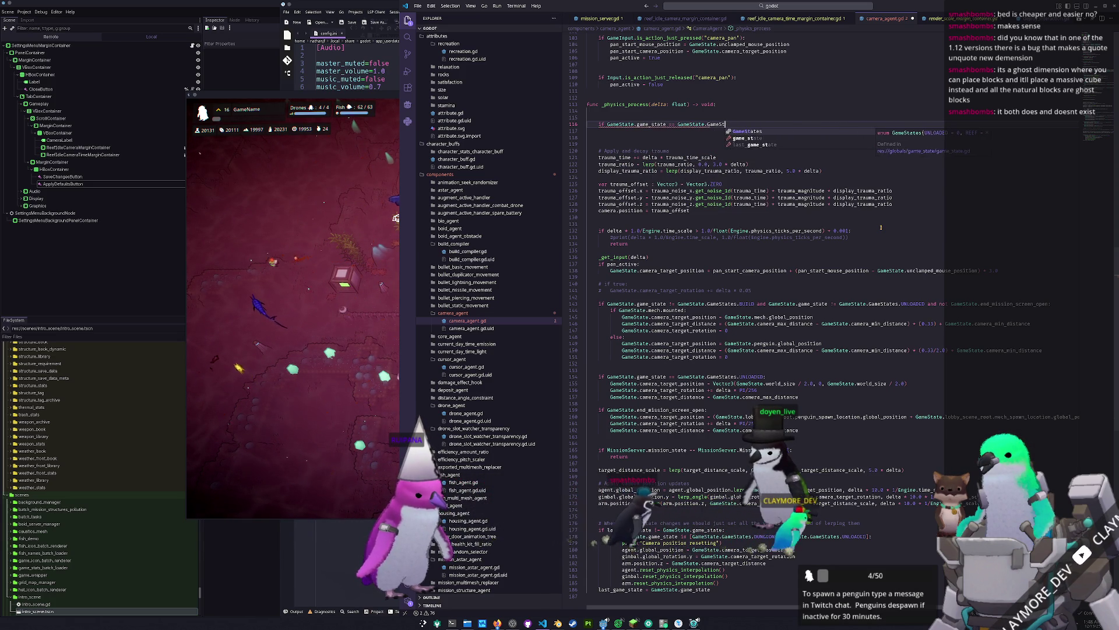
pyautogui.write('.')
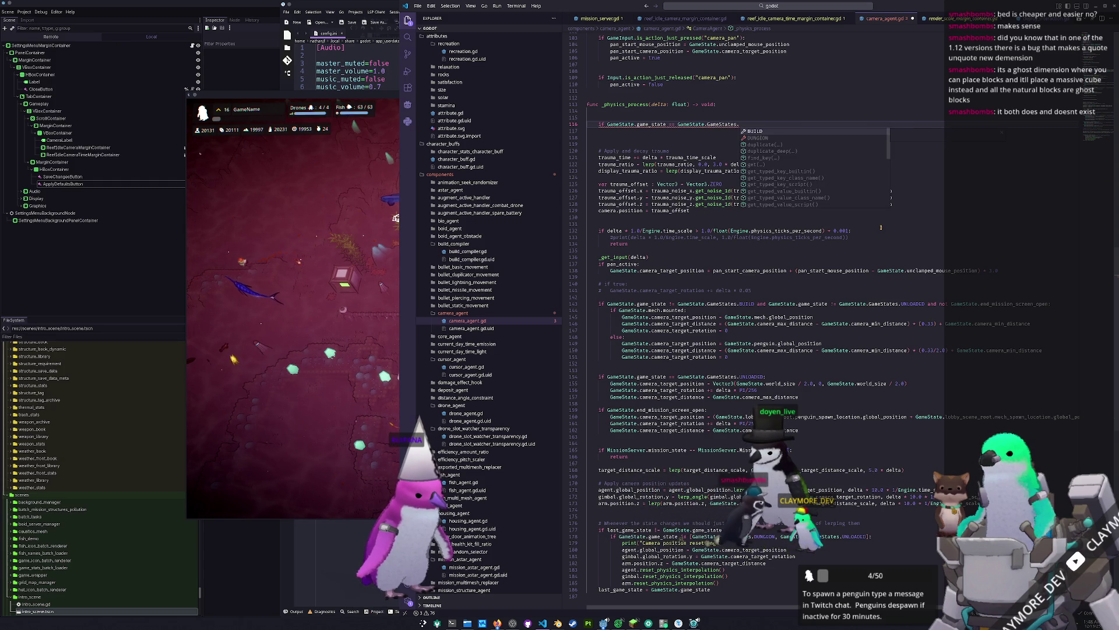
pyautogui.press('Return')
# Extend the condition with 'and GameState.camera_idle_enabled' and give it a pass body
pyautogui.write('and Game')
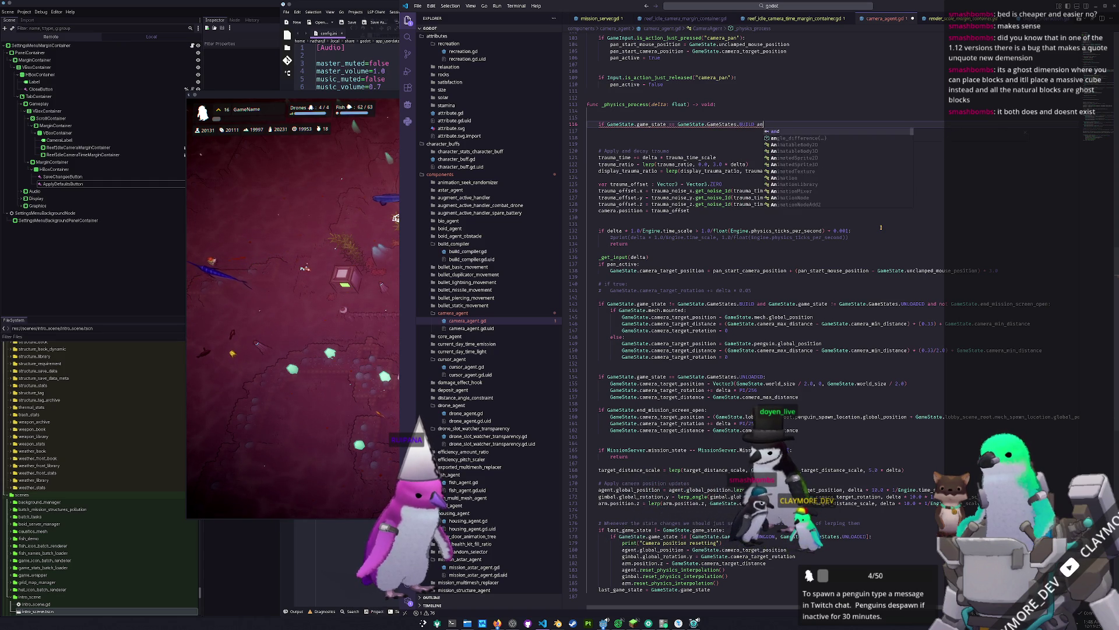
pyautogui.write('State.reef')
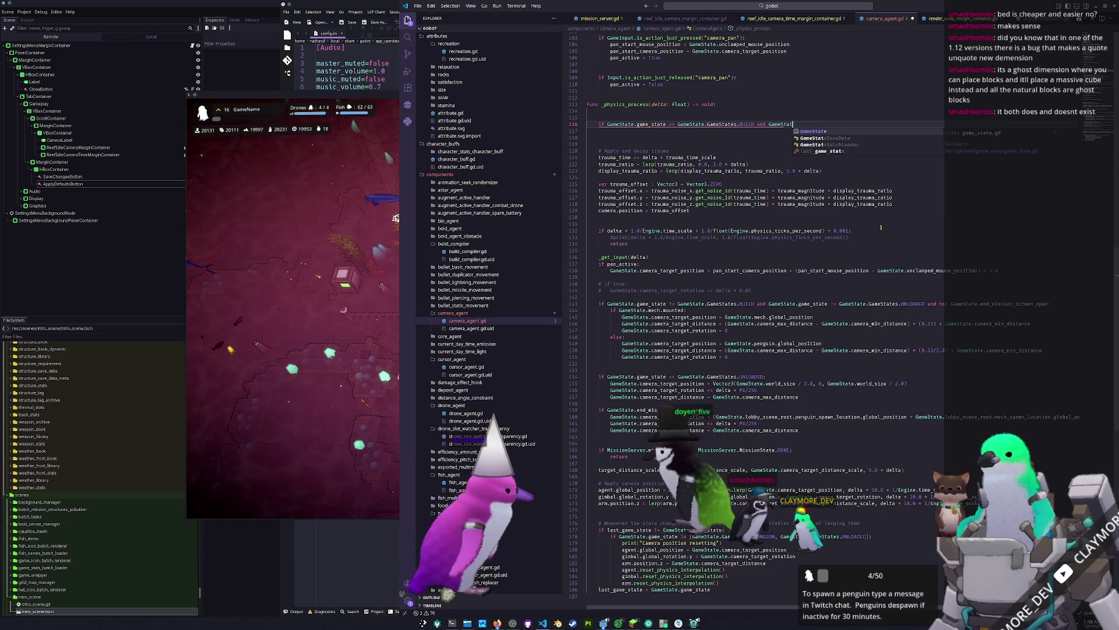
pyautogui.press('BackSpace')
pyautogui.press('BackSpace')
pyautogui.press('BackSpace')
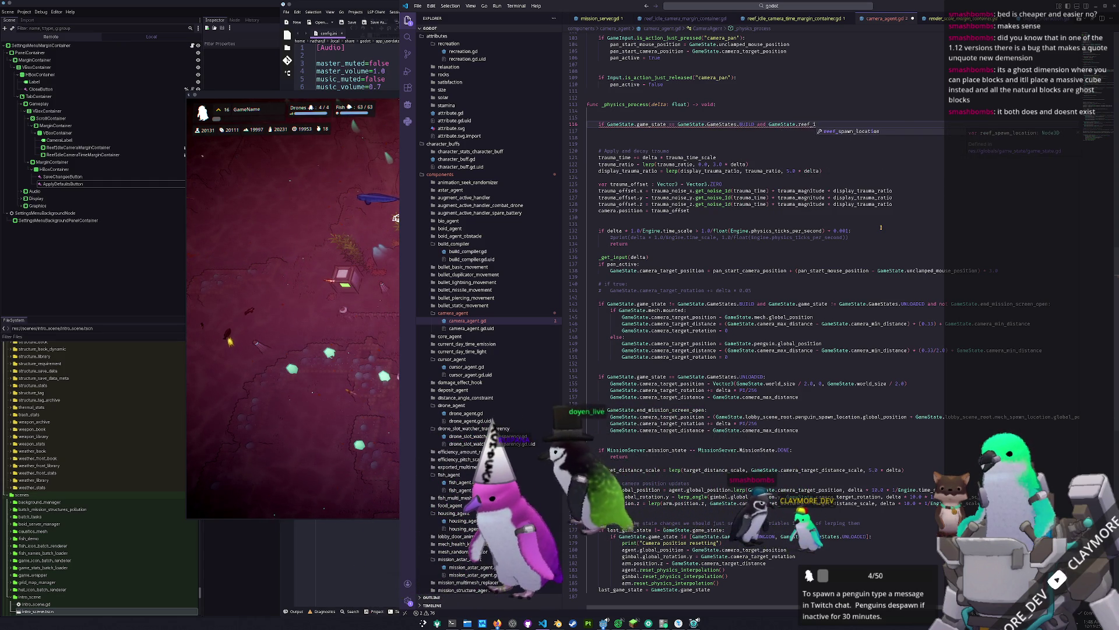
pyautogui.write('camera_idle_enabled')
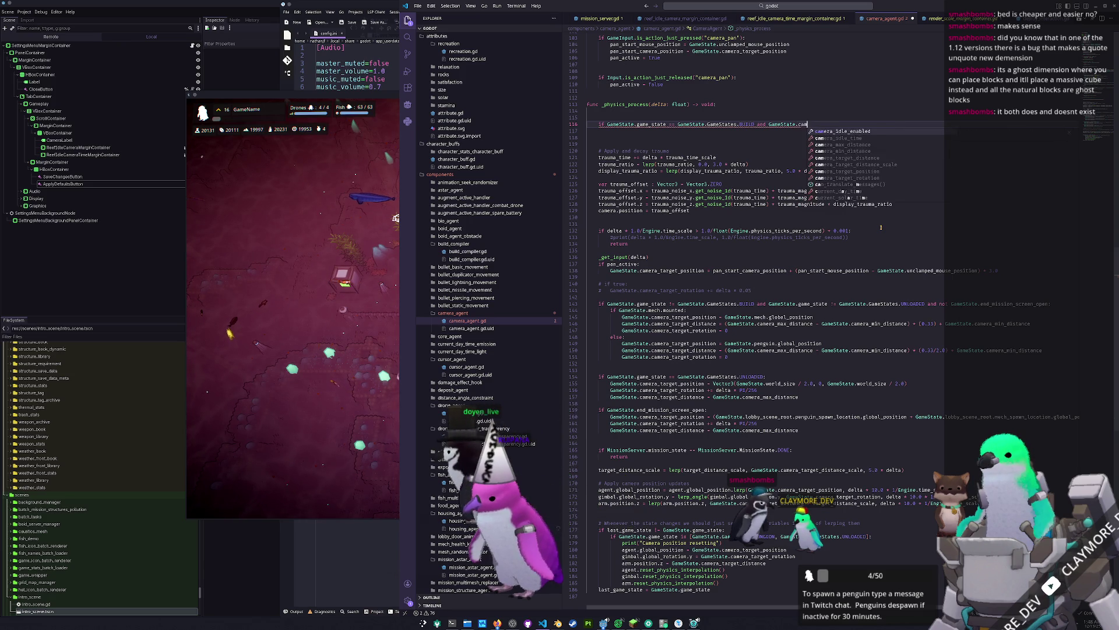
pyautogui.press('Return')
pyautogui.press('Return')
pyautogui.write('pass')
pyautogui.press('Up')
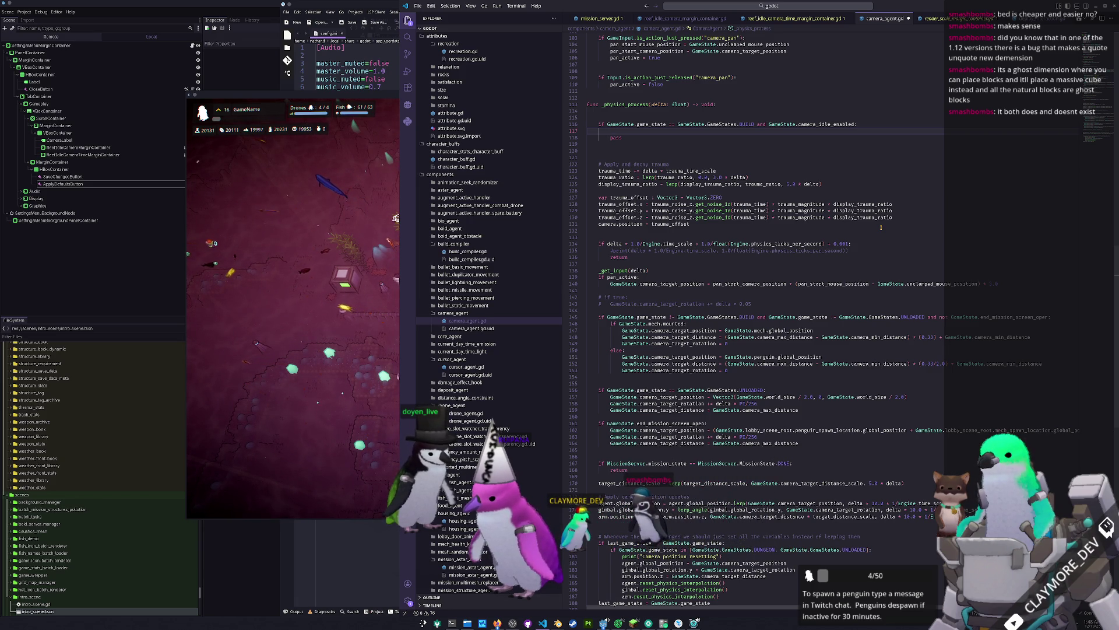
pyautogui.scroll(10, 780, 221)
pyautogui.scroll(12, 780, 221)
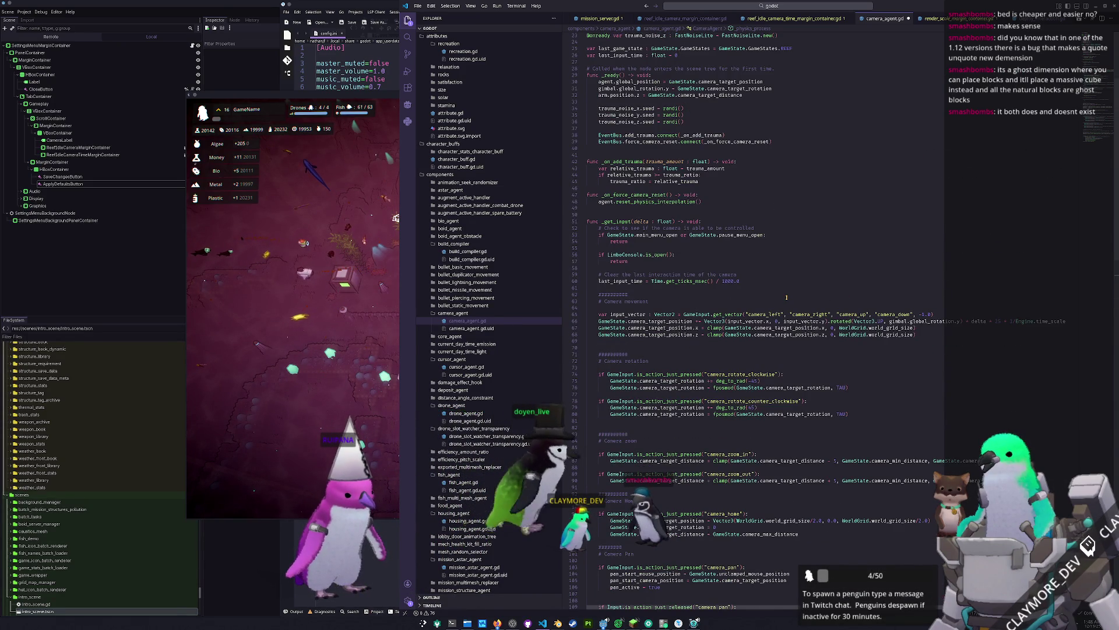
pyautogui.scroll(-2, 786, 297)
pyautogui.scroll(-2, 787, 298)
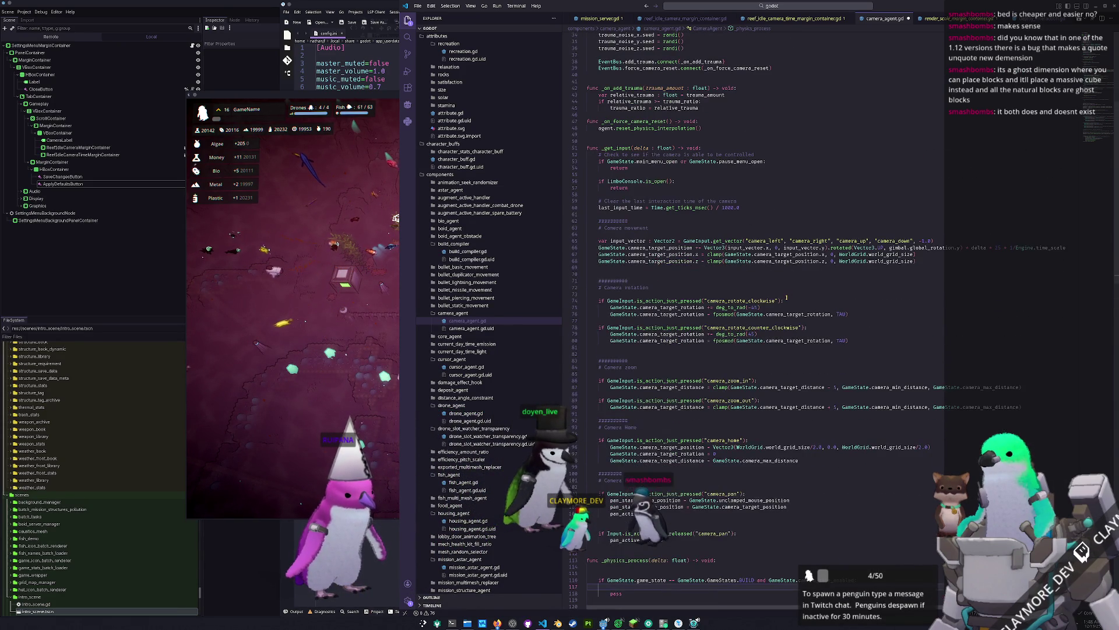
pyautogui.scroll(1, 786, 298)
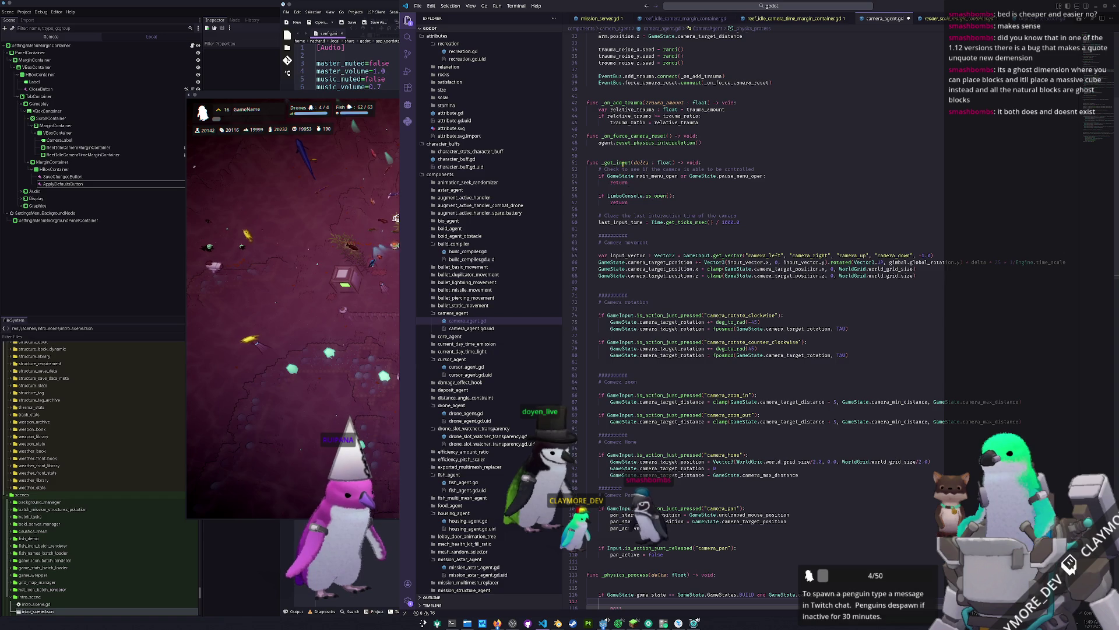
pyautogui.scroll(-17, 685, 330)
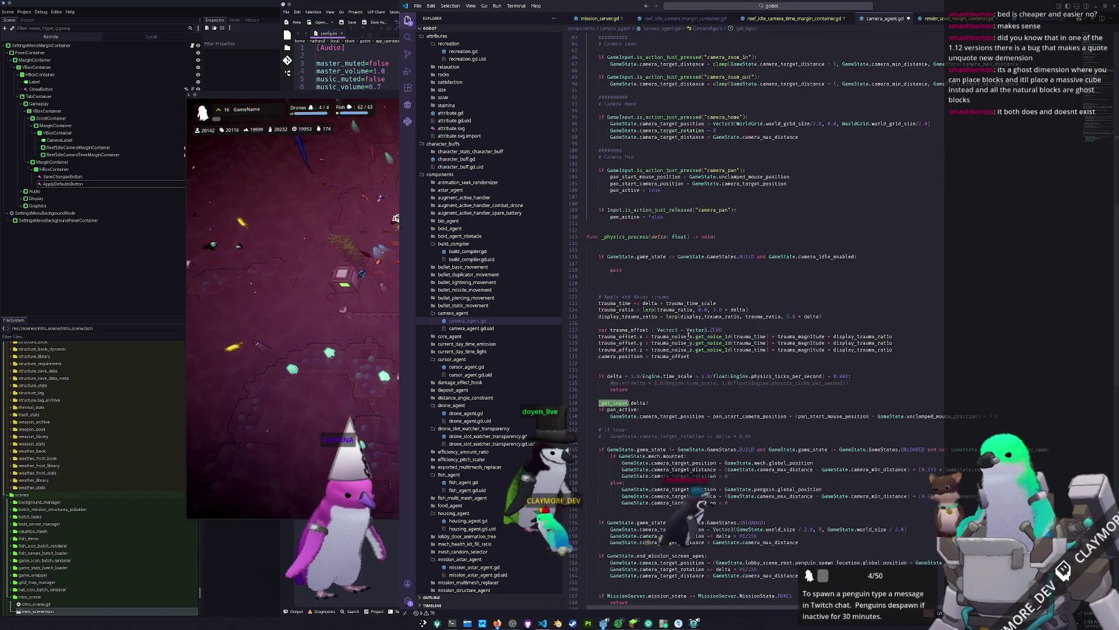
pyautogui.scroll(18, 703, 362)
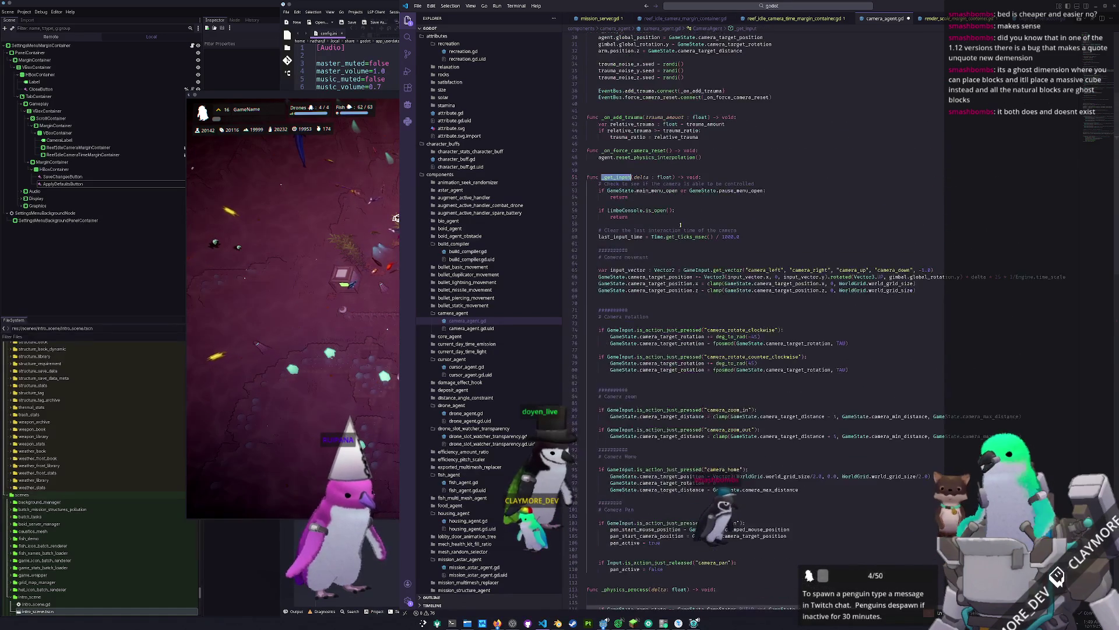
# Delete the last_input_time comment and assignment from _get_input
pyautogui.click(629, 260)
pyautogui.hotkey('shift', 'Up')
pyautogui.hotkey('shift', 'Up')
pyautogui.hotkey('shift', 'Up')
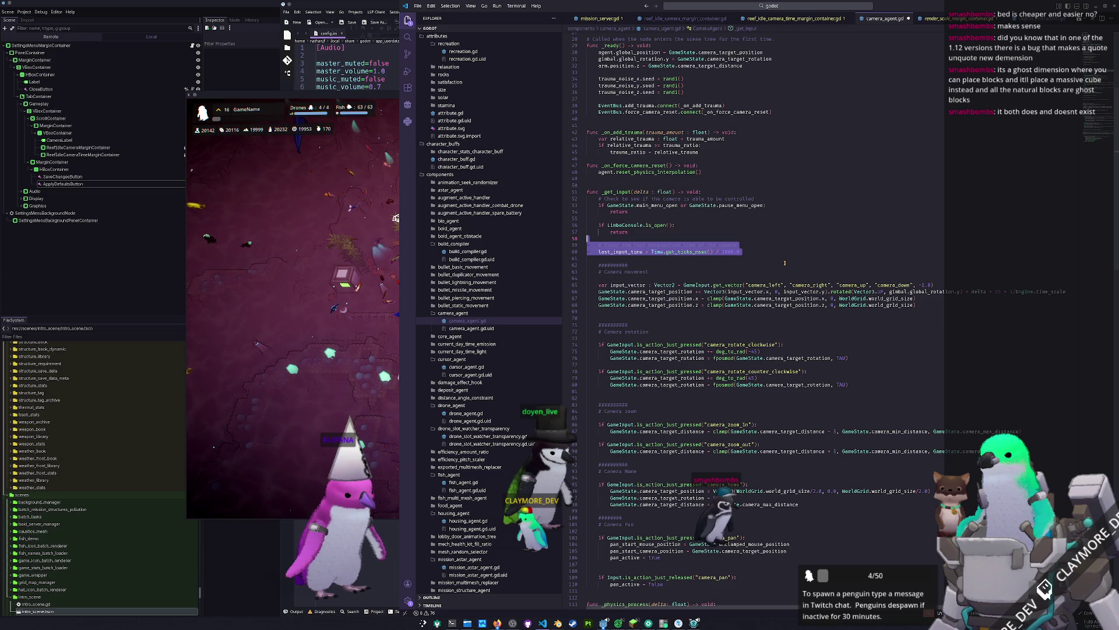
pyautogui.press('BackSpace')
pyautogui.scroll(-9, 785, 264)
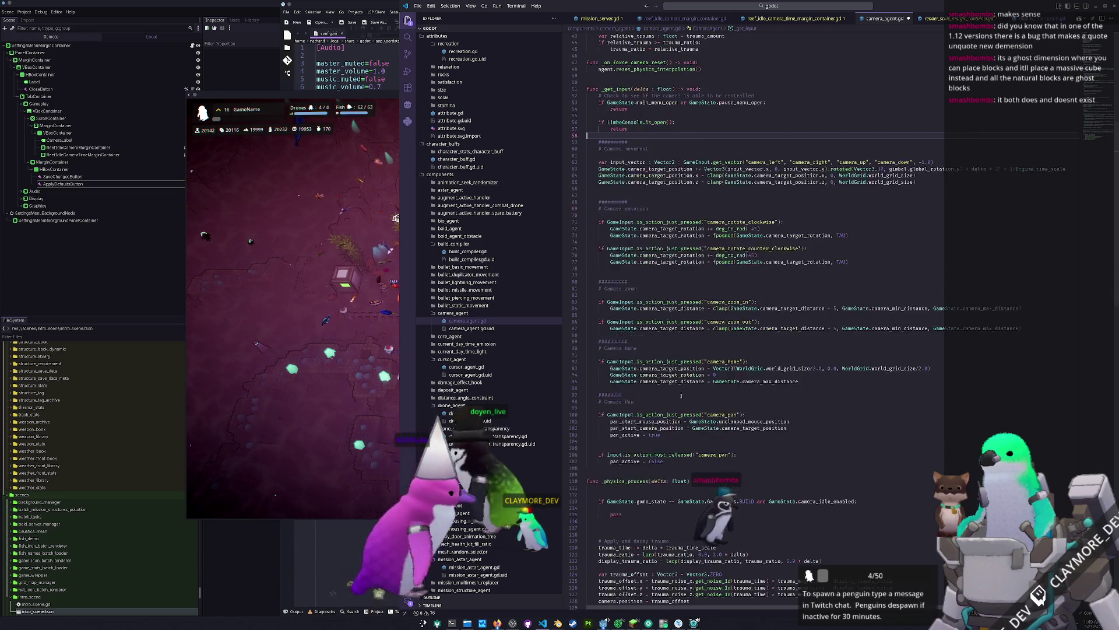
pyautogui.click(608, 384)
# Add a func _input(event: InputEvent) -> void above _physics_process that records last_input_time
pyautogui.press('Return')
pyautogui.press('Return')
pyautogui.press('Up')
pyautogui.write('func _input')
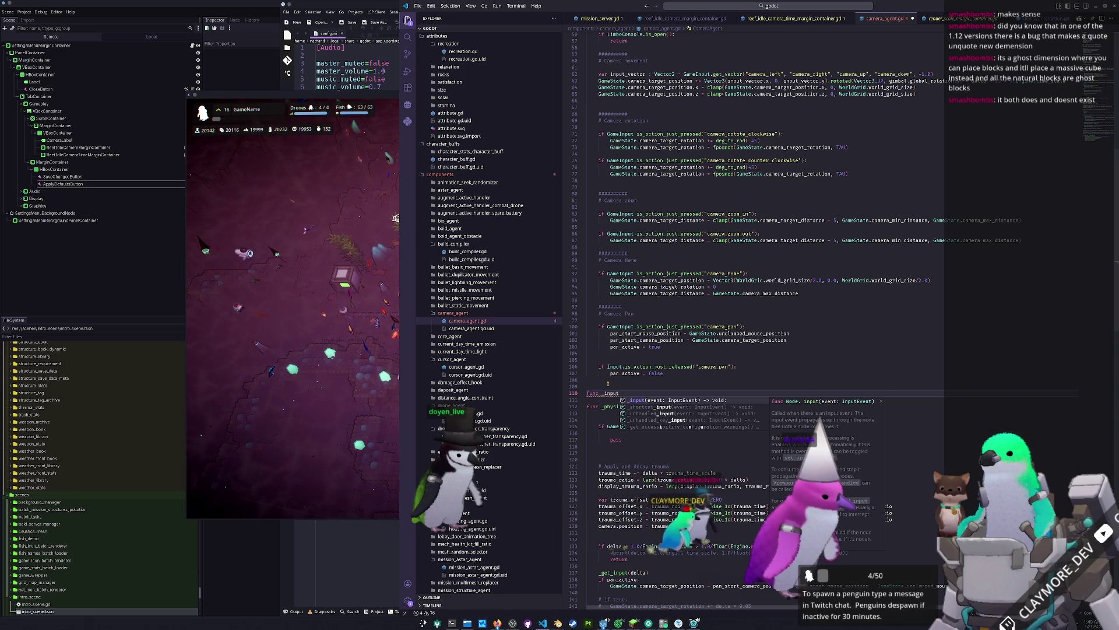
pyautogui.press('Down')
pyautogui.press('Down')
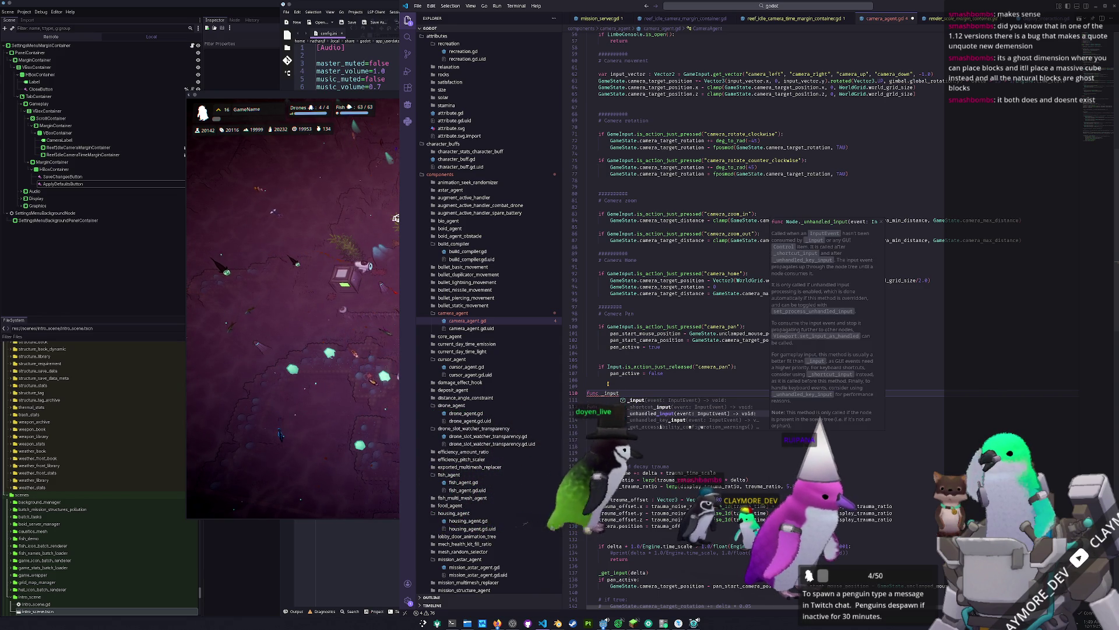
pyautogui.press('Up')
pyautogui.press('Up')
pyautogui.press('Return')
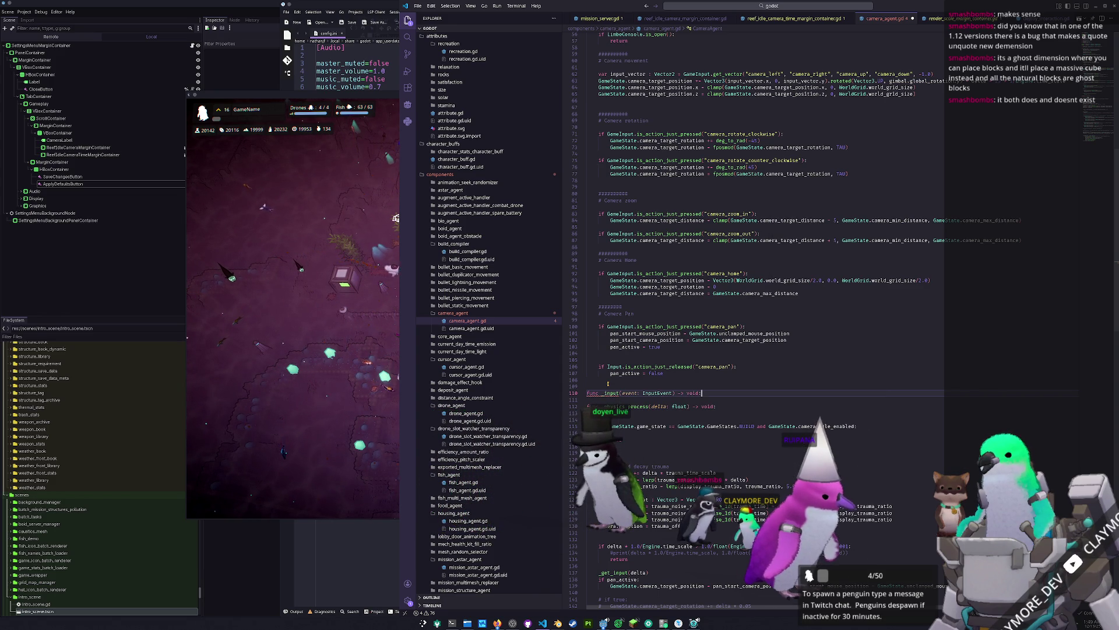
pyautogui.press('Tab')
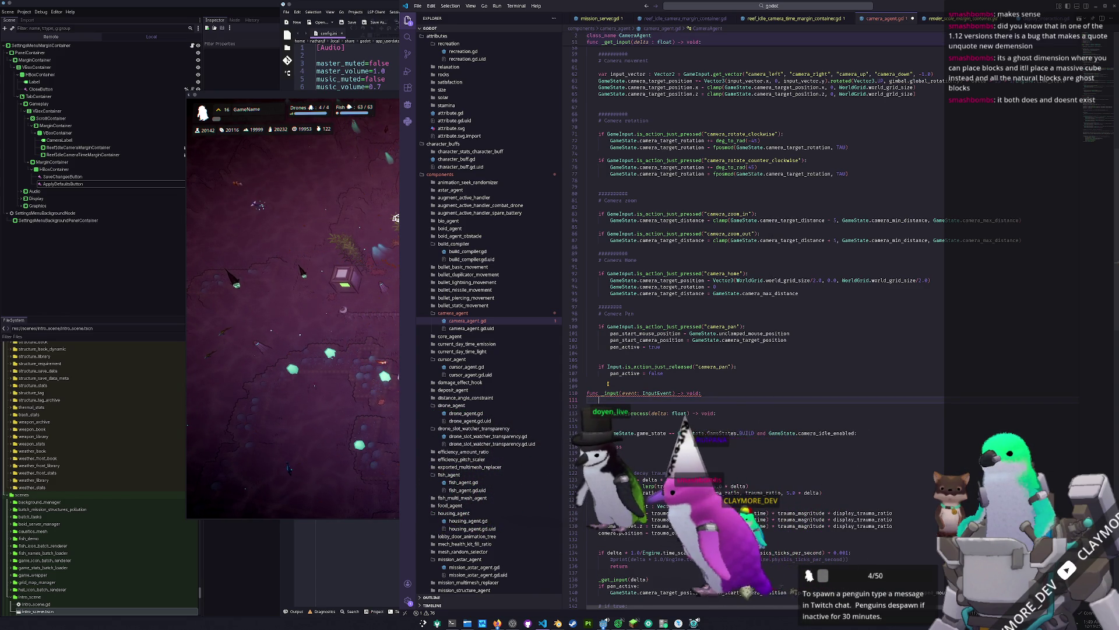
pyautogui.hotkey('ctrl', 'z')
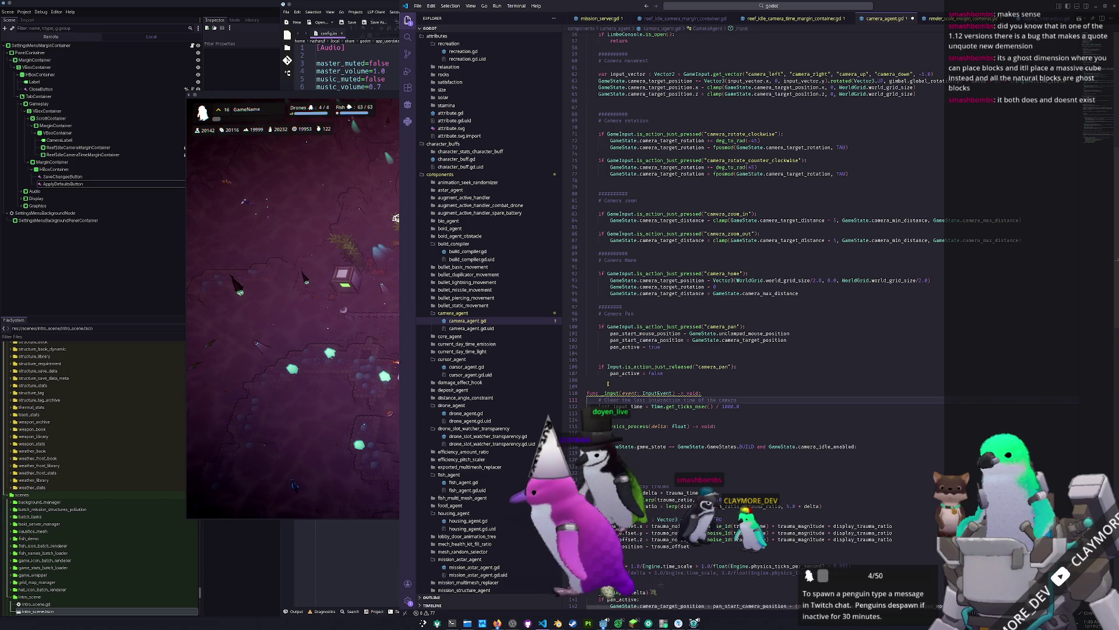
pyautogui.press('Up')
pyautogui.press('Up')
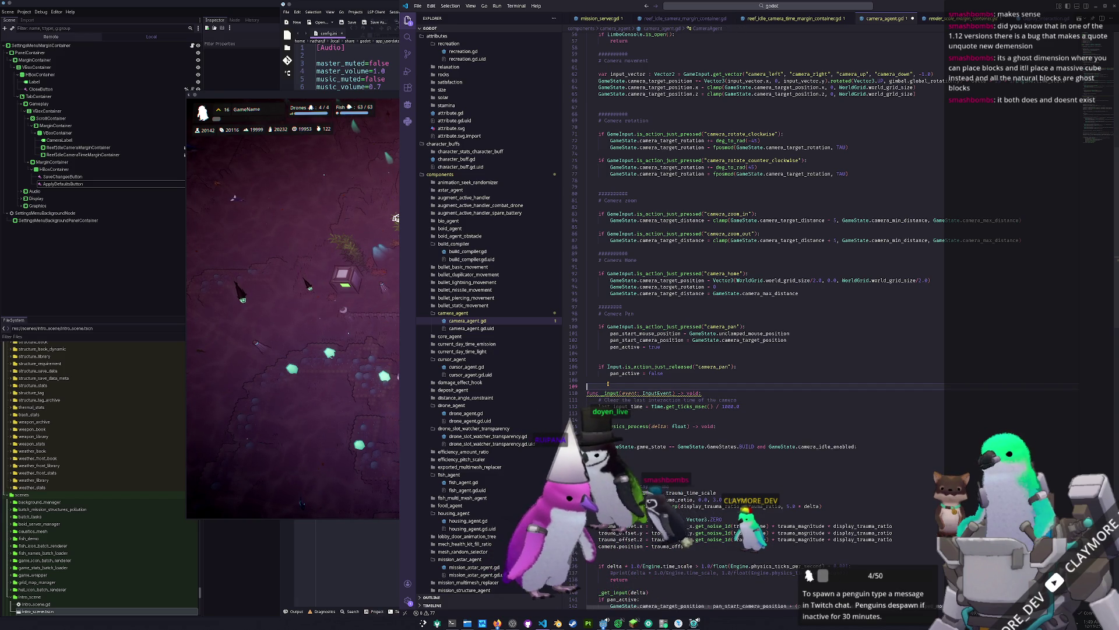
pyautogui.press('Down')
pyautogui.press('Down')
pyautogui.press('Down')
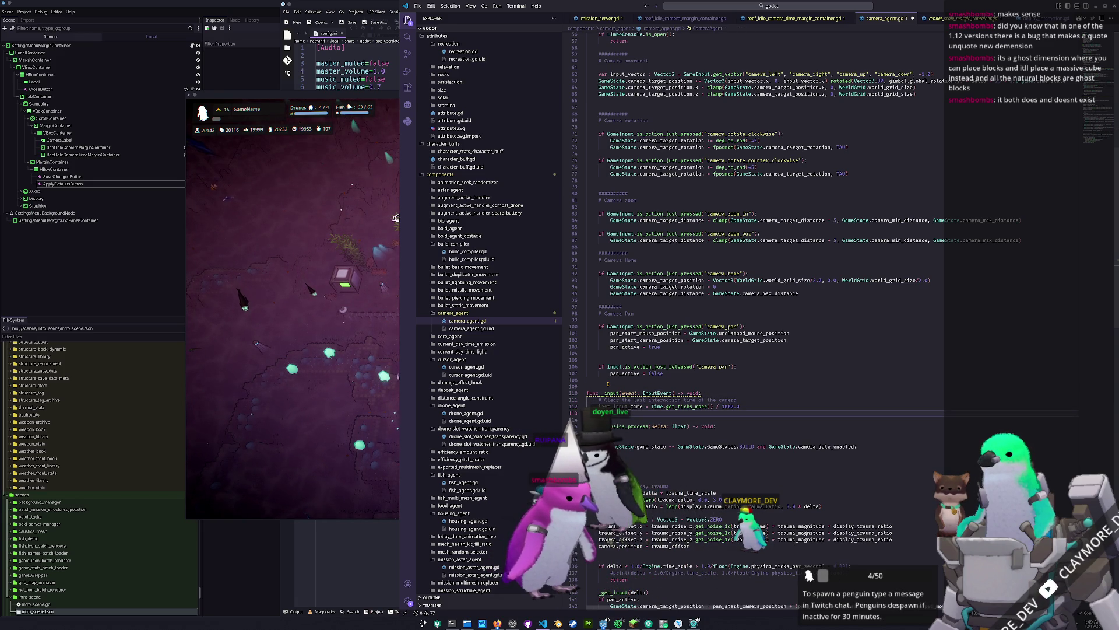
# Review the camera idle check, then return to the last_input_time assignment in _input
pyautogui.scroll(-3, 608, 383)
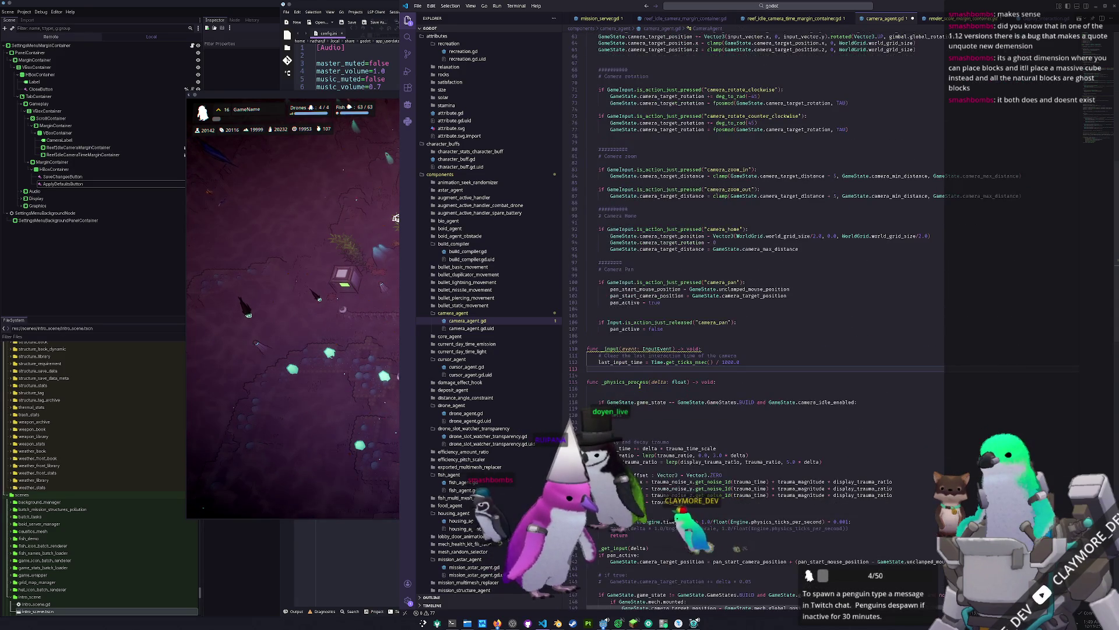
pyautogui.scroll(-3, 680, 375)
pyautogui.press('Down')
pyautogui.press('Down')
pyautogui.press('Down')
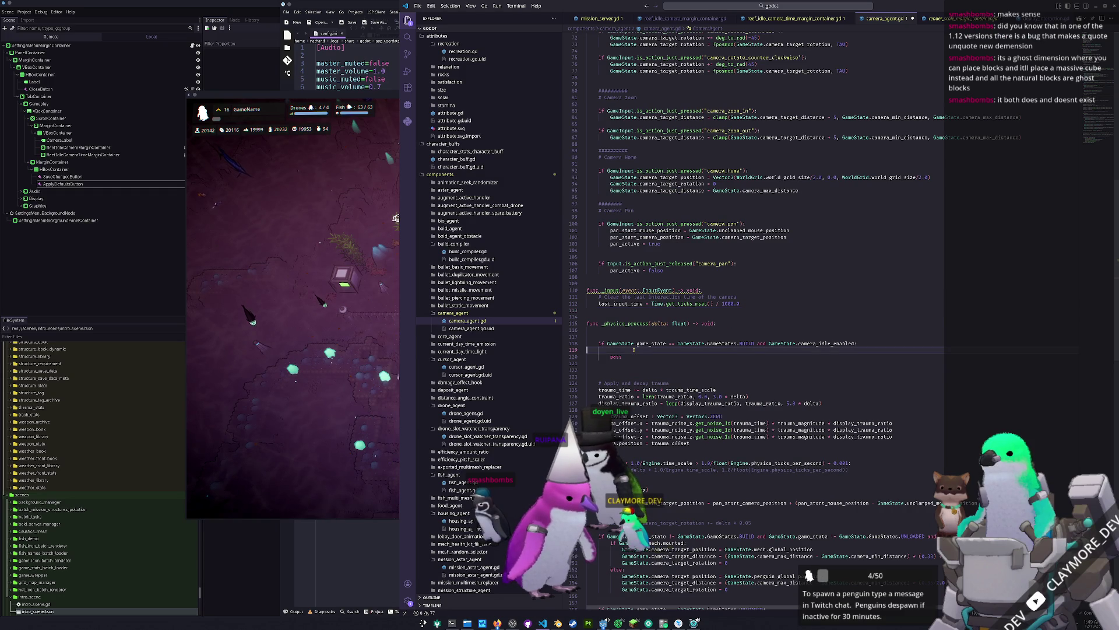
pyautogui.scroll(-6, 867, 369)
pyautogui.scroll(-6, 866, 369)
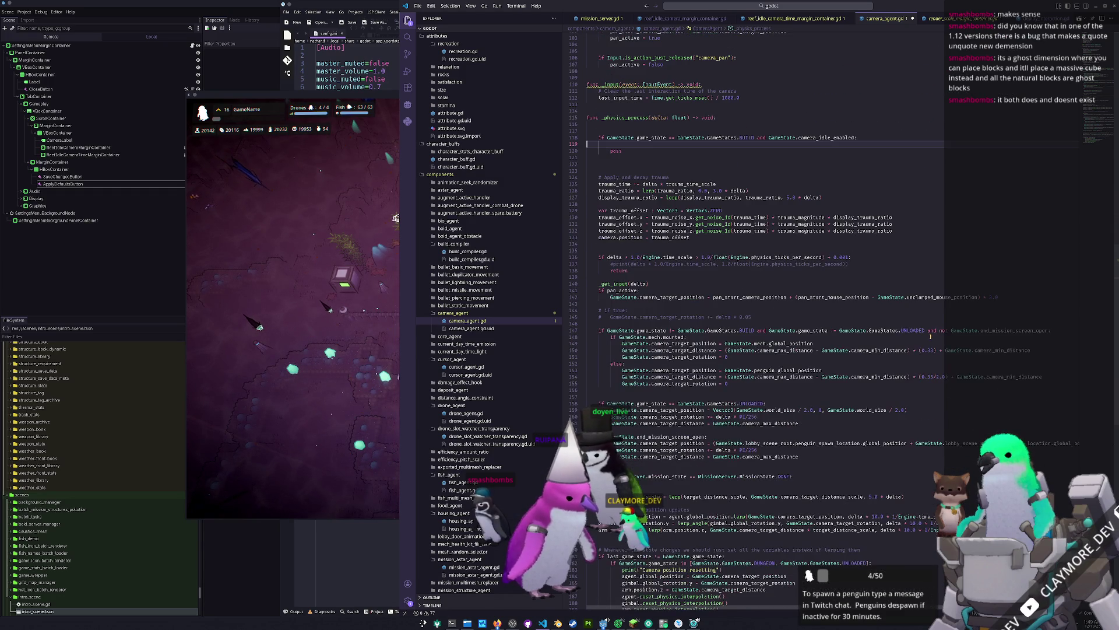
pyautogui.scroll(-4, 932, 337)
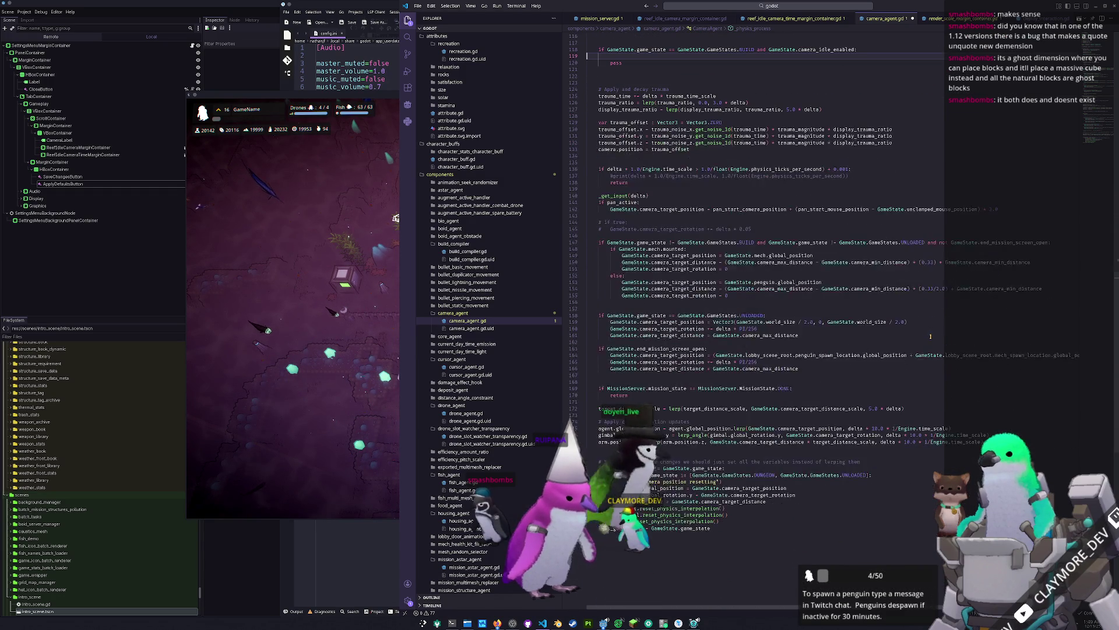
pyautogui.scroll(2, 930, 336)
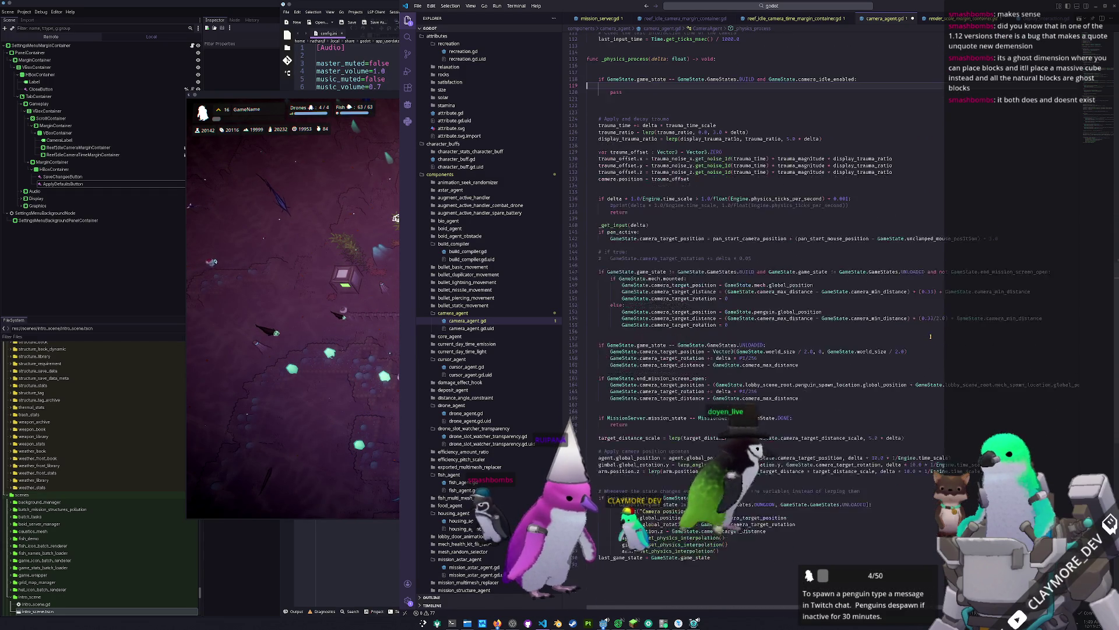
pyautogui.scroll(9, 931, 337)
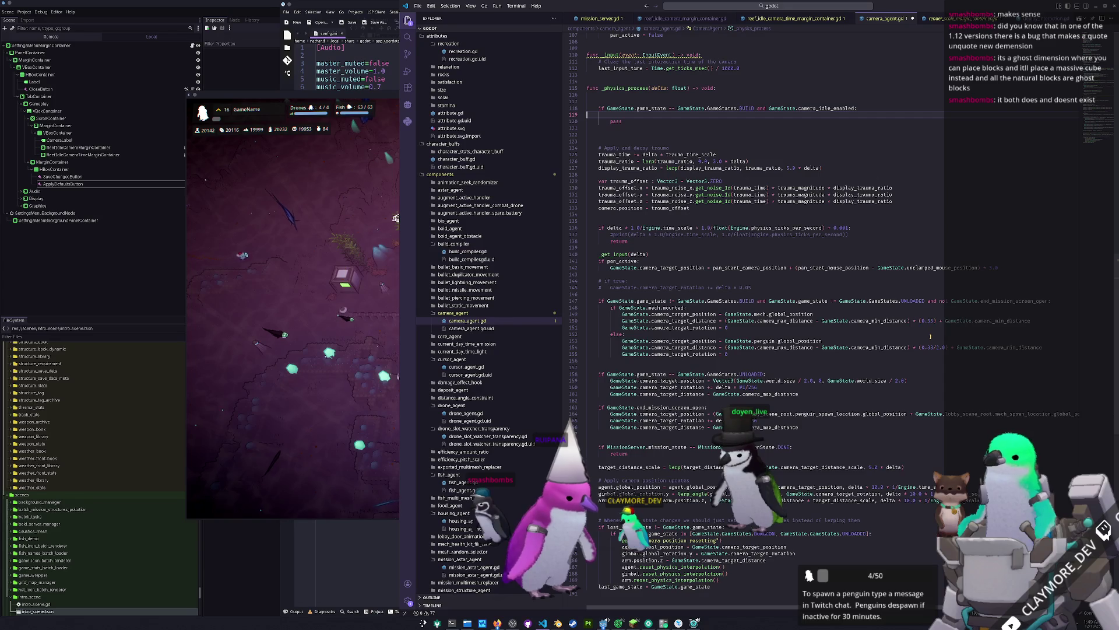
pyautogui.scroll(1, 871, 326)
pyautogui.press('Up')
pyautogui.press('Up')
pyautogui.press('Up')
pyautogui.press('Up')
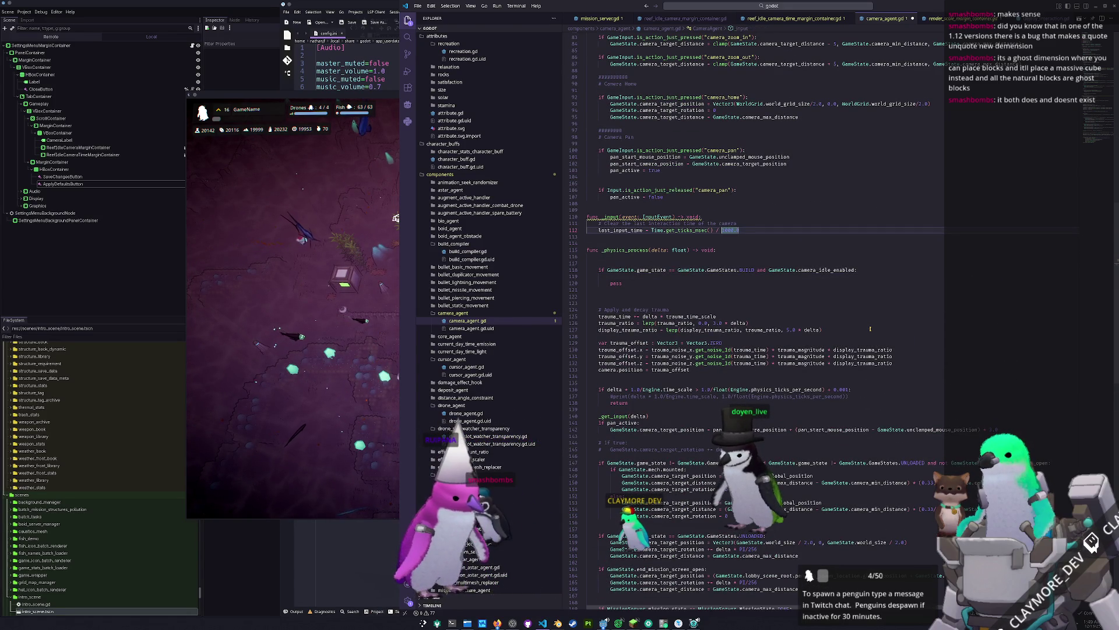
pyautogui.hotkey('shift', 'Left')
pyautogui.hotkey('shift', 'Left')
pyautogui.press('Down')
pyautogui.press('Down')
pyautogui.press('Down')
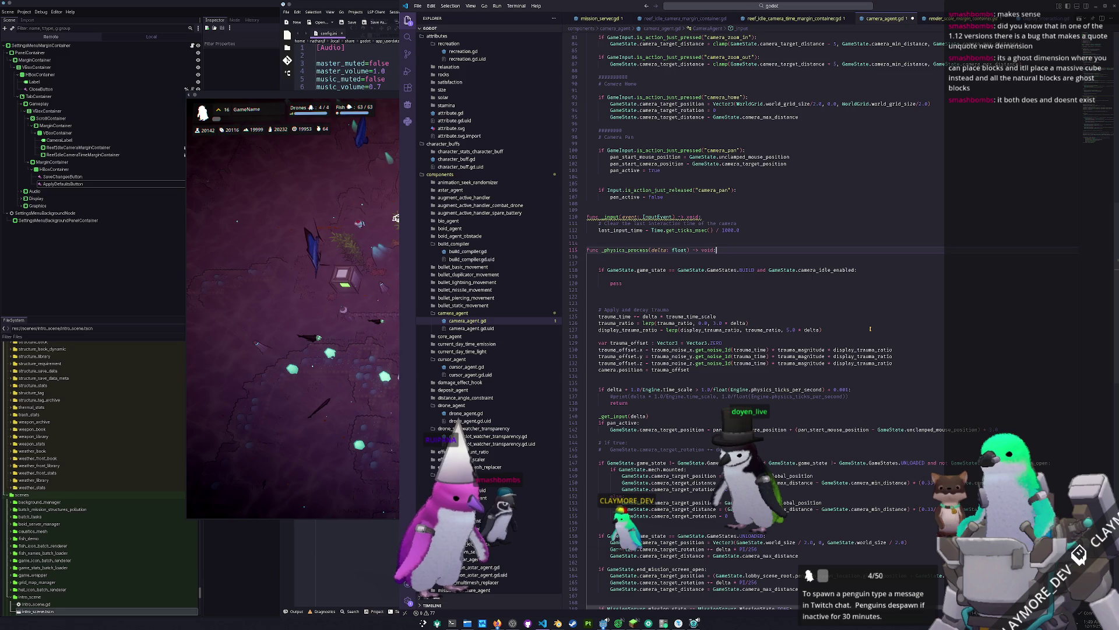
pyautogui.press('End')
pyautogui.press('Return')
pyautogui.write('if Time.')
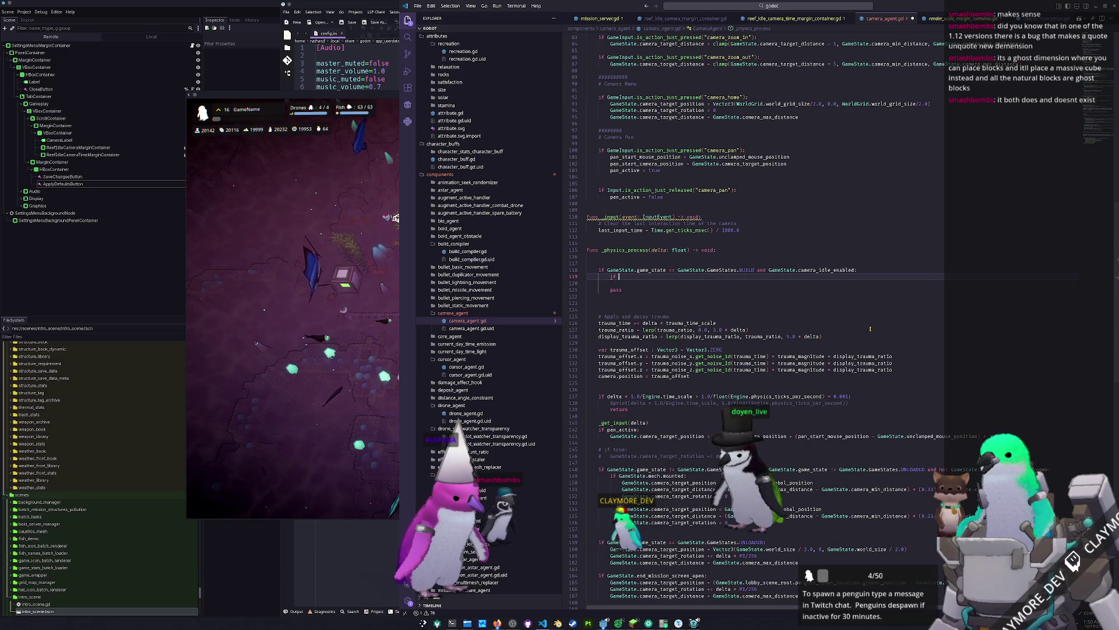
pyautogui.write('get_ticks_msec()')
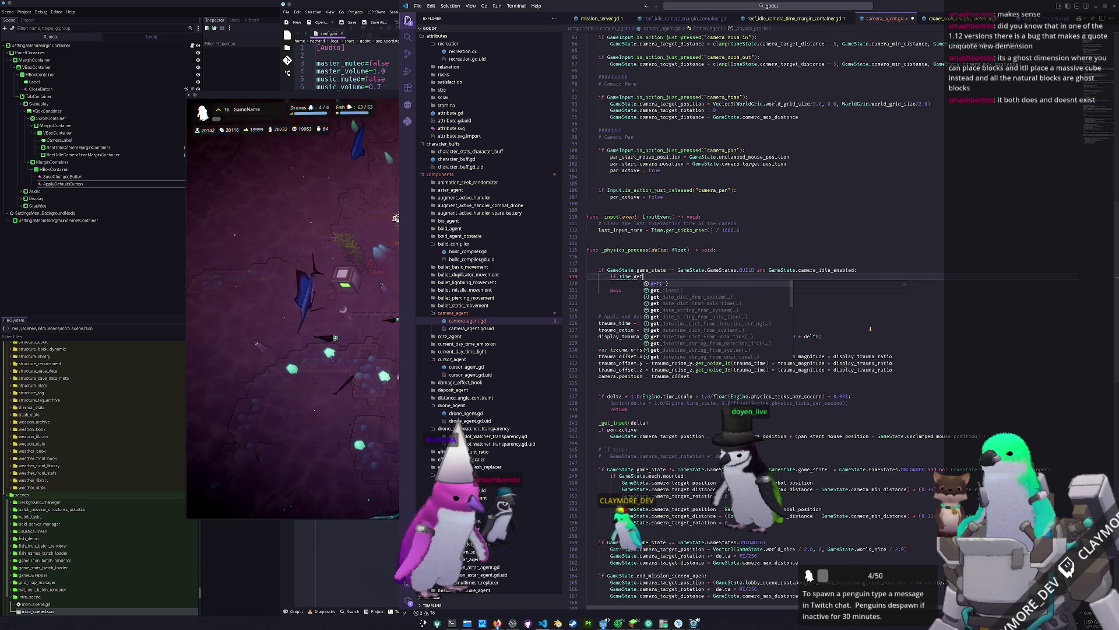
pyautogui.write(' >')
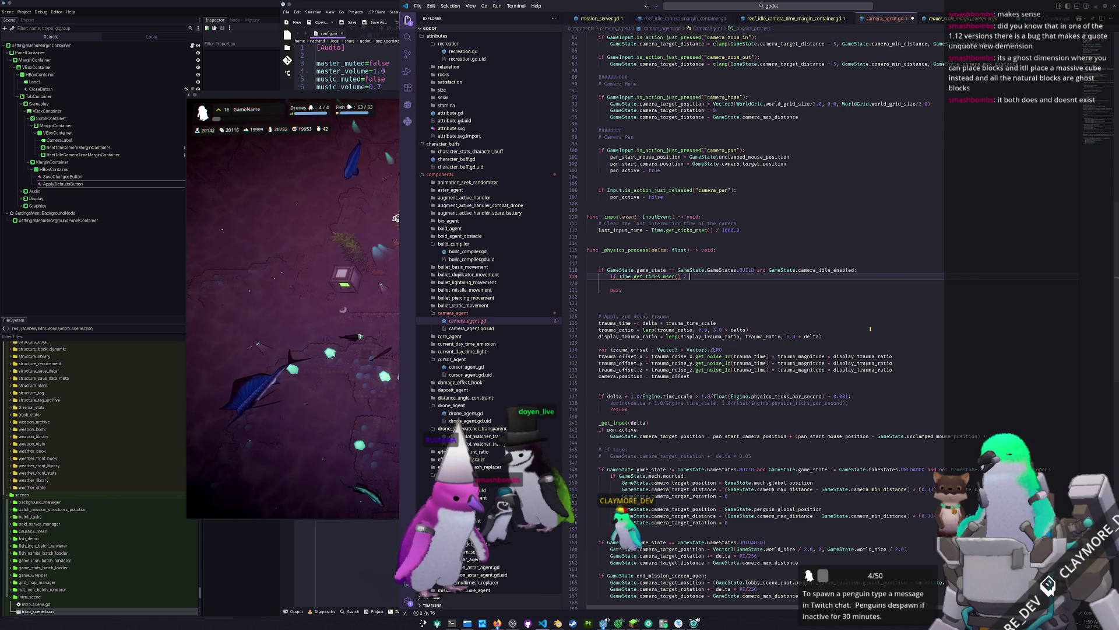
pyautogui.write(' 00.0')
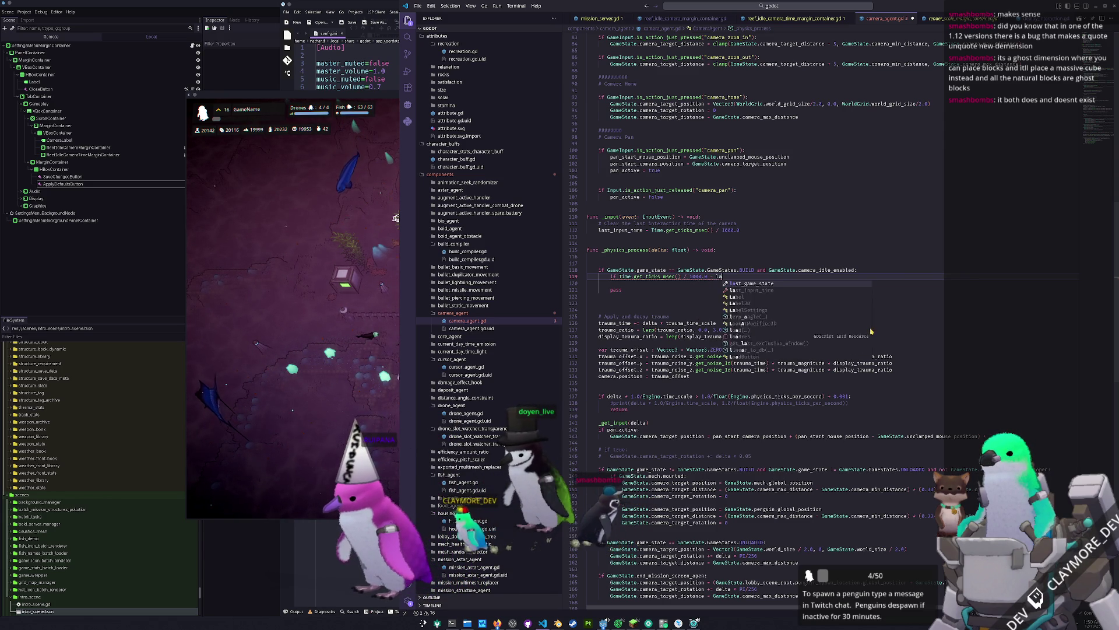
pyautogui.write('st_input_time')
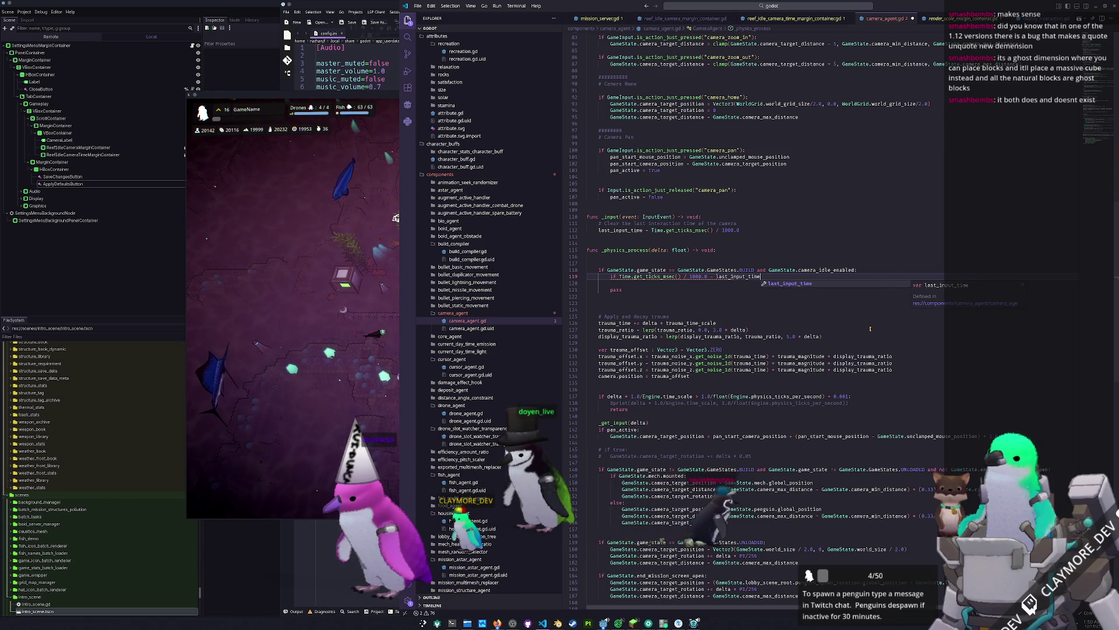
pyautogui.write(' > Gam')
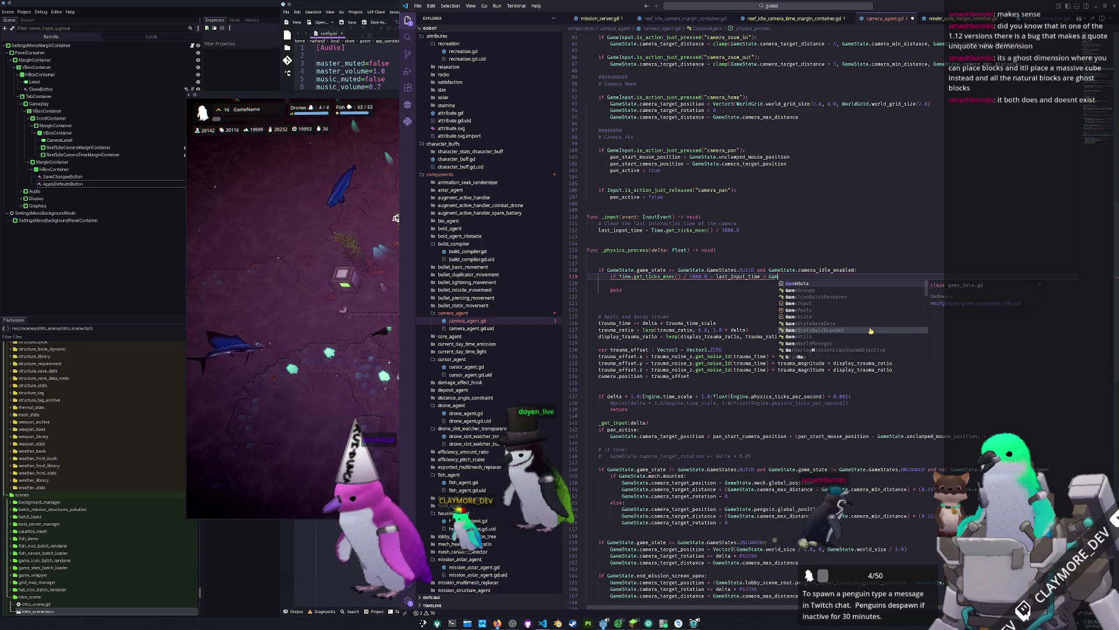
pyautogui.write('eState.last')
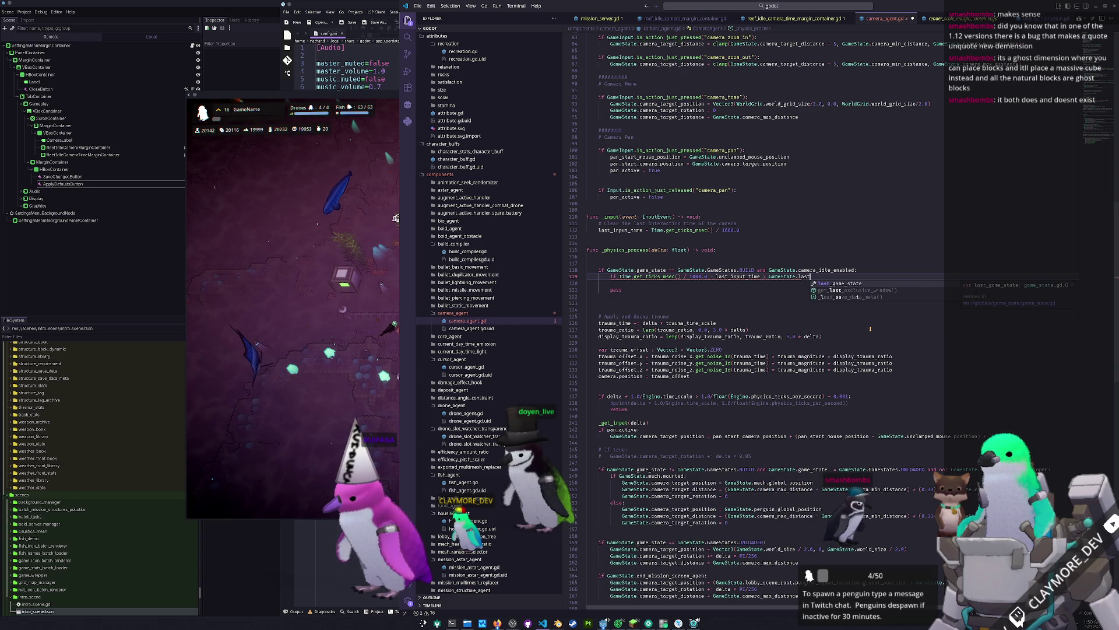
pyautogui.press('BackSpace')
pyautogui.press('BackSpace')
pyautogui.press('BackSpace')
pyautogui.write('camera_id')
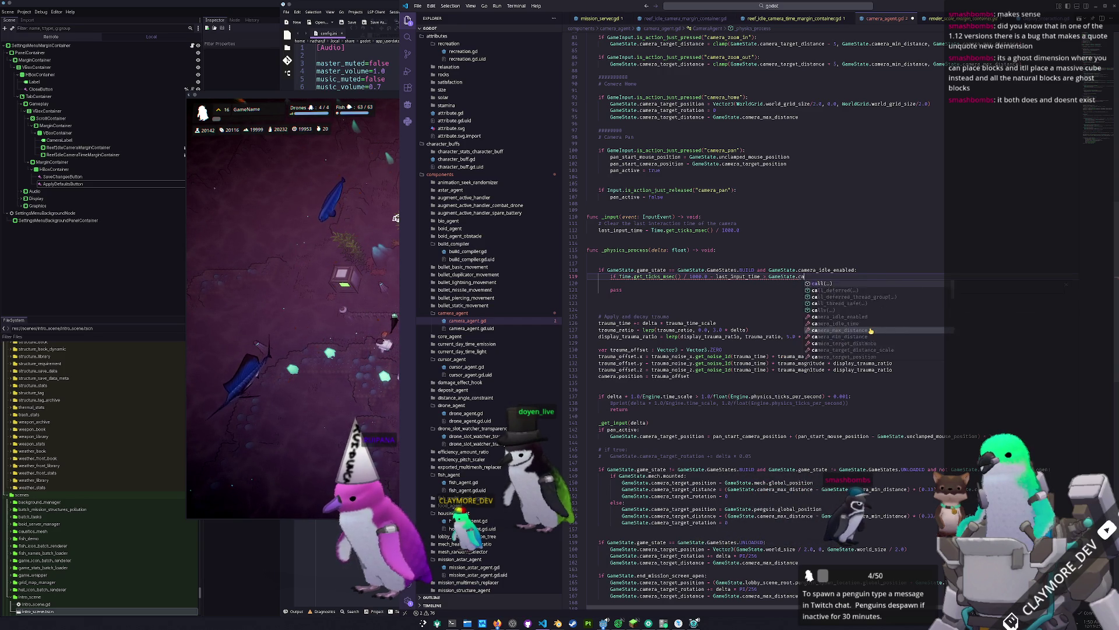
pyautogui.write('le_time')
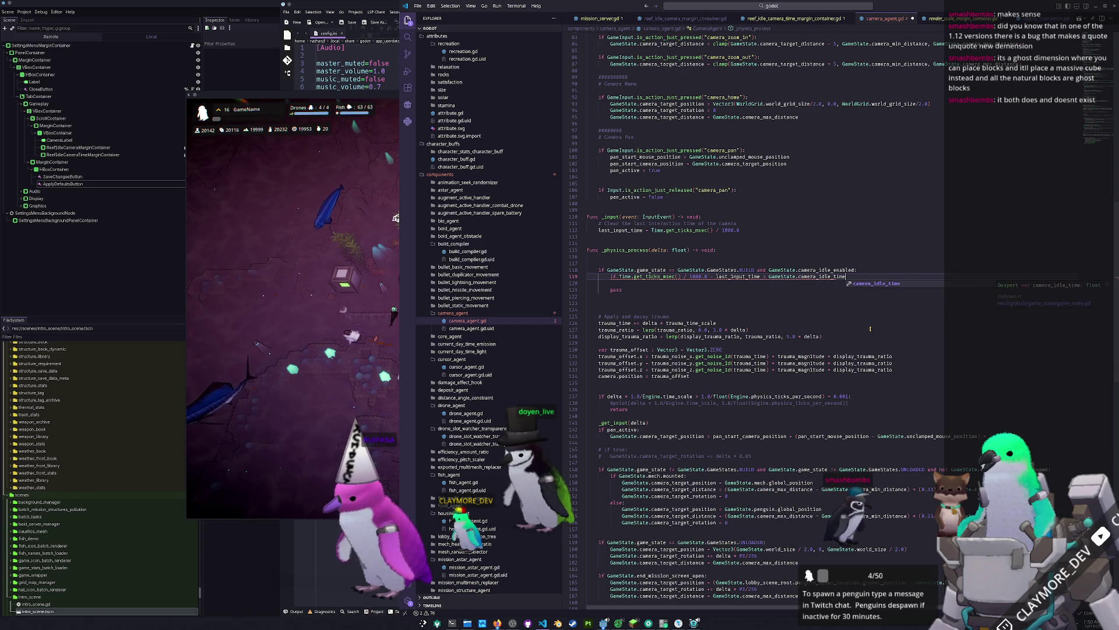
pyautogui.write(':')
pyautogui.press('Return')
pyautogui.write('pass')
pyautogui.press('Return')
pyautogui.press('Return')
pyautogui.write('# ')
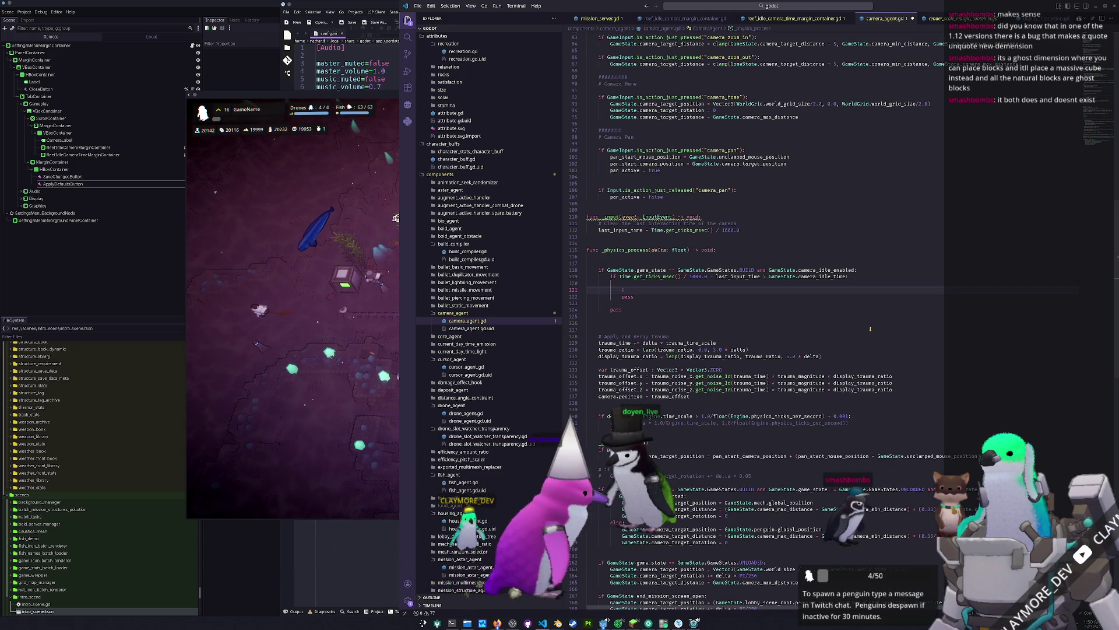
pyautogui.write('Start the c')
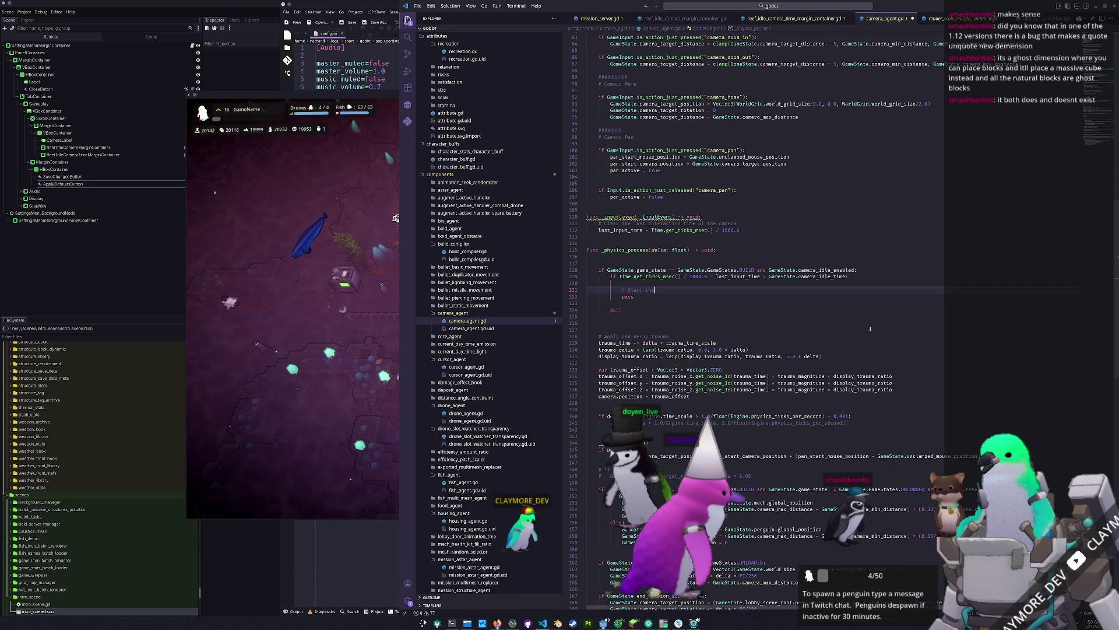
pyautogui.write('amera idle ti')
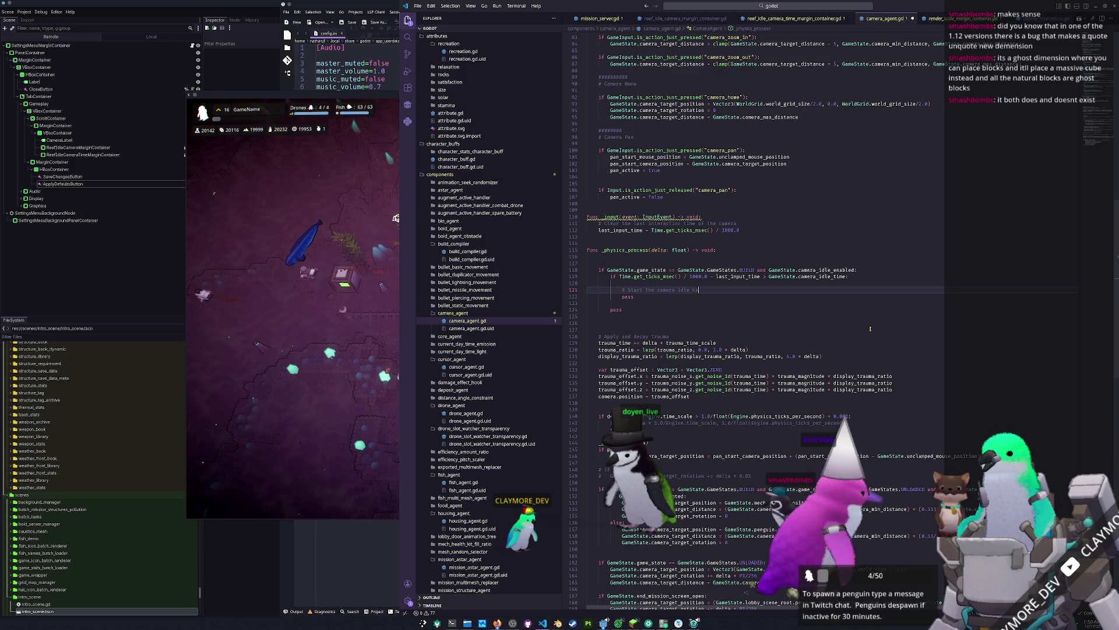
pyautogui.write('h')
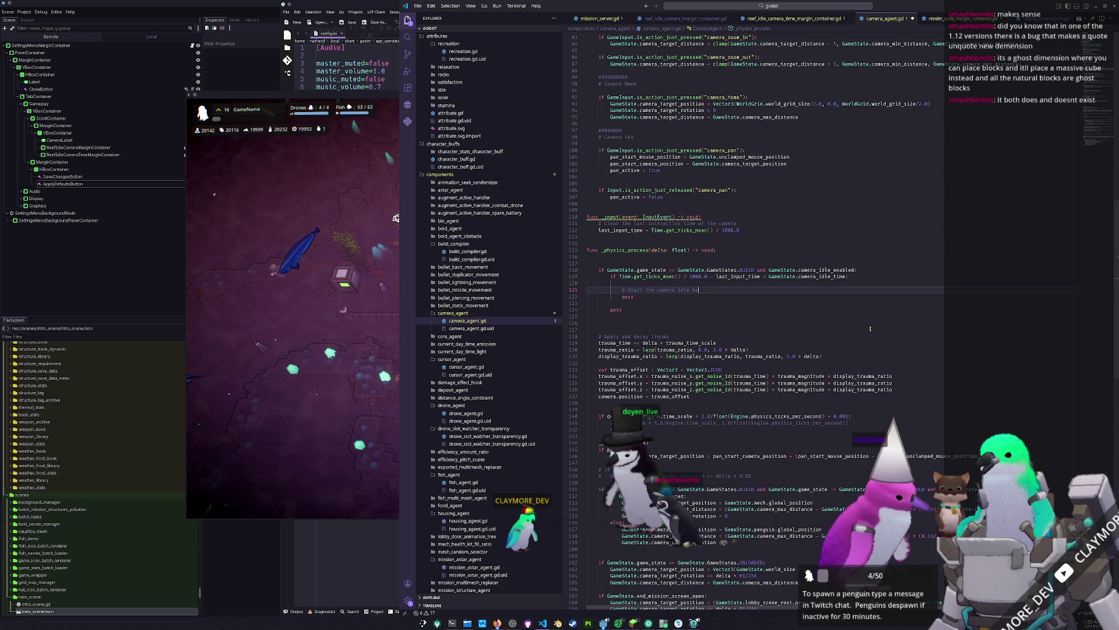
pyautogui.write('haviors')
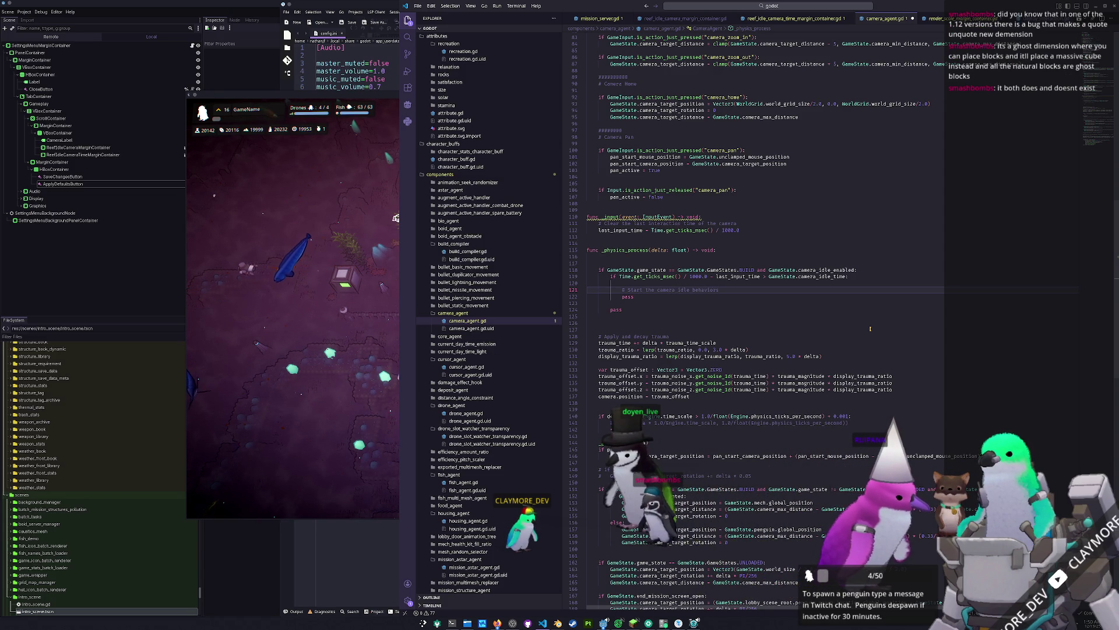
pyautogui.press('Return')
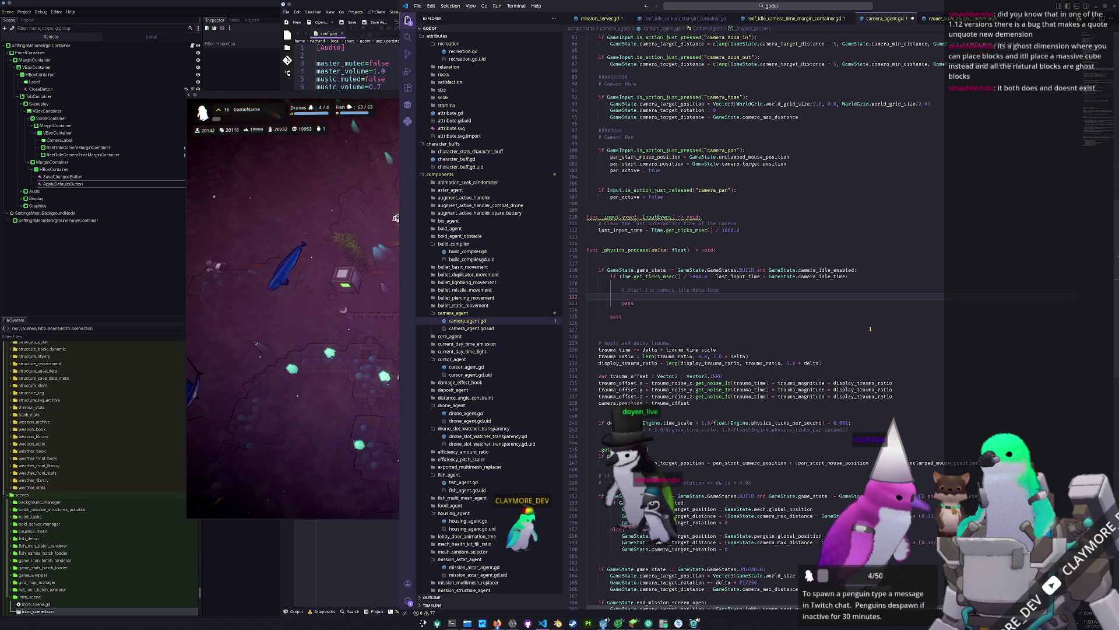
pyautogui.scroll(-9, 870, 329)
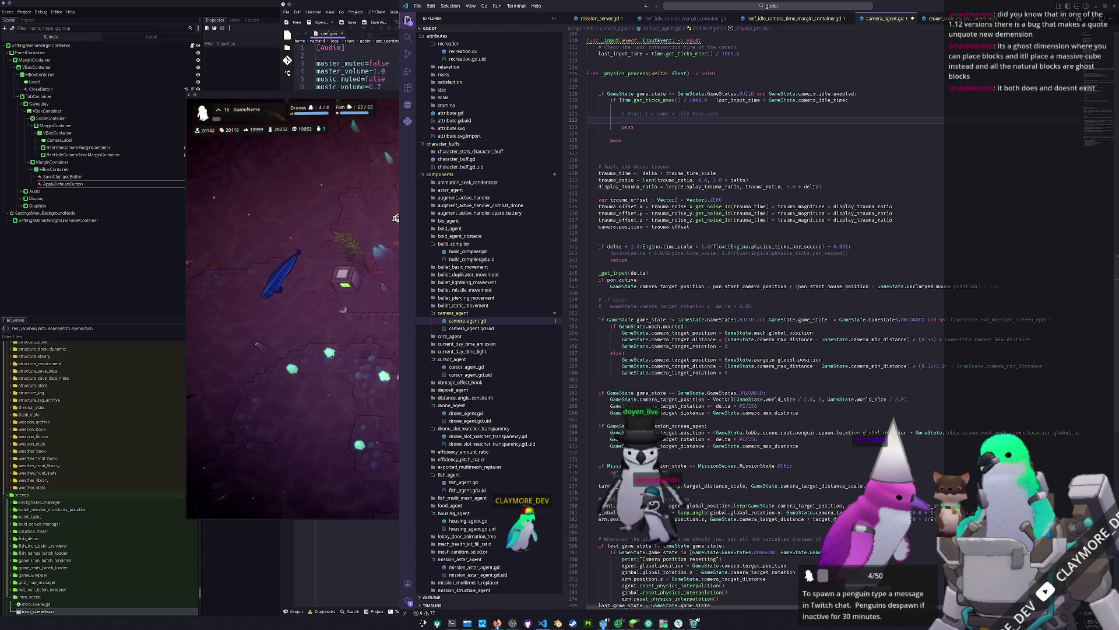
pyautogui.scroll(-3, 817, 315)
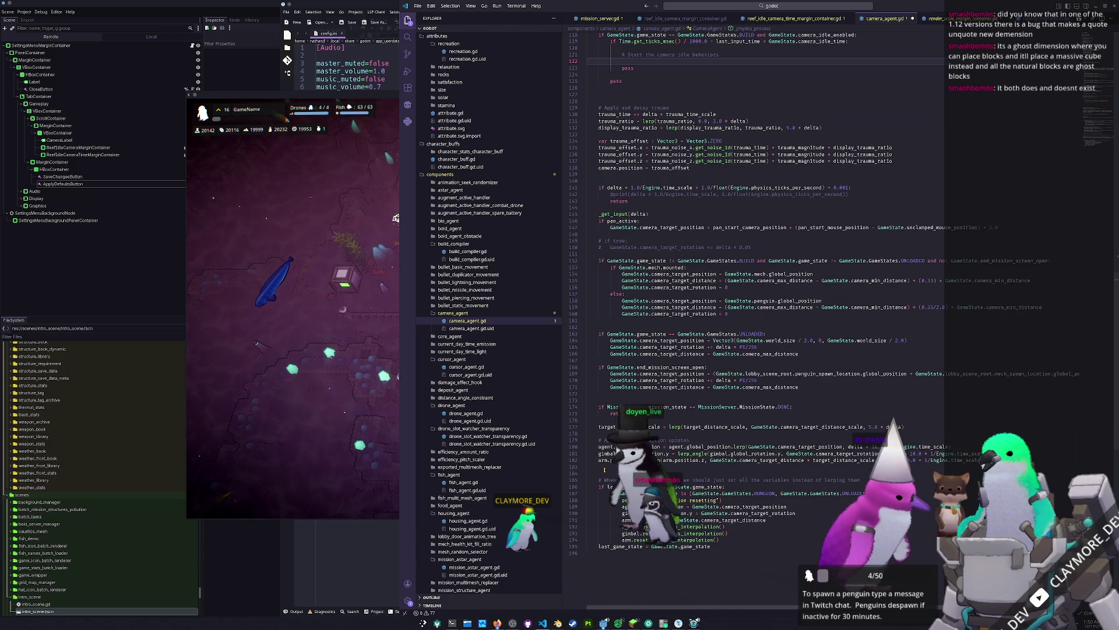
pyautogui.scroll(12, 604, 470)
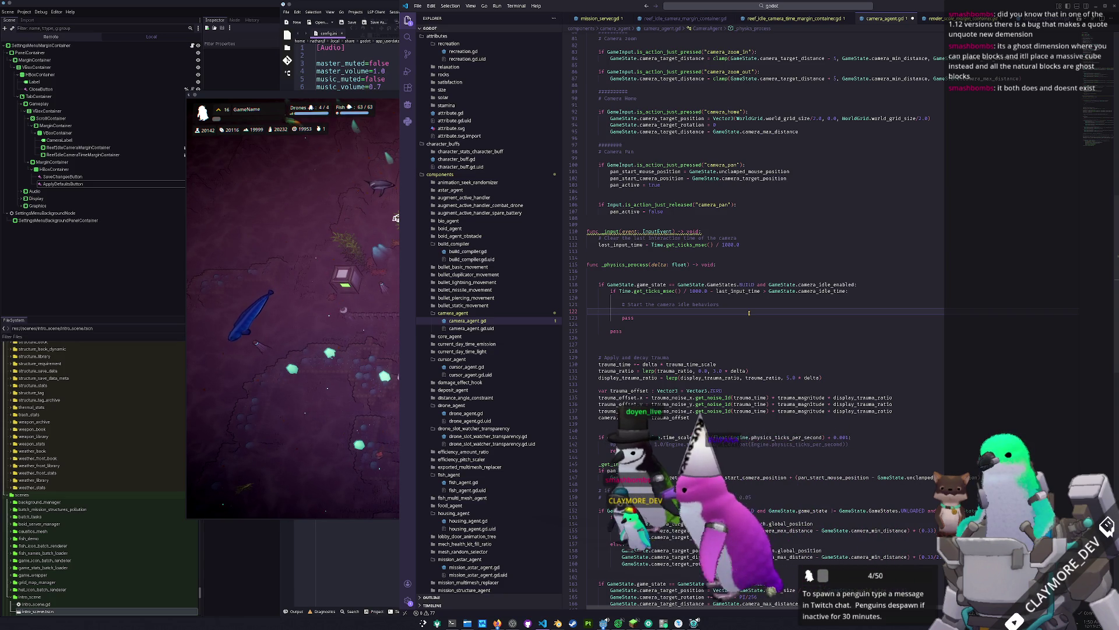
# Declare bool variables idle_enabled and last_idle_enabled above _physics_process, both defaulting to false
pyautogui.press('Return')
pyautogui.click(622, 255)
pyautogui.press('Return')
pyautogui.press('Return')
pyautogui.write('var idle_enabled : bool = false')
pyautogui.press('Return')
pyautogui.write('var last_idle_enab')
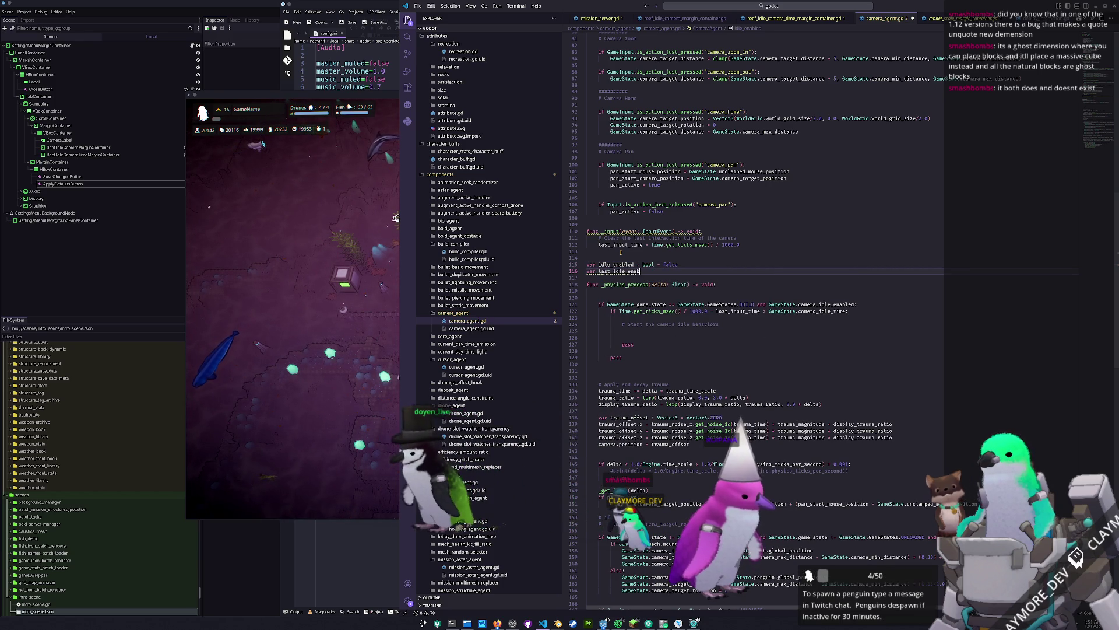
pyautogui.write(': bool = fa')
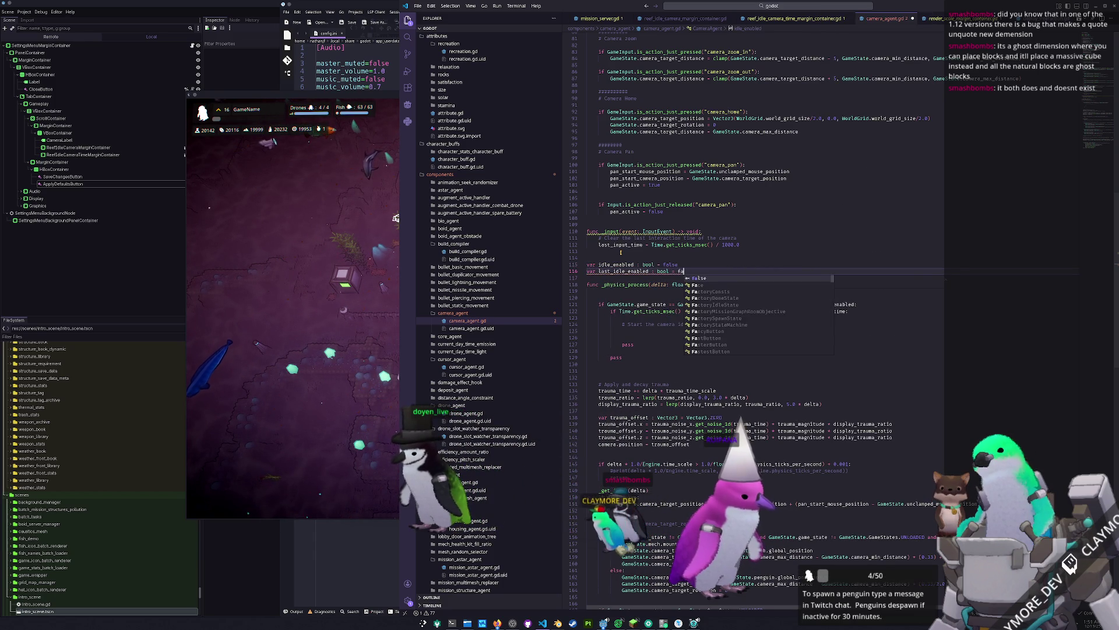
pyautogui.press('Return')
pyautogui.press('Return')
# Replace the pass placeholders and idle behaviour comment with idle_enabled = true
pyautogui.press('Down')
pyautogui.press('Down')
pyautogui.press('Down')
pyautogui.press('Down')
pyautogui.press('Down')
pyautogui.press('Down')
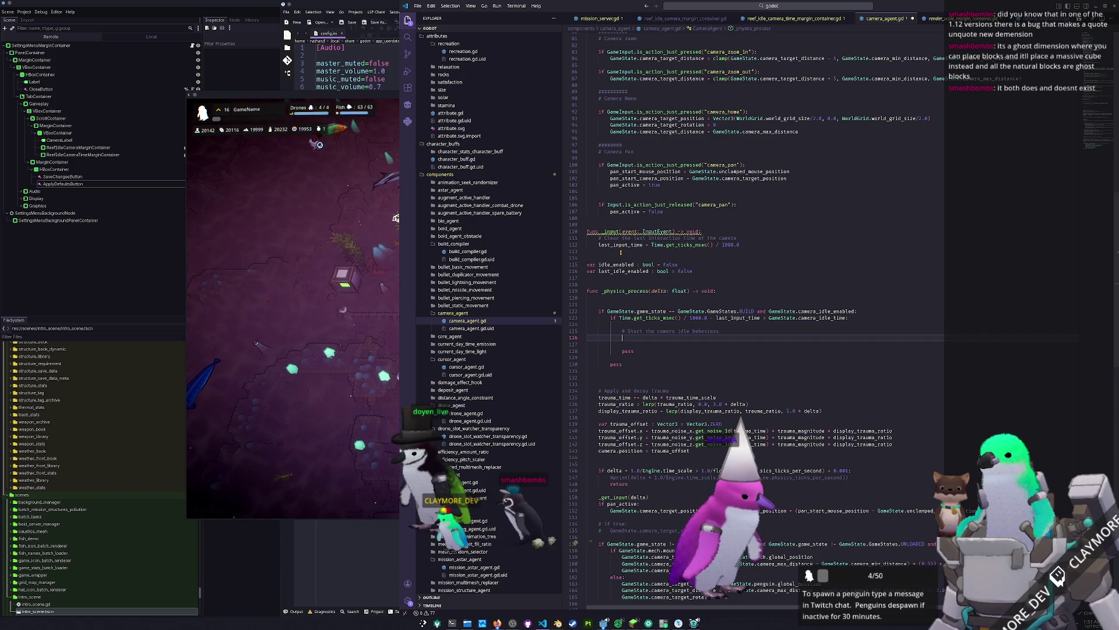
pyautogui.write('idle_enabled')
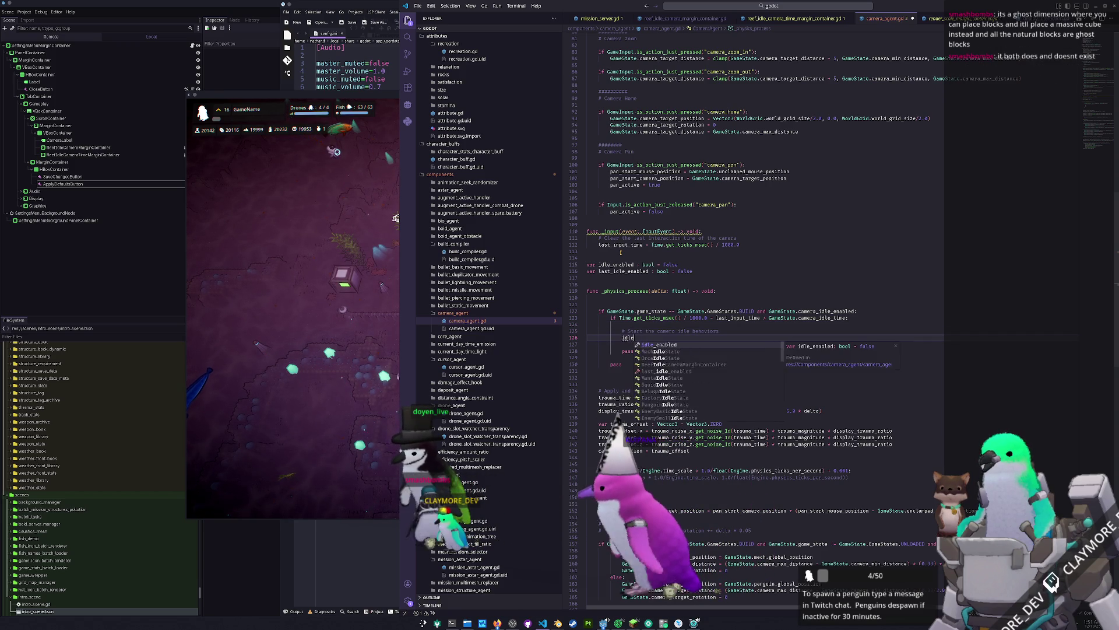
pyautogui.write(' = true')
pyautogui.press('Down')
pyautogui.press('Down')
pyautogui.press('Down')
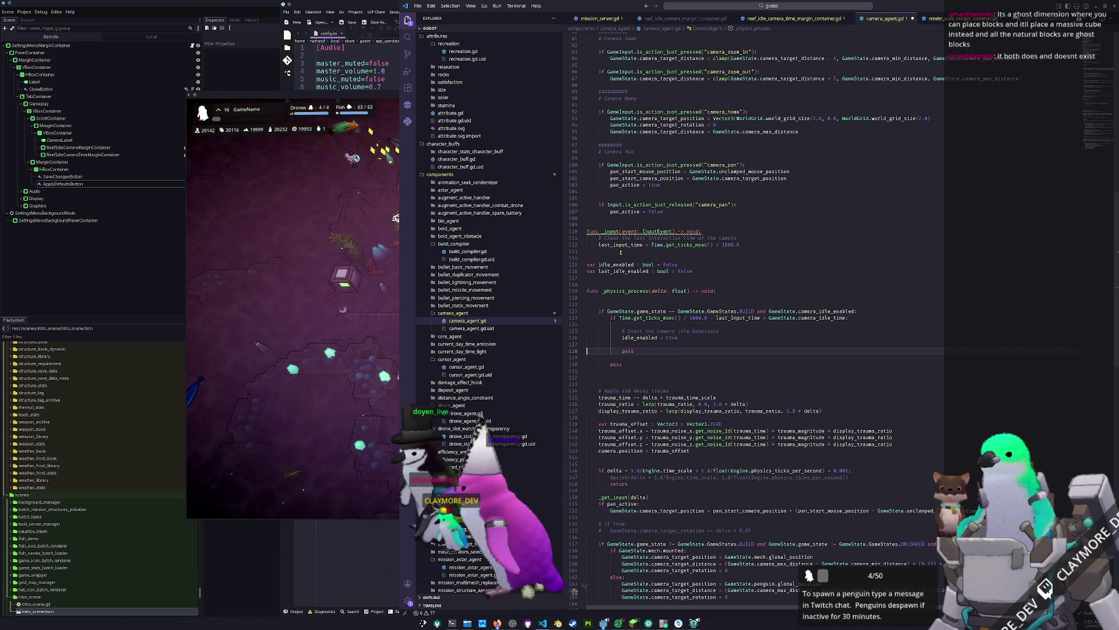
pyautogui.hotkey('shift', 'Up')
pyautogui.hotkey('shift', 'Up')
pyautogui.hotkey('shift', 'Up')
pyautogui.press('Delete')
pyautogui.press('Up')
pyautogui.press('Up')
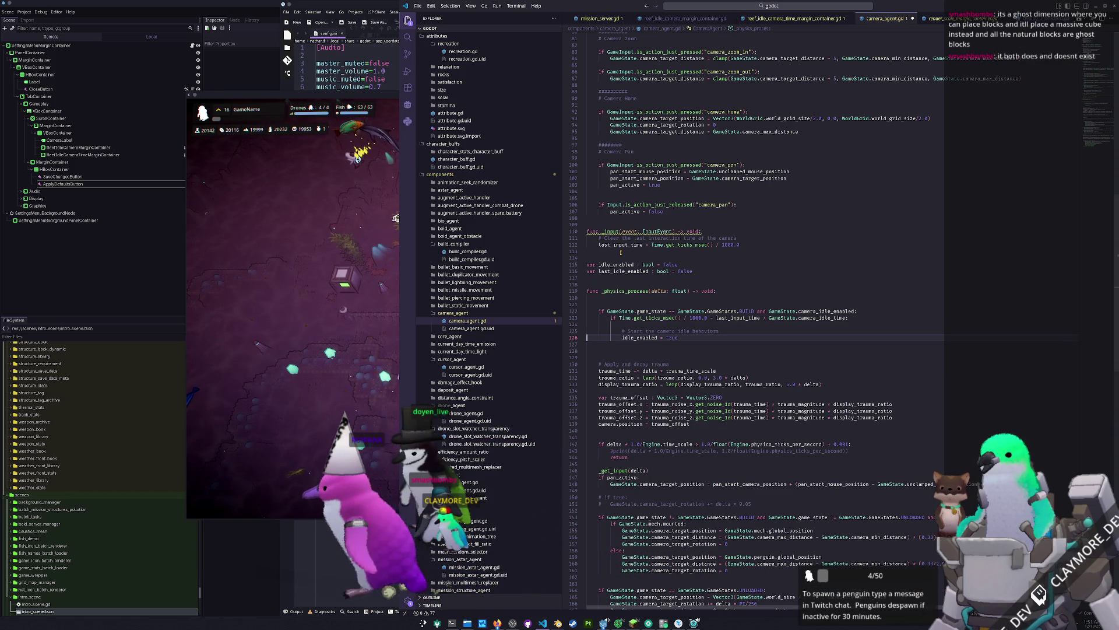
pyautogui.hotkey('shift', 'End')
pyautogui.hotkey('ctrl', 'shift', 'k')
pyautogui.hotkey('alt', 'Up')
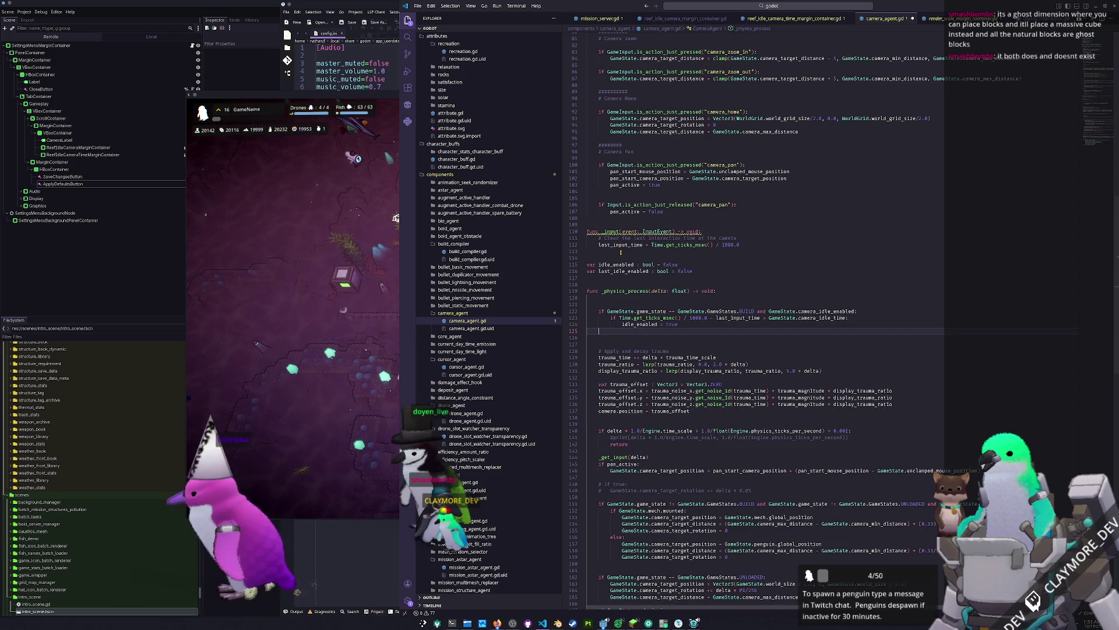
# Start the check 'if idle_enabled != last_idle_enabled:' with a nested 'if idle_enabled:' and a GameState line
pyautogui.press('Down')
pyautogui.press('Down')
pyautogui.write('if i')
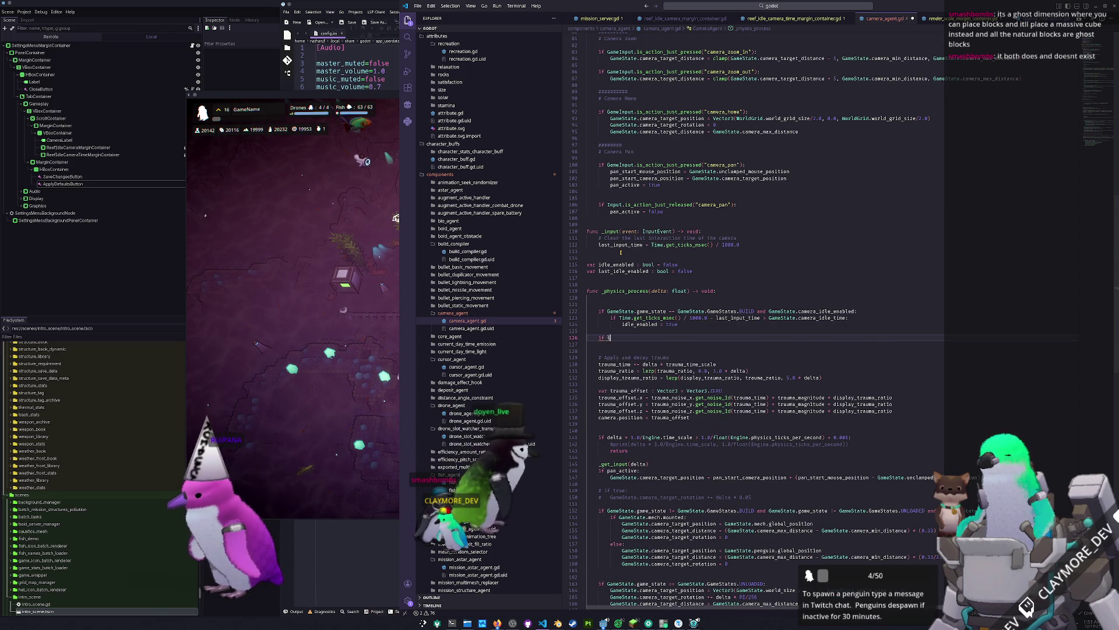
pyautogui.write('dle_enabled != last_idle_enabled')
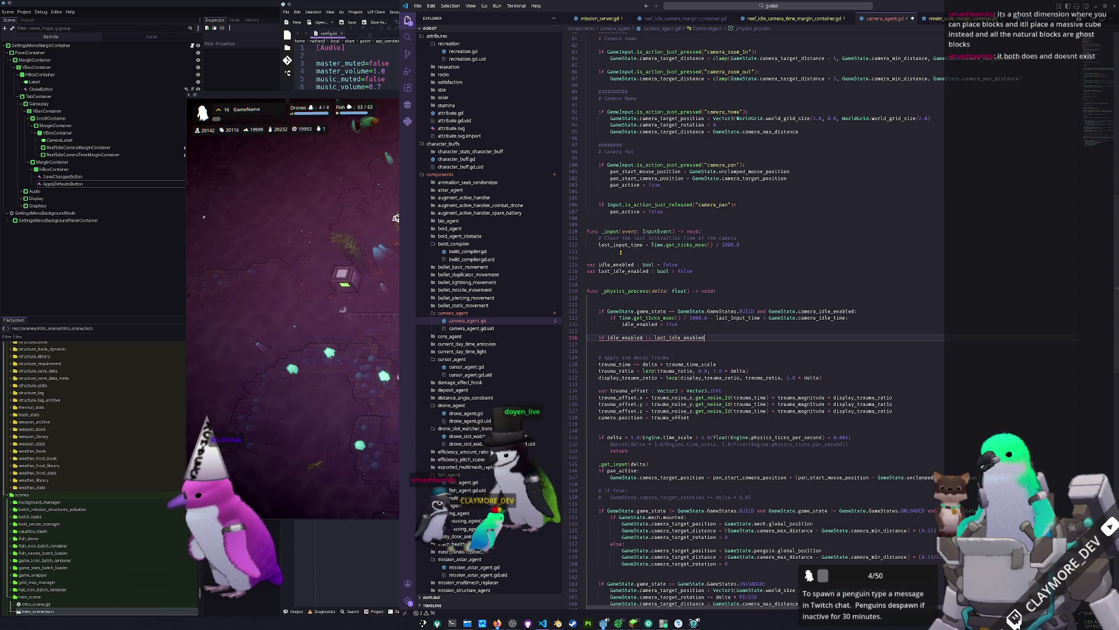
pyautogui.write(':')
pyautogui.press('Return')
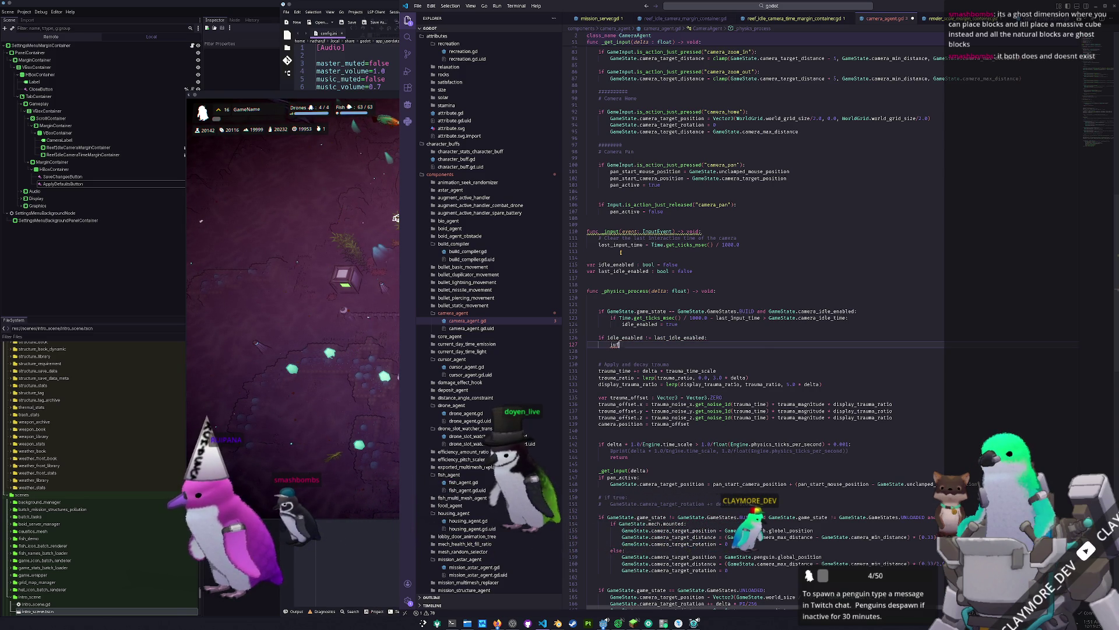
pyautogui.write('idle_enabled:')
pyautogui.press('Return')
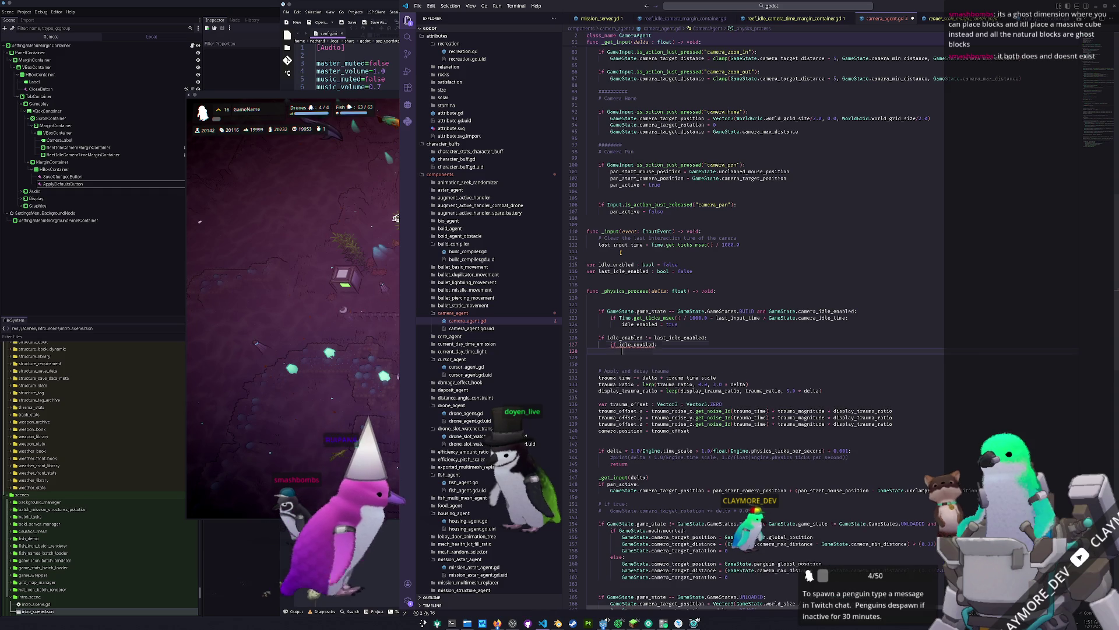
pyautogui.write('GameState.hide')
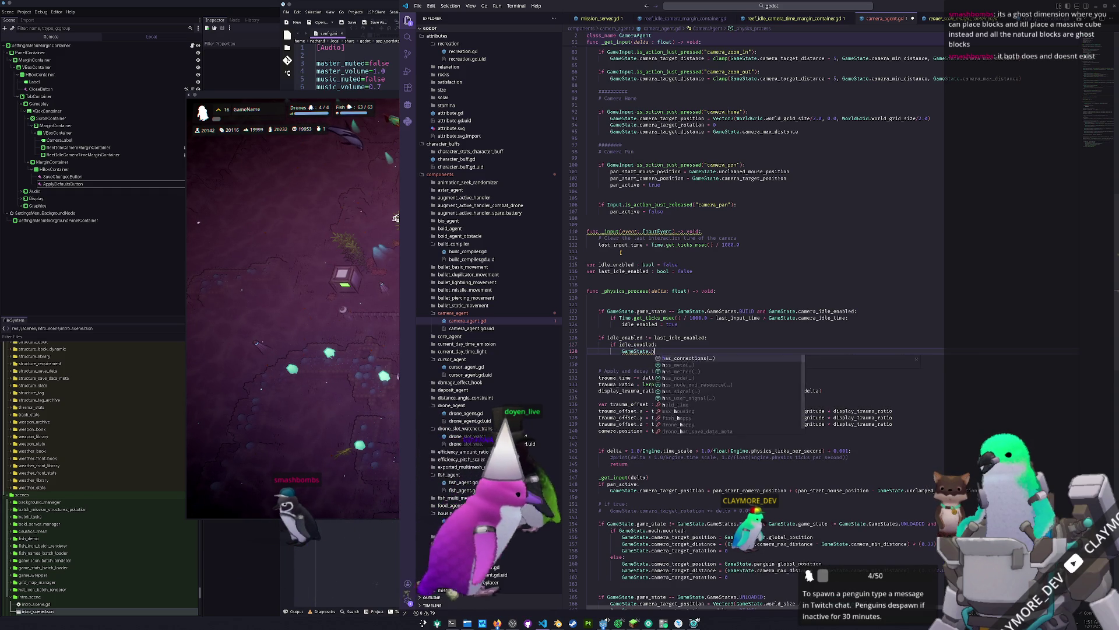
pyautogui.press('BackSpace')
pyautogui.press('BackSpace')
pyautogui.press('BackSpace')
pyautogui.press('Escape')
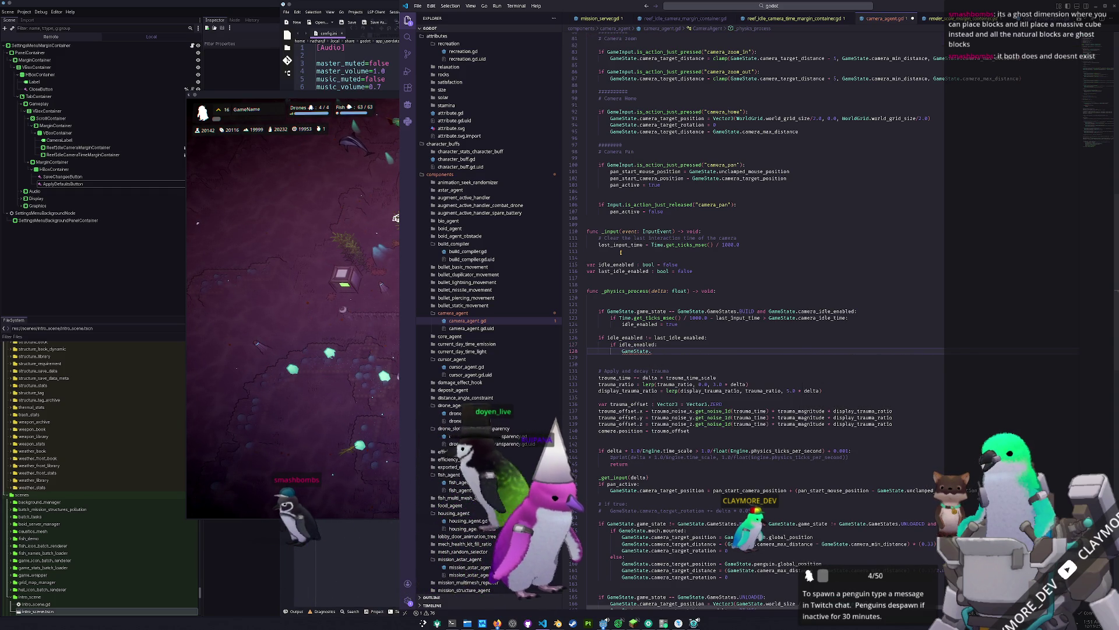
pyautogui.scroll(5, 788, 19)
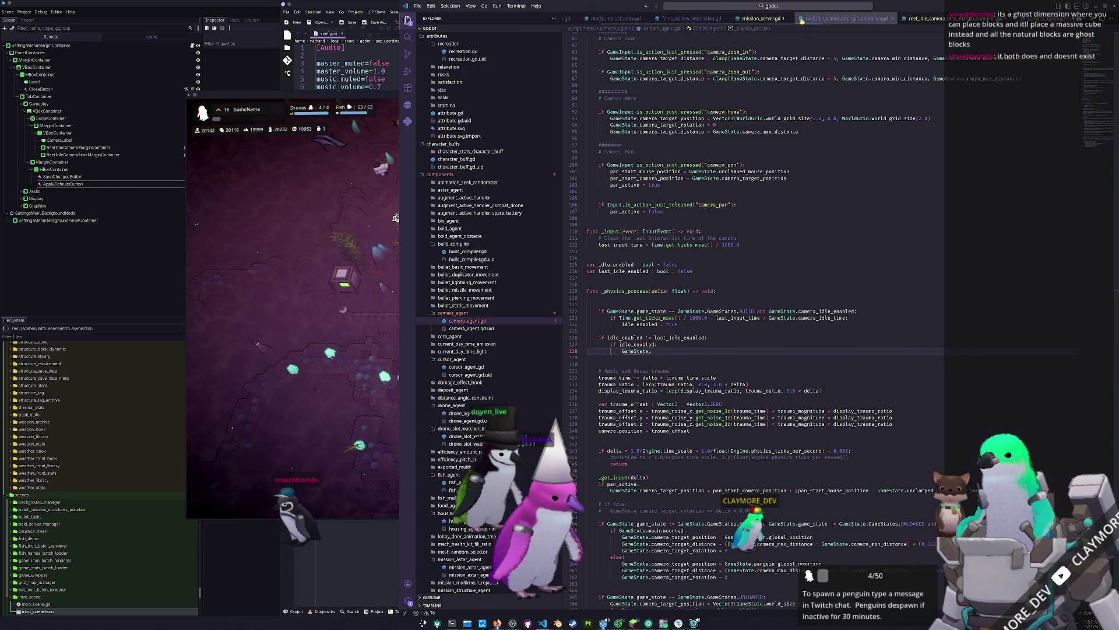
# Copy the hide_ui handling lines from game_state.gd's _unhandled_input and go back to camera_agent.gd
pyautogui.click(641, 18)
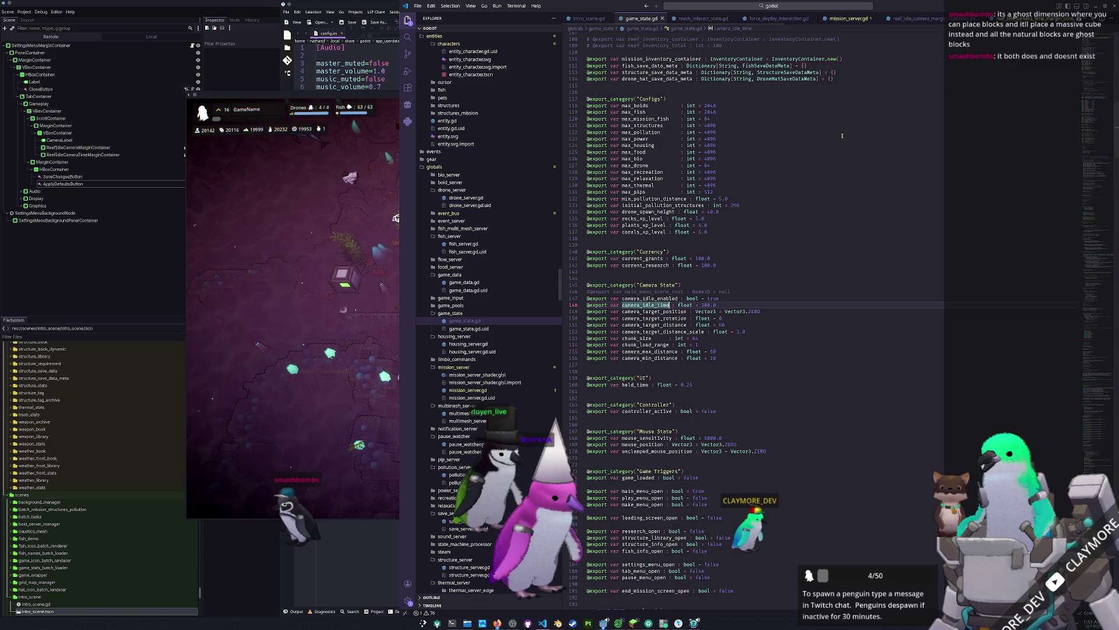
pyautogui.moveTo(1091, 195)
pyautogui.mouseDown()
pyautogui.moveTo(1103, 300)
pyautogui.moveTo(1104, 284)
pyautogui.moveTo(837, 283)
pyautogui.mouseUp()
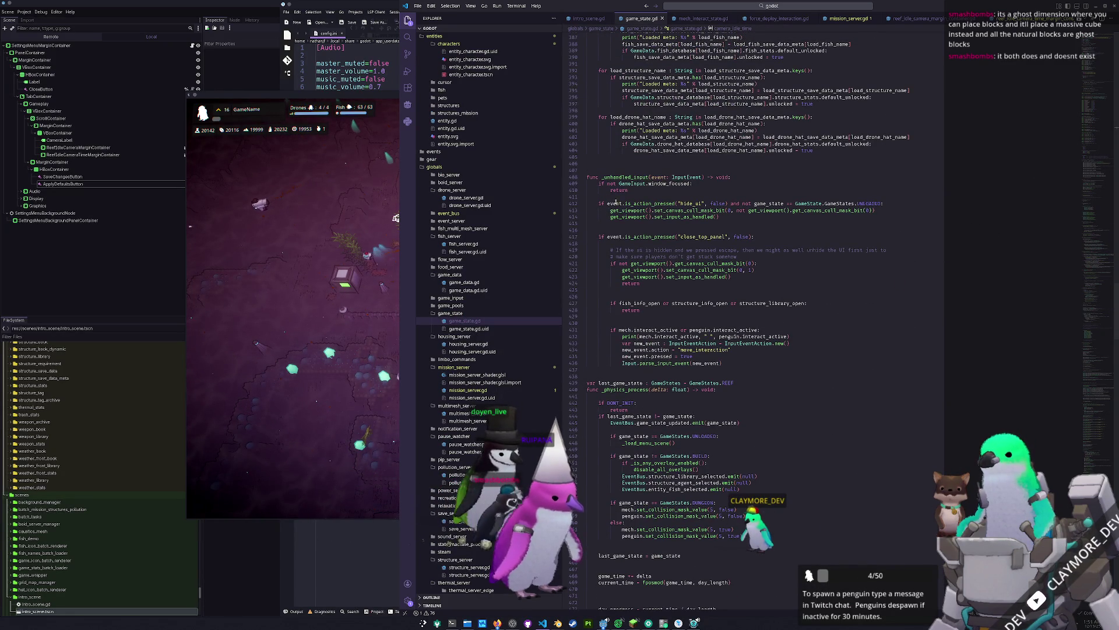
pyautogui.moveTo(598, 203); pyautogui.dragTo(754, 218)
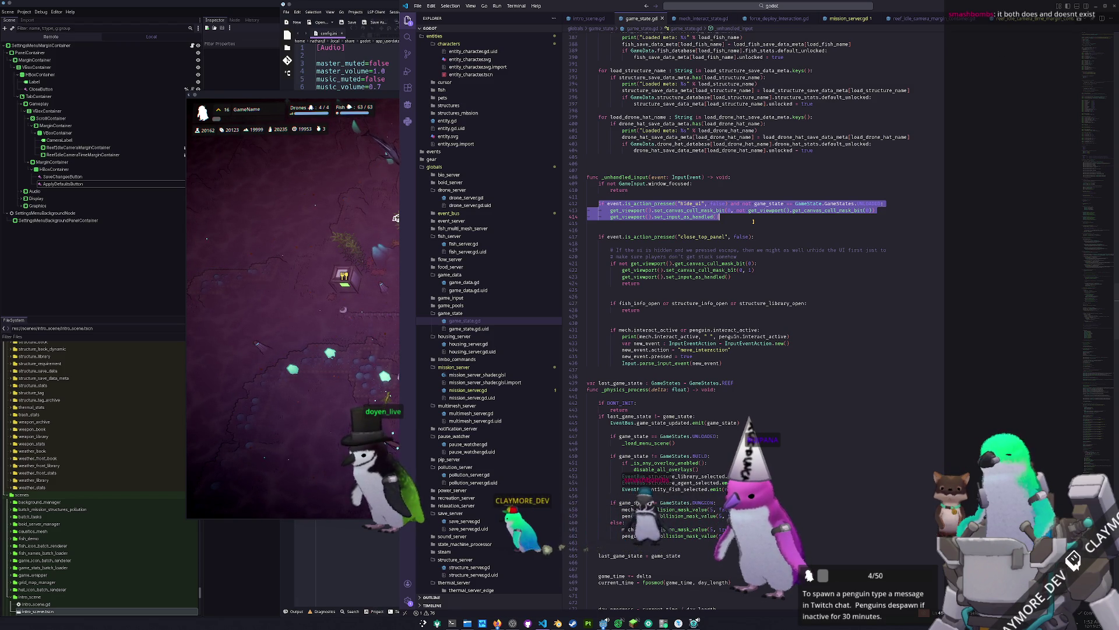
pyautogui.click(383, 292)
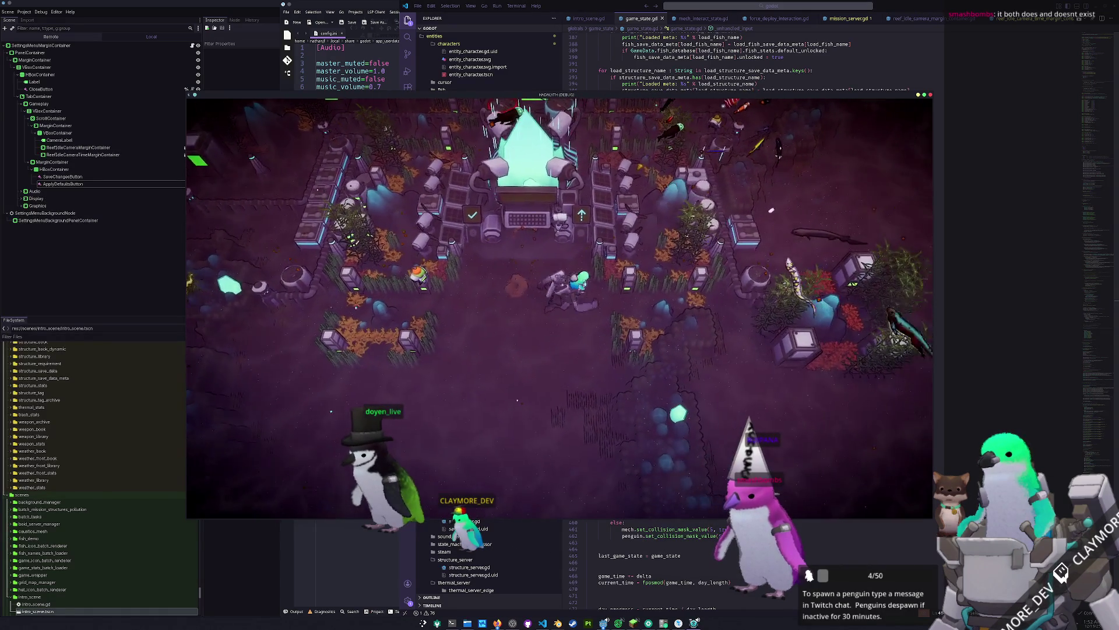
pyautogui.moveTo(684, 411)
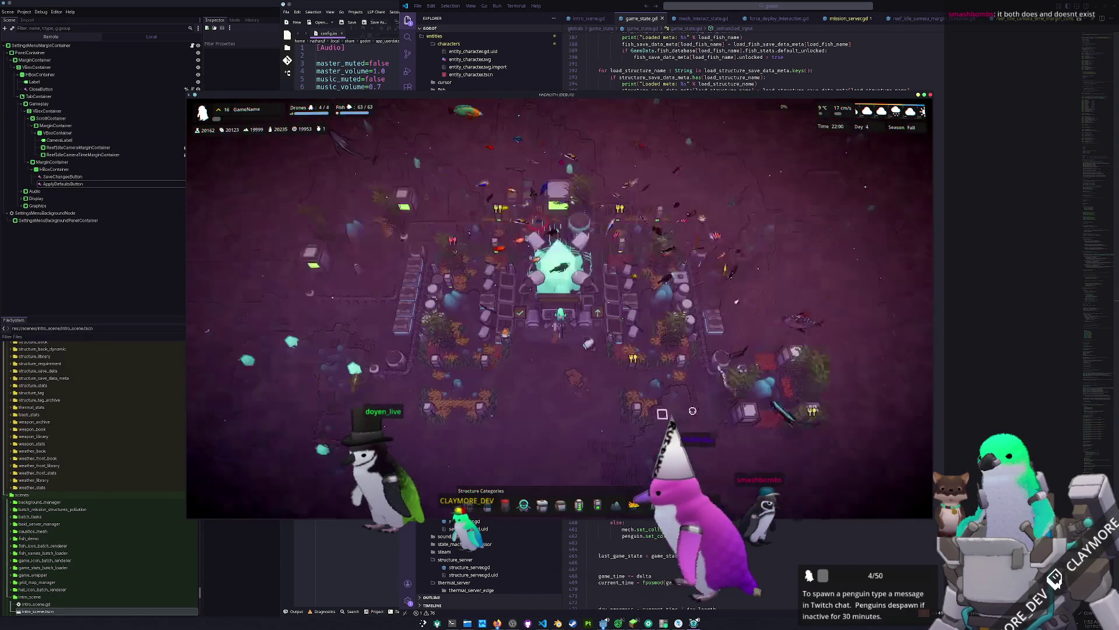
pyautogui.hotkey('alt', 'Tab')
pyautogui.click(767, 223)
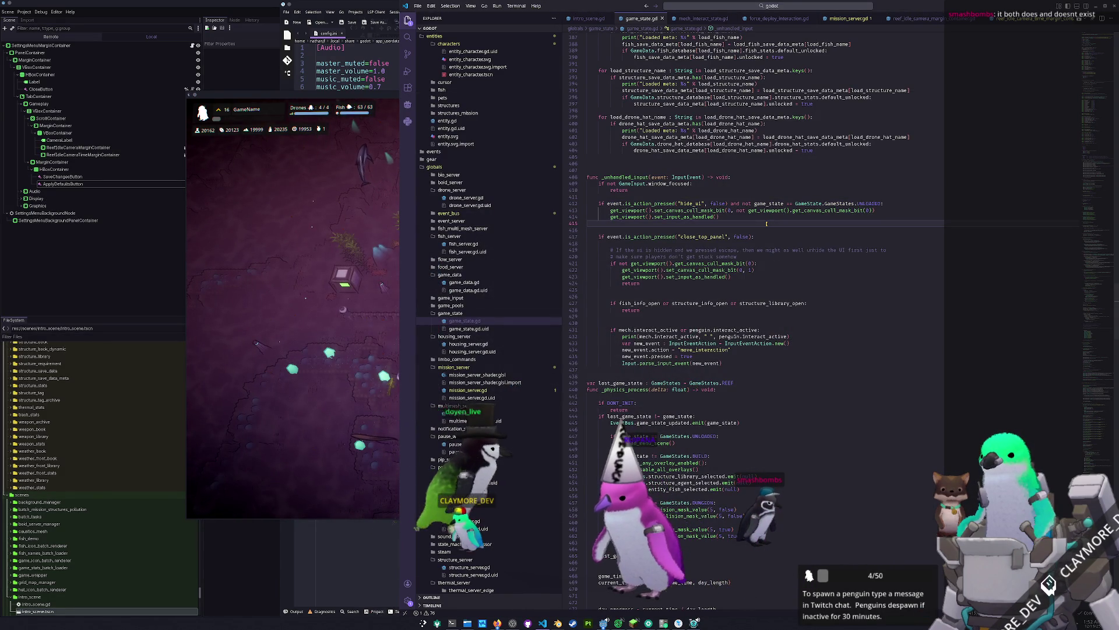
pyautogui.hotkey('shift', 'Up')
pyautogui.hotkey('shift', 'Up')
pyautogui.hotkey('shift', 'Up')
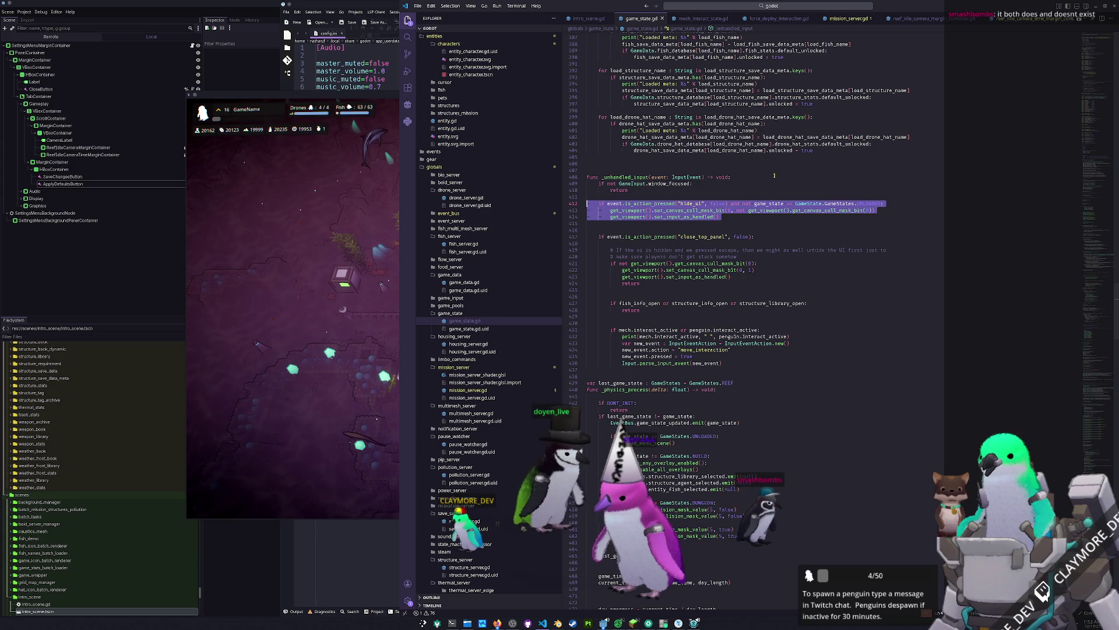
pyautogui.scroll(-5, 962, 19)
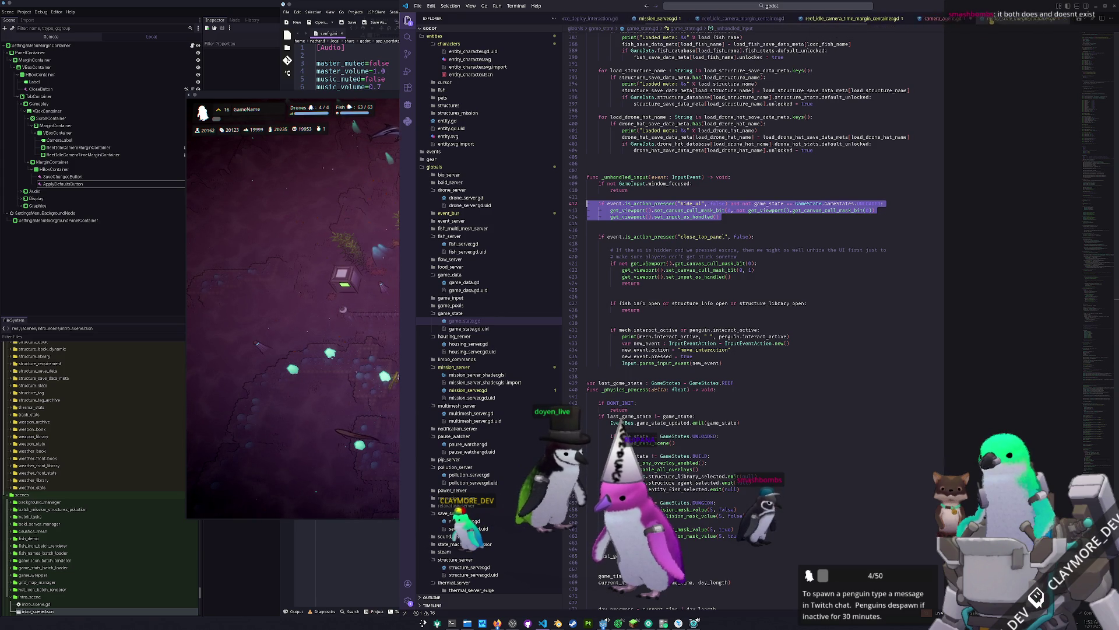
pyautogui.click(933, 19)
pyautogui.scroll(-2, 620, 321)
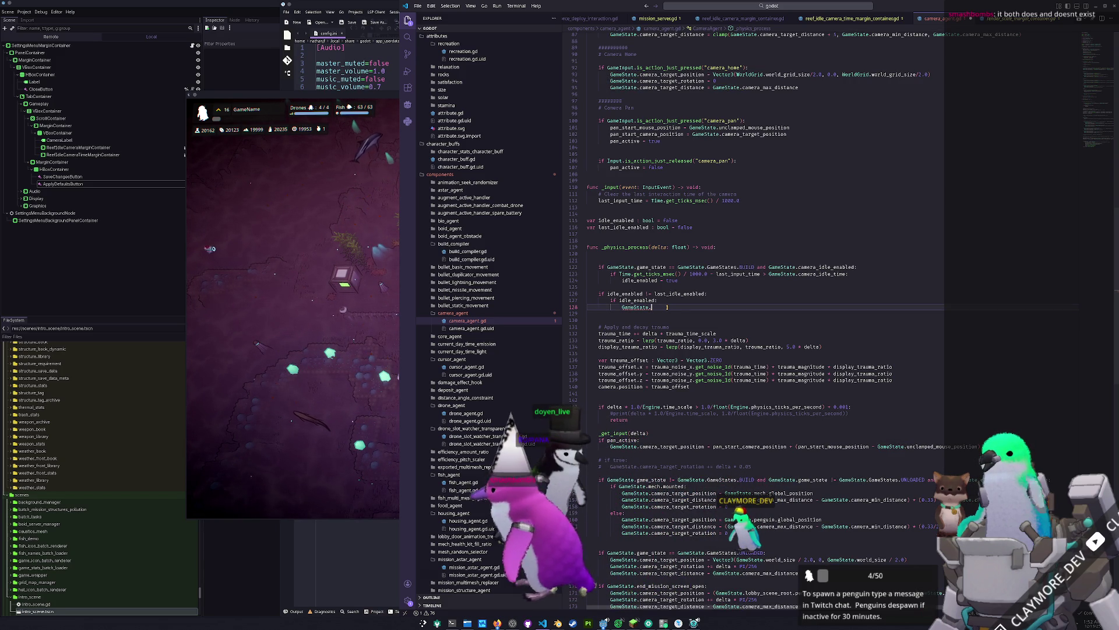
# Undo the pasted hide_ui lines, delete the nested 'if idle_enabled:' and unindent the viewport call
pyautogui.hotkey('ctrl', 'z')
pyautogui.hotkey('ctrl', 'z')
pyautogui.hotkey('ctrl', 'z')
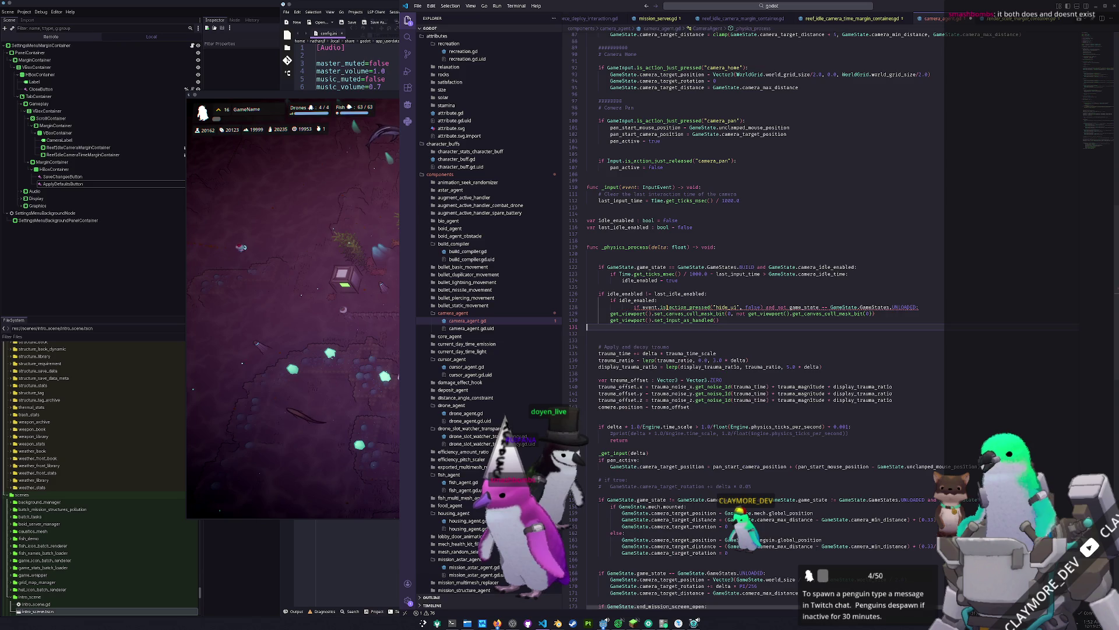
pyautogui.hotkey('ctrl', 'z')
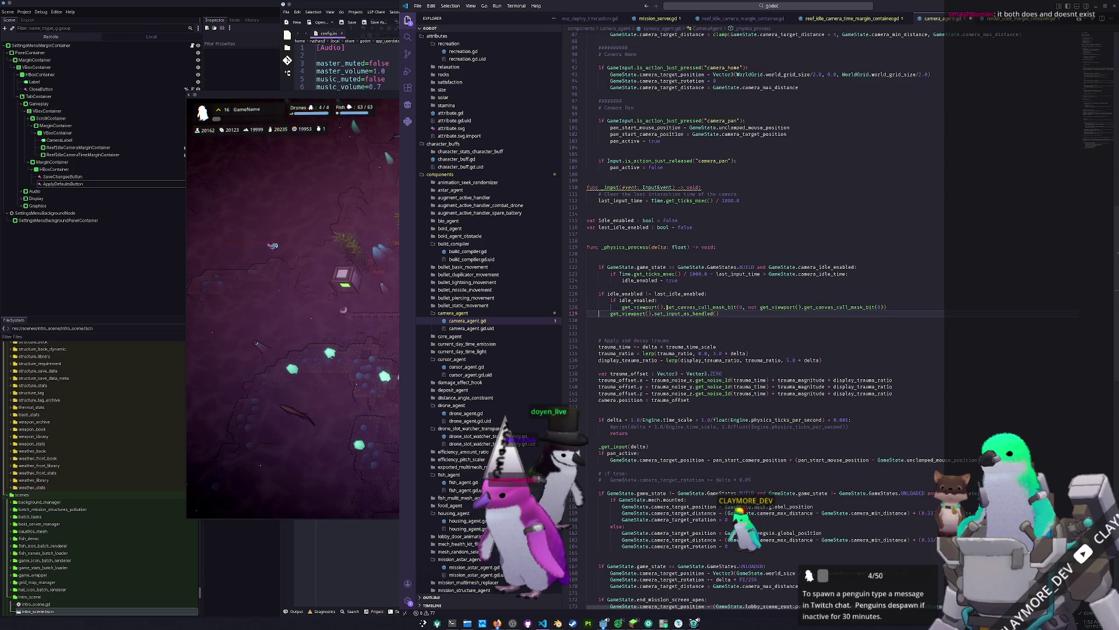
pyautogui.hotkey('ctrl', 'z')
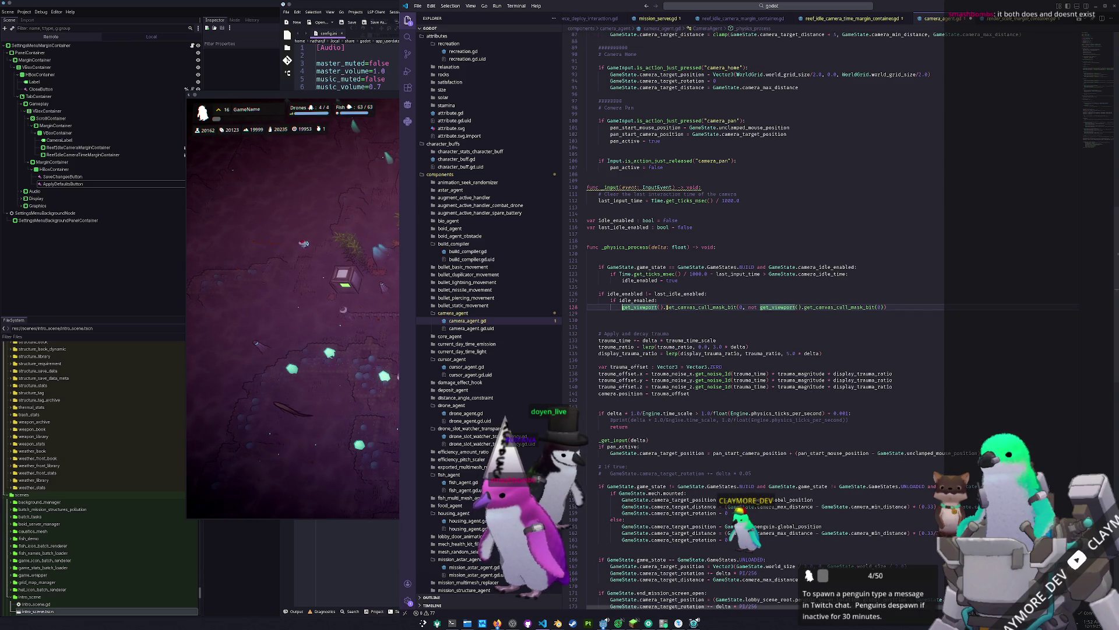
pyautogui.click(744, 307)
pyautogui.moveTo(749, 307); pyautogui.dragTo(754, 307)
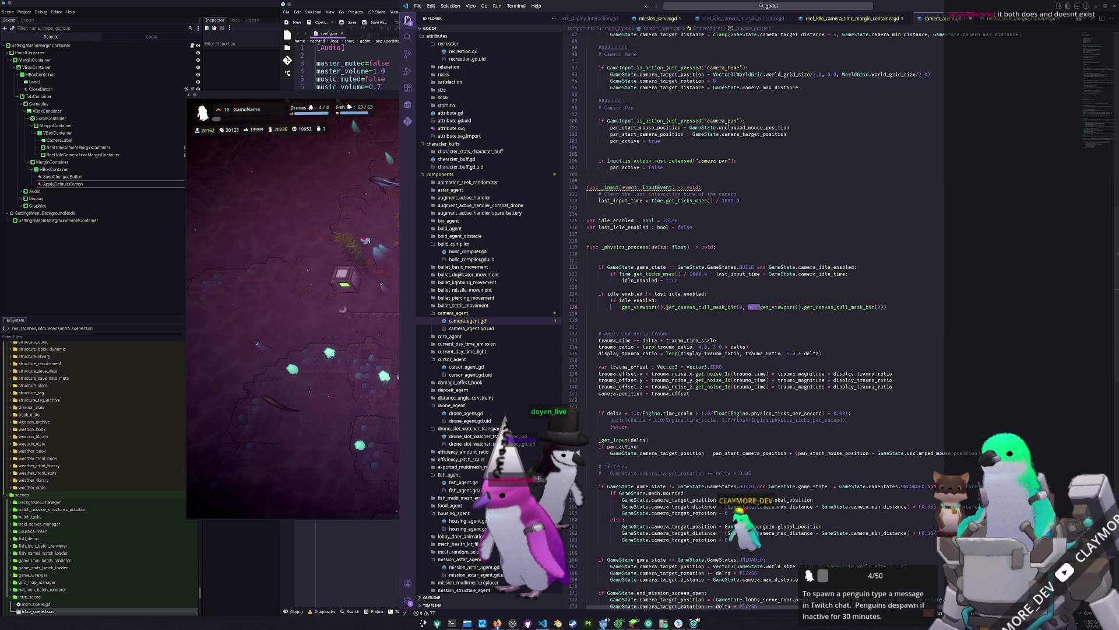
pyautogui.moveTo(657, 300); pyautogui.dragTo(587, 300)
pyautogui.press('BackSpace')
pyautogui.press('Delete')
pyautogui.hotkey('shift', 'Tab')
pyautogui.press('End')
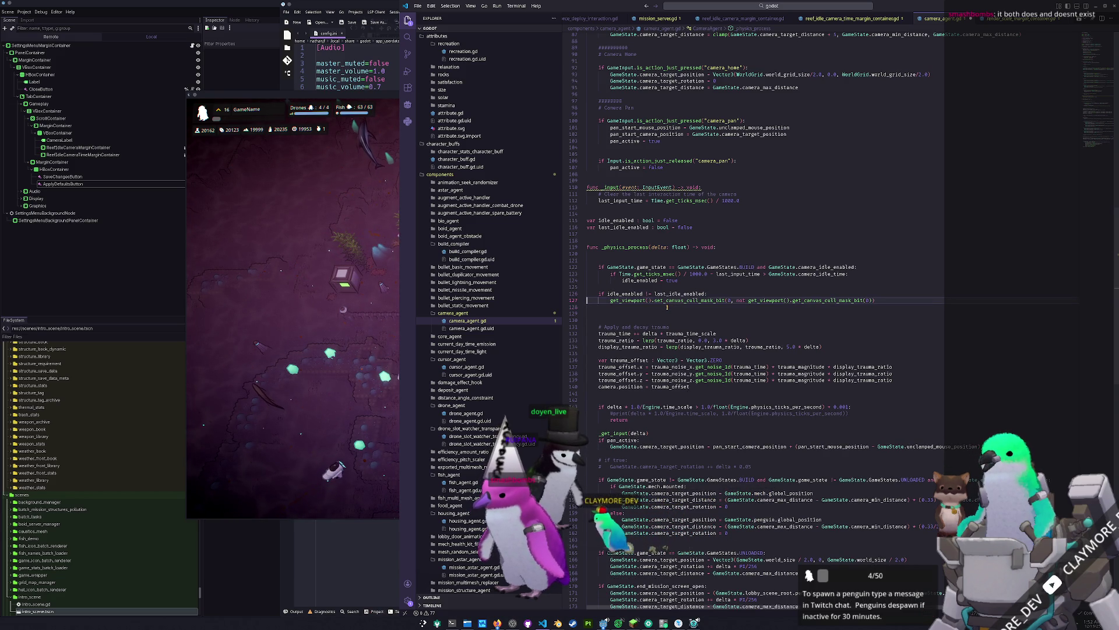
# Make set_canvas_cull_mask_bit's second argument 'not idle_enabled'
pyautogui.hotkey('ctrl', 'shift', 'Left')
pyautogui.hotkey('ctrl', 'shift', 'Left')
pyautogui.hotkey('ctrl', 'shift', 'Left')
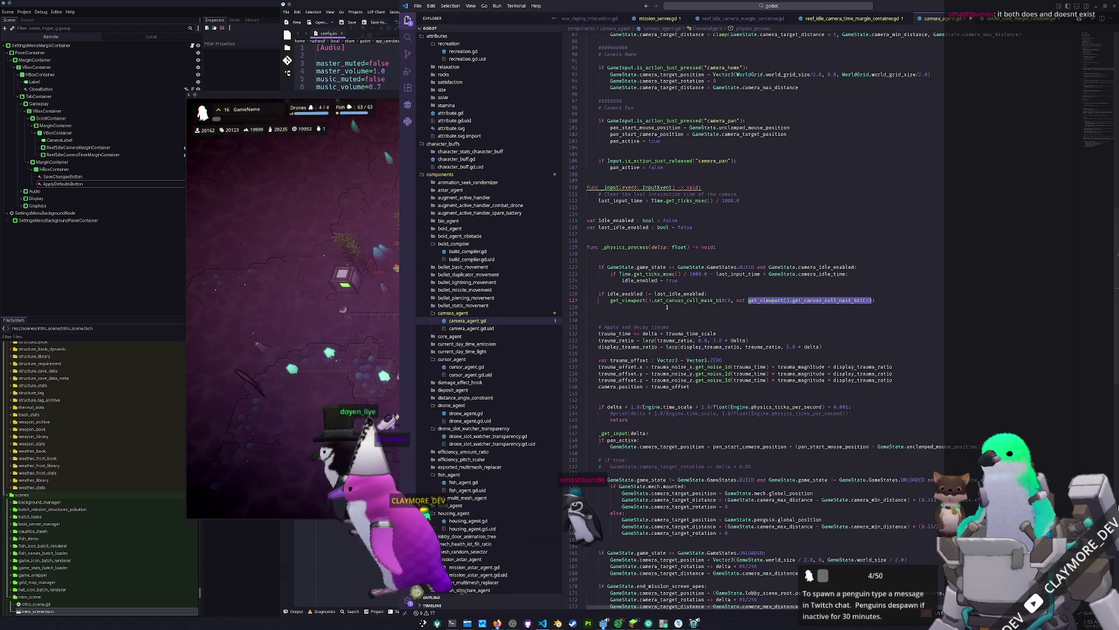
pyautogui.write('idle')
pyautogui.press('Return')
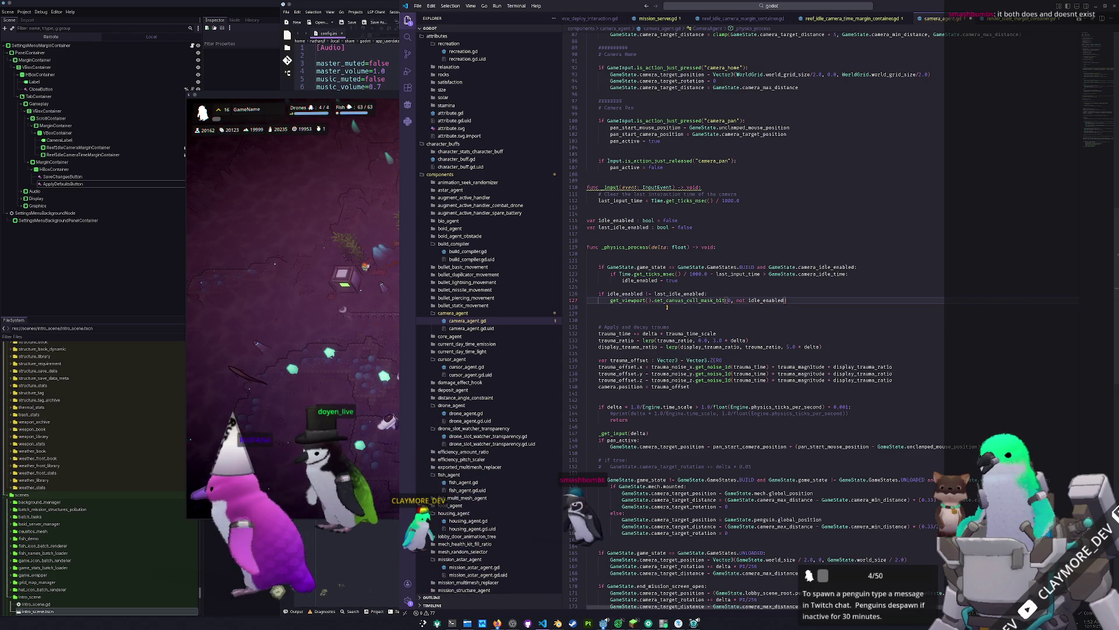
pyautogui.press('Down')
pyautogui.press('Up')
pyautogui.press('End')
pyautogui.hotkey('ctrl', 'Left')
pyautogui.hotkey('ctrl', 'Left')
pyautogui.hotkey('ctrl', 'shift', 'Left')
pyautogui.press('End')
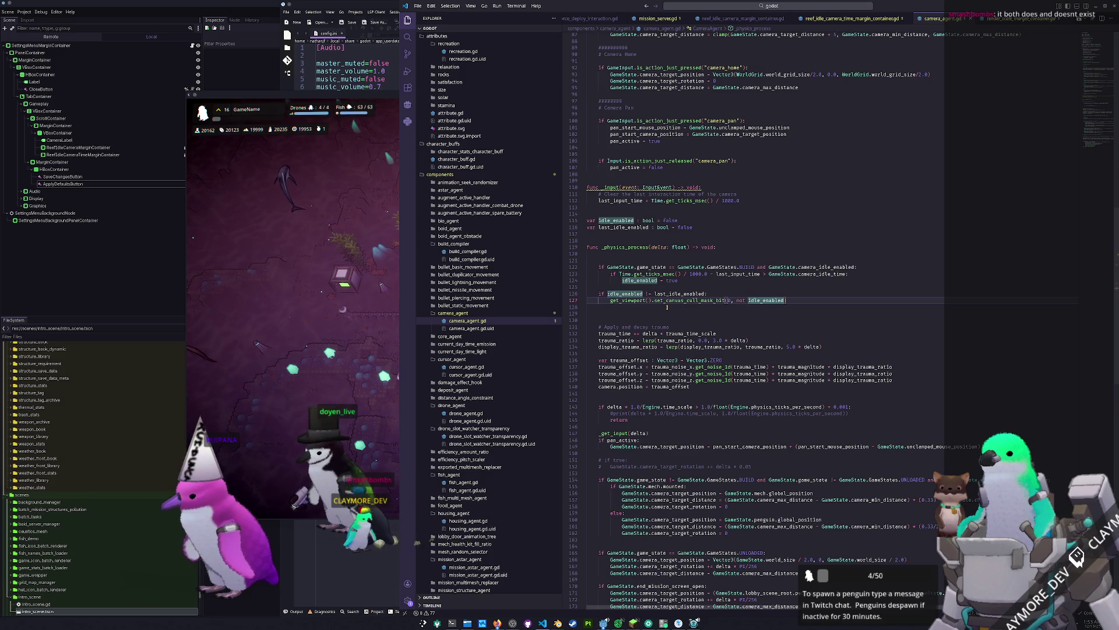
# Add 'last_idle_enabled = idle_enabled' on line 128 after the idle-change check
pyautogui.click(667, 307)
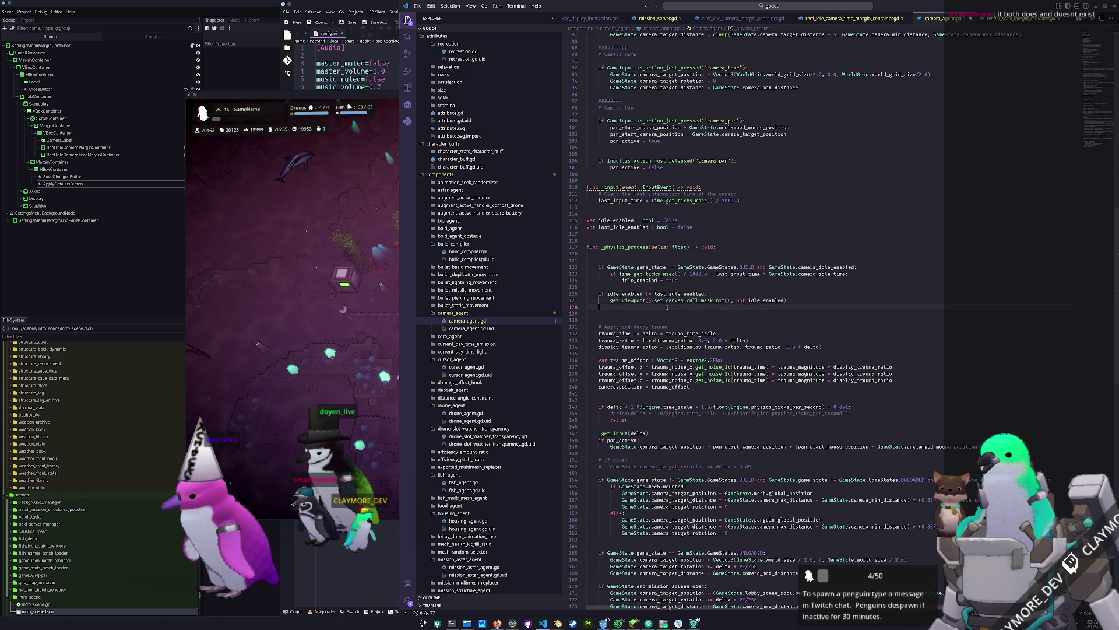
pyautogui.write('last_idle')
pyautogui.press('Return')
pyautogui.write('= ')
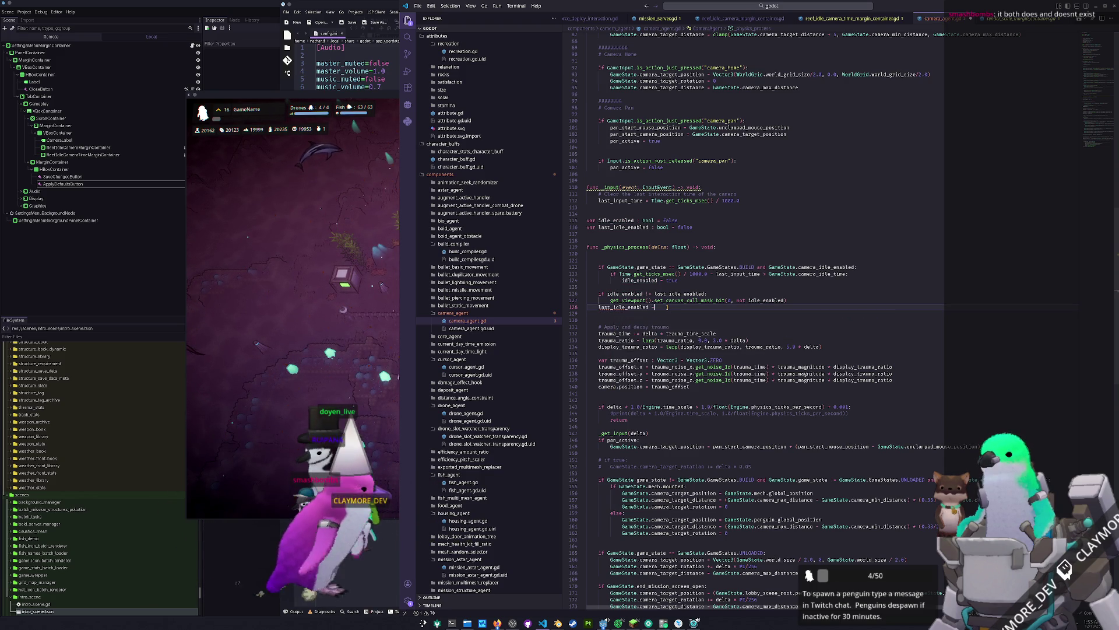
pyautogui.write('idle')
pyautogui.press('Return')
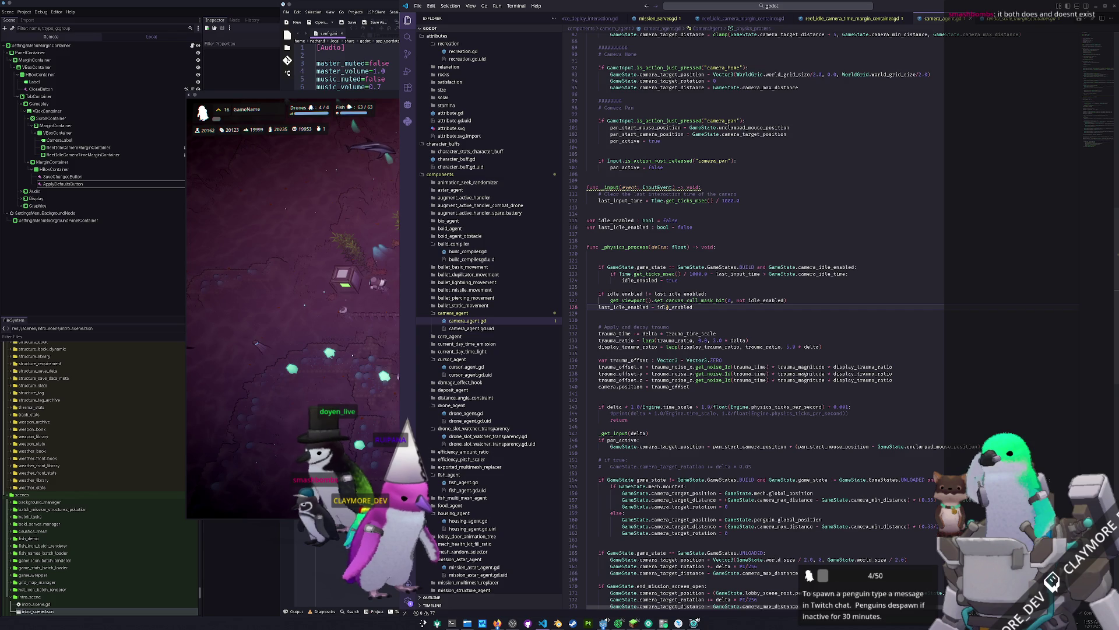
pyautogui.press('Down')
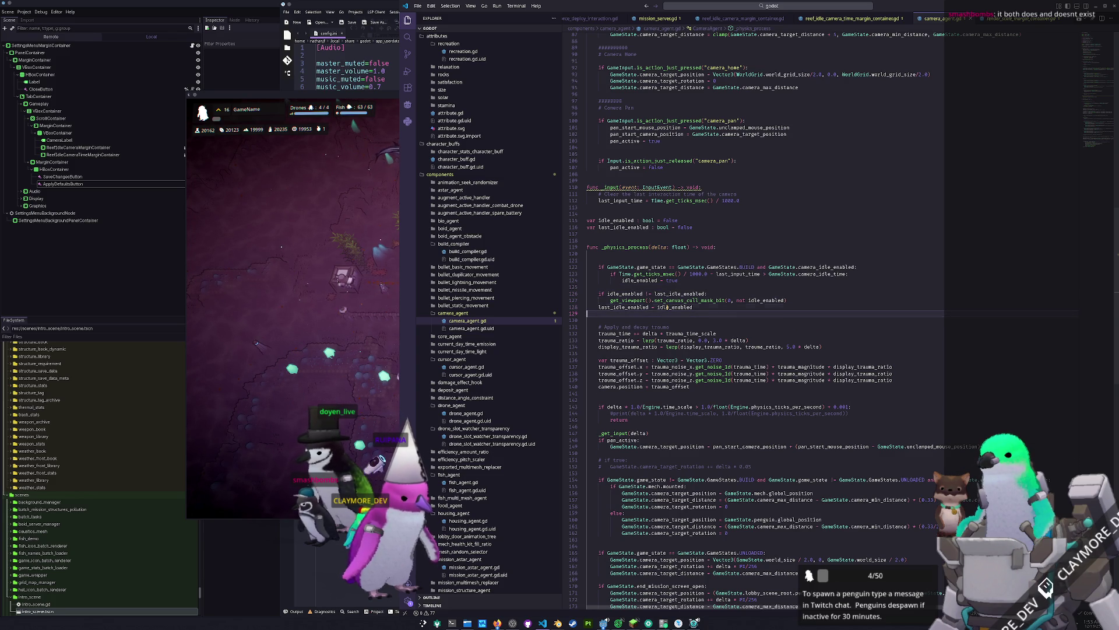
# Add an 'if idle_enabled:' block containing the comment '# Do the idle camera behaviors'
pyautogui.press('Return')
pyautogui.press('Return')
pyautogui.write('idle')
pyautogui.press('Return')
pyautogui.write(':')
pyautogui.press('Return')
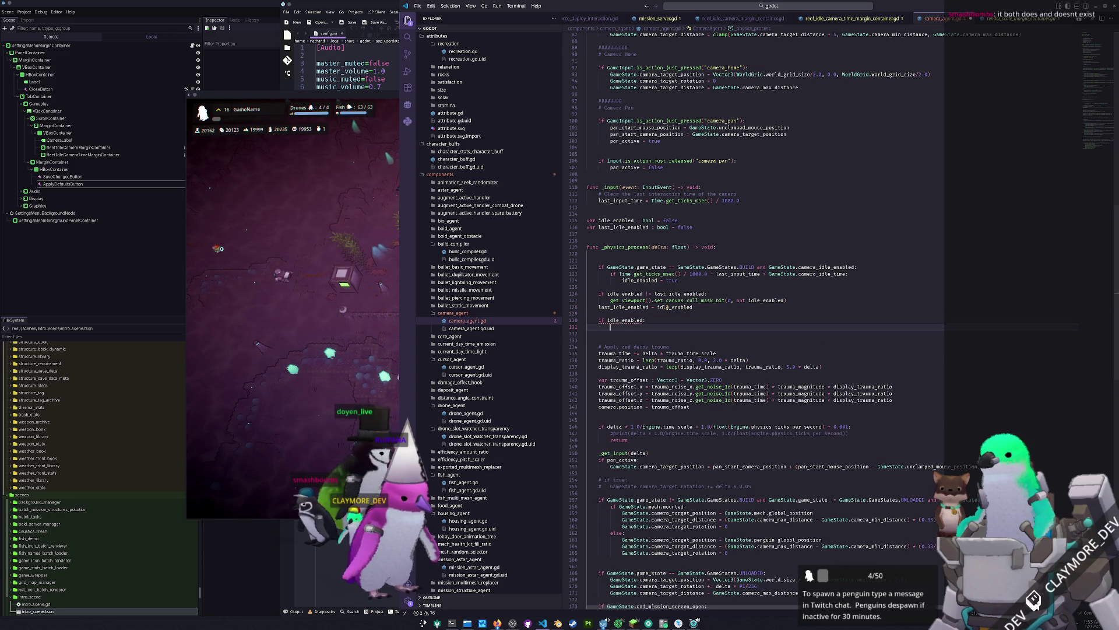
pyautogui.write('# Do the idl')
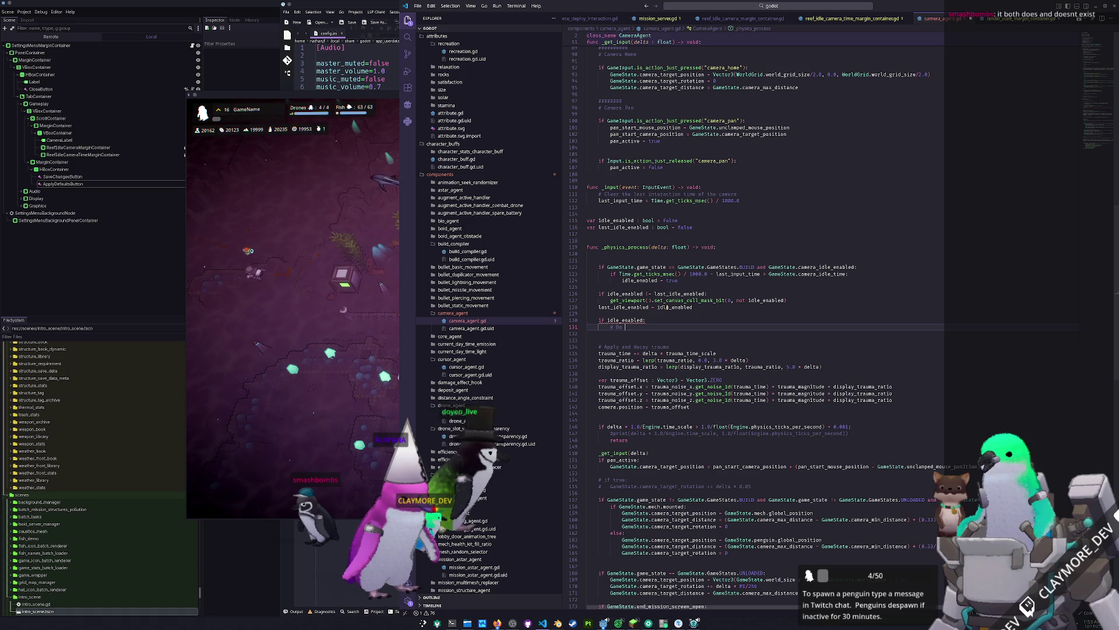
pyautogui.write('e camera ')
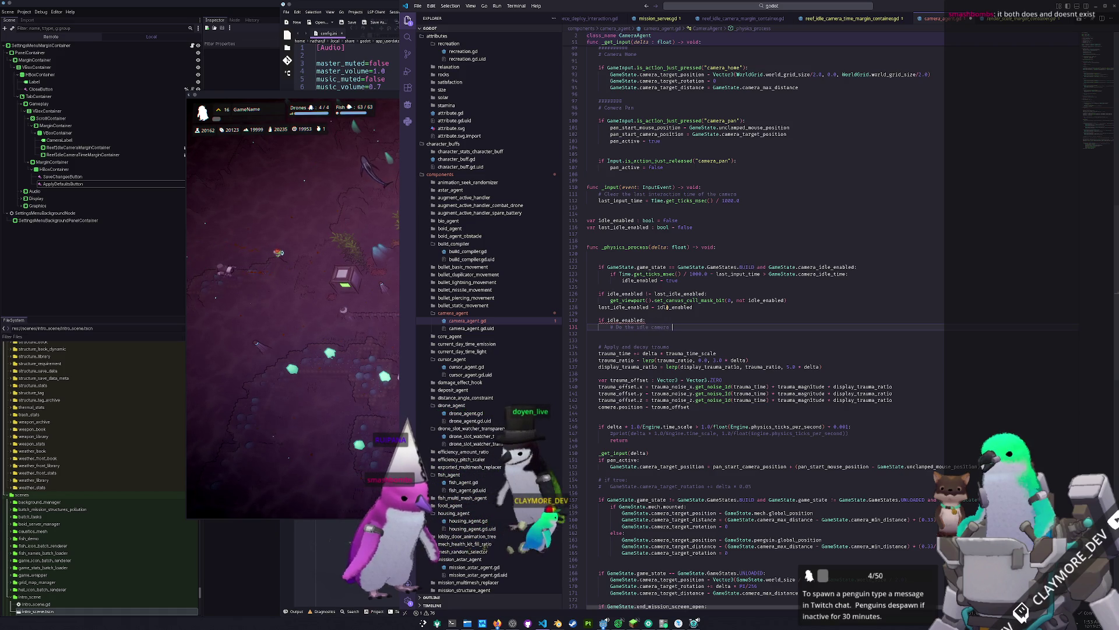
pyautogui.write('behaviors')
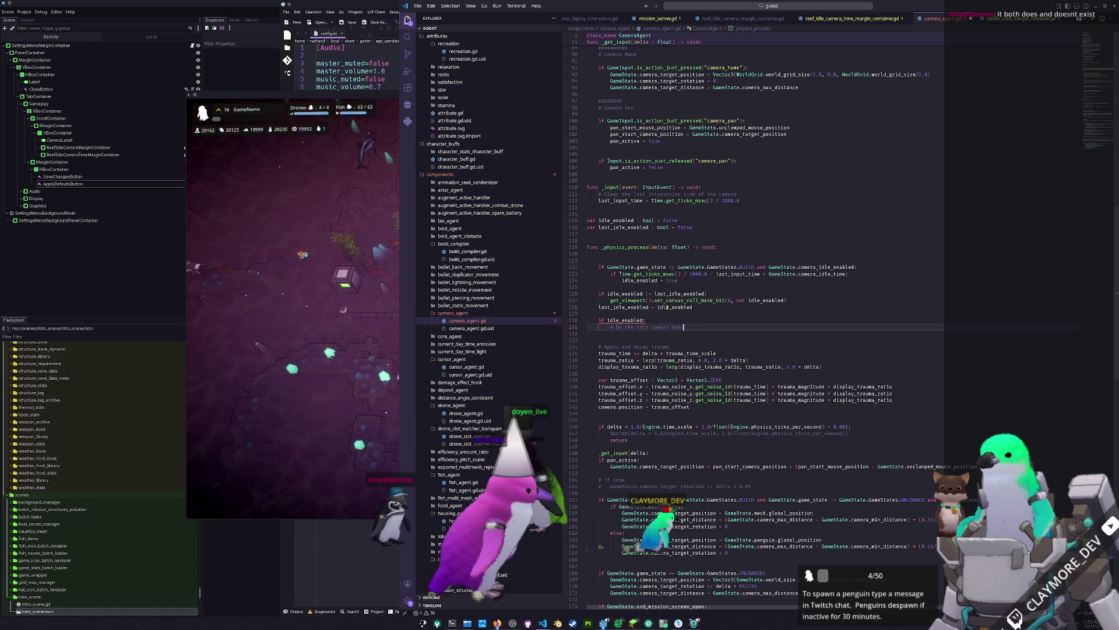
pyautogui.press('Down')
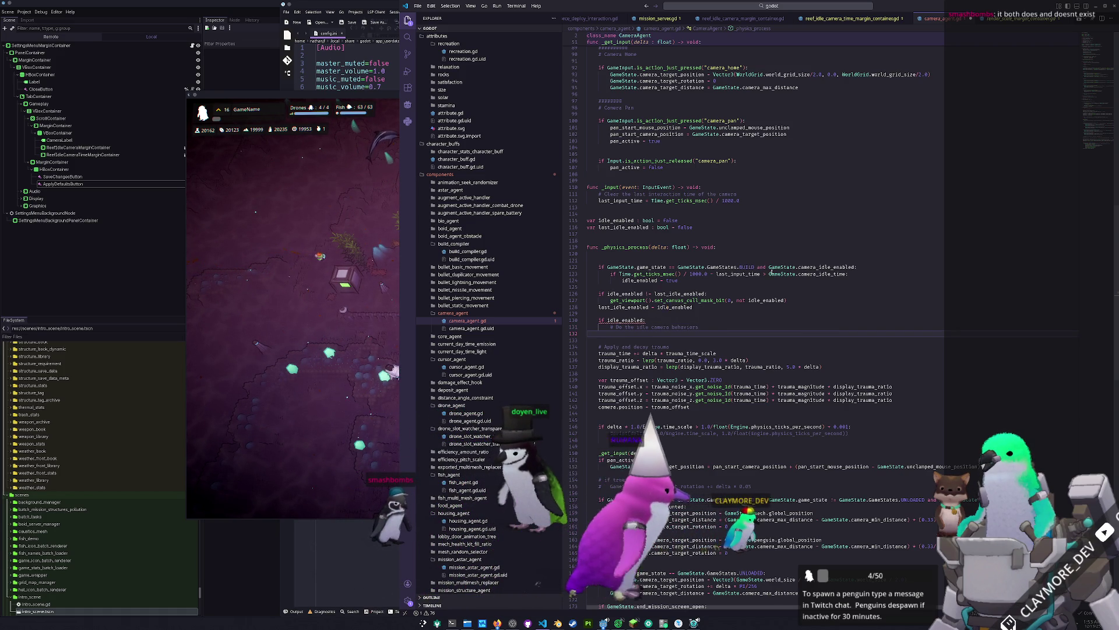
pyautogui.scroll(-5, 853, 276)
pyautogui.press('Down')
pyautogui.press('Down')
pyautogui.hotkey('shift', 'Down')
pyautogui.hotkey('shift', 'Down')
pyautogui.hotkey('shift', 'Down')
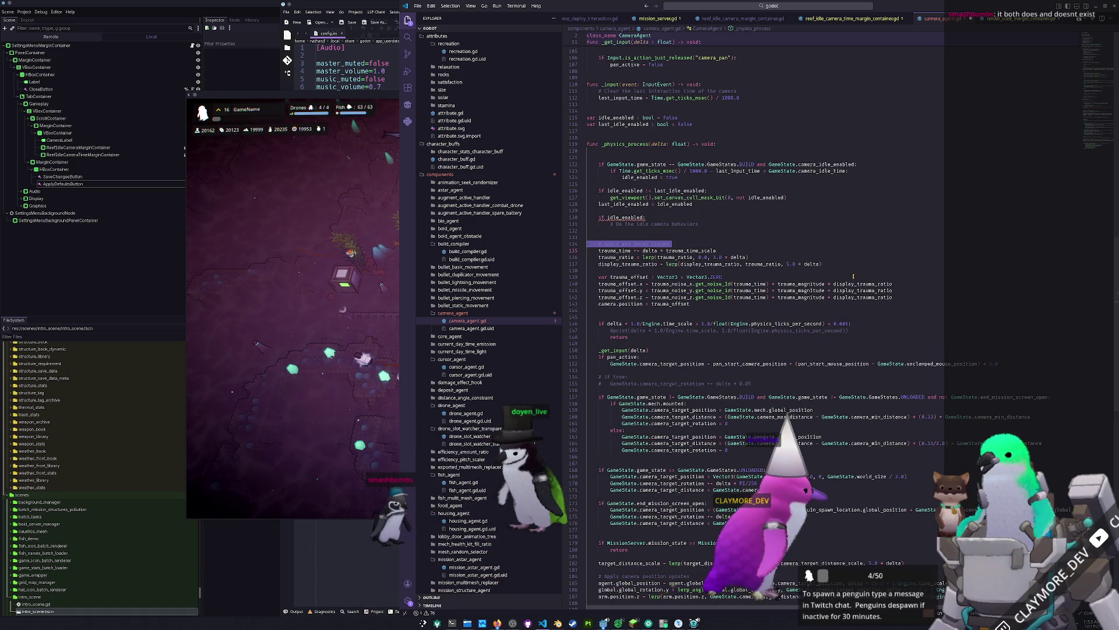
pyautogui.hotkey('shift', 'Down')
pyautogui.hotkey('shift', 'Down')
pyautogui.hotkey('shift', 'Down')
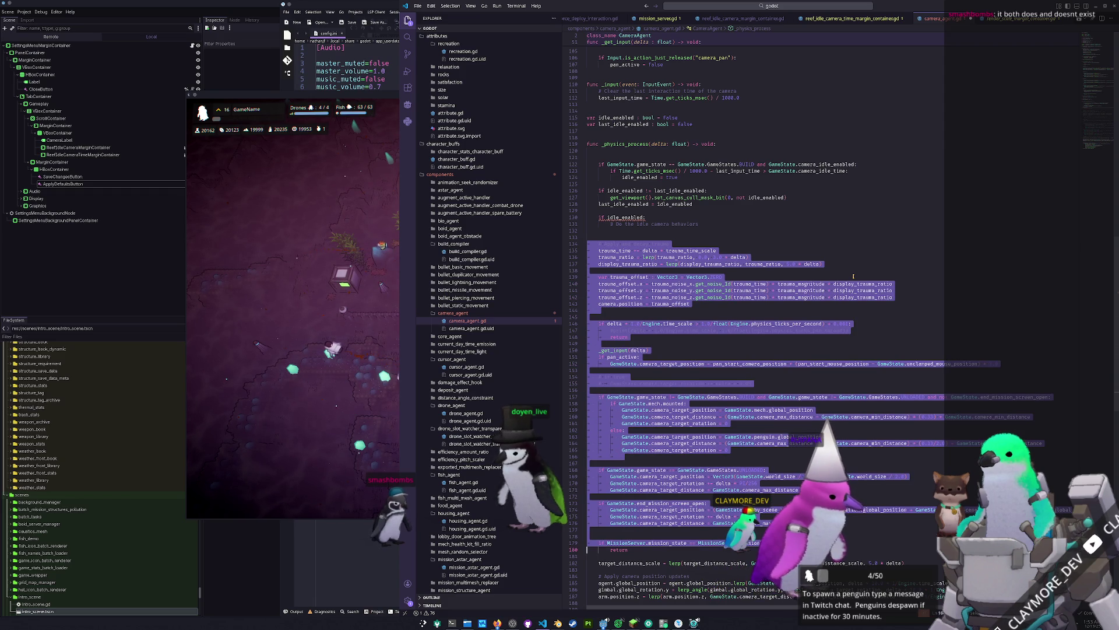
pyautogui.scroll(-7, 853, 276)
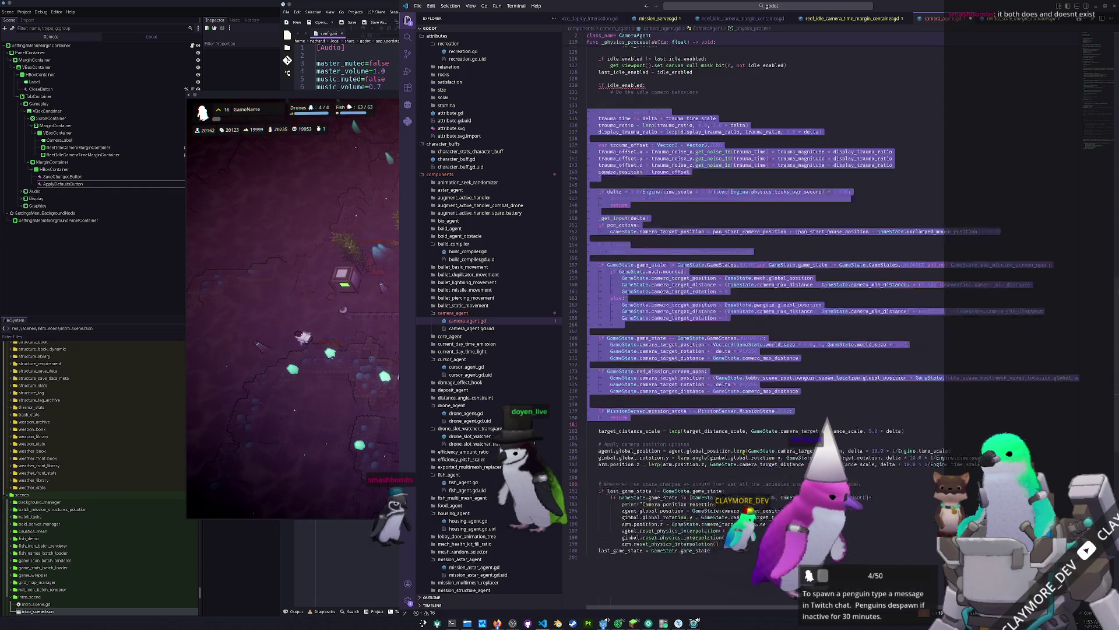
pyautogui.doubleClick(625, 417)
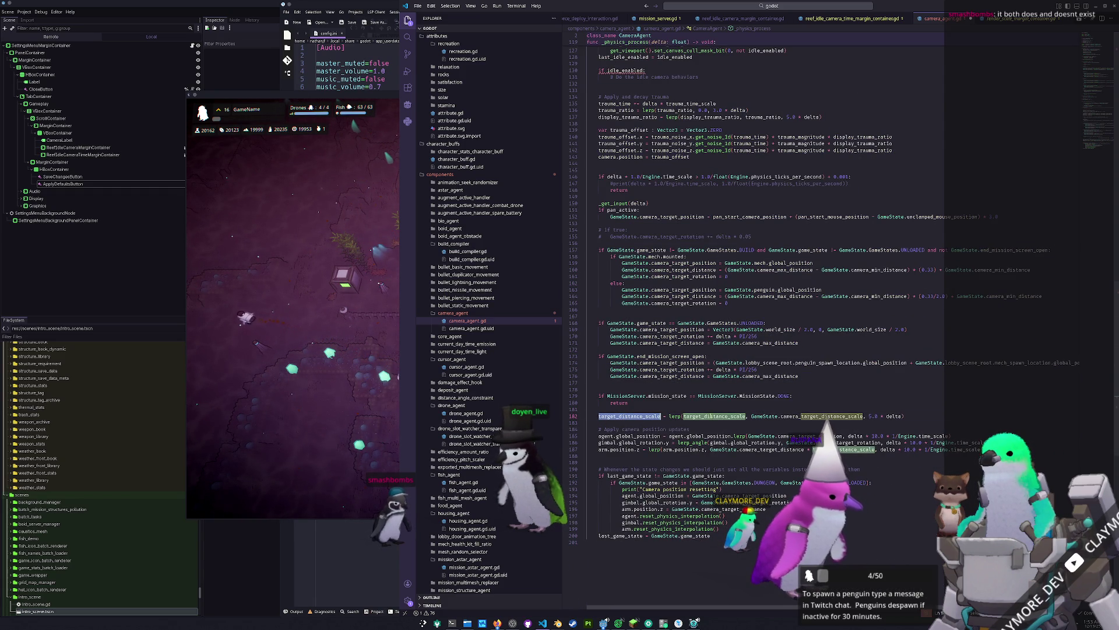
pyautogui.click(820, 416)
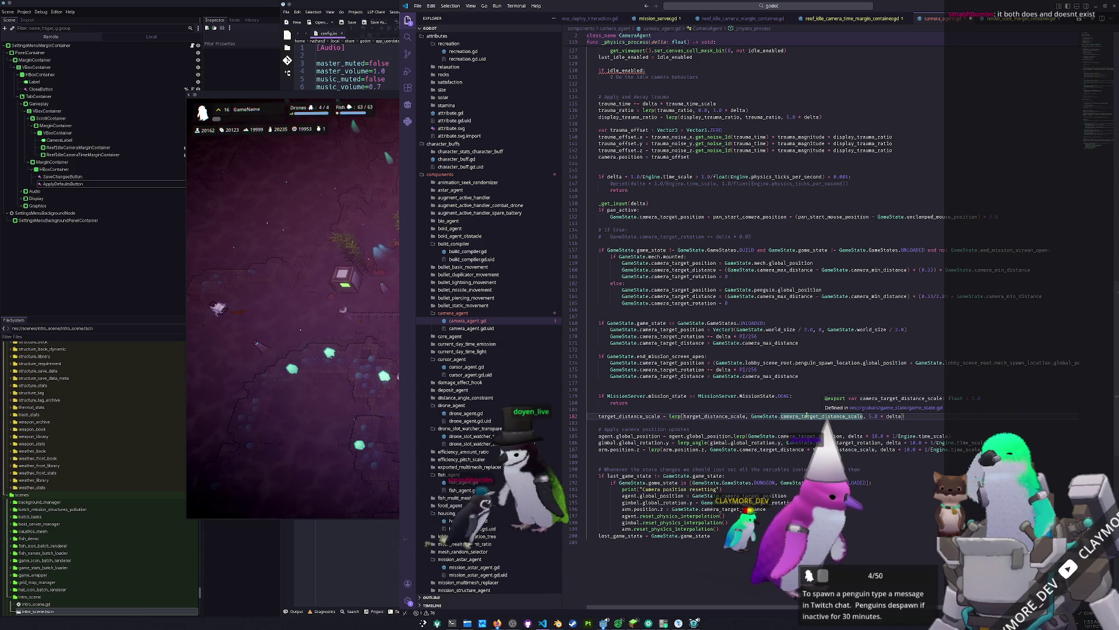
pyautogui.doubleClick(685, 416)
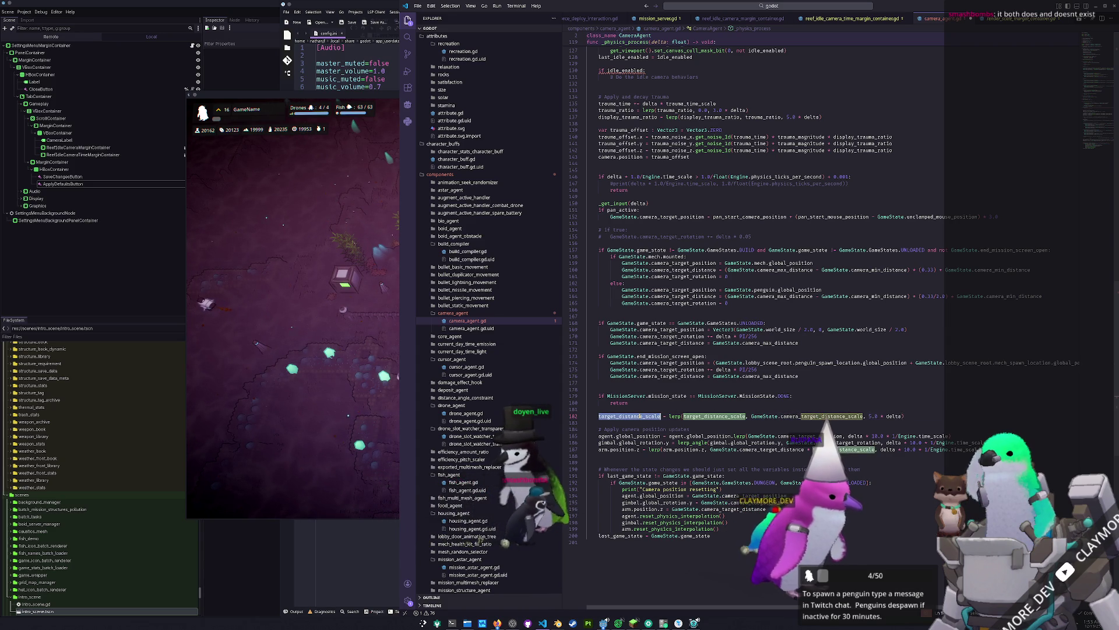
pyautogui.doubleClick(816, 416)
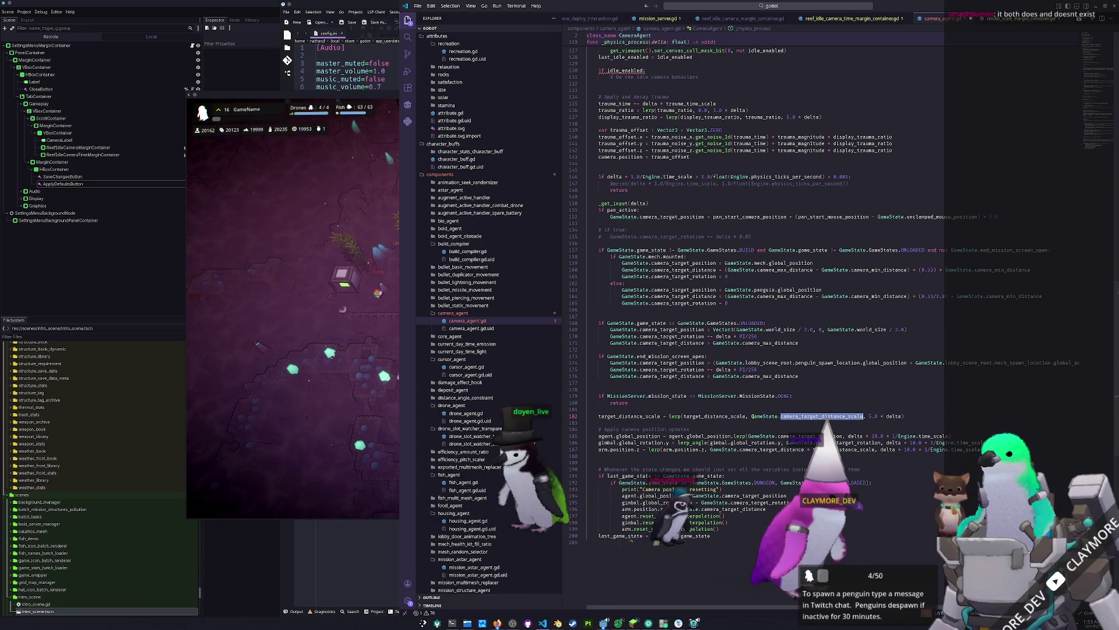
pyautogui.click(713, 416)
pyautogui.moveTo(627, 426)
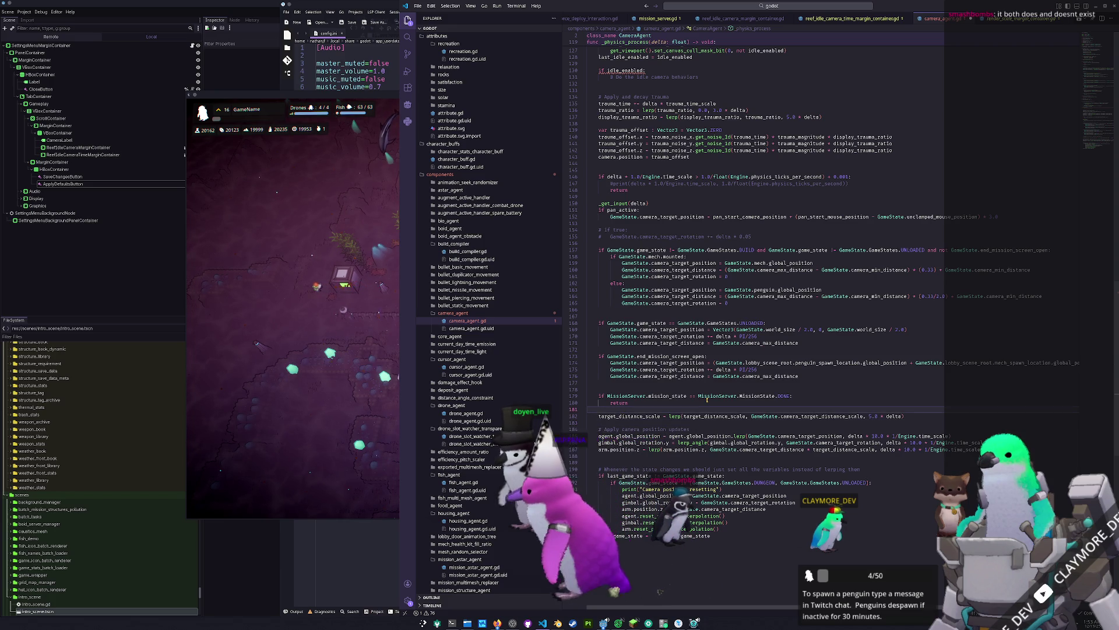
pyautogui.press('Home')
pyautogui.press('Return')
pyautogui.press('Return')
pyautogui.press('Up')
pyautogui.press('Down')
pyautogui.press('Down')
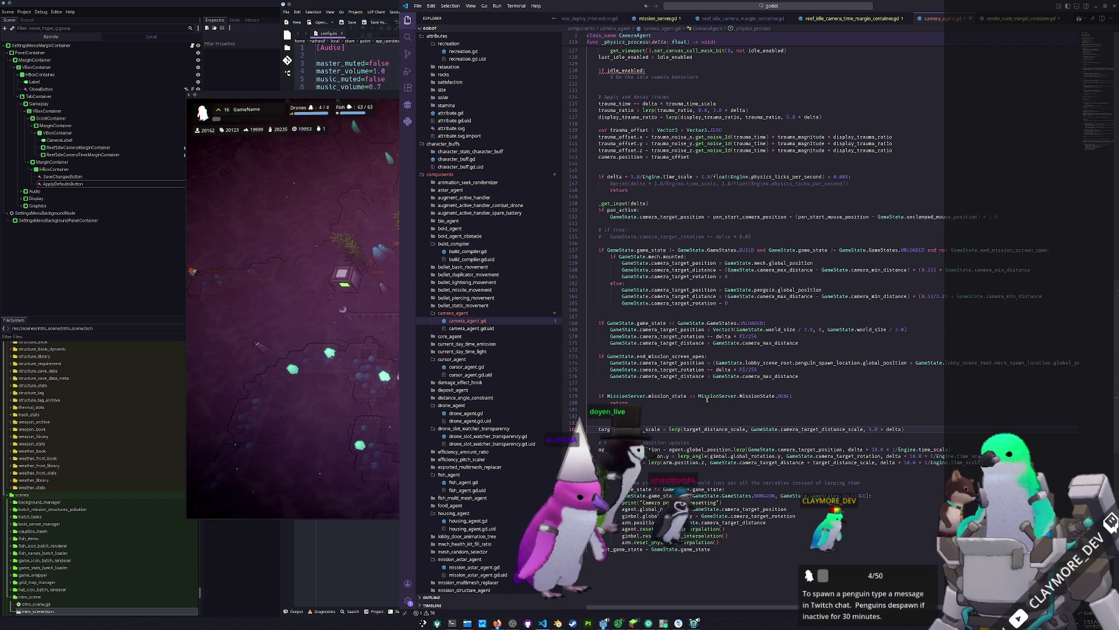
pyautogui.scroll(10, 707, 400)
pyautogui.doubleClick(671, 236)
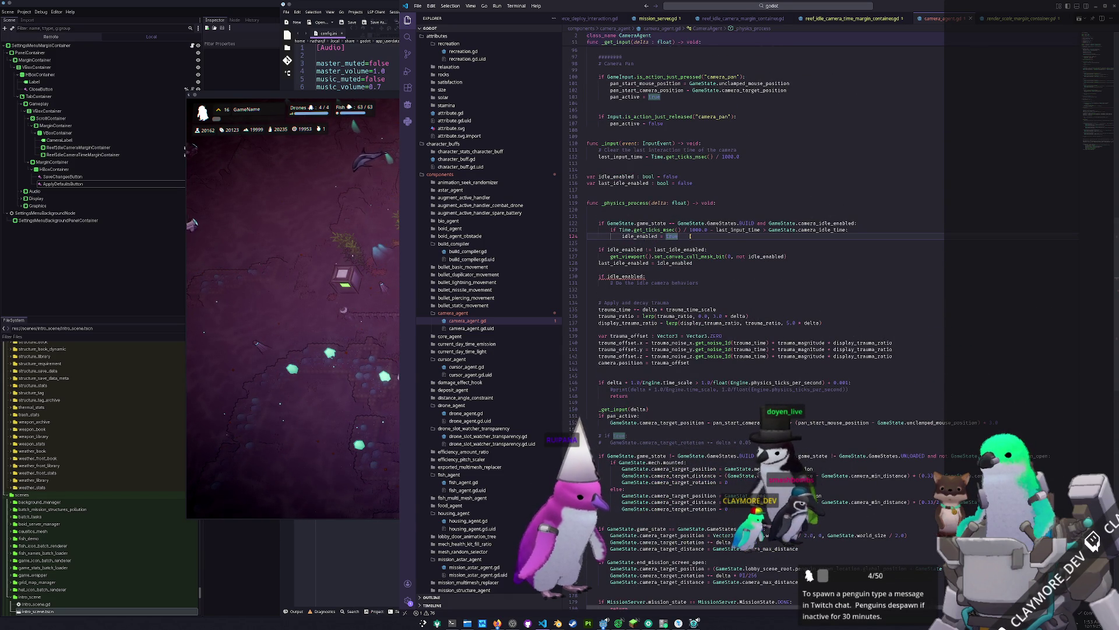
pyautogui.scroll(3, 690, 236)
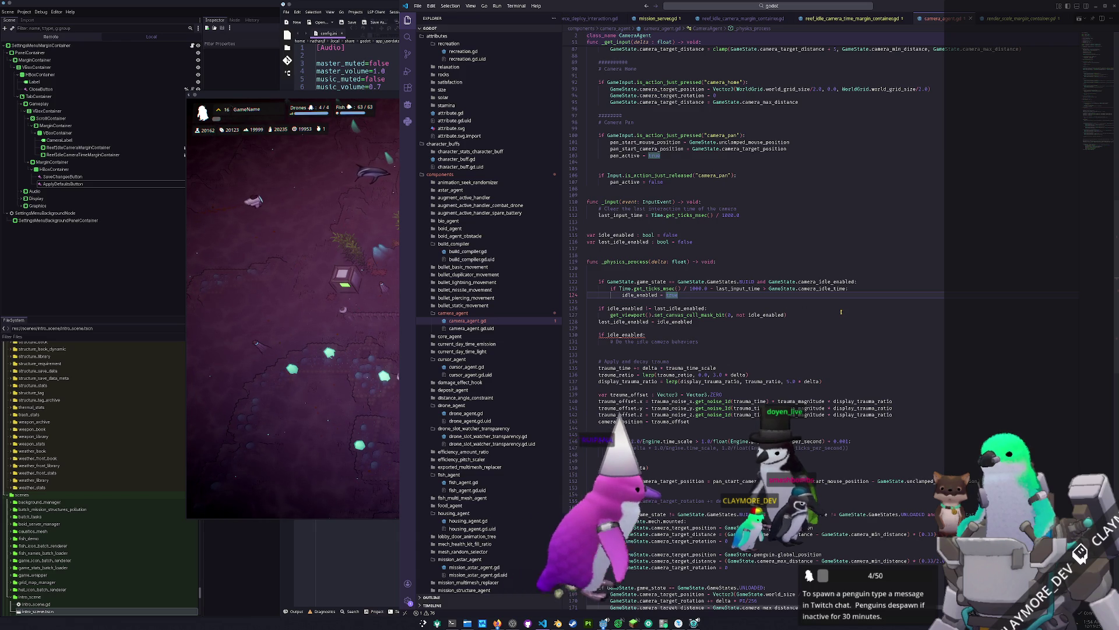
pyautogui.scroll(15, 618, 189)
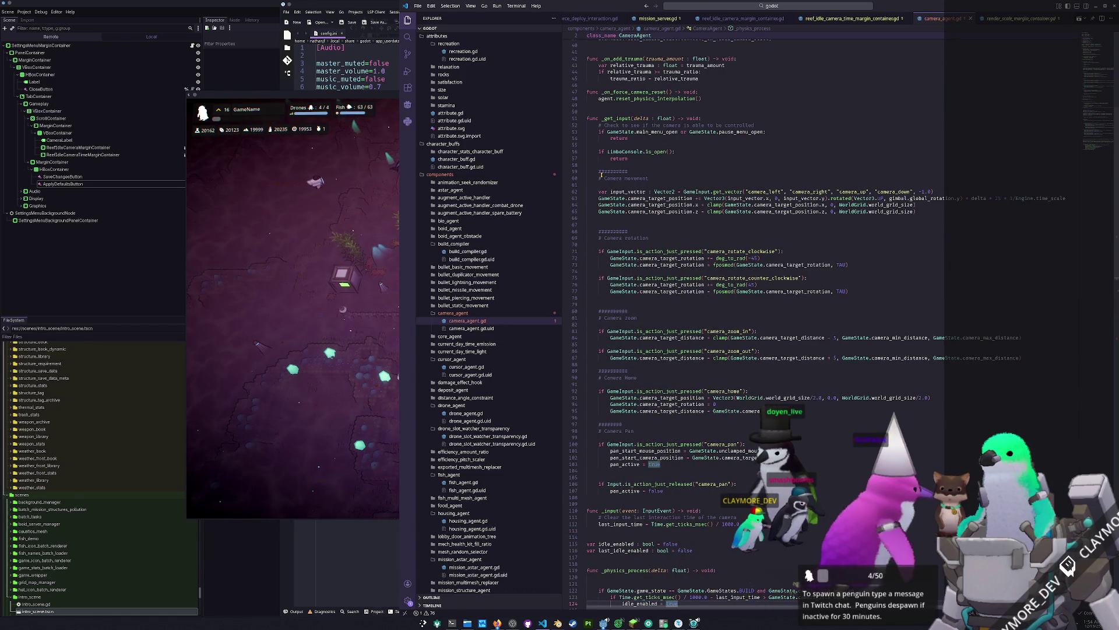
pyautogui.scroll(3, 602, 175)
pyautogui.scroll(-11, 602, 177)
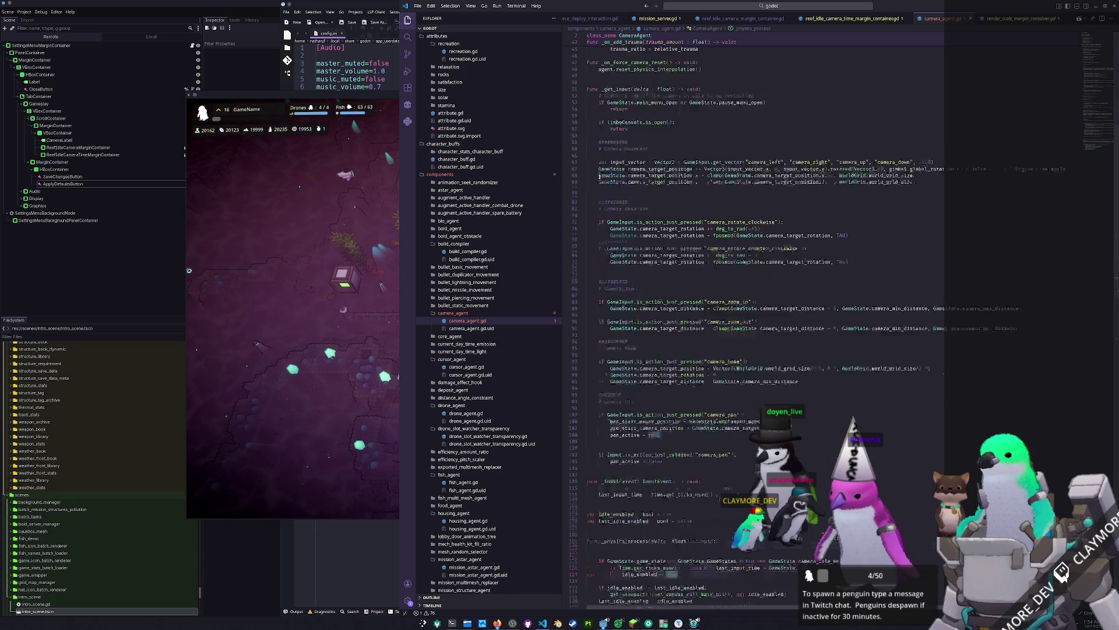
pyautogui.moveTo(722, 377); pyautogui.dragTo(759, 377)
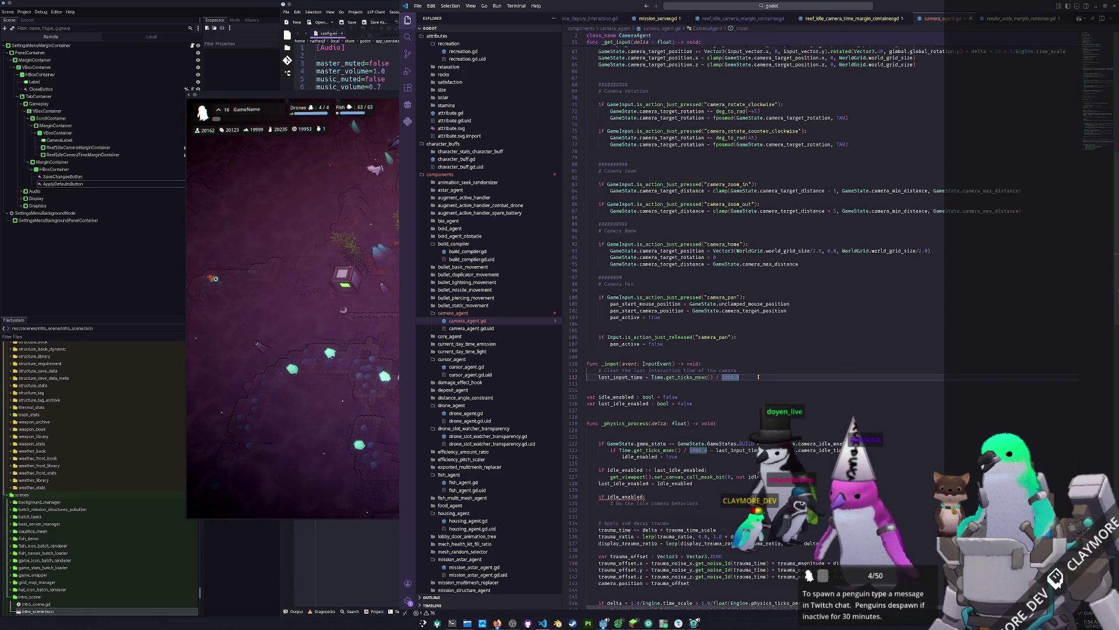
pyautogui.click(759, 376)
pyautogui.press('Return')
pyautogui.write('idle_enabled = false')
pyautogui.press('Down')
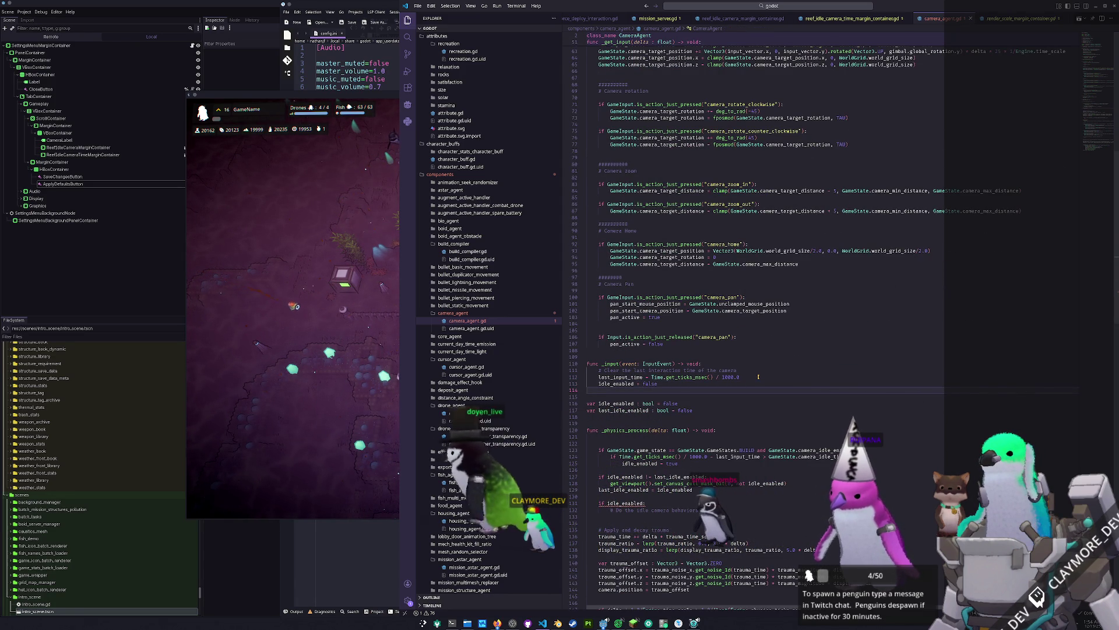
pyautogui.doubleClick(746, 450)
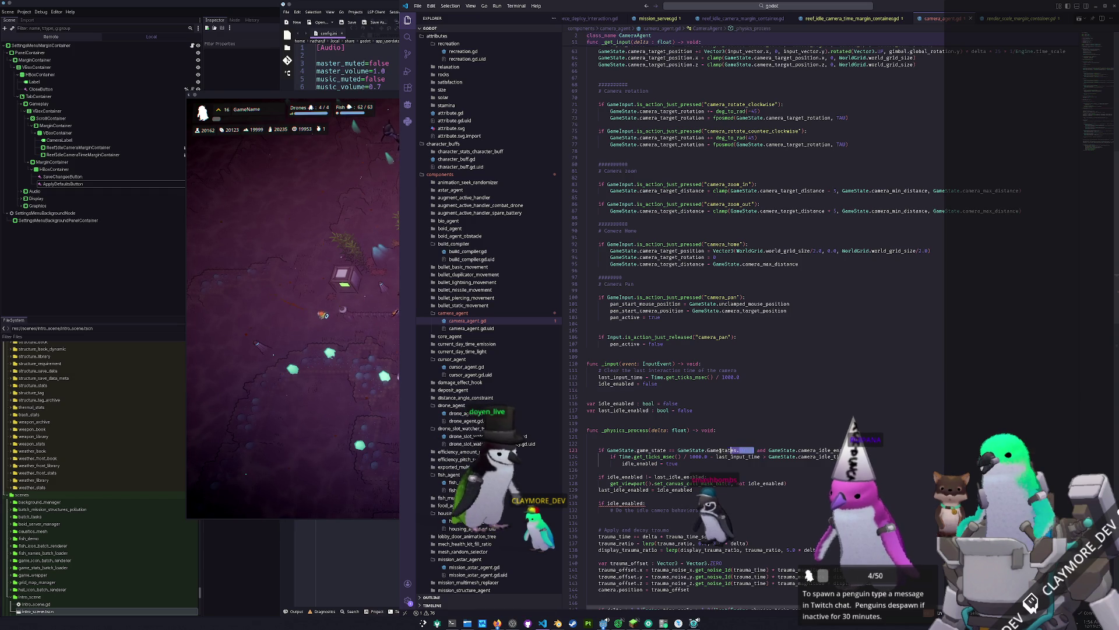
pyautogui.keyDown('shift'); pyautogui.click(609, 450); pyautogui.keyUp('shift')
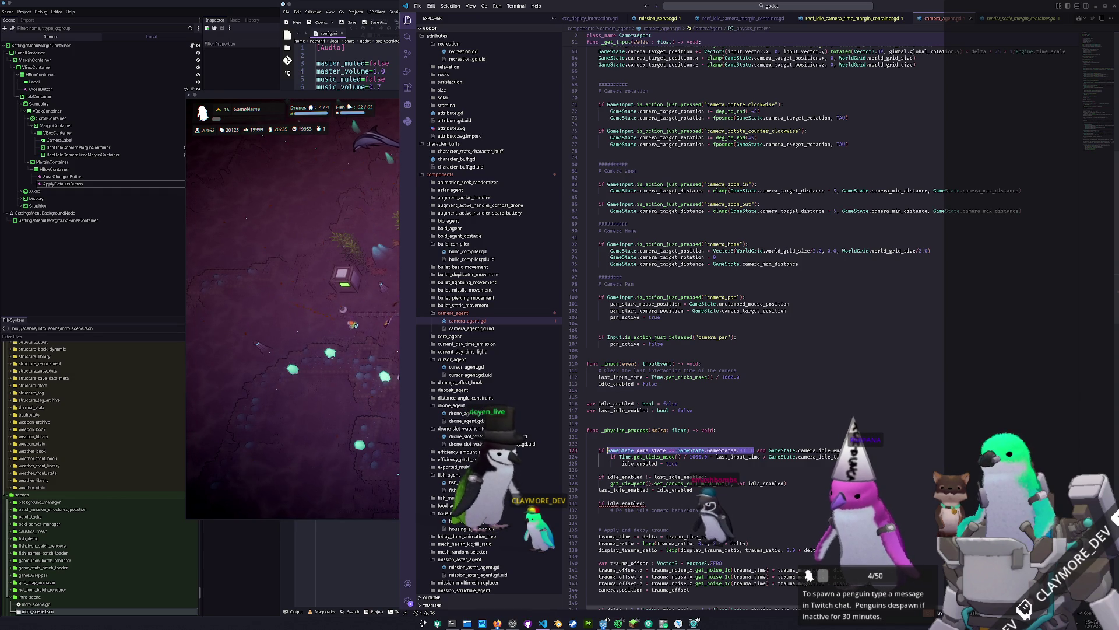
pyautogui.doubleClick(650, 384)
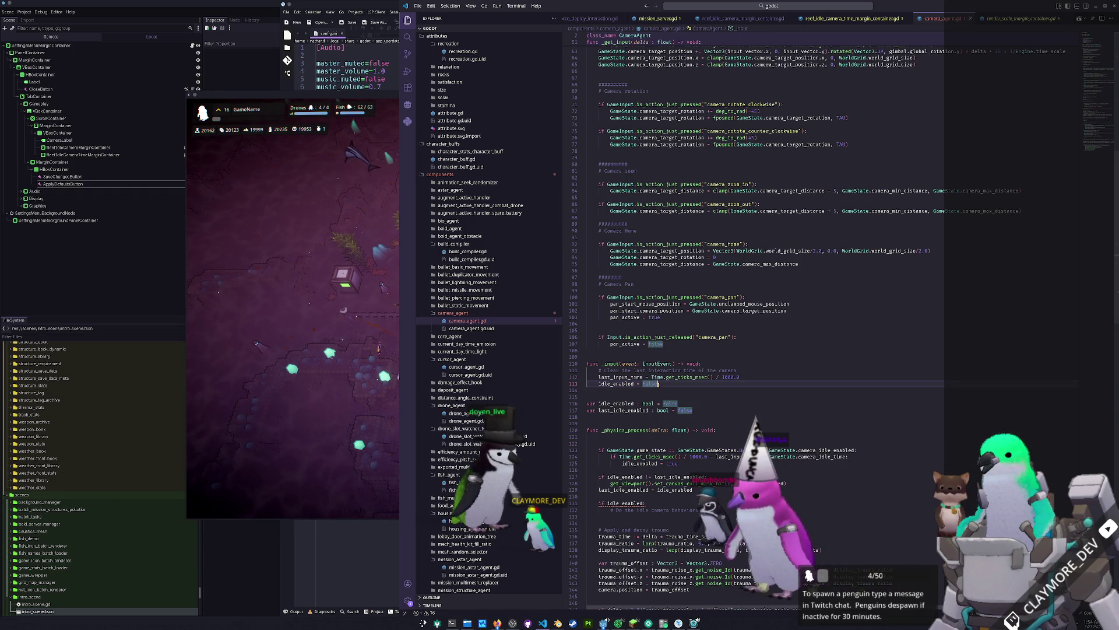
pyautogui.scroll(-3, 656, 384)
pyautogui.click(634, 412)
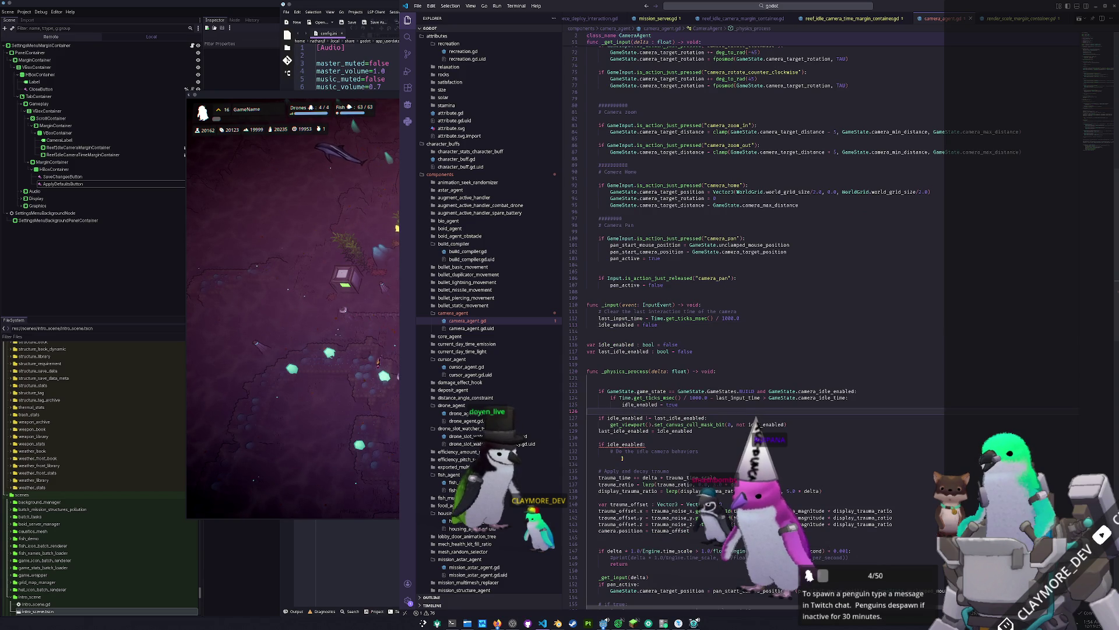
# Cut the commented-out 'if true' rotation lines from _get_input
pyautogui.scroll(-10, 623, 458)
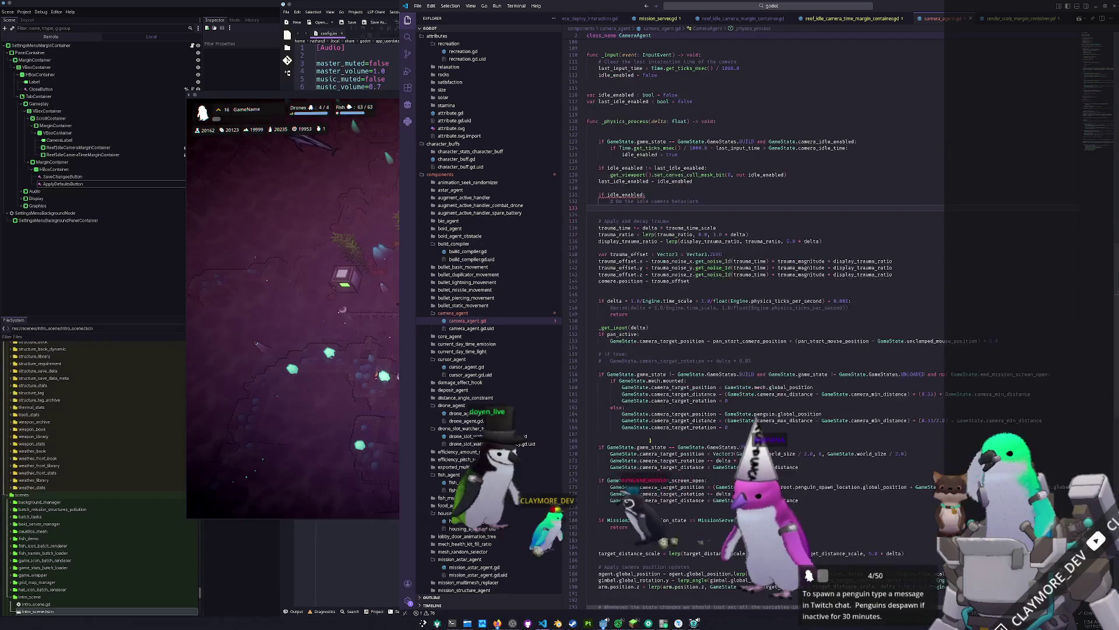
pyautogui.moveTo(657, 451)
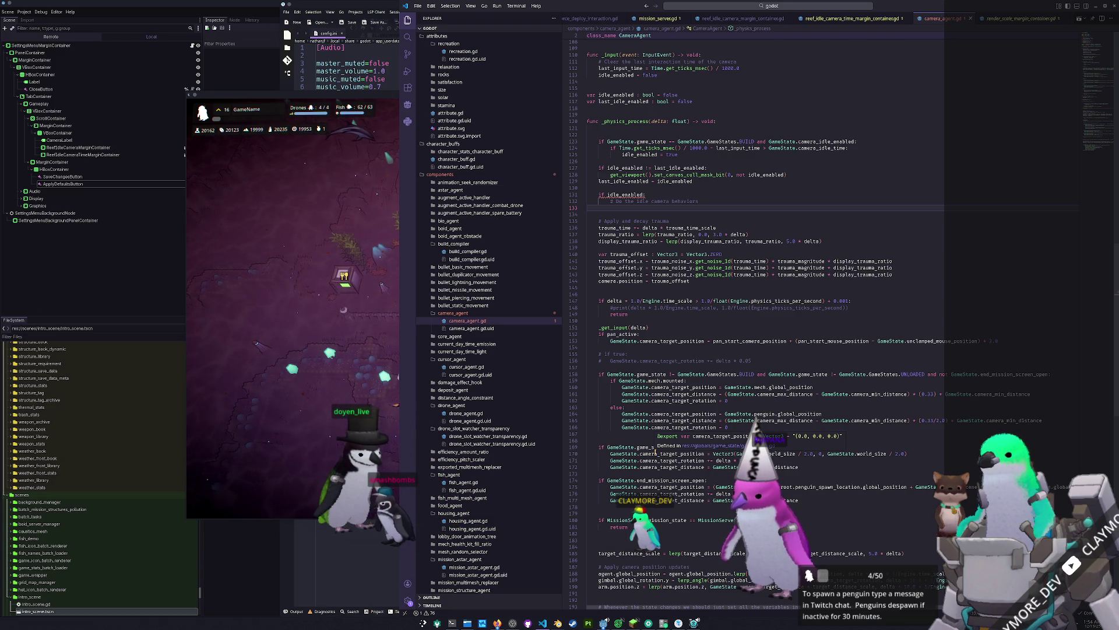
pyautogui.scroll(2, 741, 409)
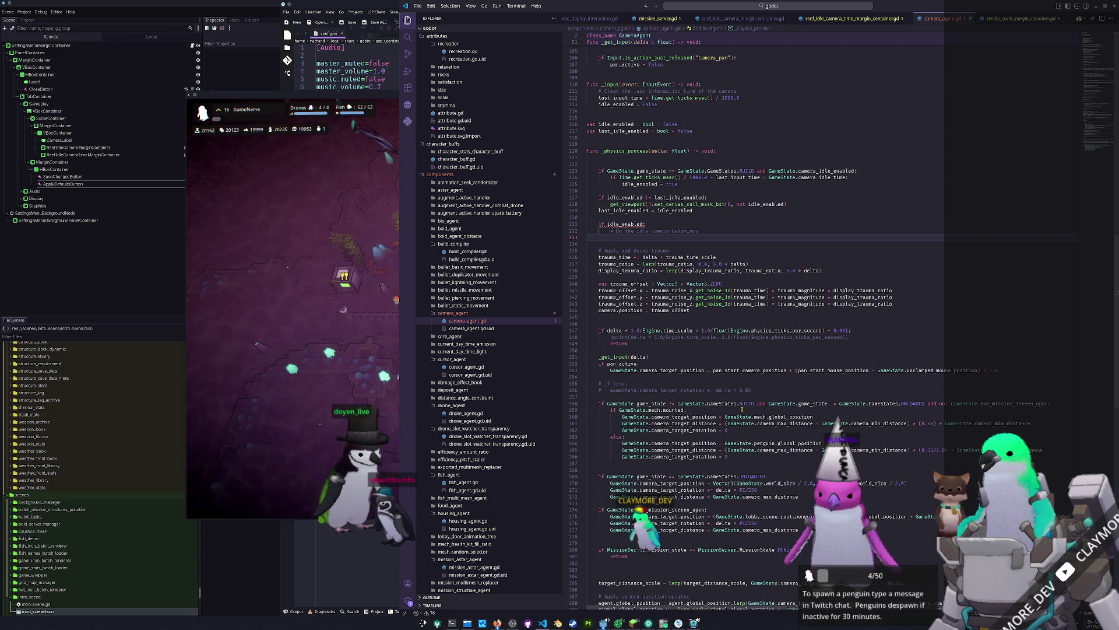
pyautogui.hotkey('ctrl', 'shift', 'Left')
pyautogui.hotkey('ctrl', 'shift', 'Left')
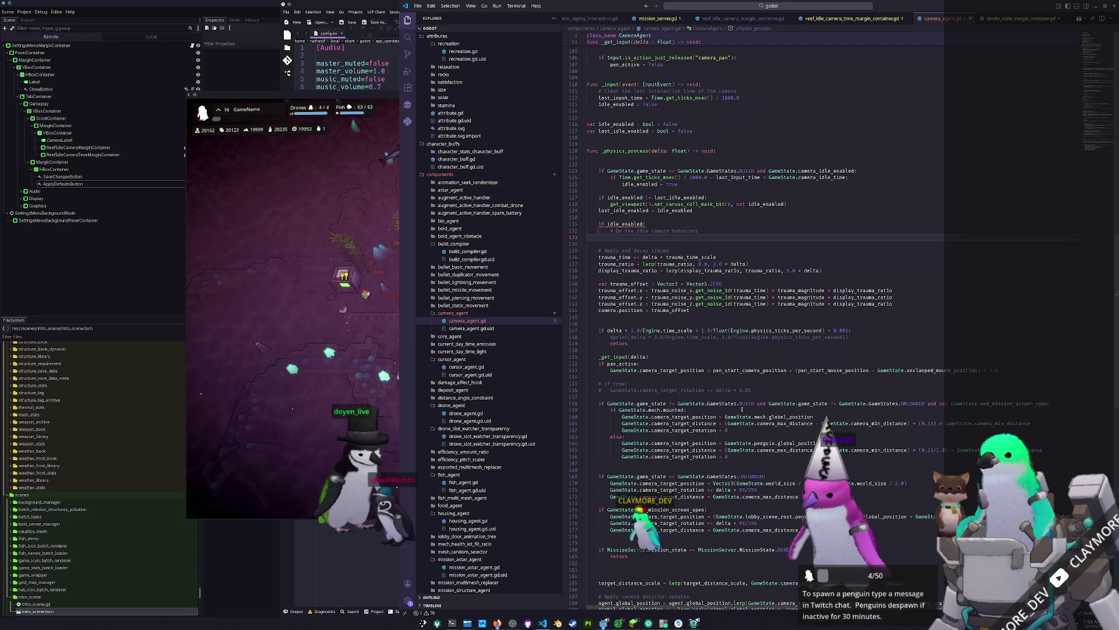
pyautogui.press('Down')
pyautogui.press('Down')
pyautogui.press('Down')
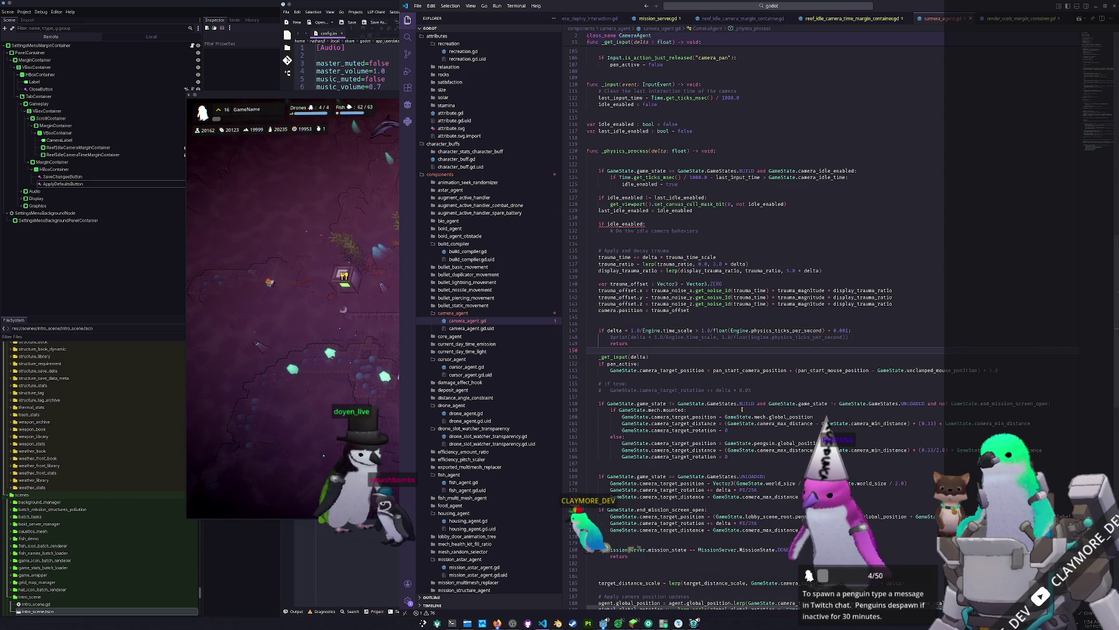
pyautogui.press('Down')
pyautogui.press('Down')
pyautogui.press('Down')
pyautogui.press('Down')
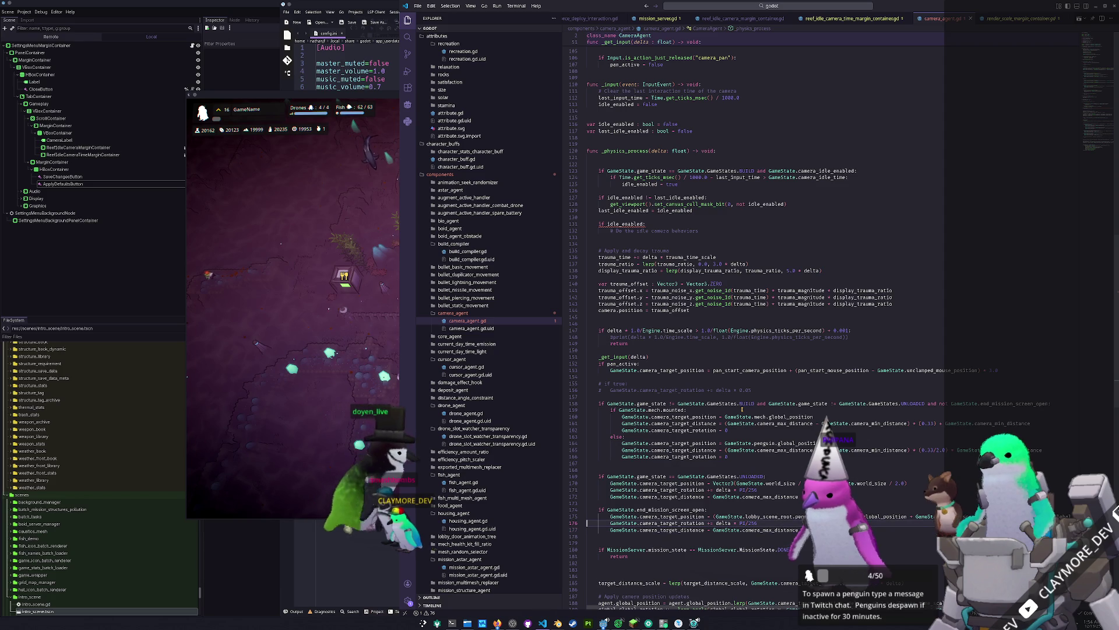
pyautogui.press('Up')
pyautogui.press('Up')
pyautogui.press('Up')
pyautogui.hotkey('shift', 'Down')
pyautogui.hotkey('shift', 'Down')
pyautogui.hotkey('shift', 'Down')
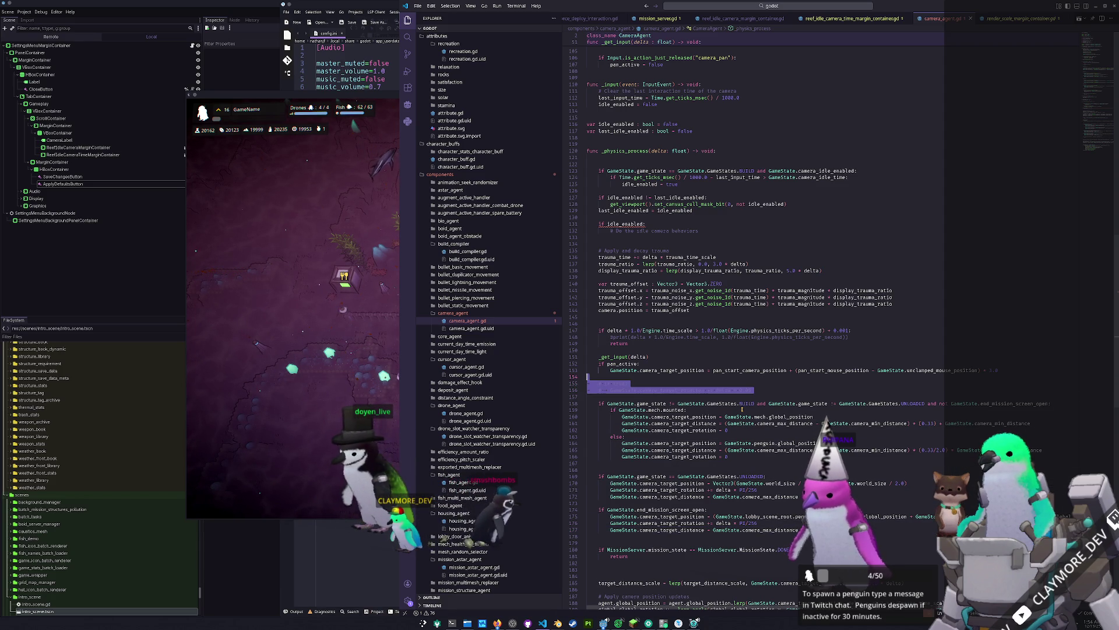
pyautogui.press('Delete')
# Paste the camera_target_rotation += delta * 0.05 line into the idle block, removing the leftover comment
pyautogui.press('Up')
pyautogui.press('Up')
pyautogui.press('Up')
pyautogui.hotkey('shift', 'Up')
pyautogui.hotkey('ctrl', 'v')
pyautogui.press('Up')
pyautogui.press('Up')
pyautogui.hotkey('shift', 'Down')
pyautogui.press('BackSpace')
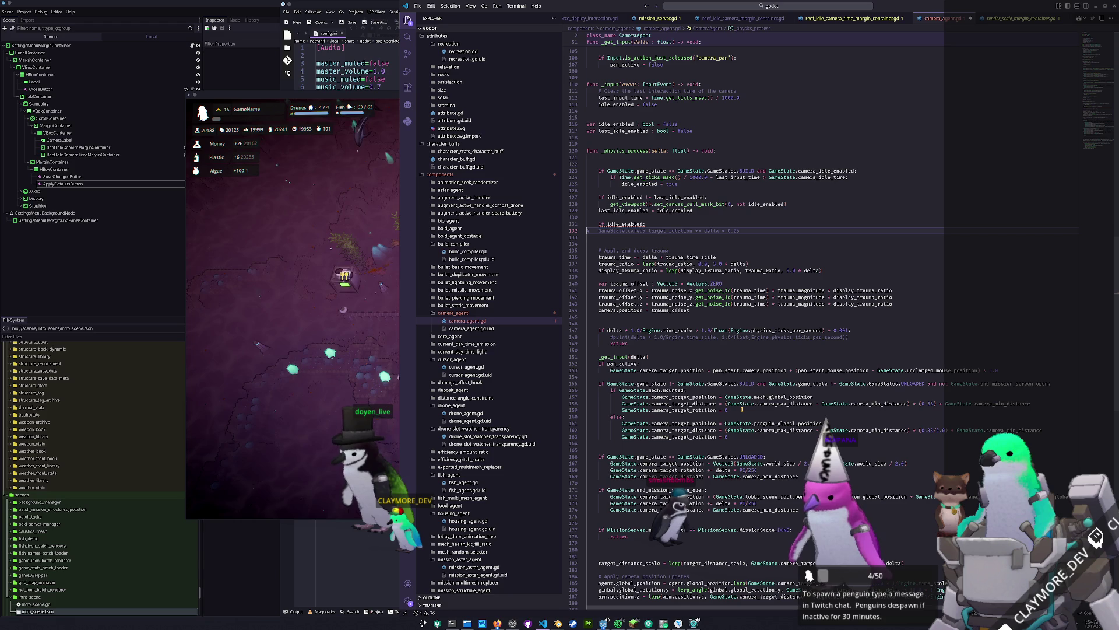
pyautogui.press('Up')
pyautogui.press('Home')
pyautogui.press('Return')
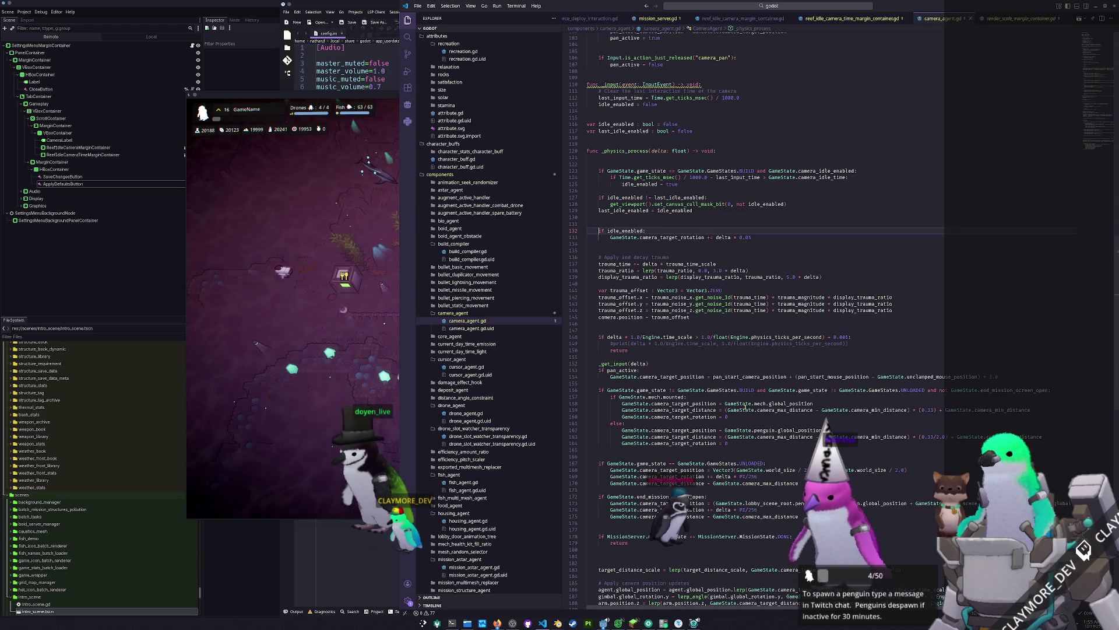
pyautogui.click(628, 225)
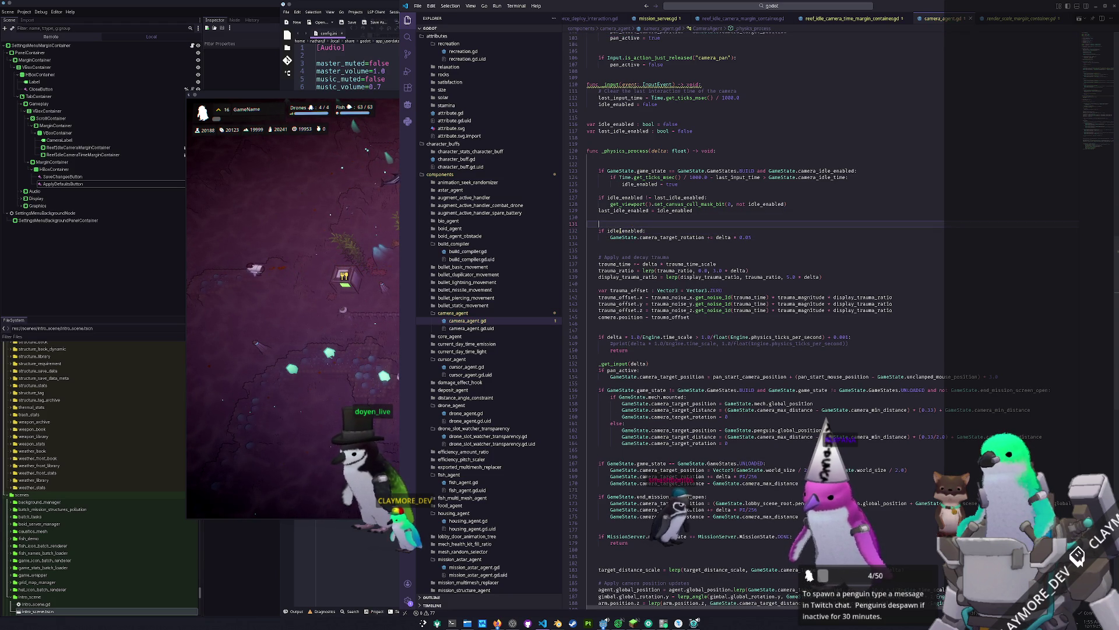
pyautogui.hotkey('alt', 'Tab')
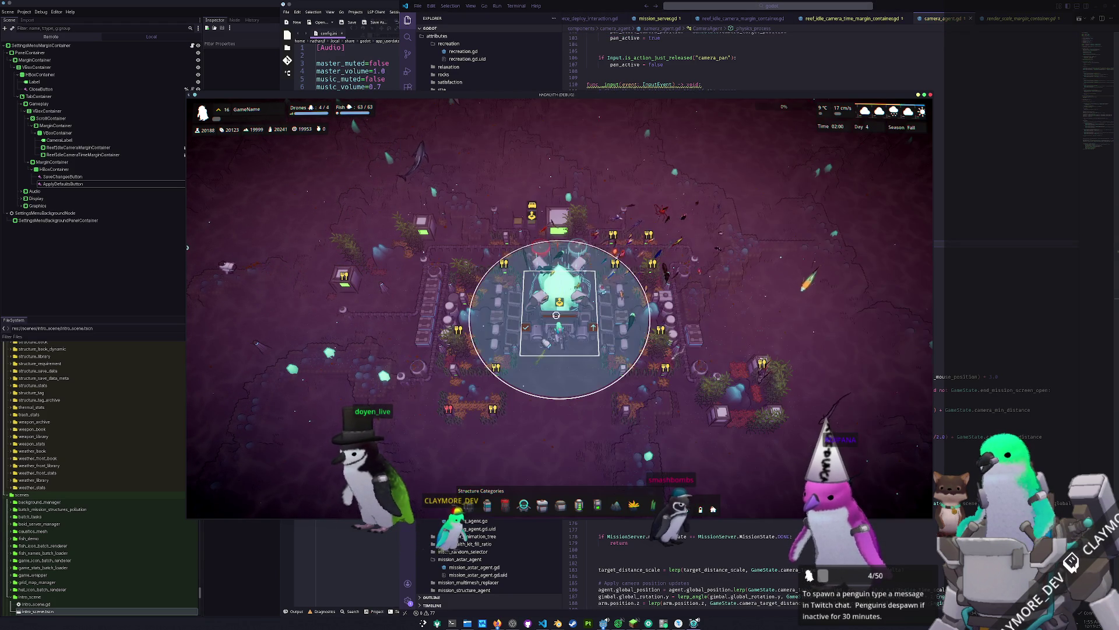
# Lower Reef Idle Camera Time from 300 to 60 in Gameplay settings and resume the game
pyautogui.press('Escape')
pyautogui.click(561, 306)
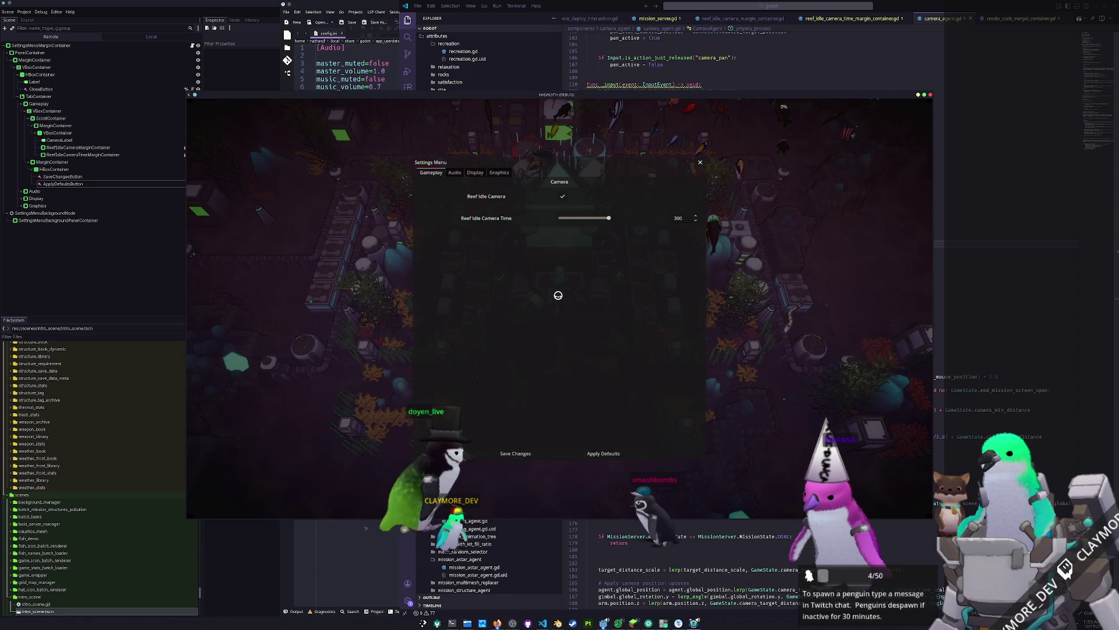
pyautogui.moveTo(600, 215); pyautogui.dragTo(557, 217)
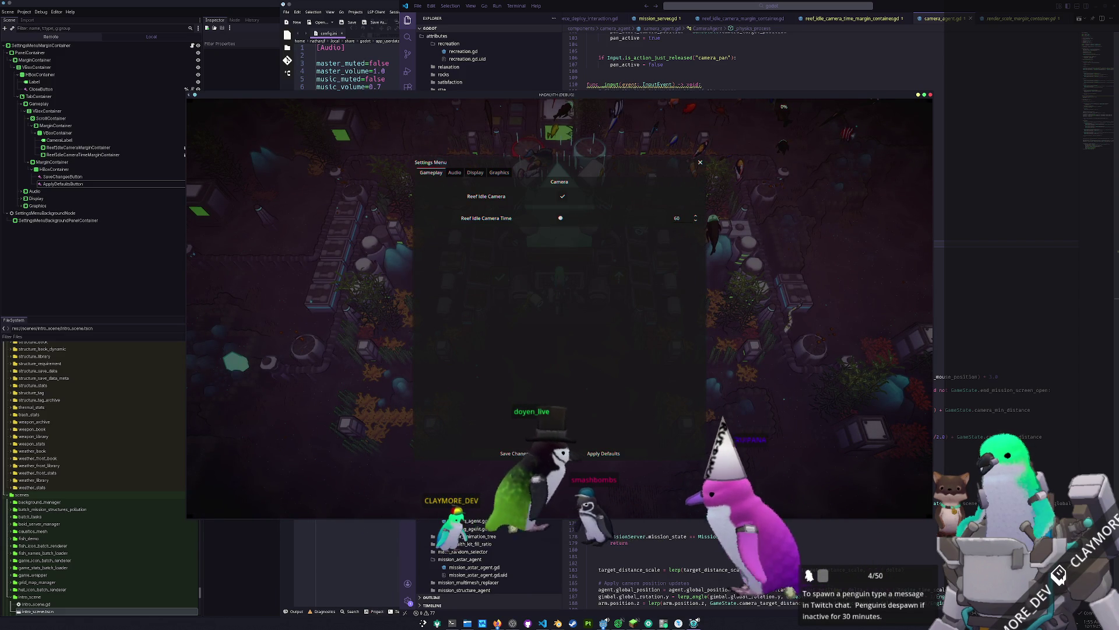
pyautogui.press('Escape')
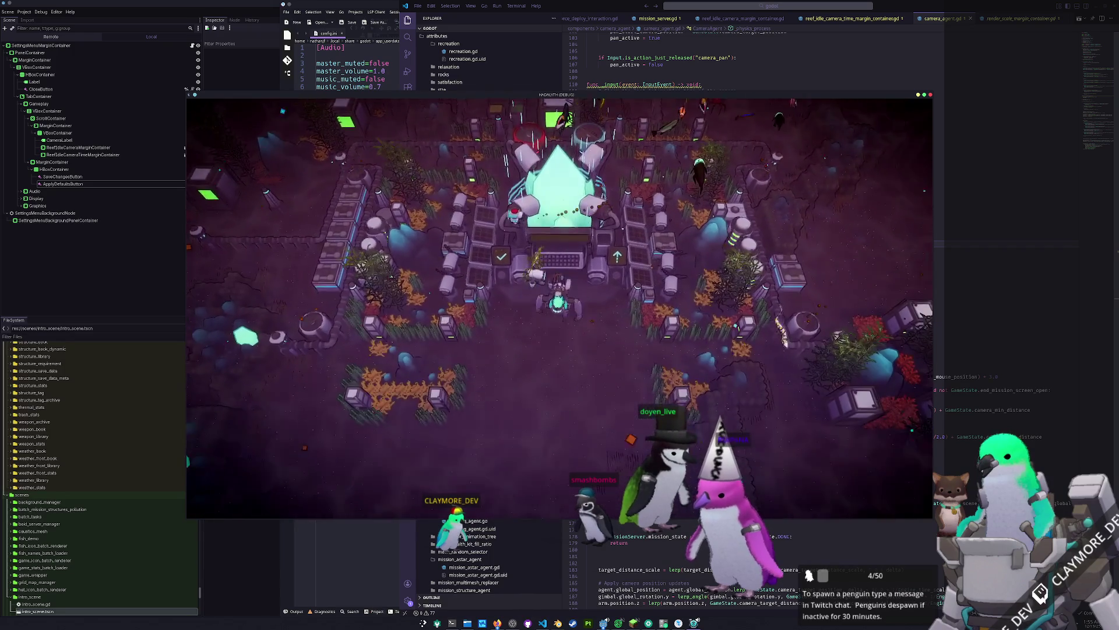
pyautogui.moveTo(544, 404)
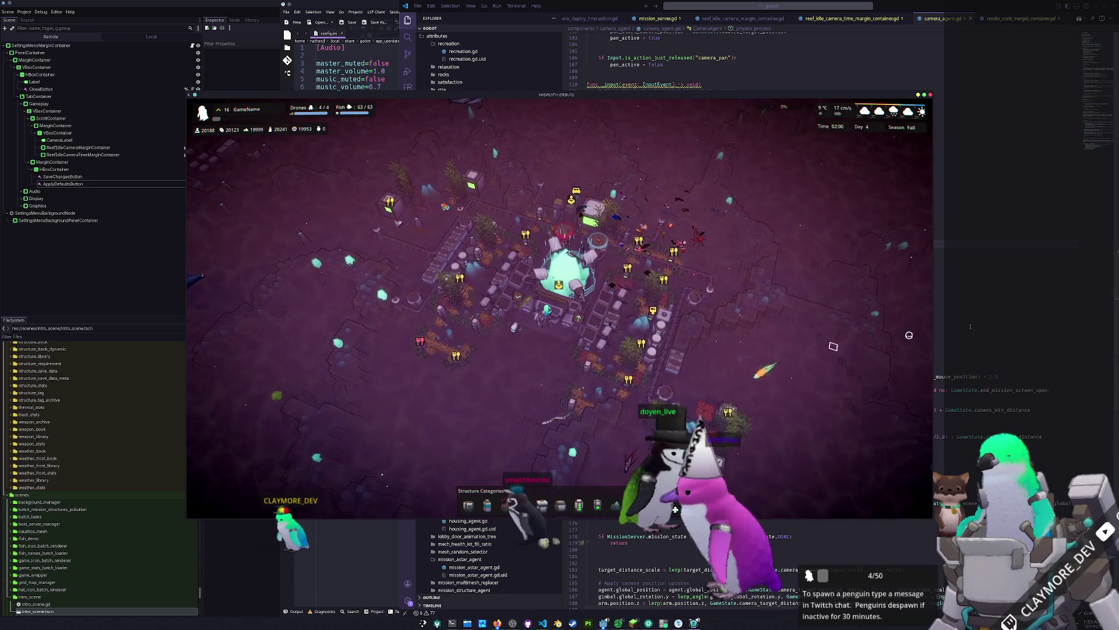
pyautogui.click(701, 316)
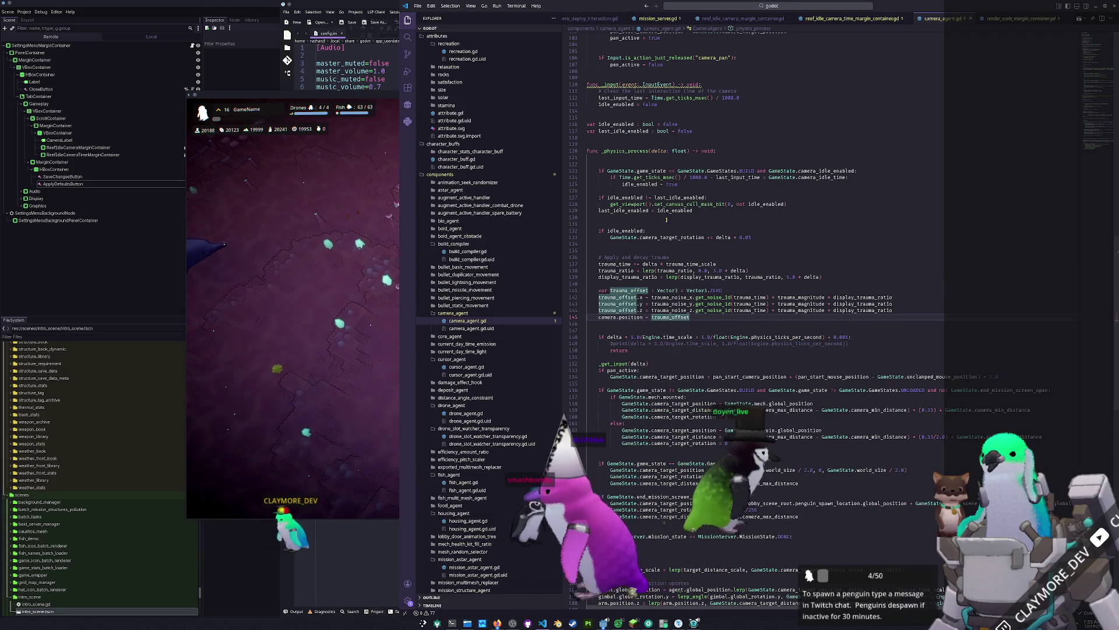
# Try an early 'return' below the idle rotation line, then delete it again
pyautogui.click(726, 196)
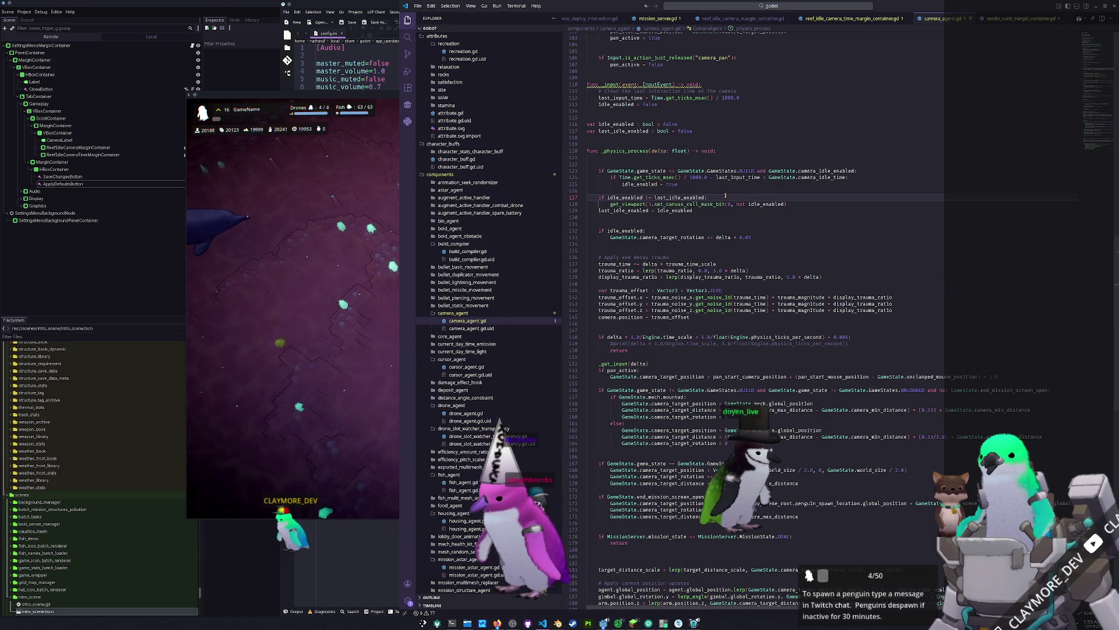
pyautogui.press('Down')
pyautogui.press('Down')
pyautogui.press('Down')
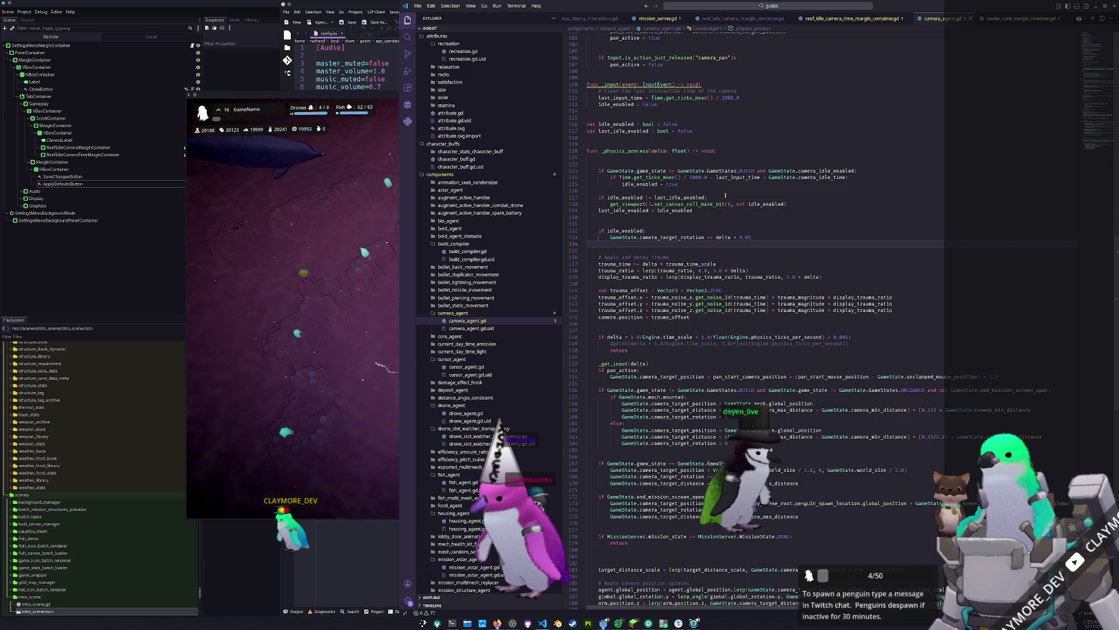
pyautogui.write('return')
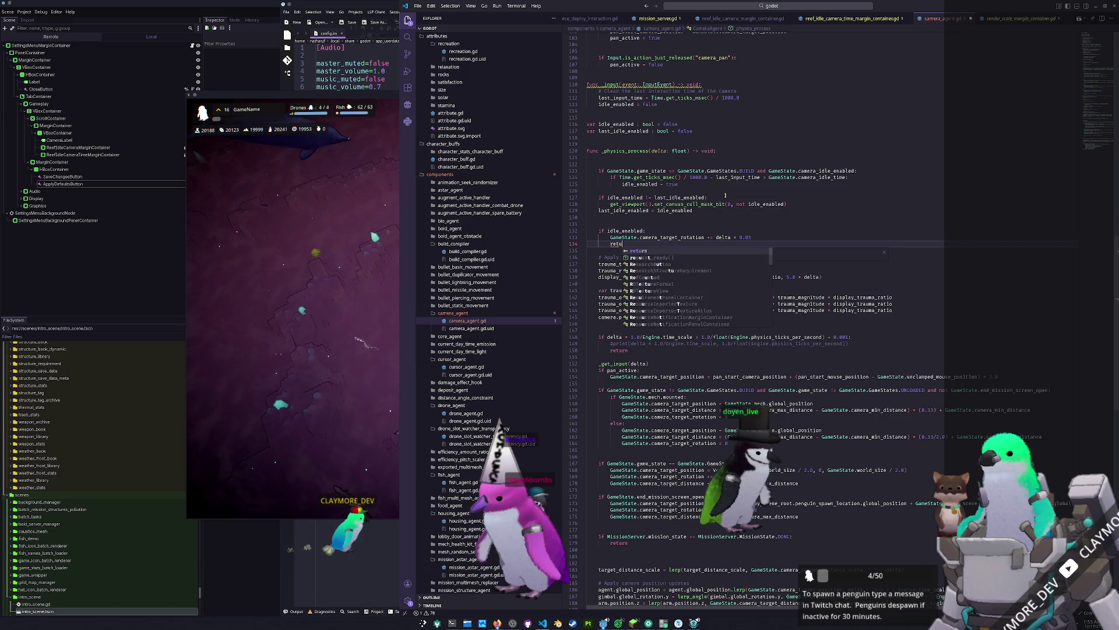
pyautogui.press('Down')
pyautogui.press('Return')
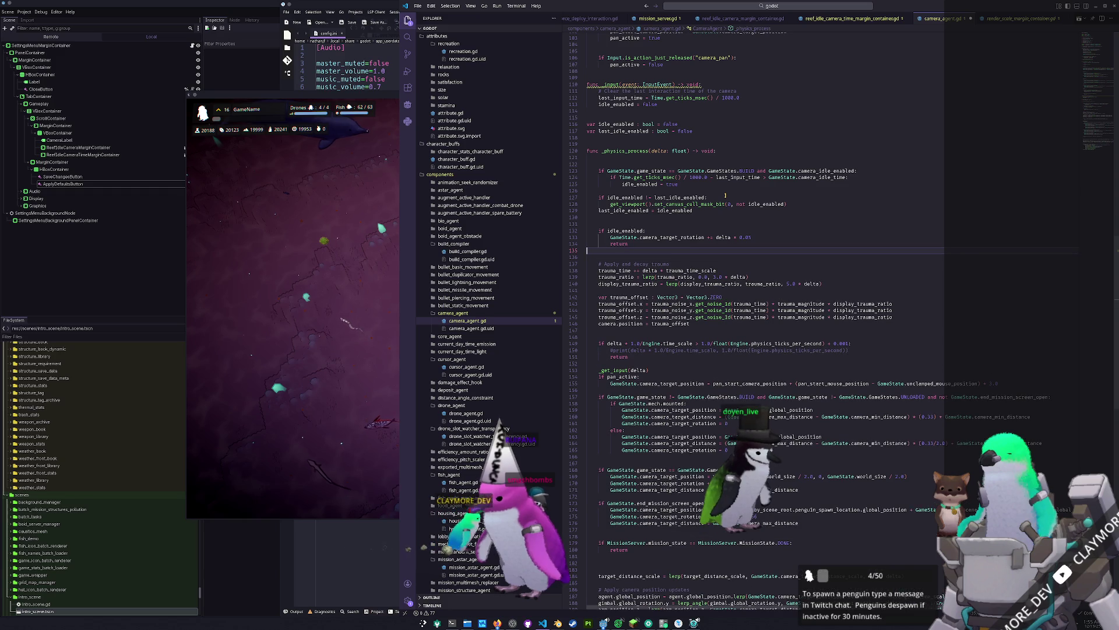
pyautogui.hotkey('shift', 'Up')
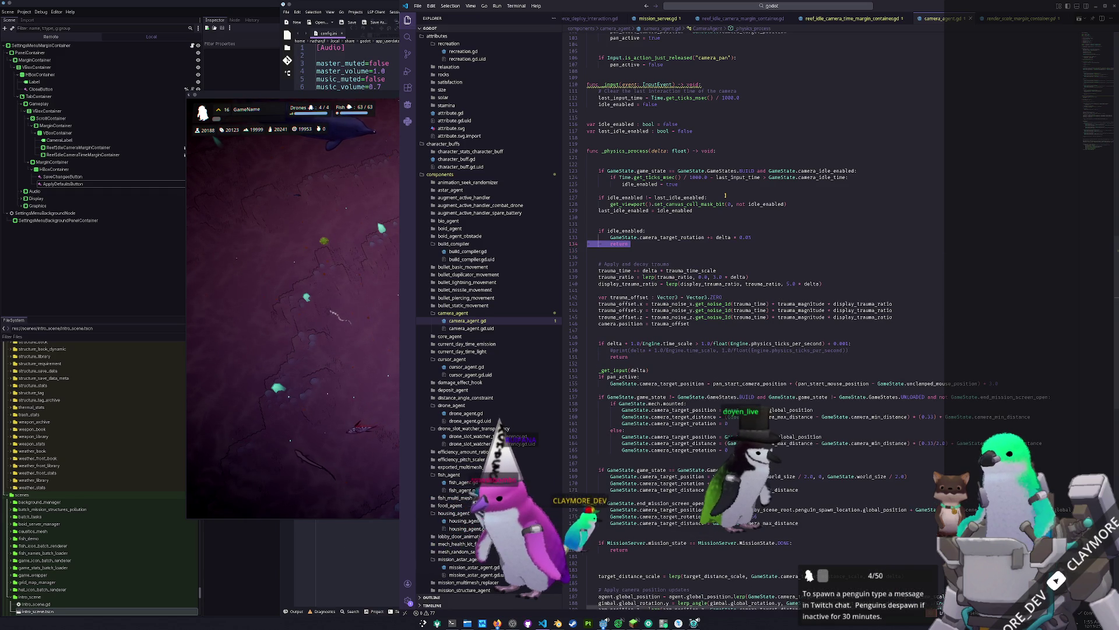
pyautogui.press('BackSpace')
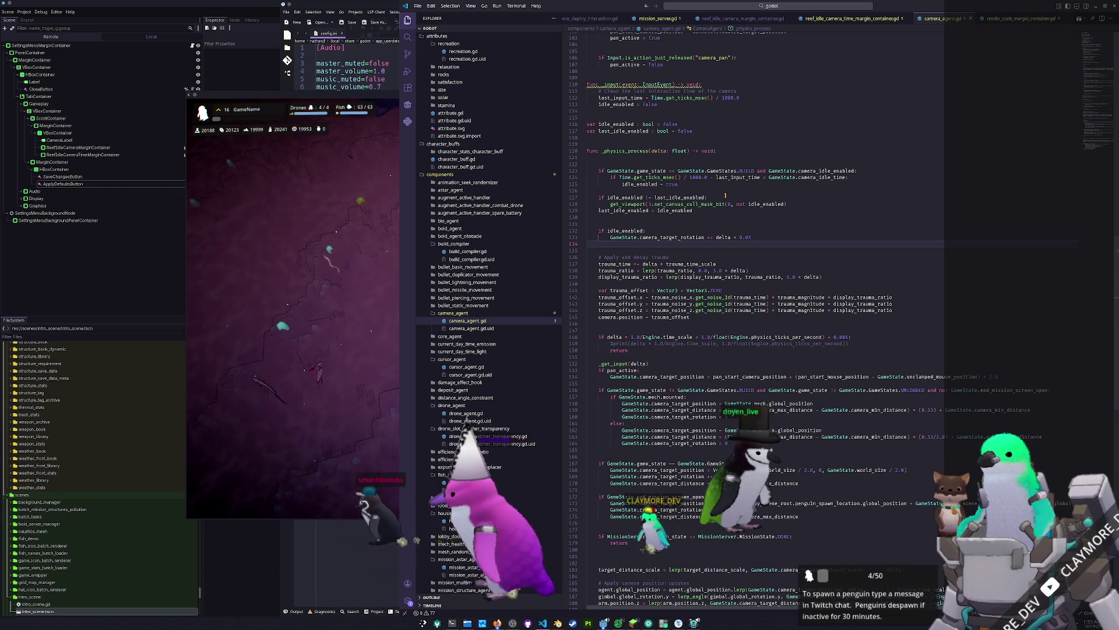
pyautogui.click(382, 385)
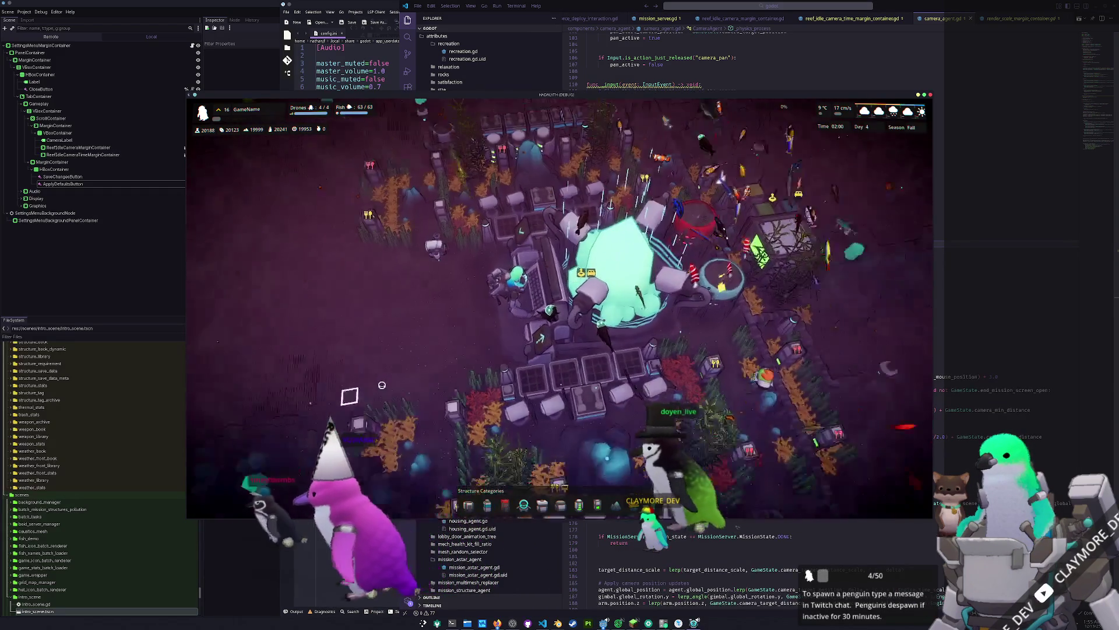
# Add and undo blank lines below the _input header, then switch to the Godot editor
pyautogui.scroll(-5, 382, 385)
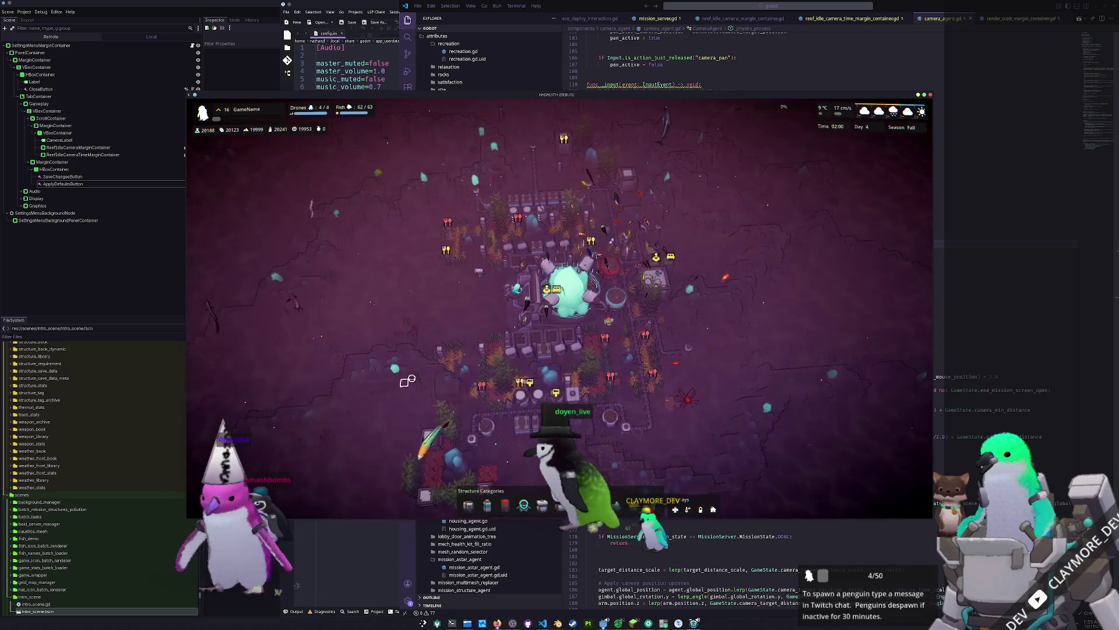
pyautogui.hotkey('alt', 'Tab')
pyautogui.scroll(4, 748, 229)
pyautogui.click(724, 230)
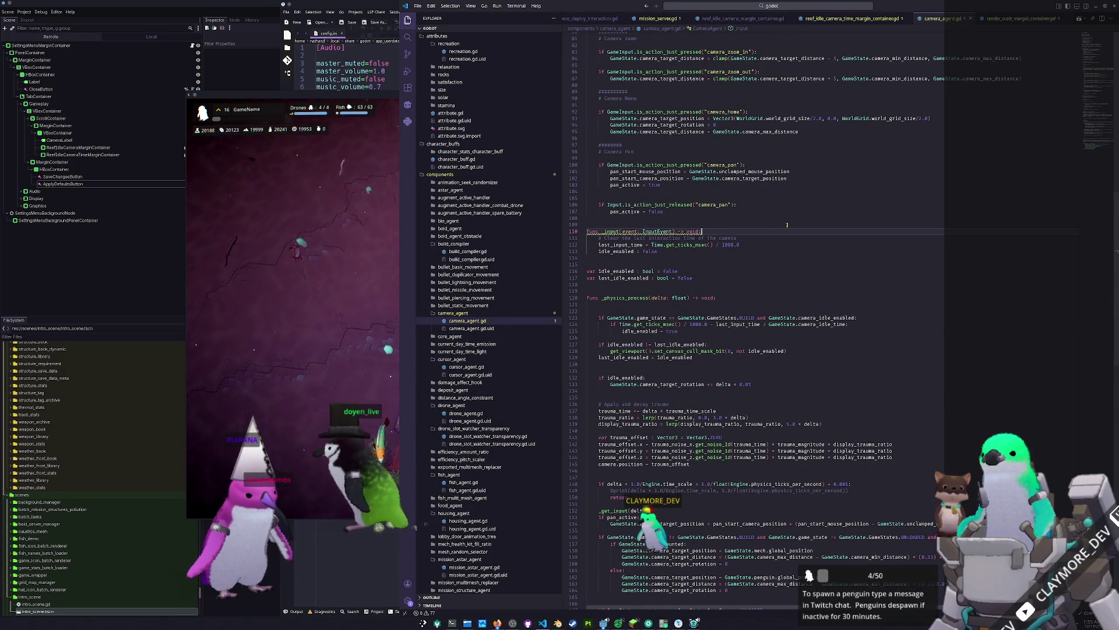
pyautogui.press('Return')
pyautogui.press('Return')
pyautogui.press('Up')
pyautogui.hotkey('ctrl', 'z')
pyautogui.hotkey('ctrl', 'z')
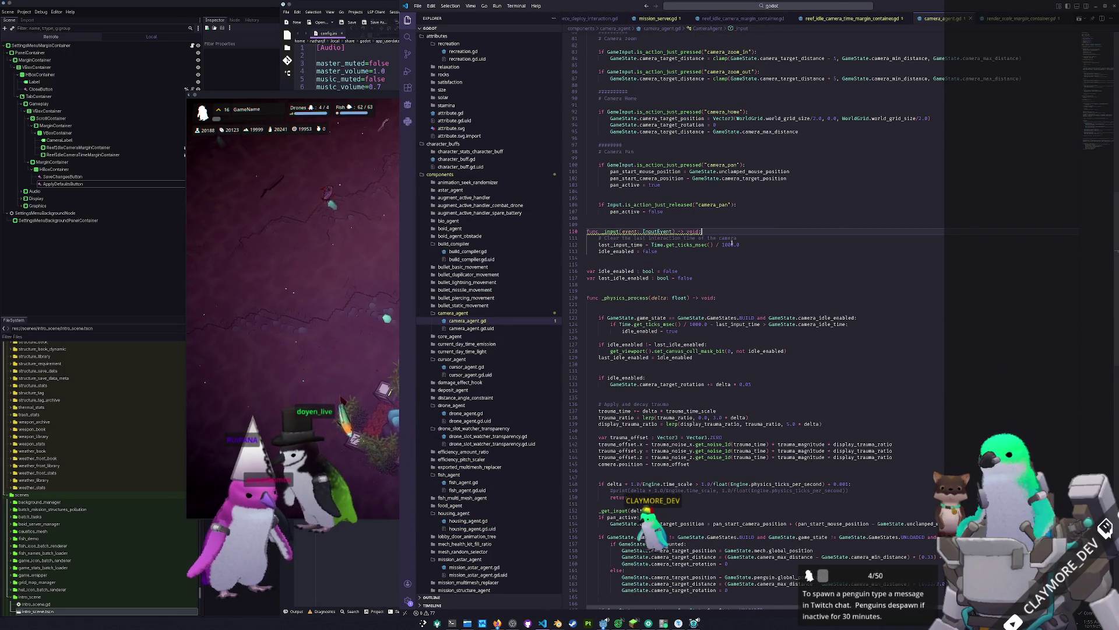
pyautogui.hotkey('alt', 'Tab')
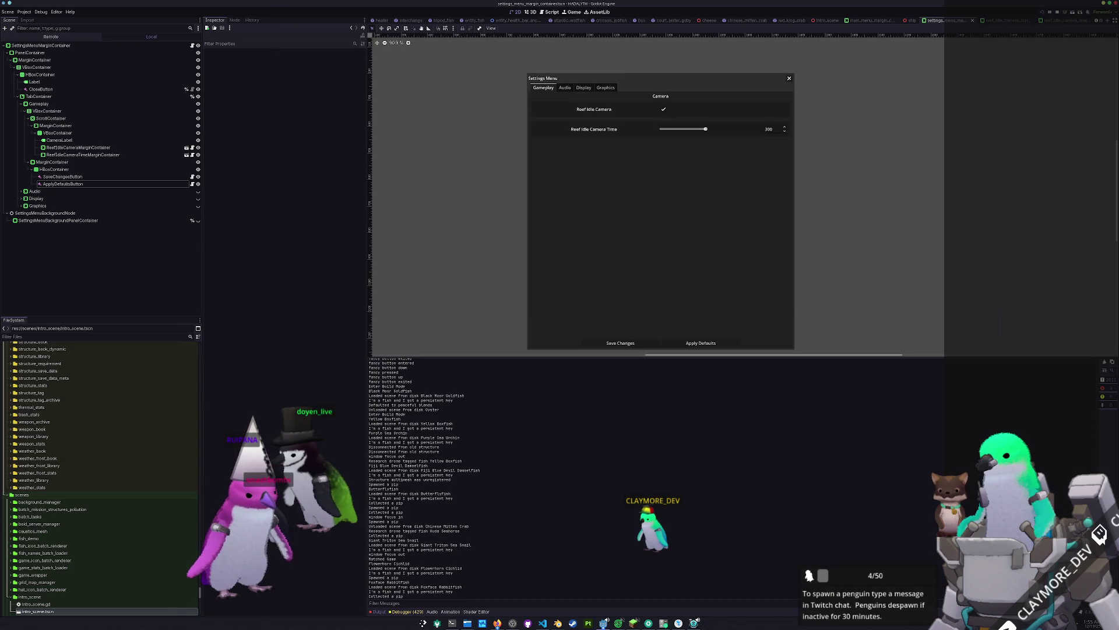
# Run the game with F6 and load the saved world in slot 1
pyautogui.press('F6')
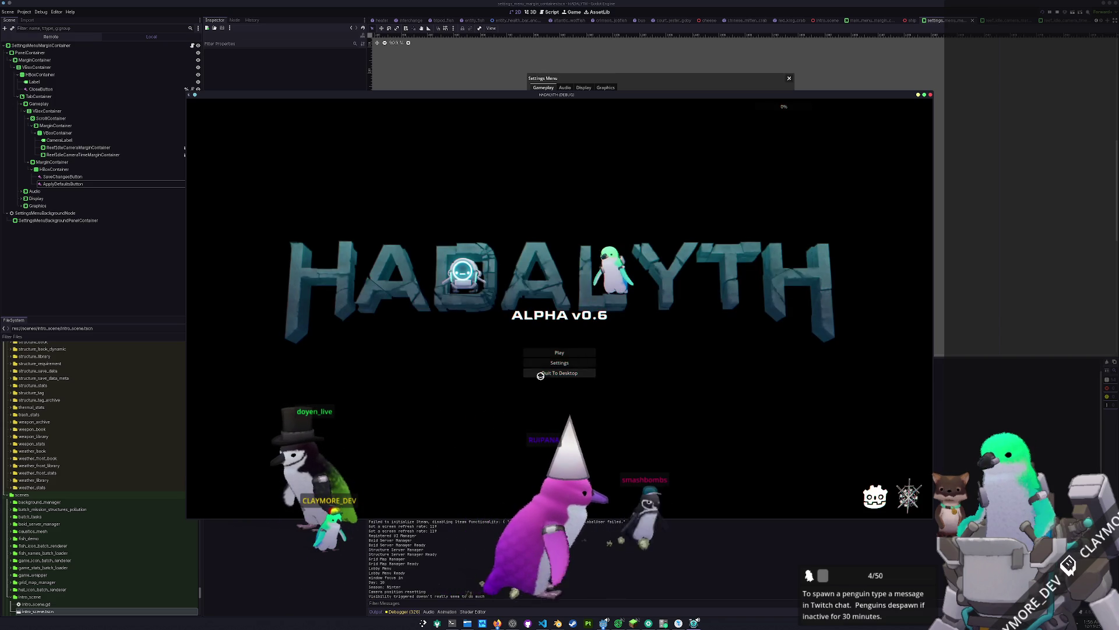
pyautogui.click(539, 352)
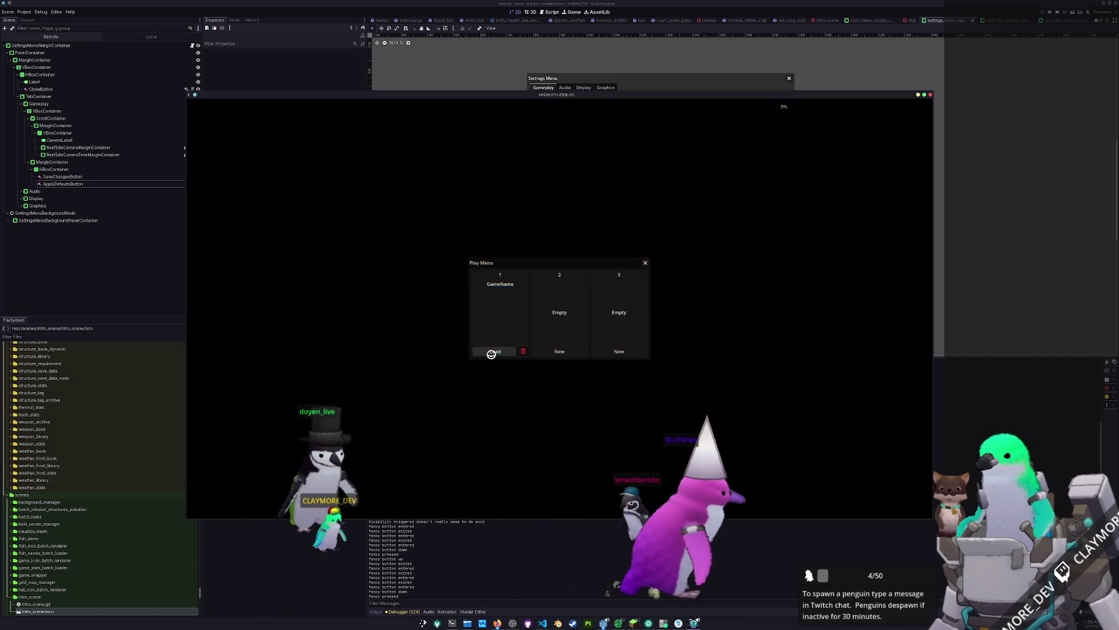
pyautogui.click(491, 353)
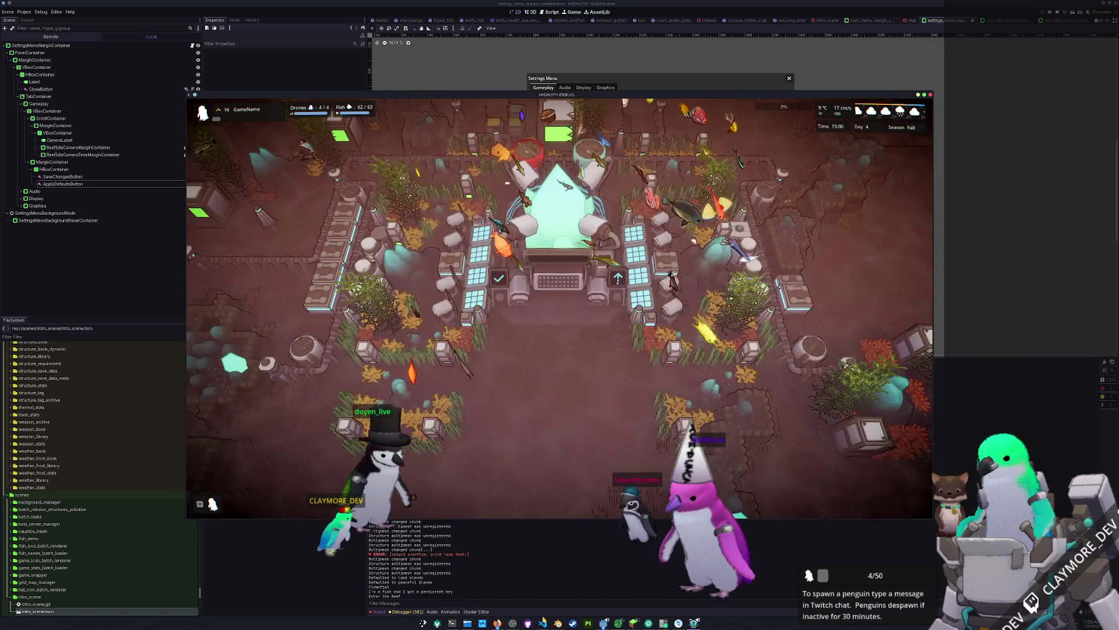
pyautogui.hotkey('alt', 'Tab')
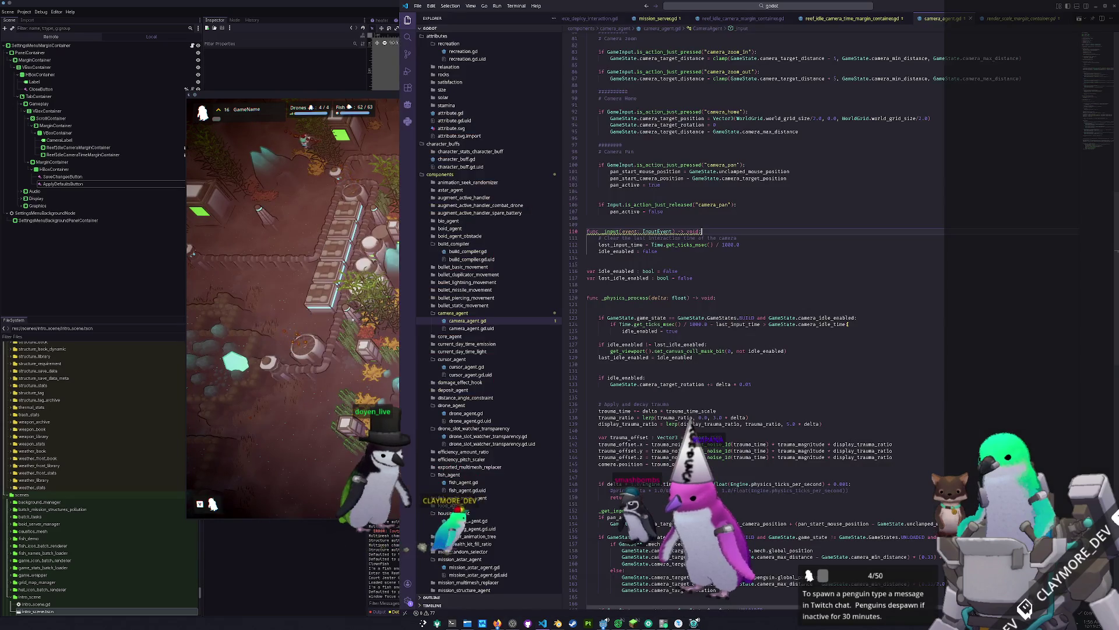
# Select the default idle time 300 in reef_idle_camera_time_margin_container.gd
pyautogui.hotkey('ctrl', 'Tab')
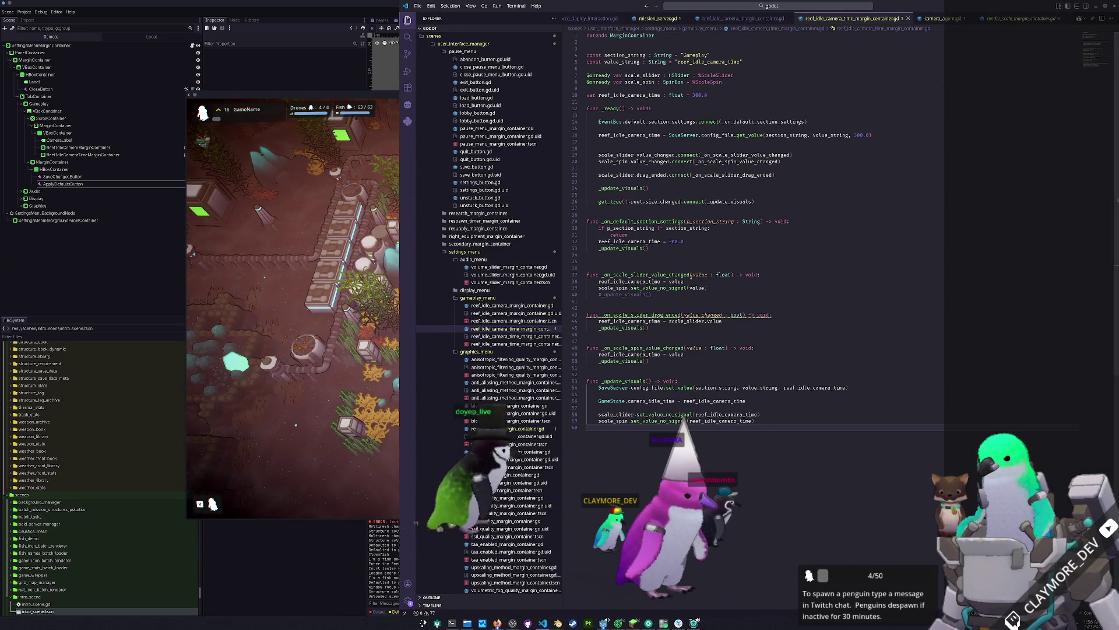
pyautogui.doubleClick(677, 242)
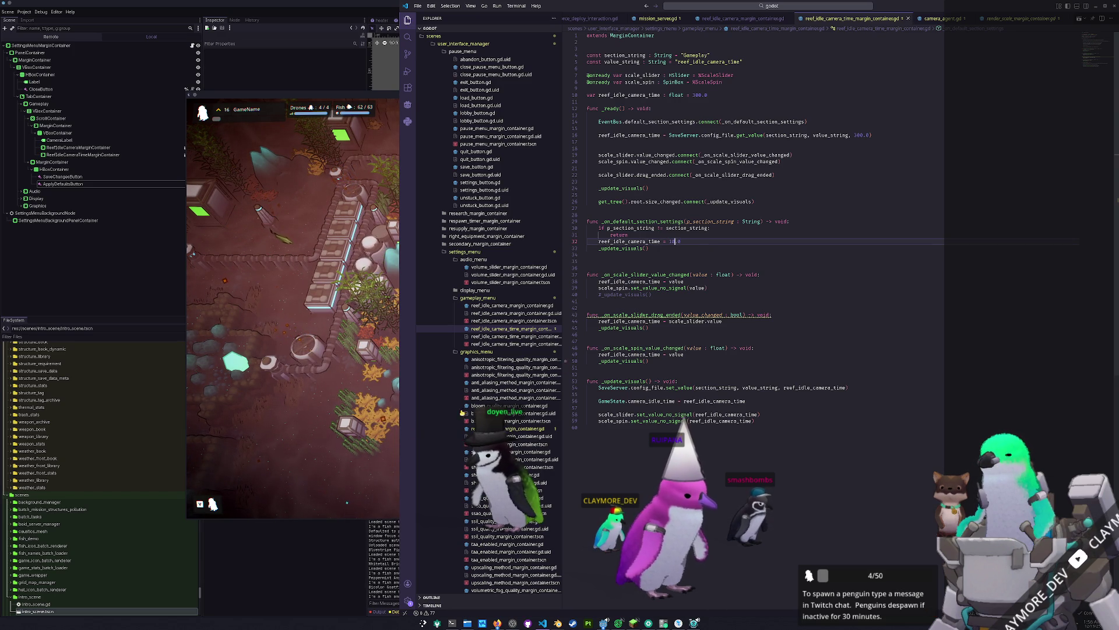
pyautogui.press('Escape')
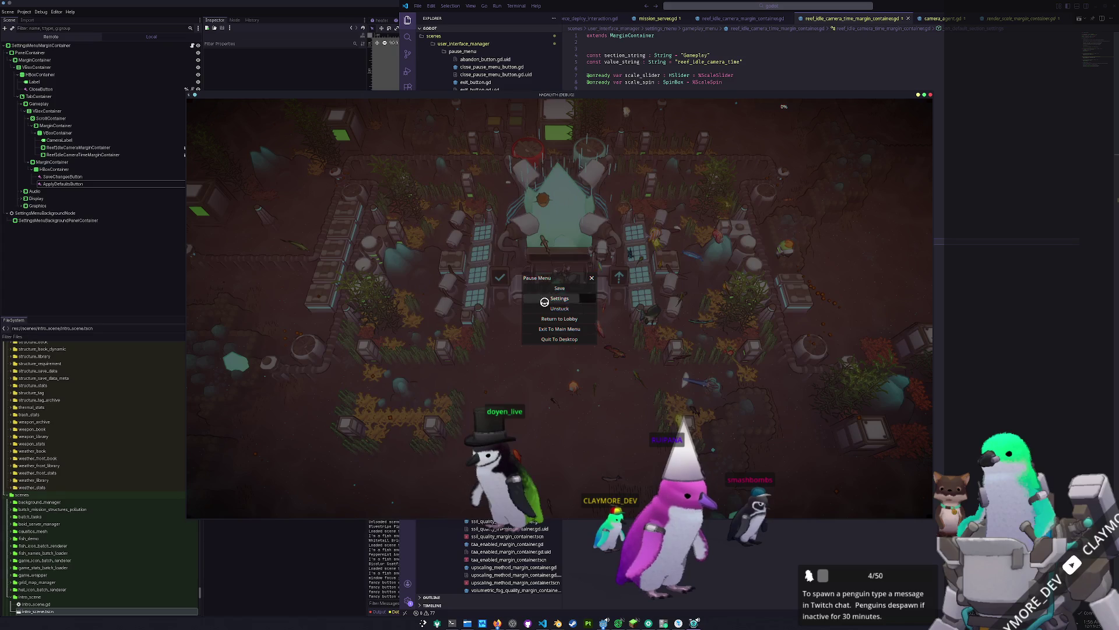
# Apply the game's default settings from its Settings menu and resume play
pyautogui.click(544, 301)
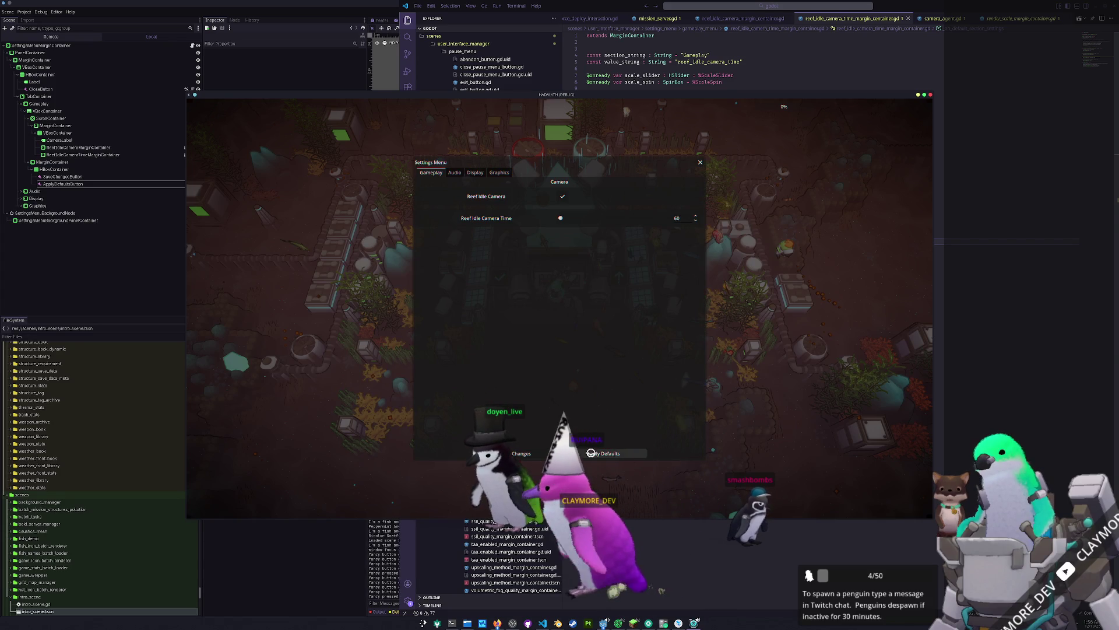
pyautogui.press('Escape')
pyautogui.press('Escape')
pyautogui.scroll(-3, 911, 388)
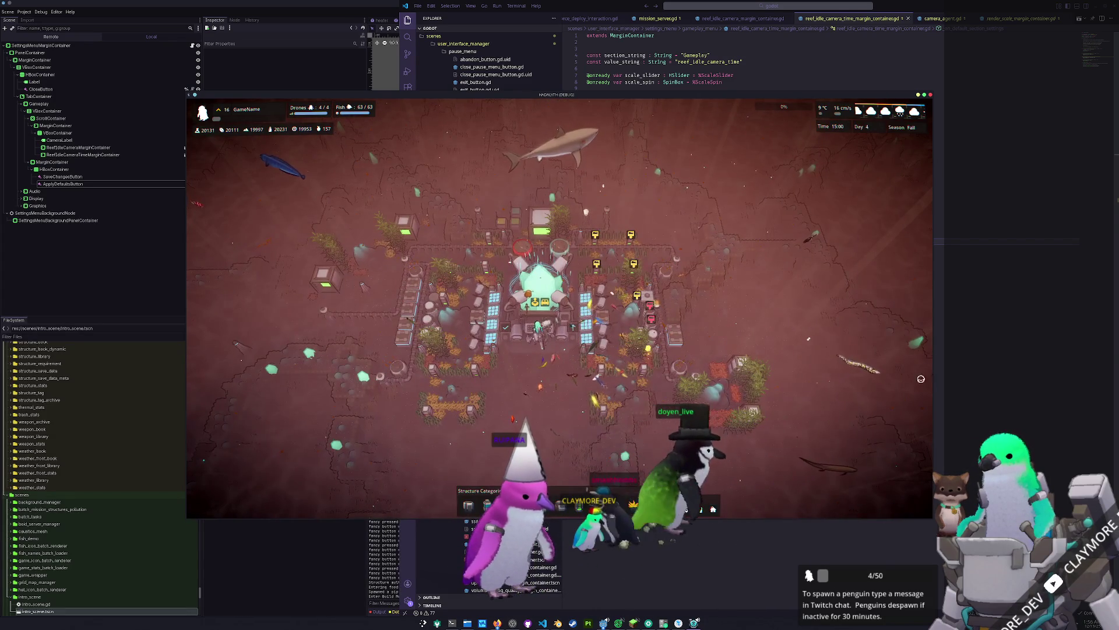
# Reload config.ini in Kate to confirm it now stores reef_idle_camera_time=10.0
pyautogui.click(796, 357)
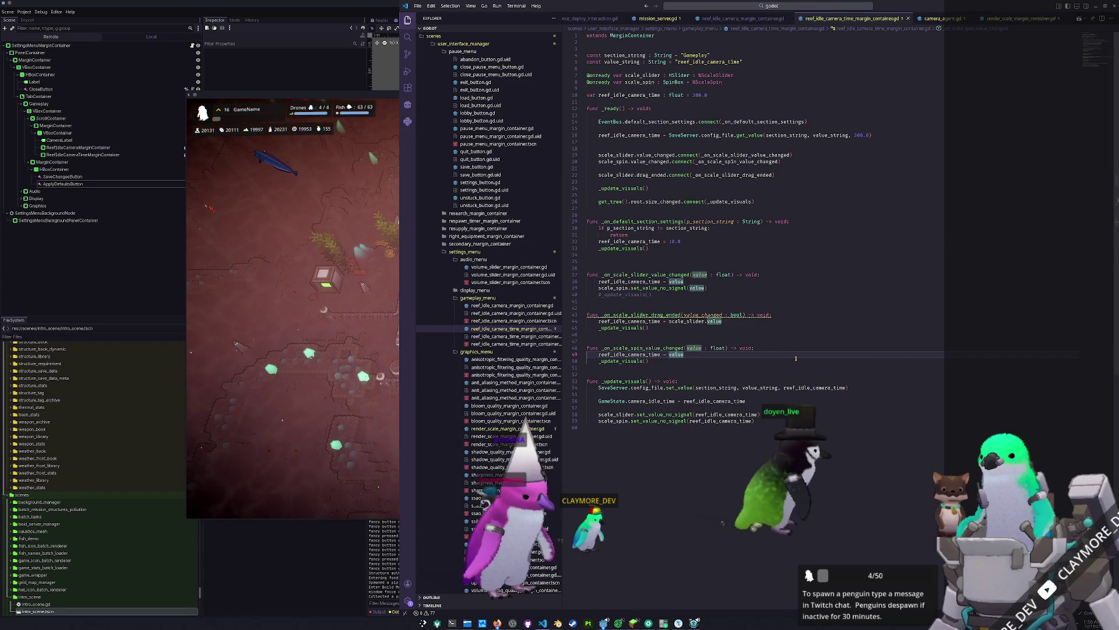
pyautogui.click(610, 560)
pyautogui.click(619, 623)
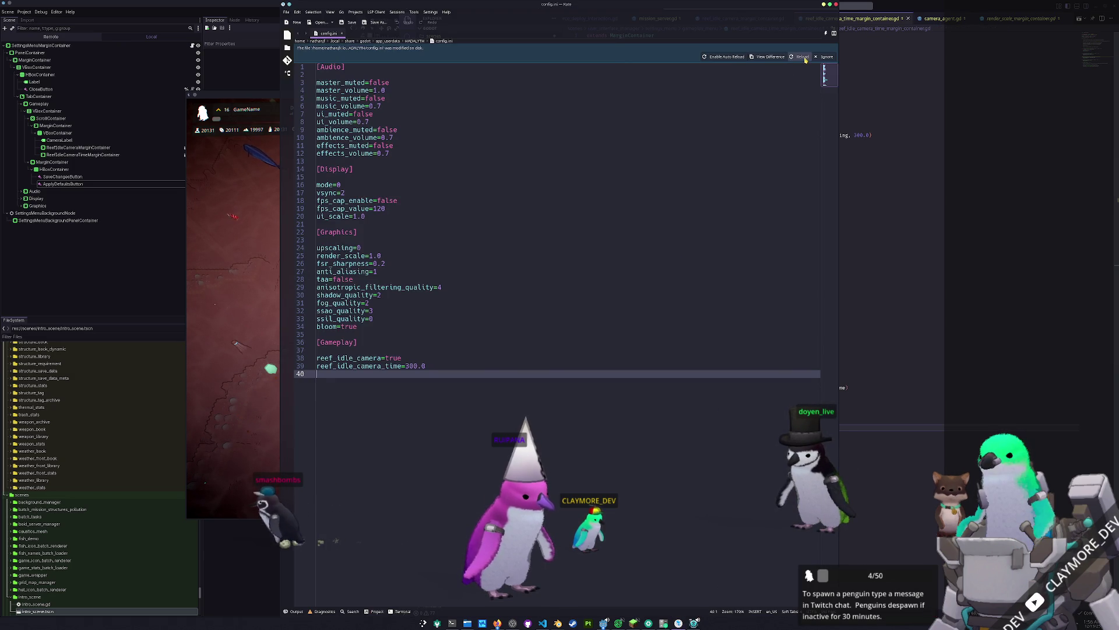
pyautogui.click(804, 58)
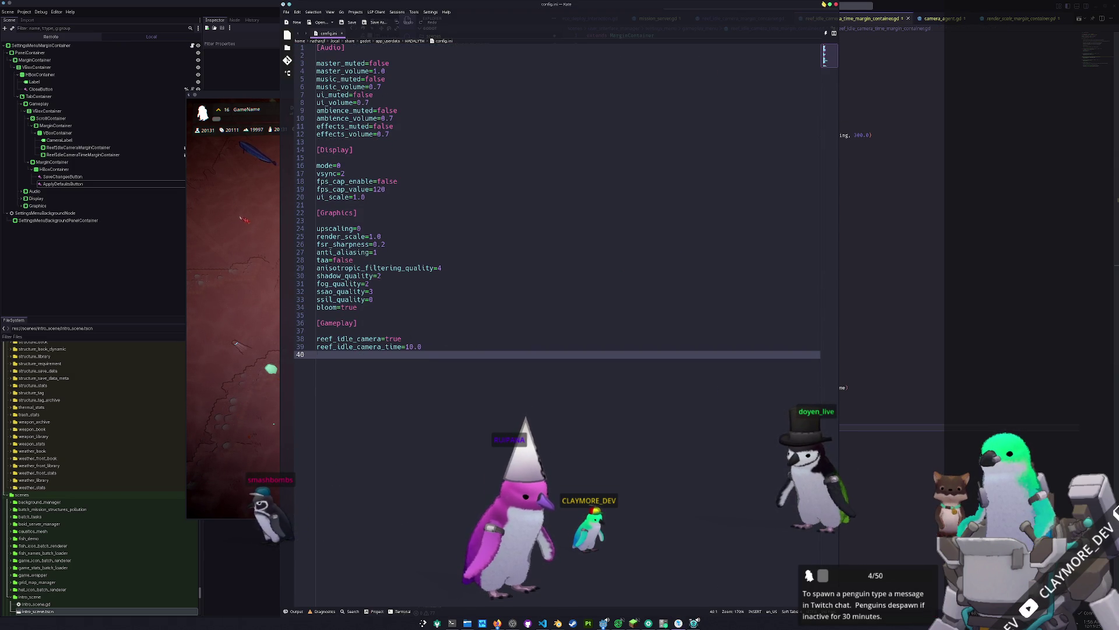
pyautogui.hotkey('alt', 'Tab')
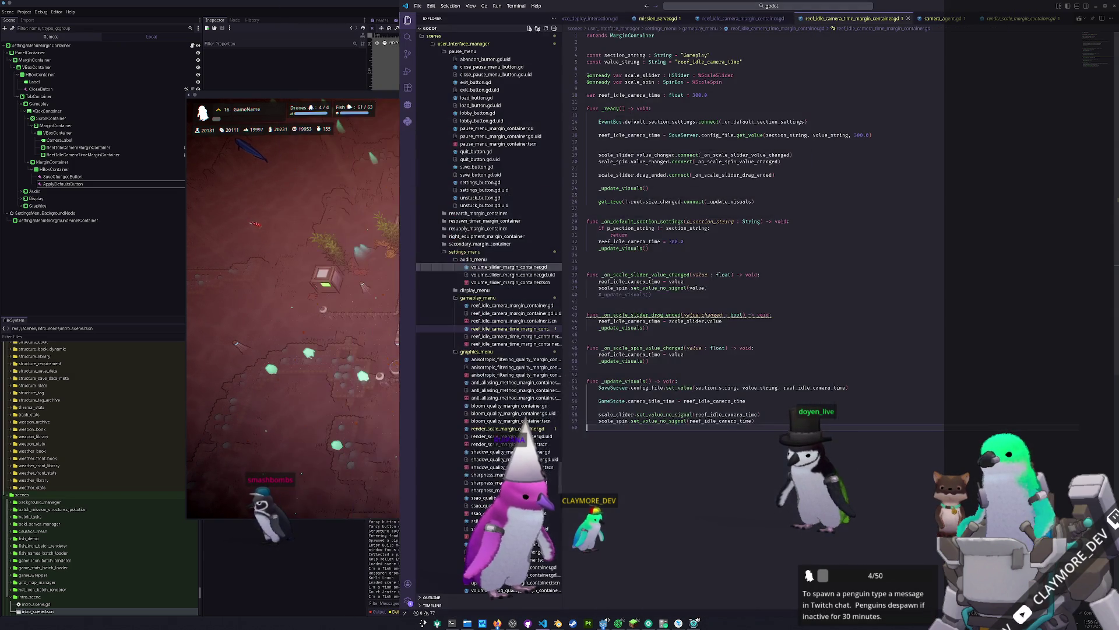
# Return to the game, close the Delivery Pylon panel, and wait idle until the camera engages
pyautogui.click(373, 295)
pyautogui.press('Escape')
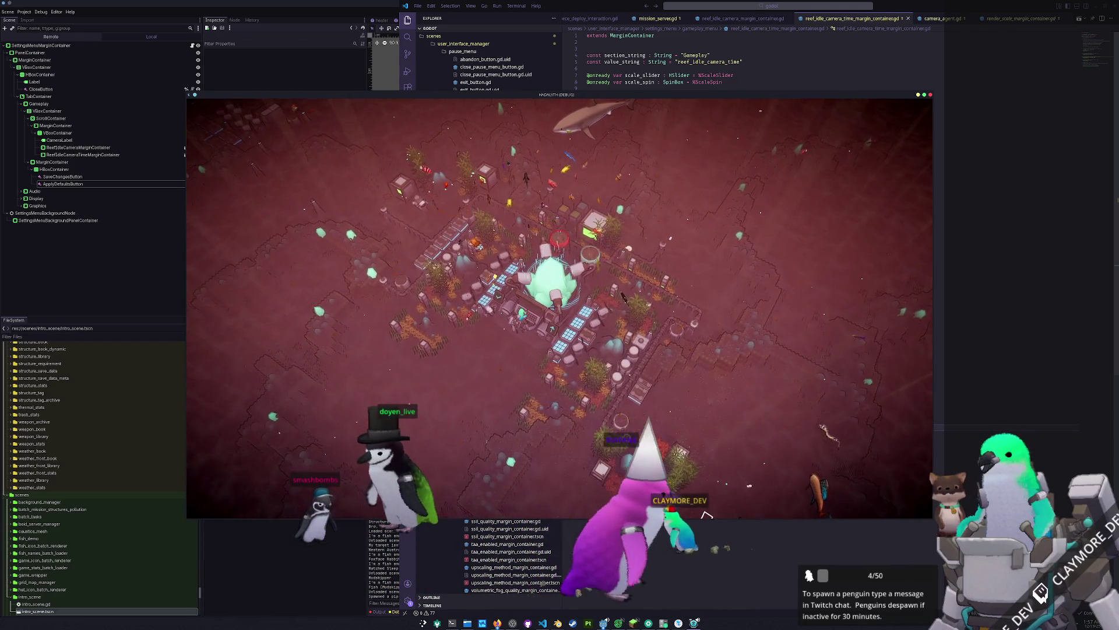
# Exit the idle camera, inspect and deselect the central Core, then return to VS Code
pyautogui.moveTo(706, 512)
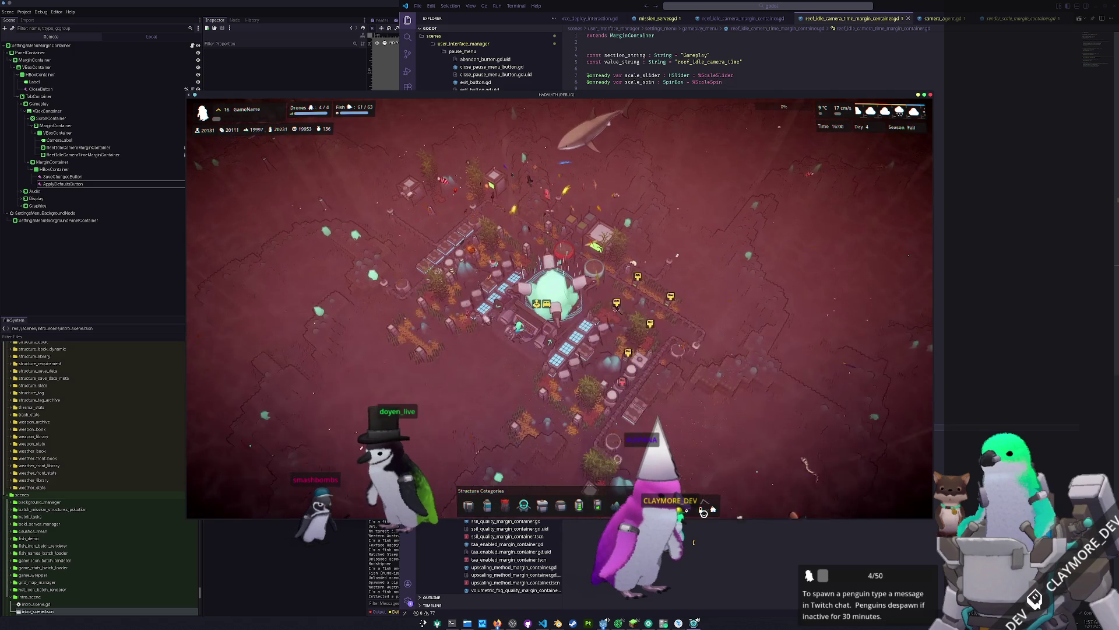
pyautogui.click(542, 356)
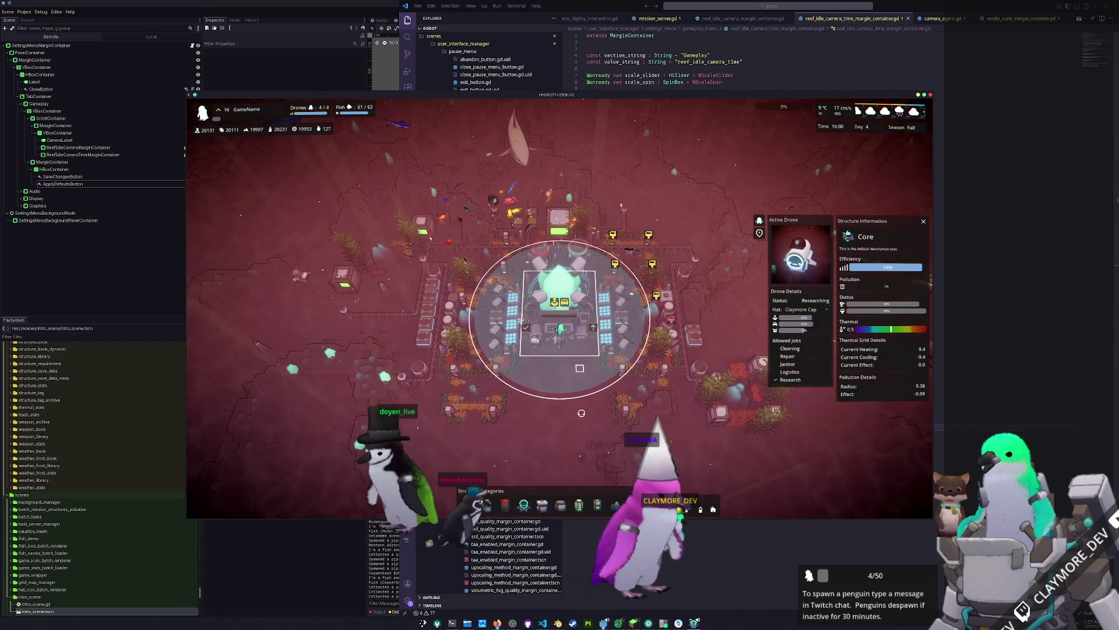
pyautogui.click(553, 451)
pyautogui.click(542, 623)
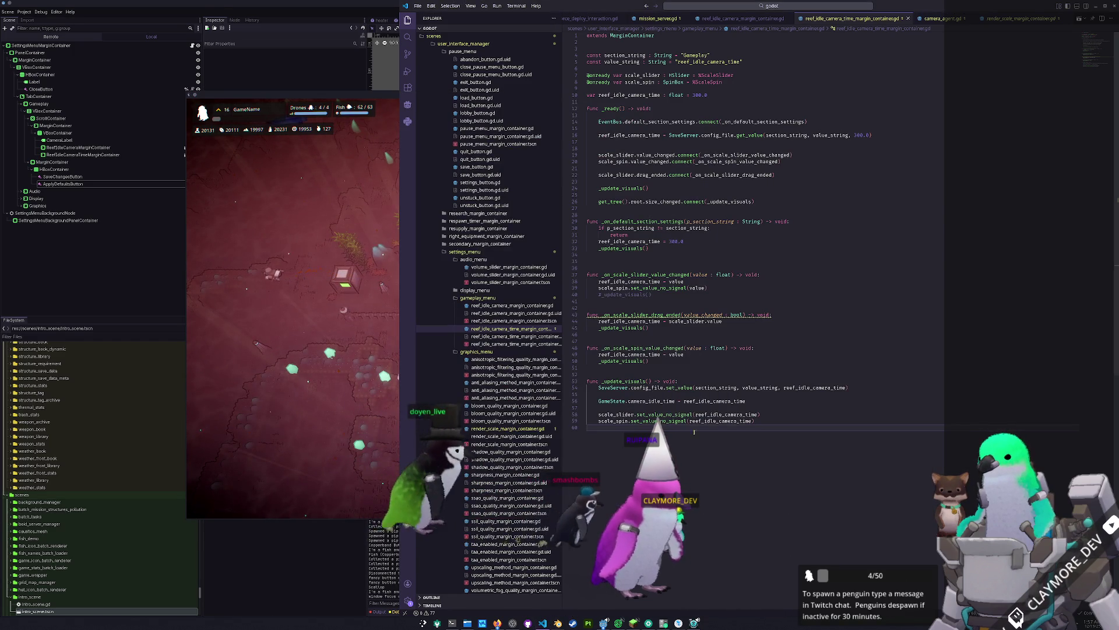
# In camera_agent.gd, add an 'if idle_enabled:' block below line 127
pyautogui.click(940, 19)
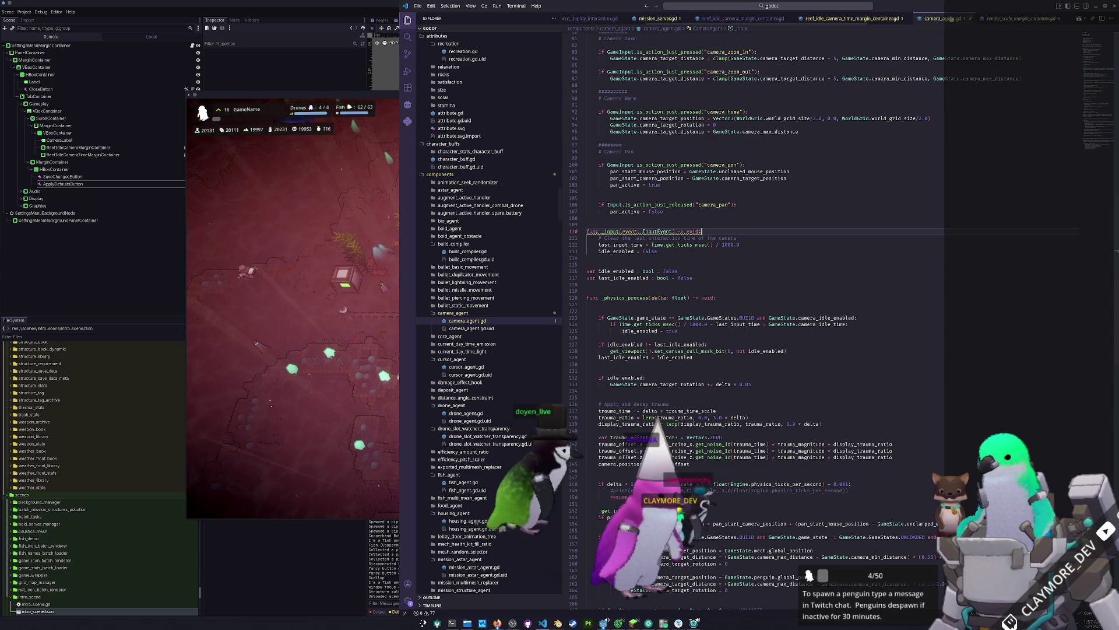
pyautogui.scroll(-2, 672, 252)
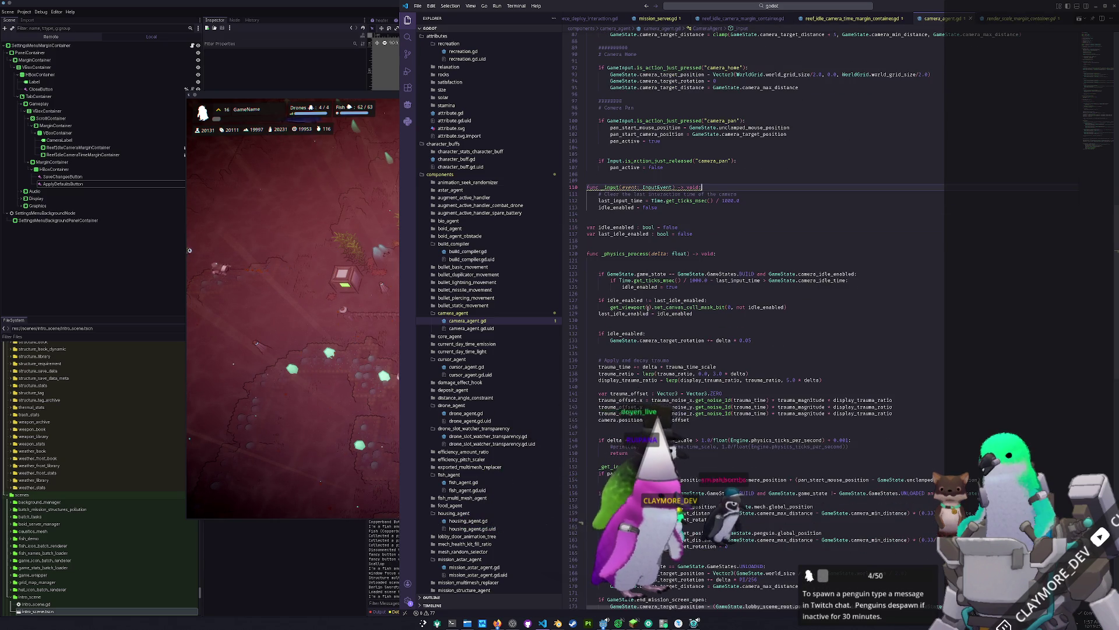
pyautogui.click(794, 301)
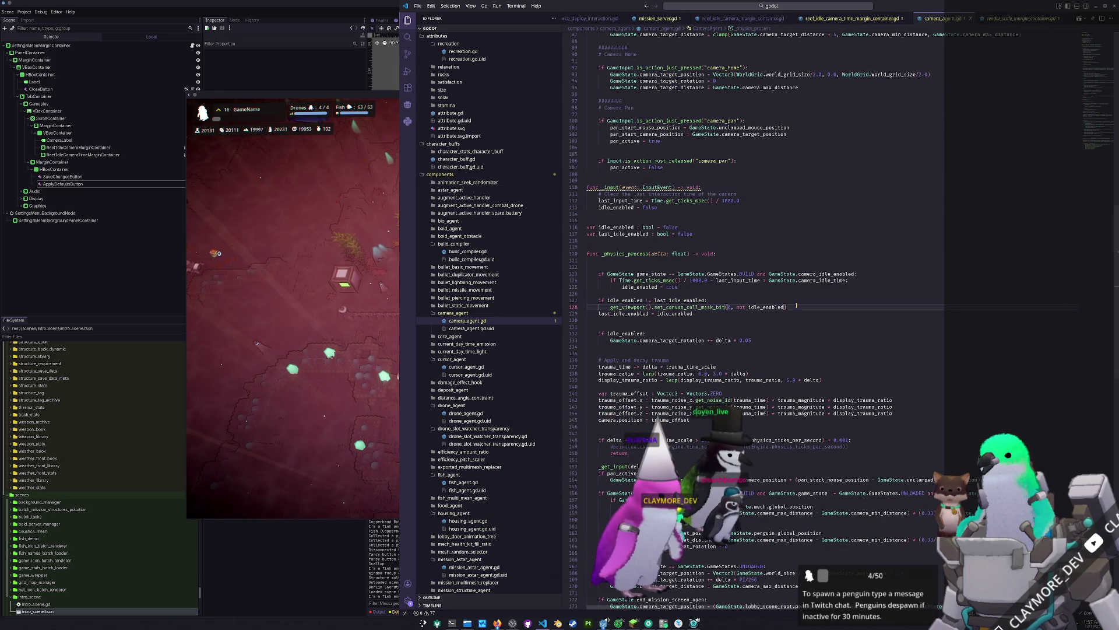
pyautogui.press('Return')
pyautogui.press('Return')
pyautogui.press('Up')
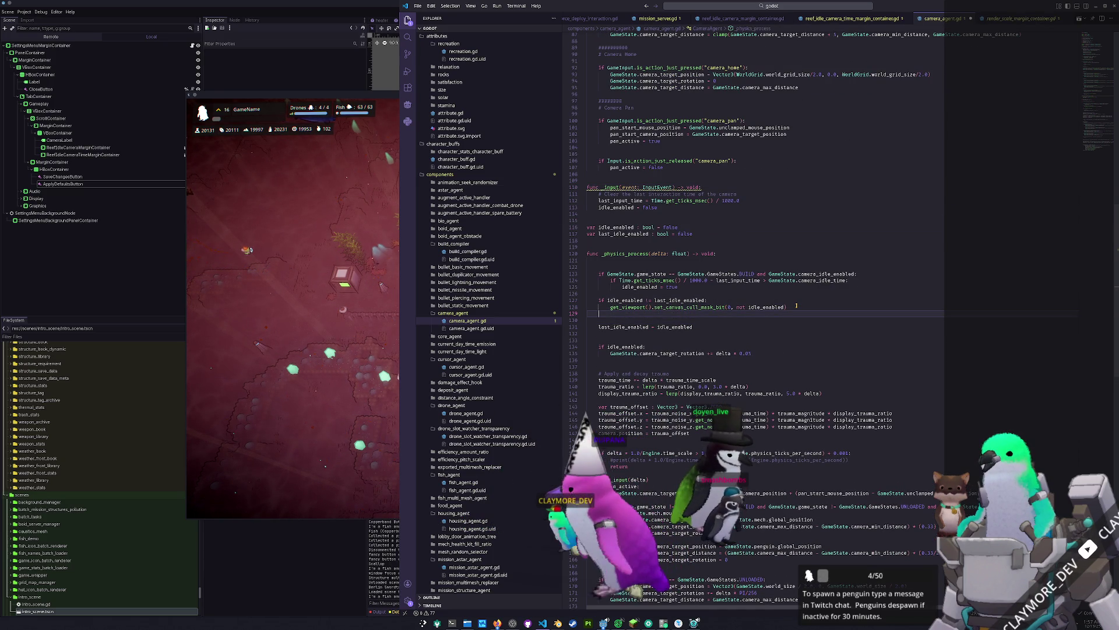
pyautogui.write('if idle_enabled')
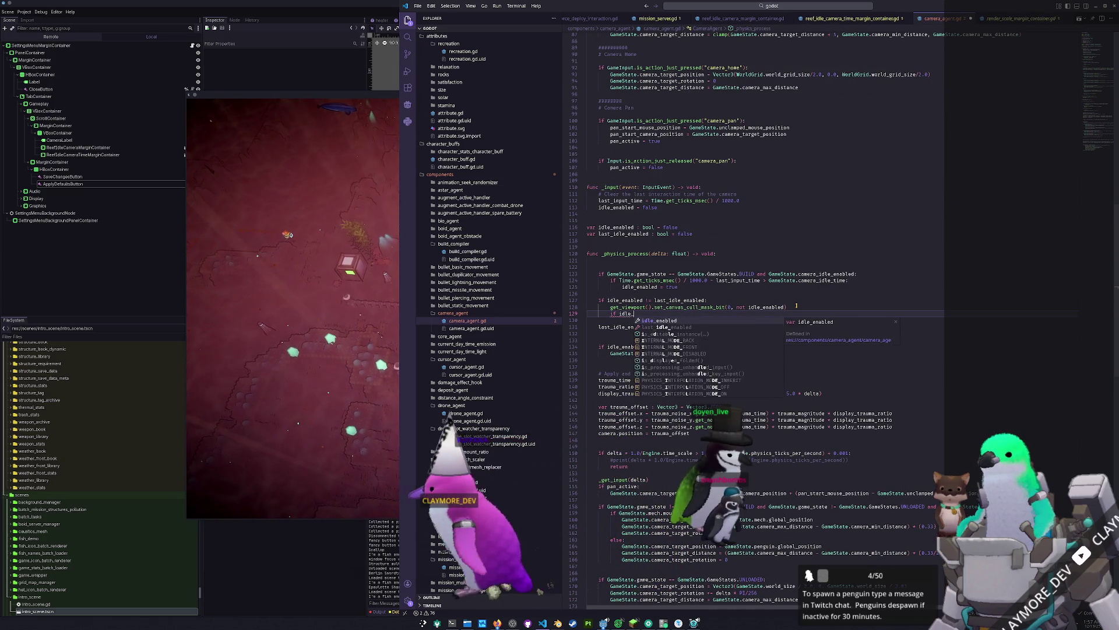
pyautogui.write(':')
pyautogui.press('Return')
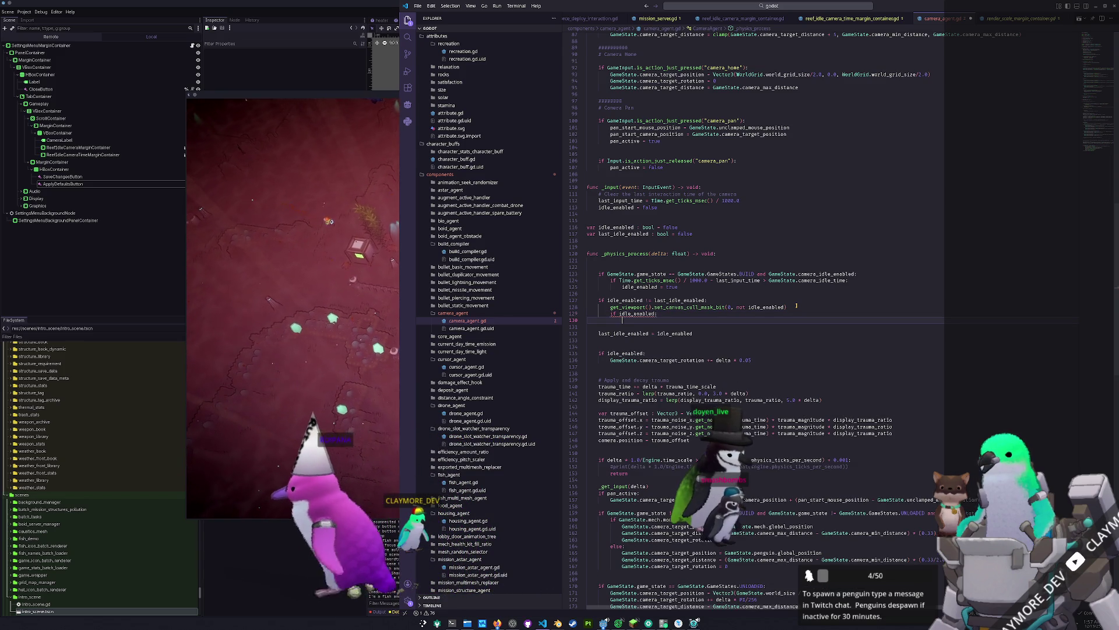
# Declare var cache_camera_target_position with type Vector3 instead of float
pyautogui.press('Up')
pyautogui.press('Up')
pyautogui.press('Up')
pyautogui.press('Return')
pyautogui.write('var cache_ca')
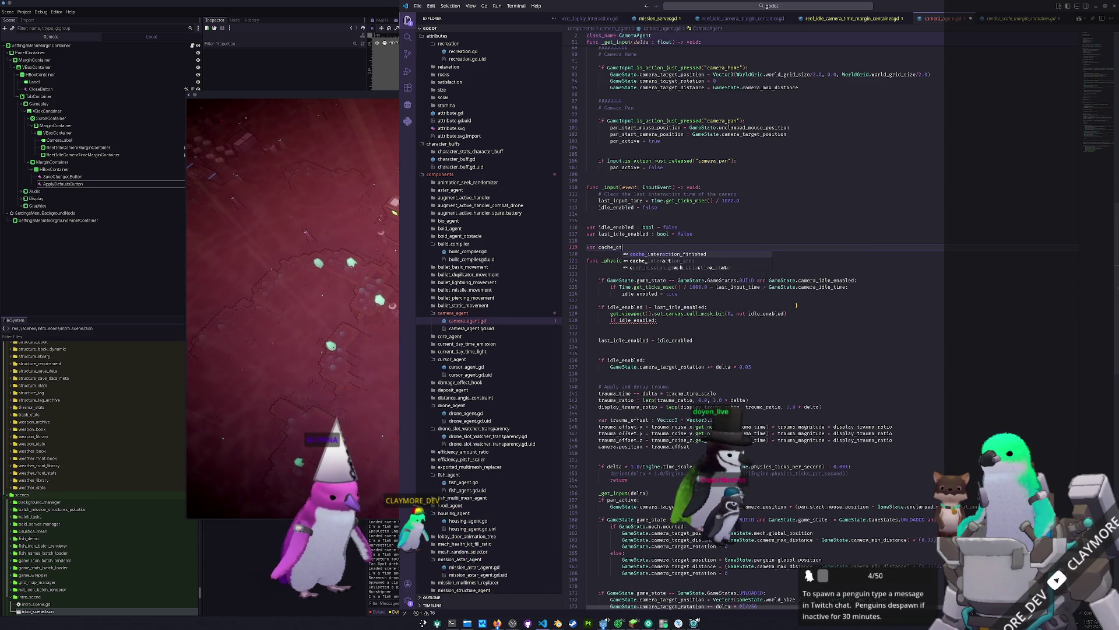
pyautogui.write('mera_')
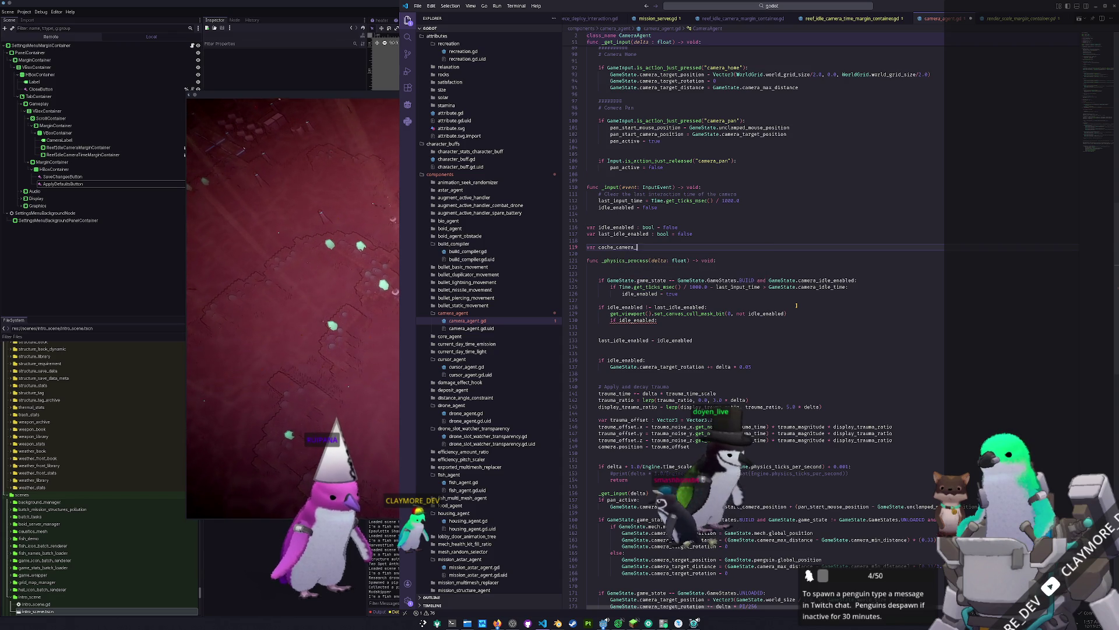
pyautogui.write('target_position : ')
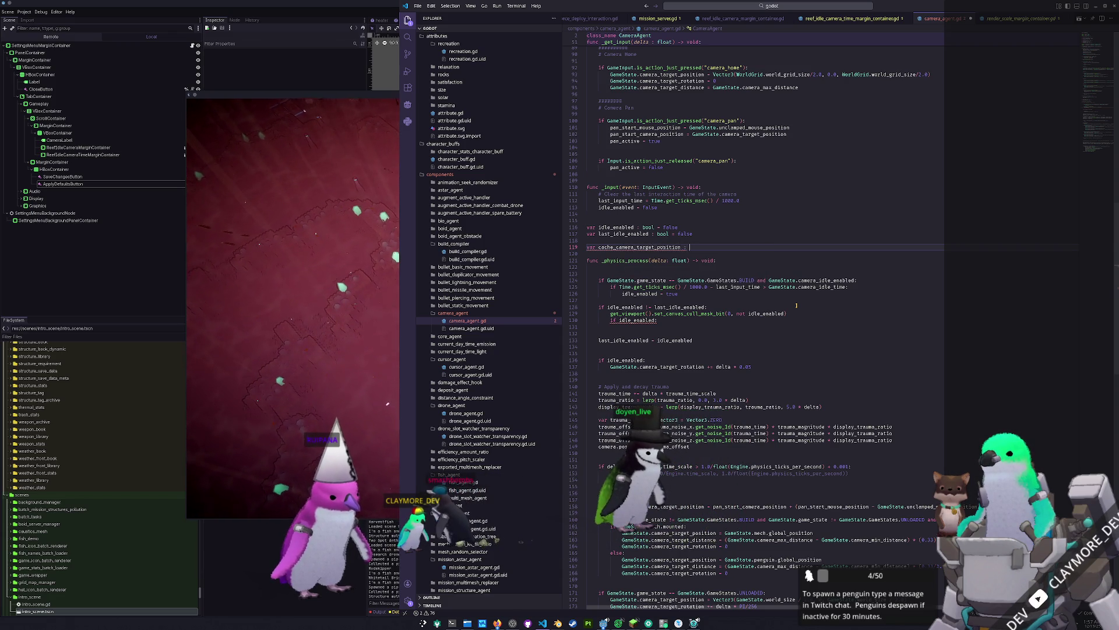
pyautogui.write('float')
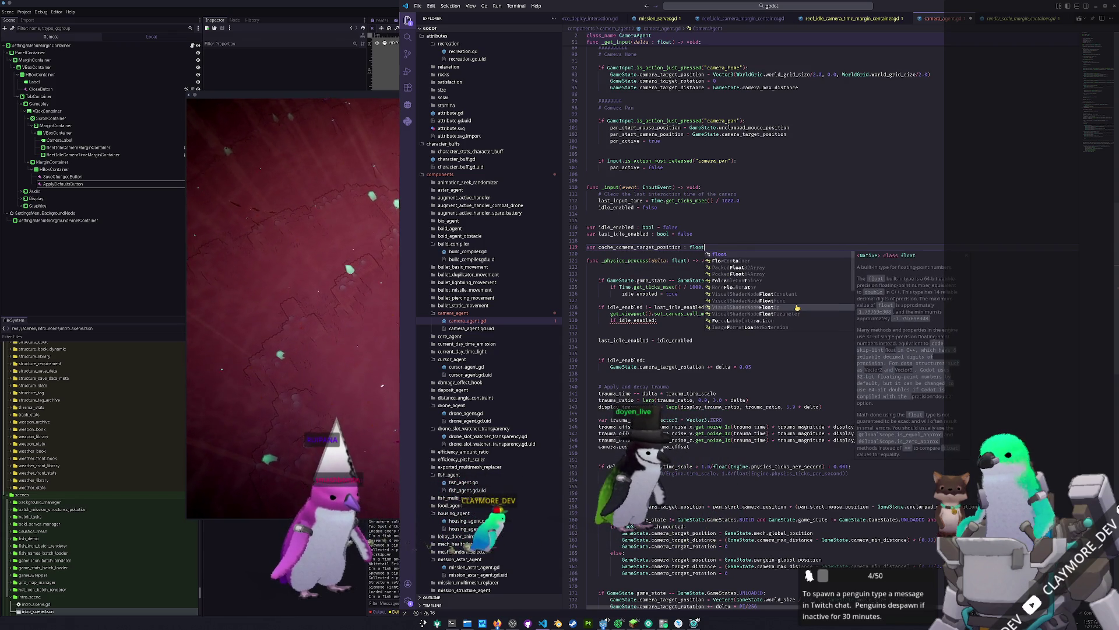
pyautogui.press('BackSpace')
pyautogui.press('BackSpace')
pyautogui.press('BackSpace')
pyautogui.write('Vector3')
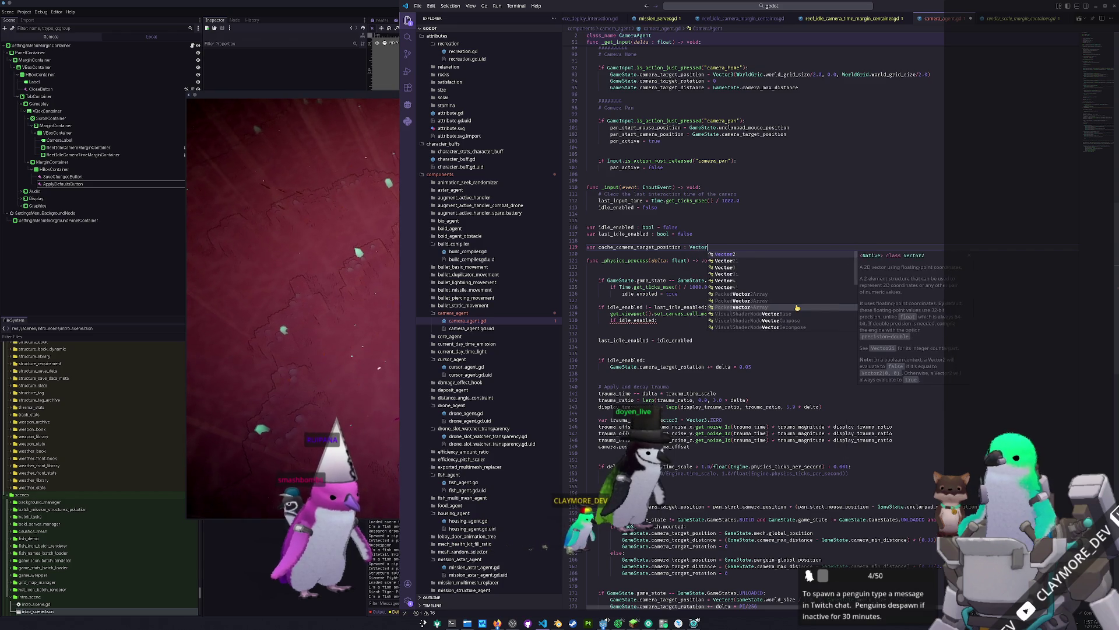
pyautogui.write(' =')
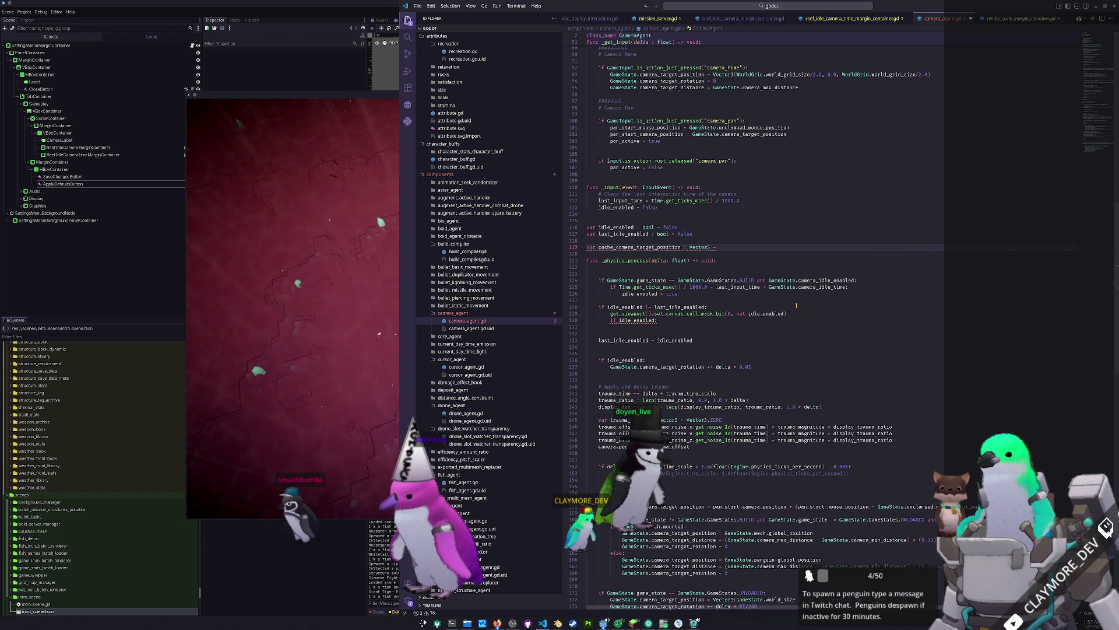
pyautogui.click(345, 366)
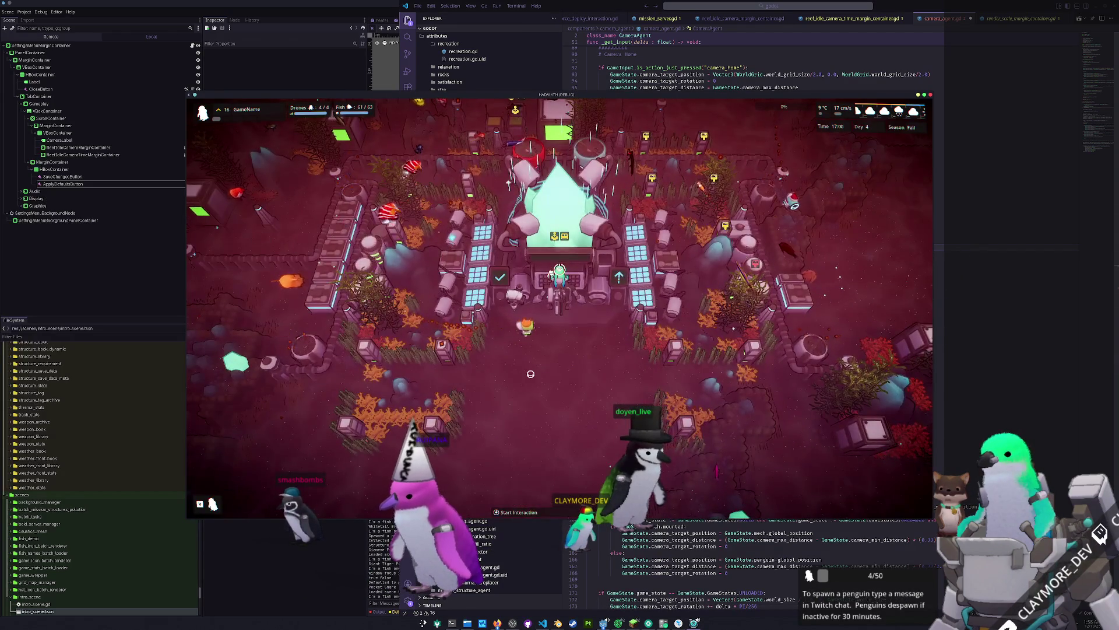
pyautogui.scroll(3, 531, 374)
pyautogui.scroll(-3, 531, 373)
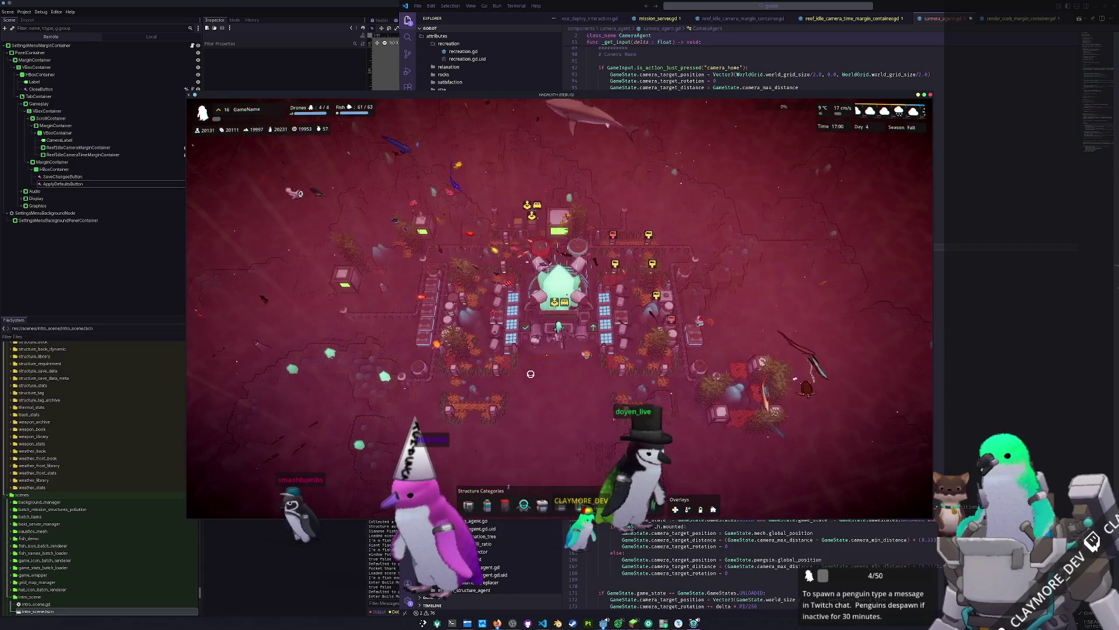
pyautogui.scroll(3, 530, 374)
pyautogui.scroll(-5, 530, 374)
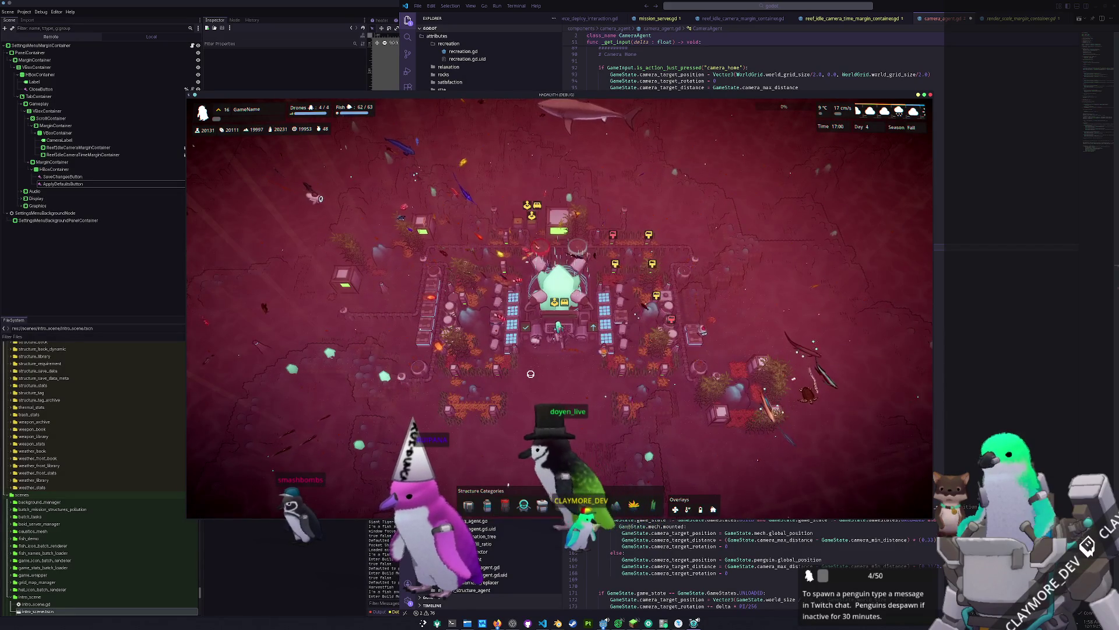
pyautogui.scroll(2, 531, 374)
pyautogui.scroll(2, 531, 374)
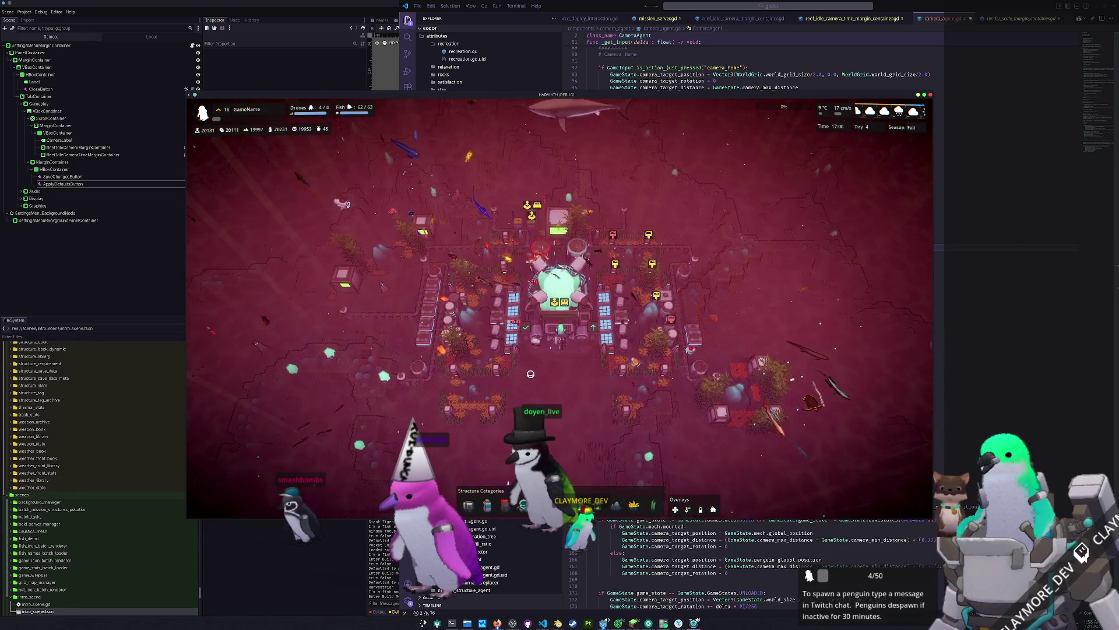
pyautogui.scroll(3, 531, 373)
pyautogui.press('Escape')
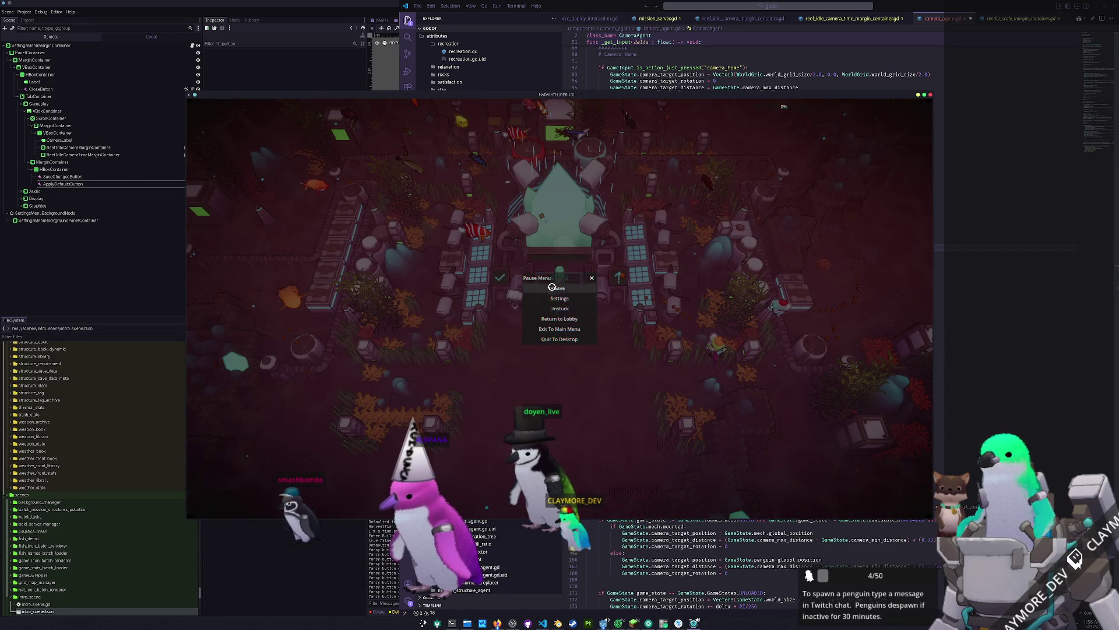
pyautogui.press('Escape')
pyautogui.scroll(-5, 504, 404)
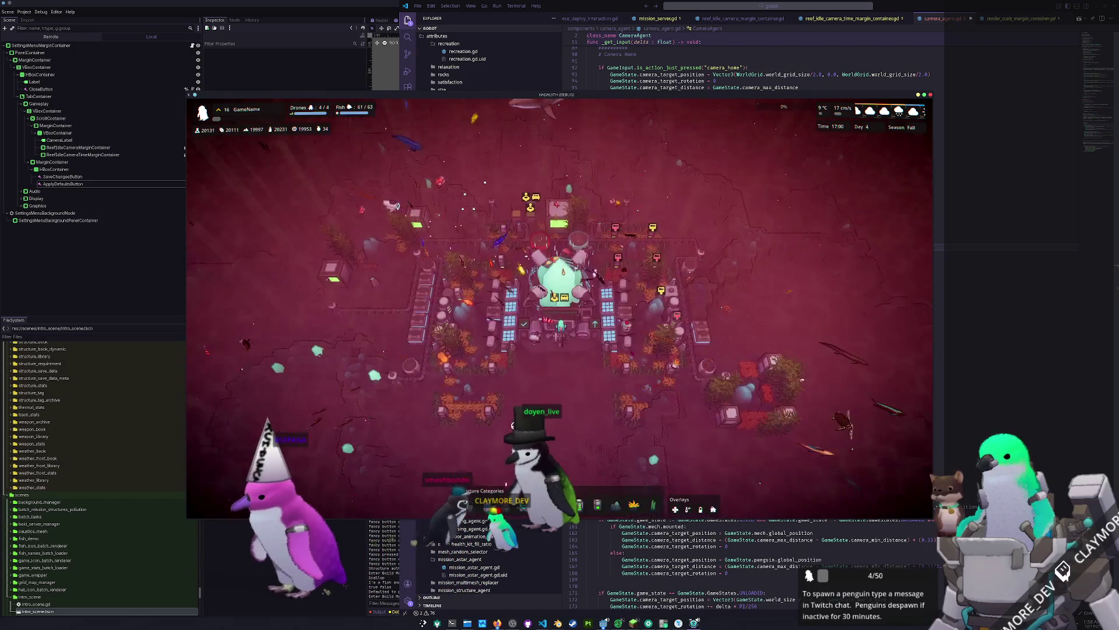
pyautogui.click(1000, 363)
pyautogui.click(787, 300)
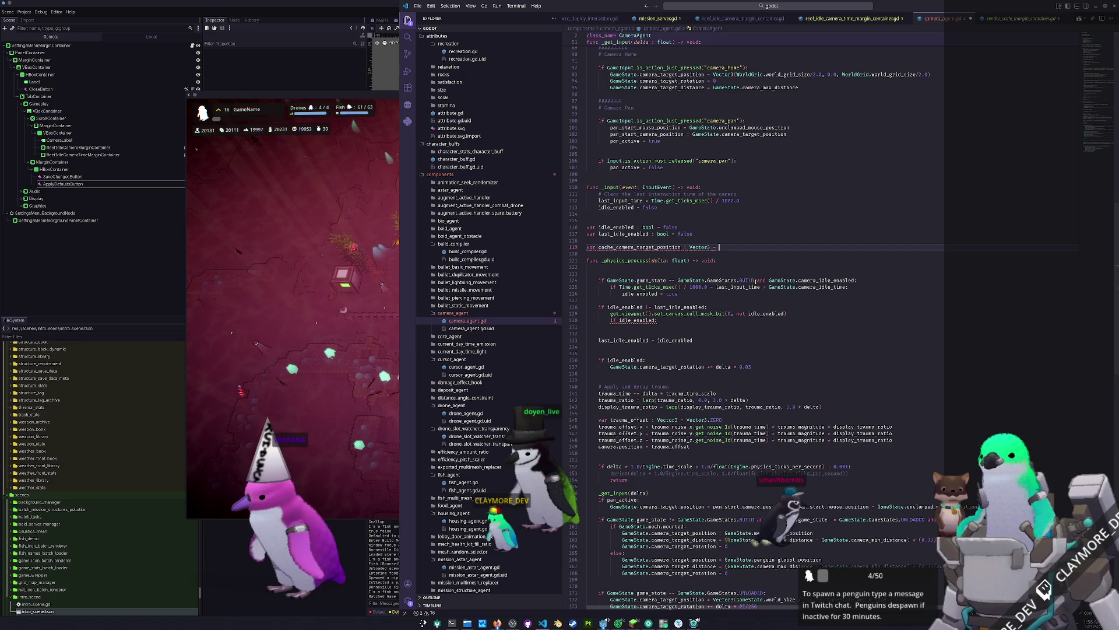
# Declare cached position and rotation as Vector3.ZERO and distance as float defaulting to GameState.camera_max_distance
pyautogui.write('Vector3.ZERO')
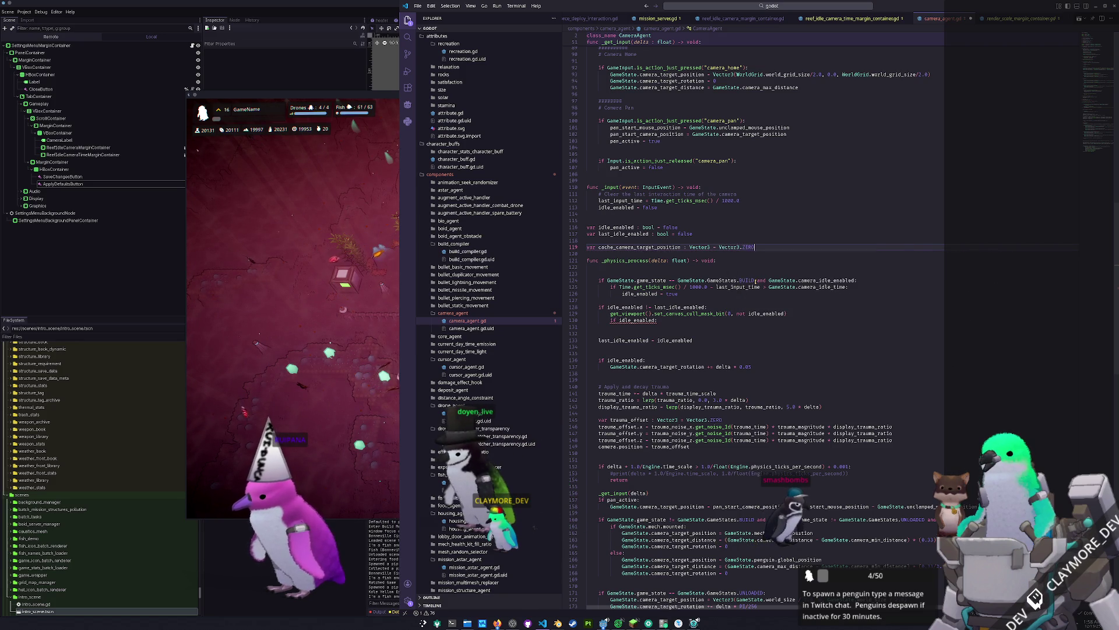
pyautogui.press('Return')
pyautogui.write('var cache_')
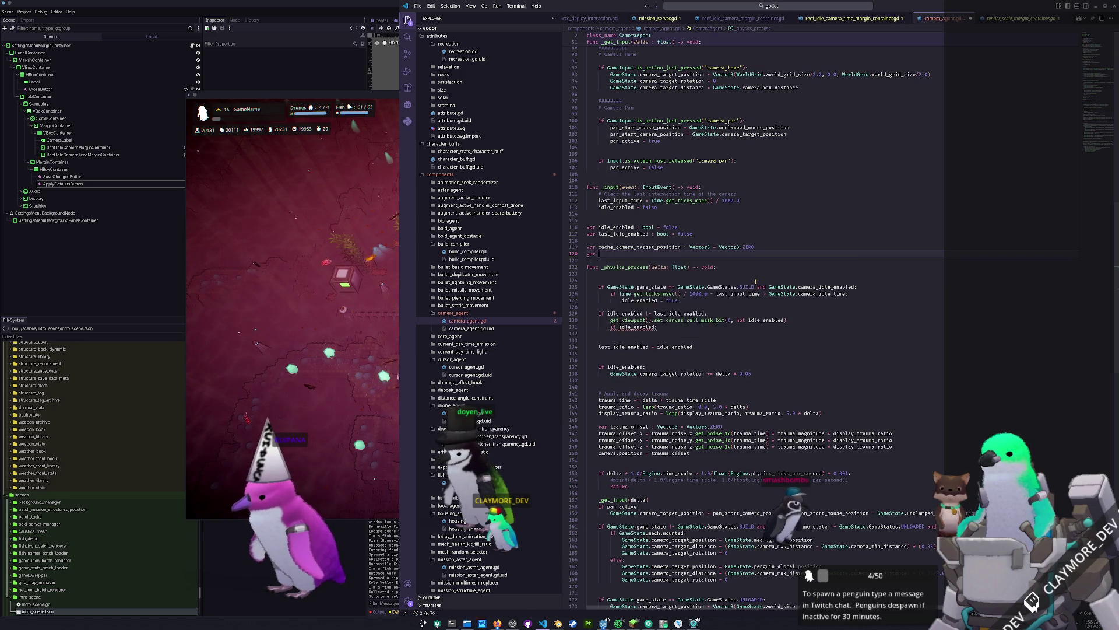
pyautogui.write('camera_target_rotation : ')
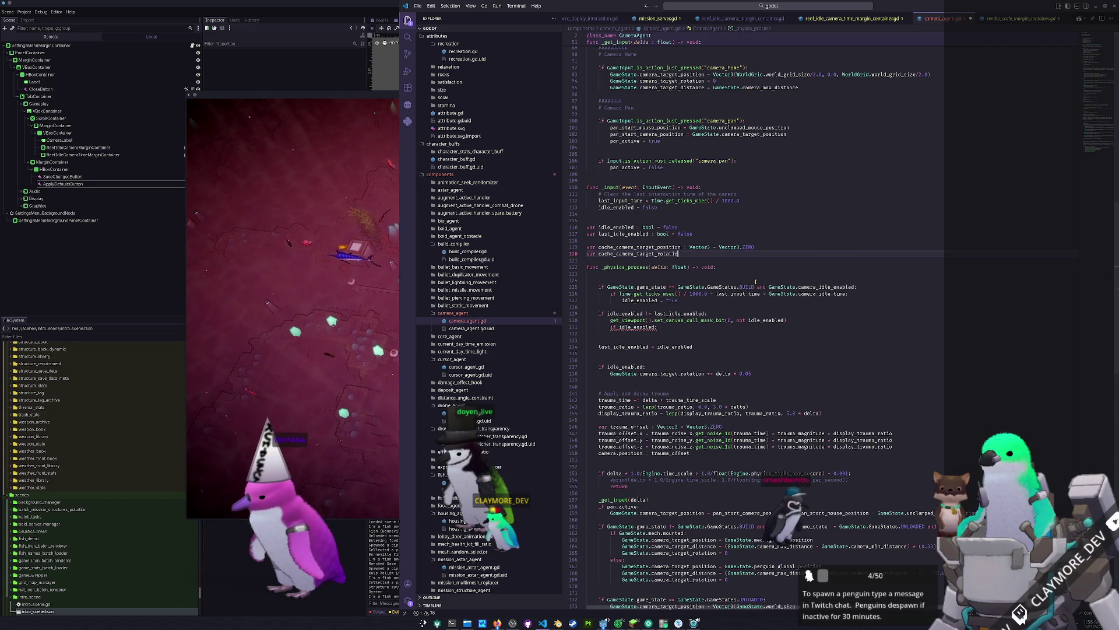
pyautogui.write('Vector3 ')
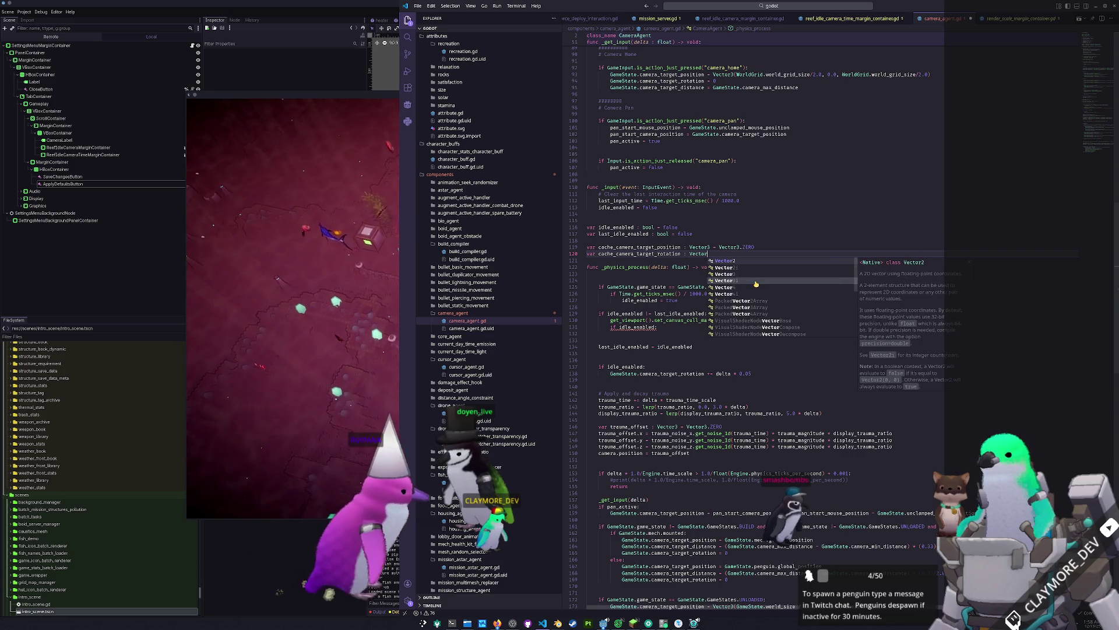
pyautogui.write('= Vector3.')
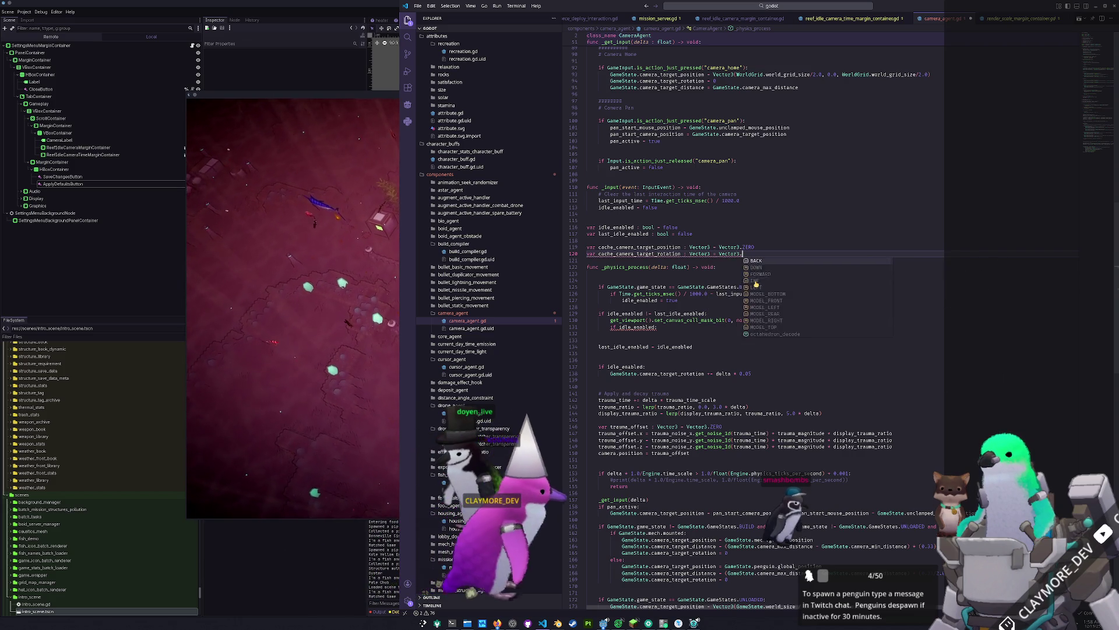
pyautogui.write('ZERO')
pyautogui.press('Return')
pyautogui.write('var cache_camera_tar')
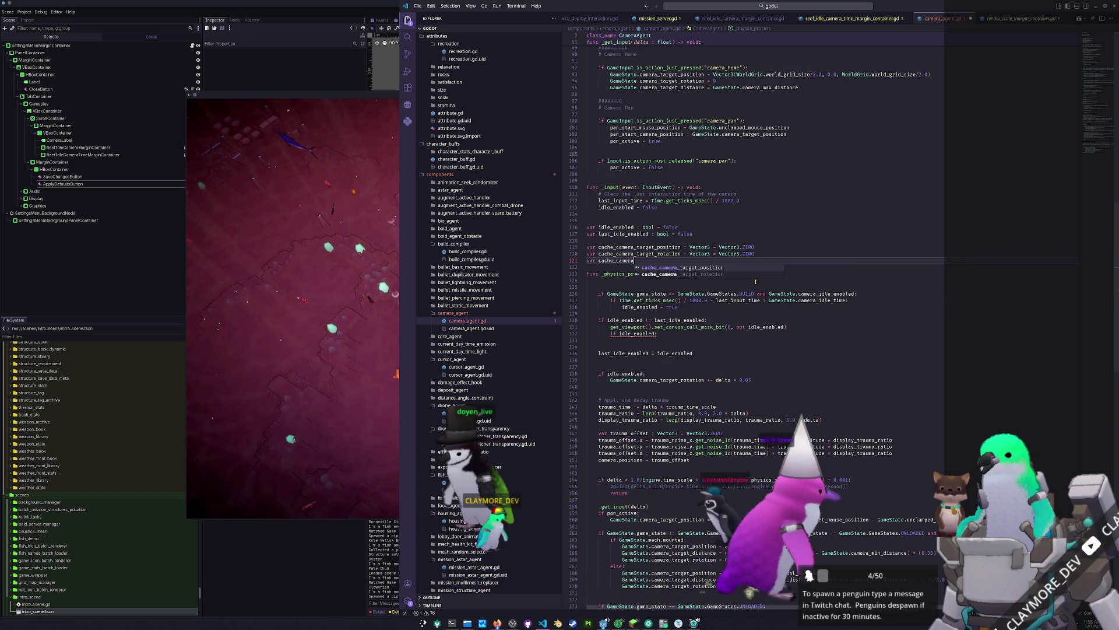
pyautogui.write('get_dis')
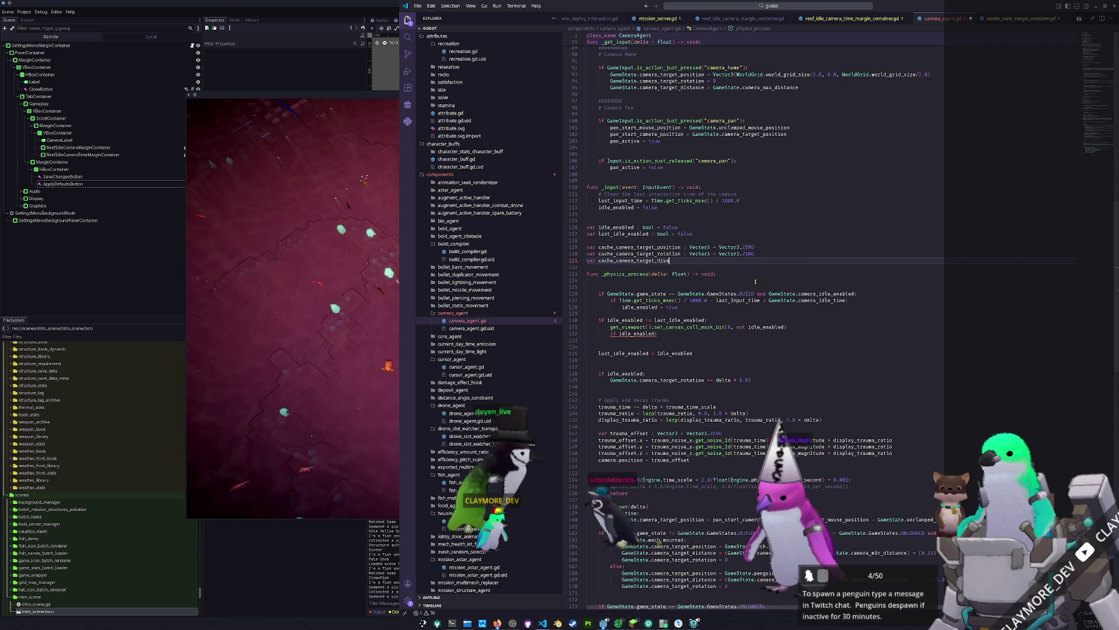
pyautogui.write('tance')
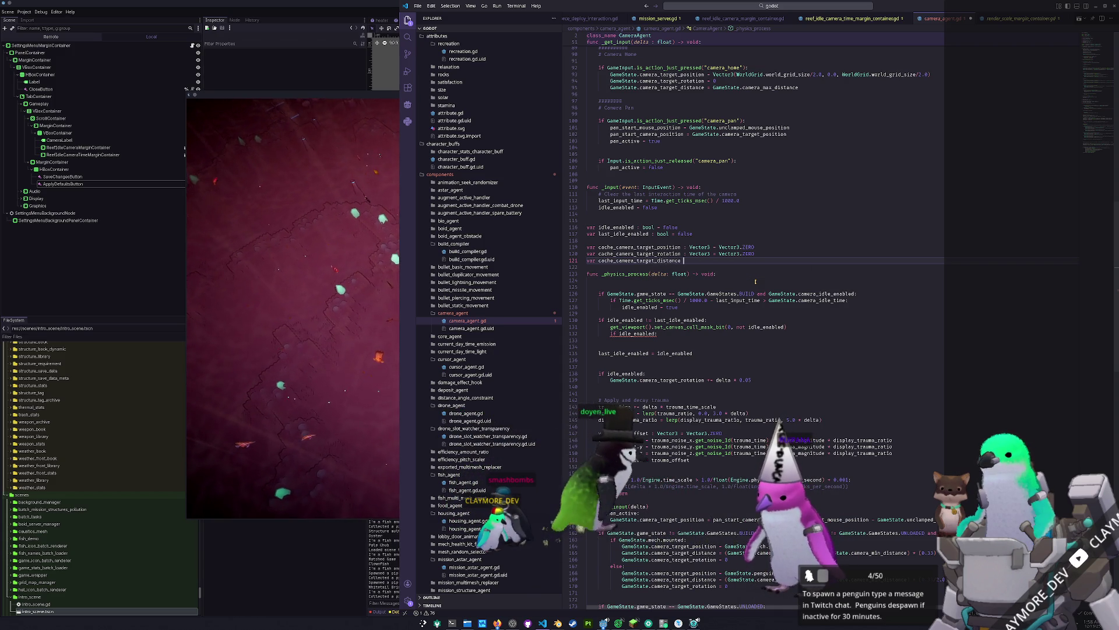
pyautogui.write('float ')
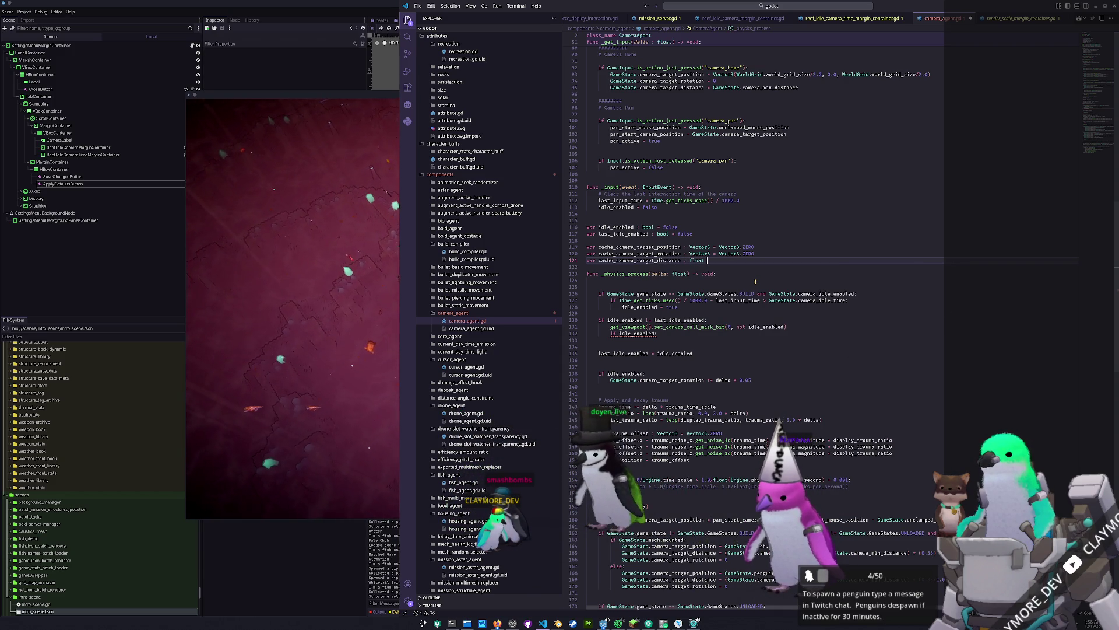
pyautogui.write('0')
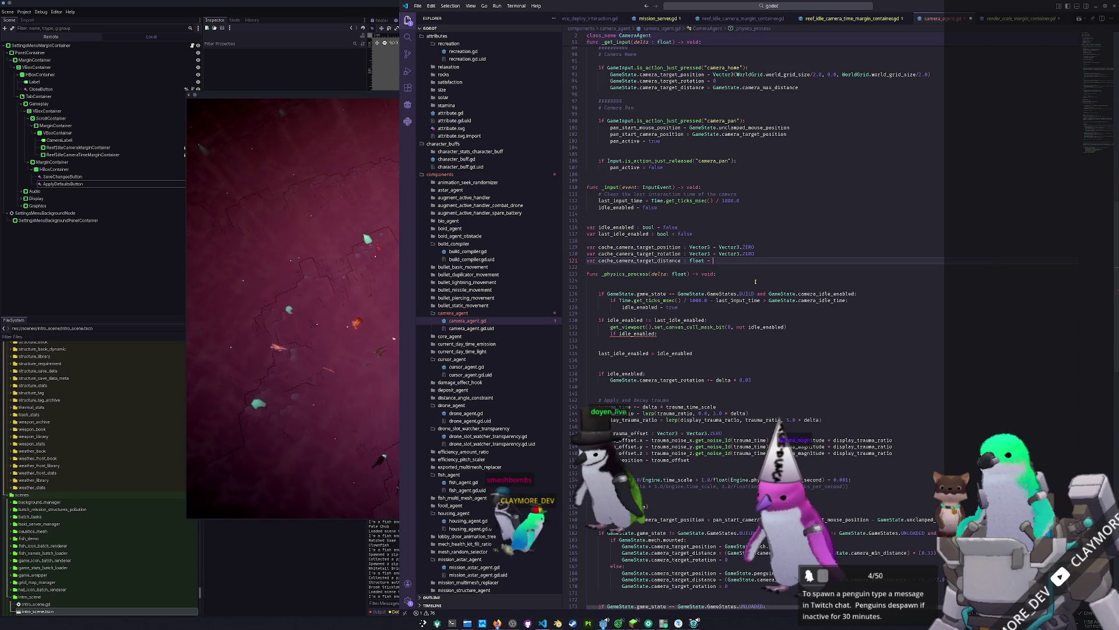
pyautogui.write('GameState.max_c')
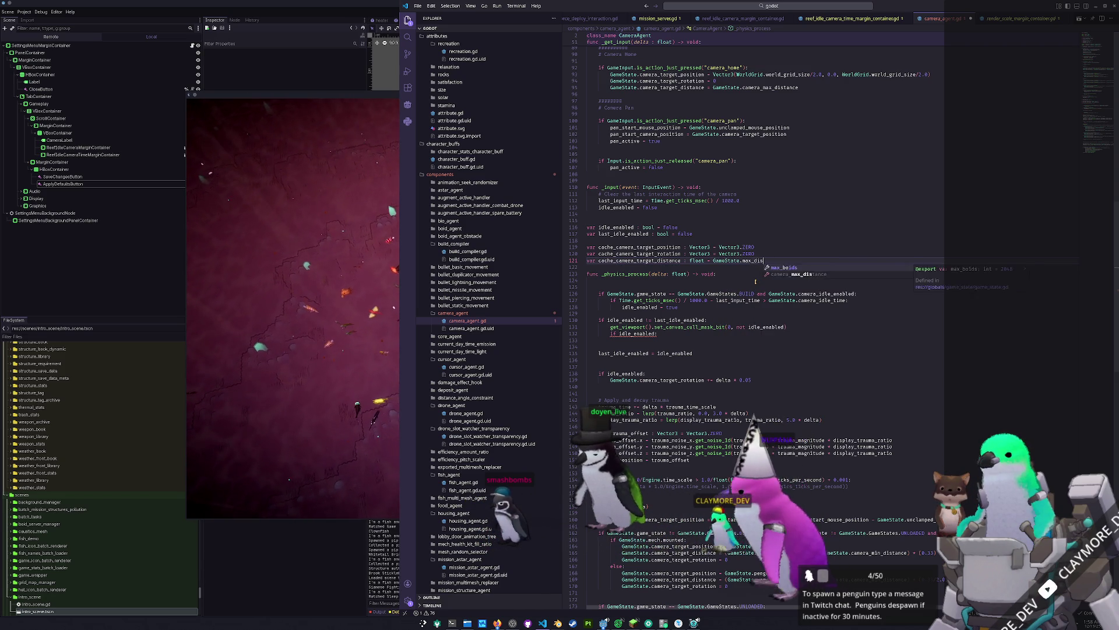
pyautogui.write('e')
pyautogui.press('Return')
# Under 'if idle_enabled:', cache GameState's camera target distance and position
pyautogui.press('Down')
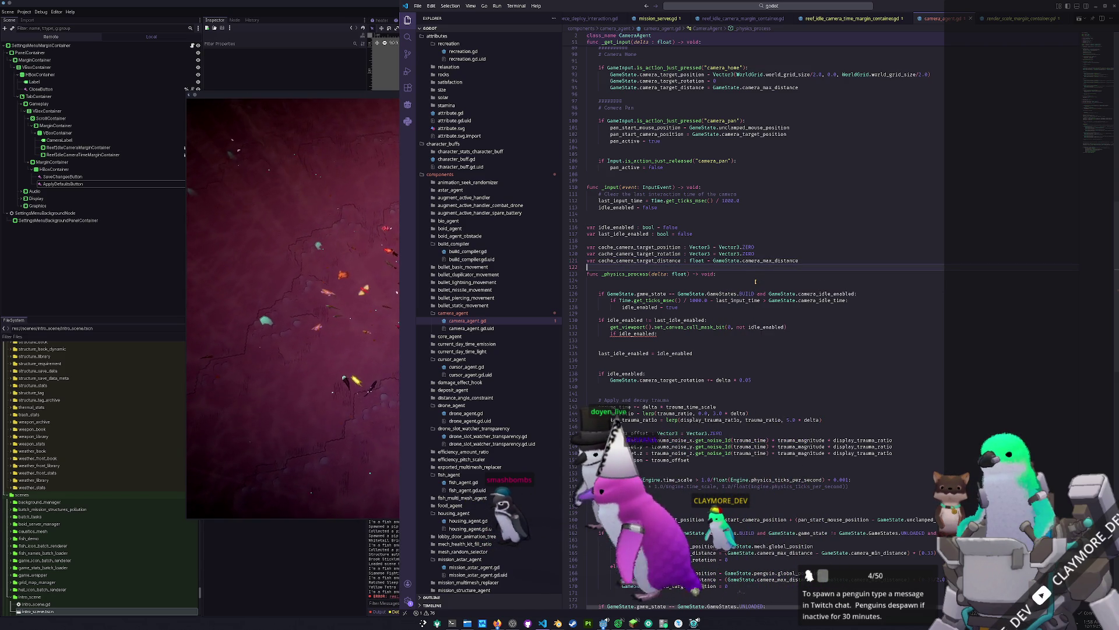
pyautogui.press('Down')
pyautogui.press('Down')
pyautogui.press('Down')
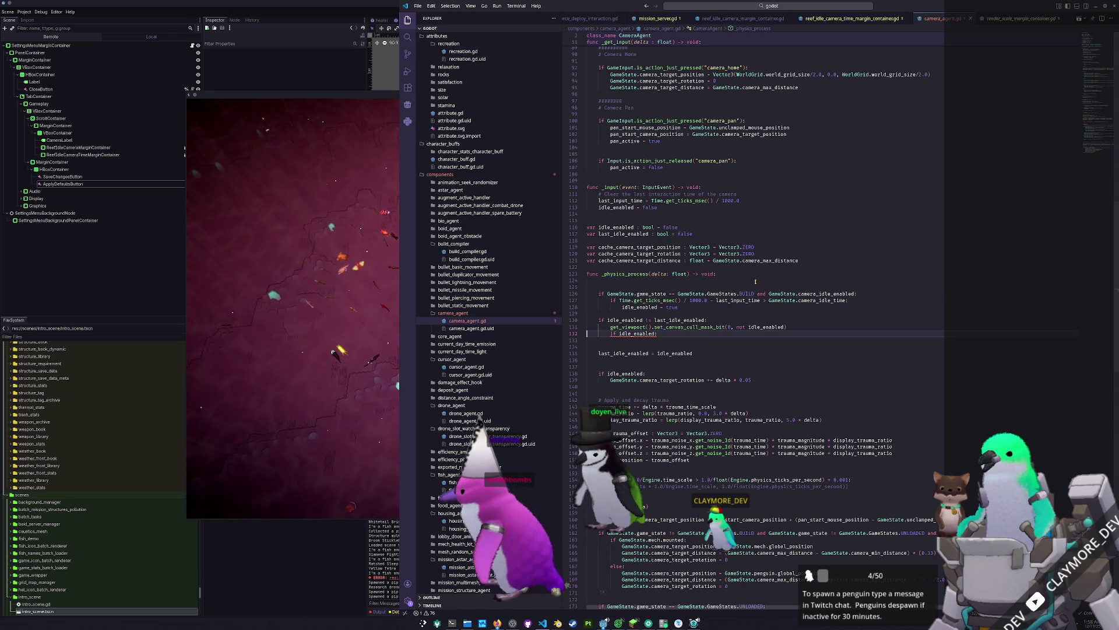
pyautogui.press('Return')
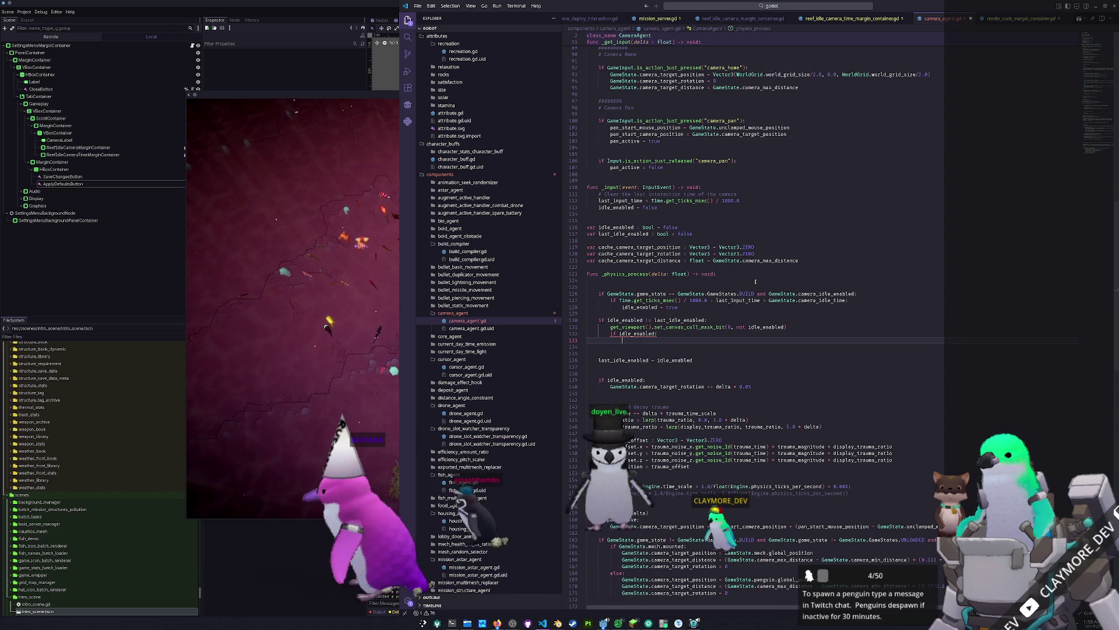
pyautogui.write('cache_camera_target_distance = ')
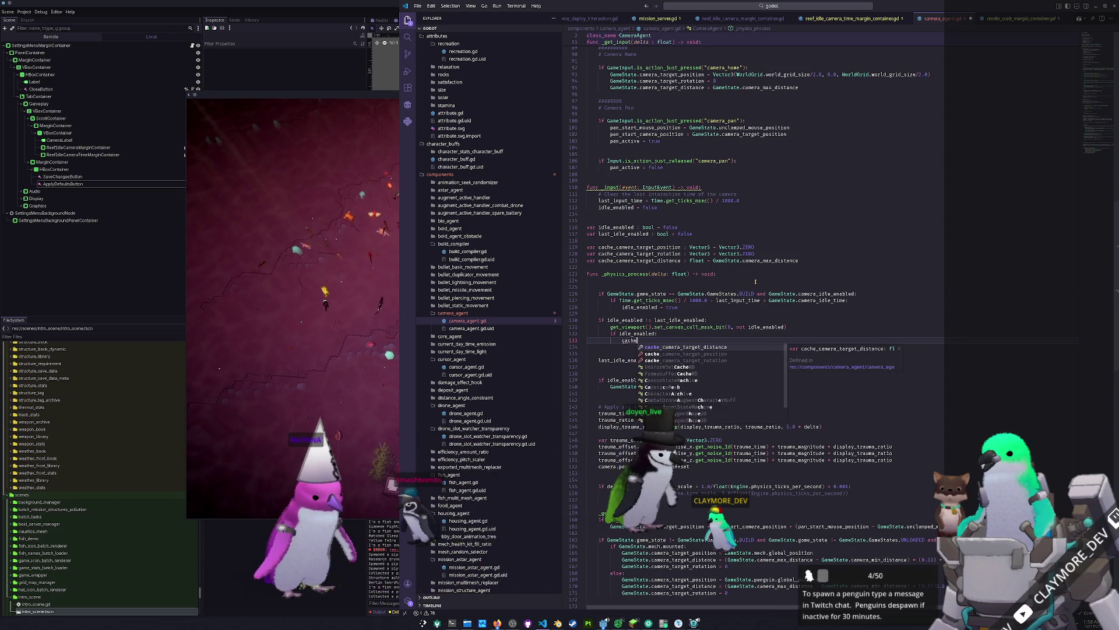
pyautogui.write('GameState.camera_target_distance')
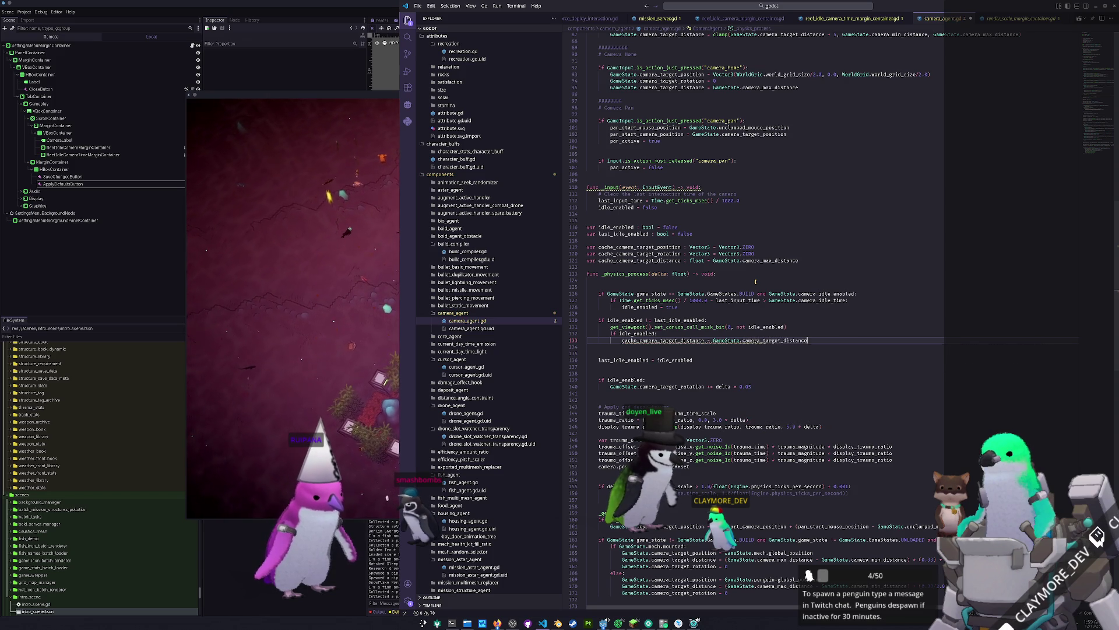
pyautogui.hotkey('ctrl', 'shift', 'Return')
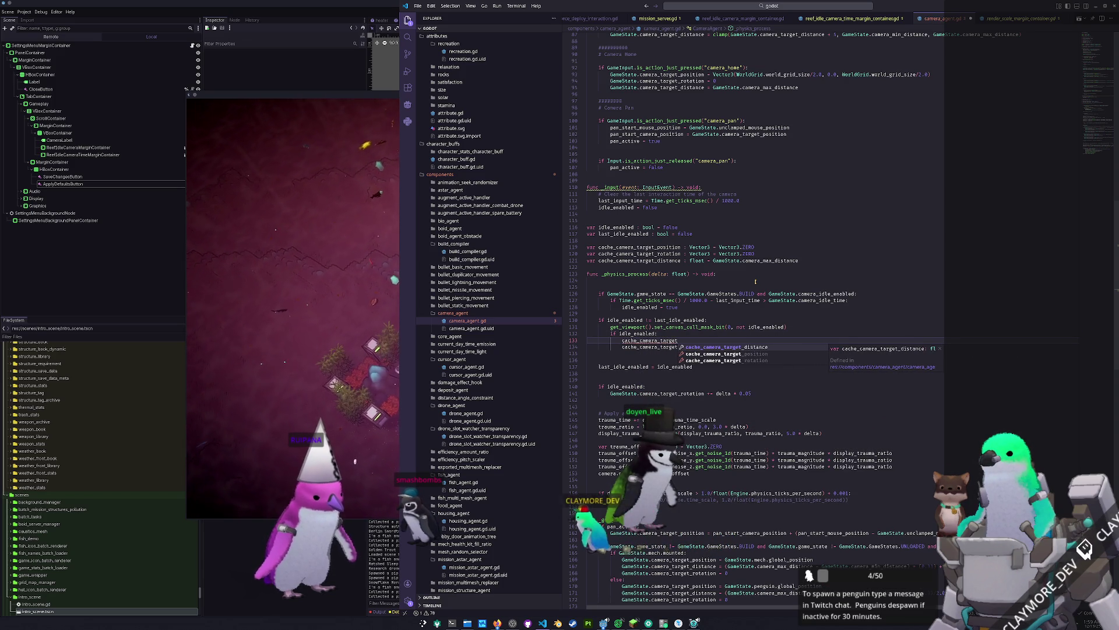
pyautogui.press('Tab')
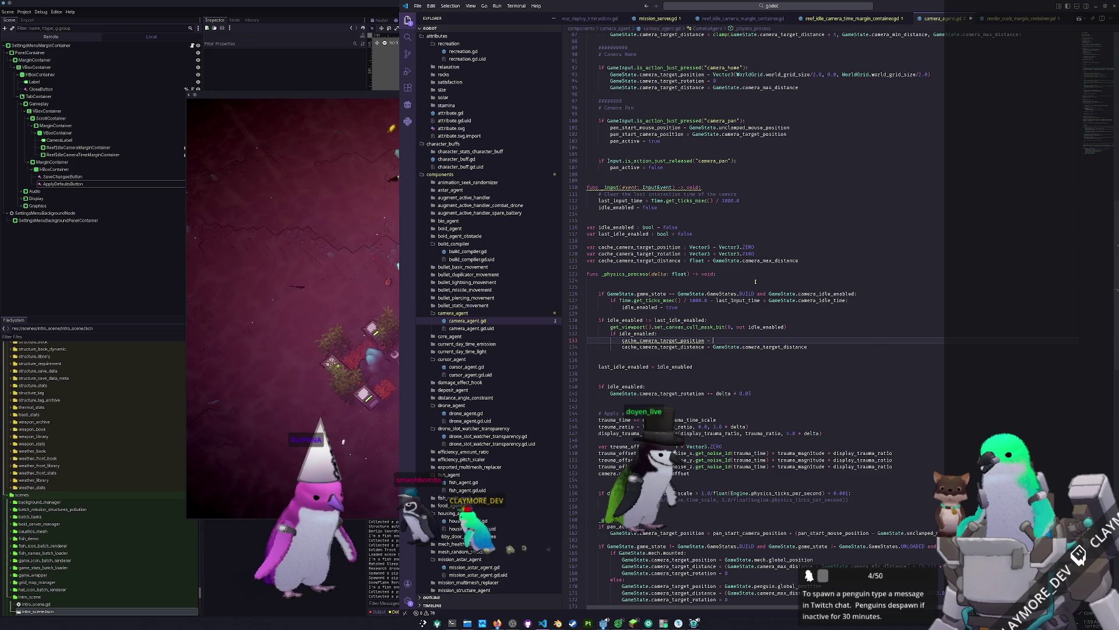
pyautogui.write('GameState.ca')
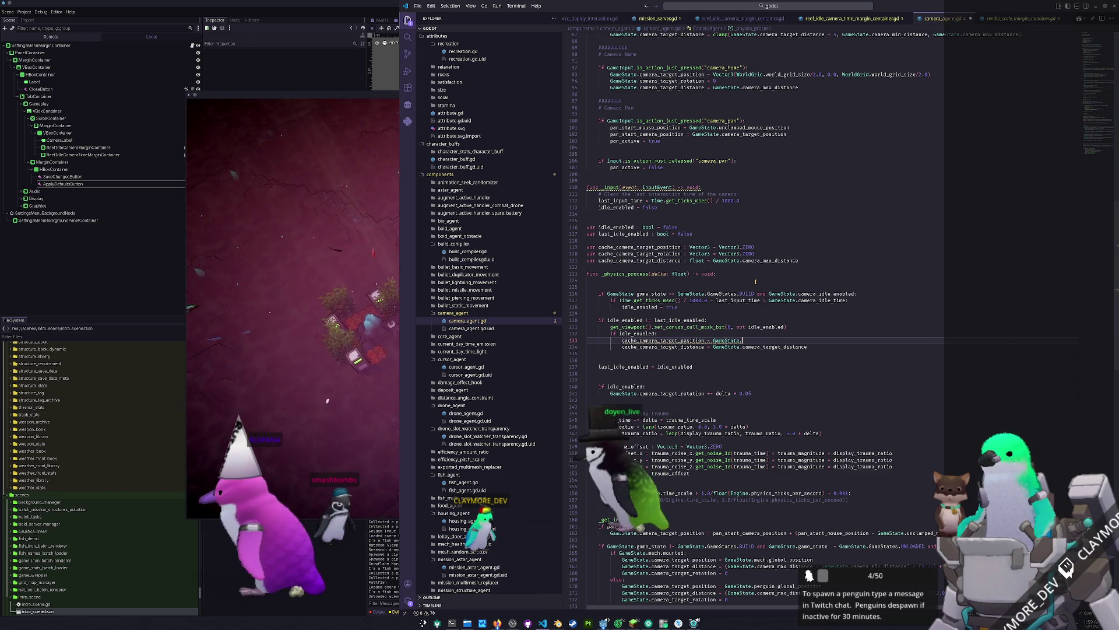
pyautogui.write('mera_target_position')
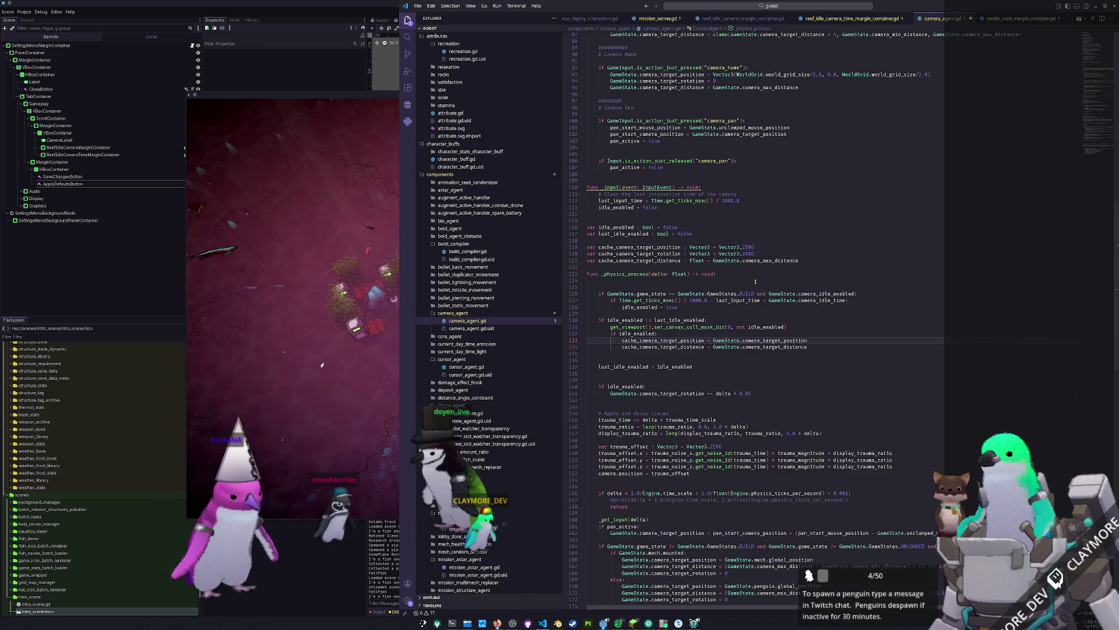
pyautogui.press('Return')
# Add cache_camera_target_rotation = GameState.camera_target_rotation, correcting the autocompleted names
pyautogui.write('cache_cam')
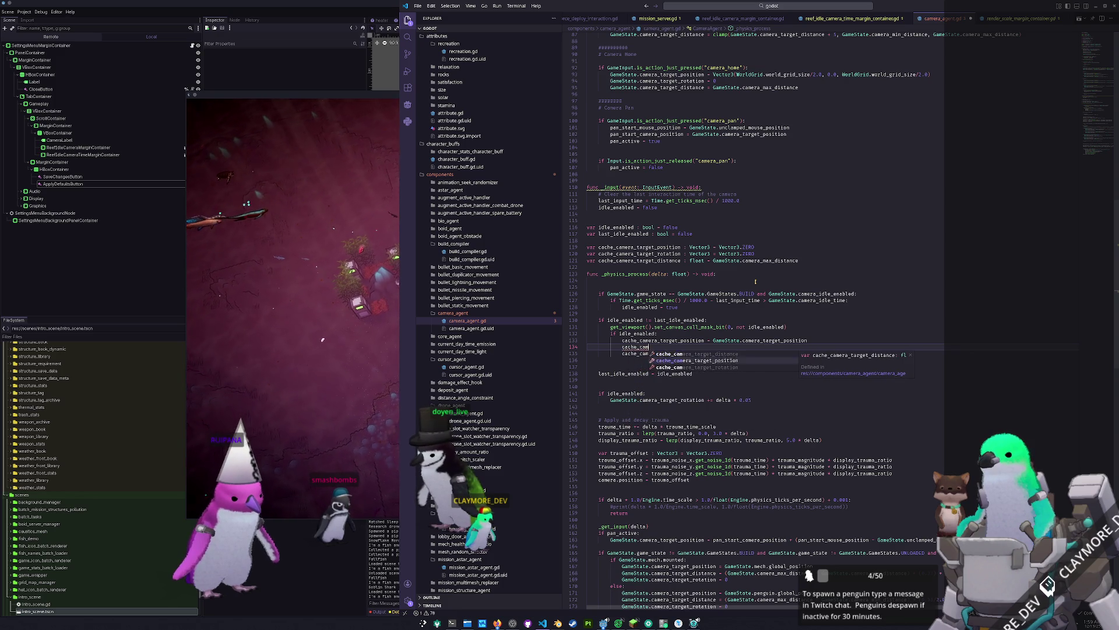
pyautogui.press('Down')
pyautogui.press('Return')
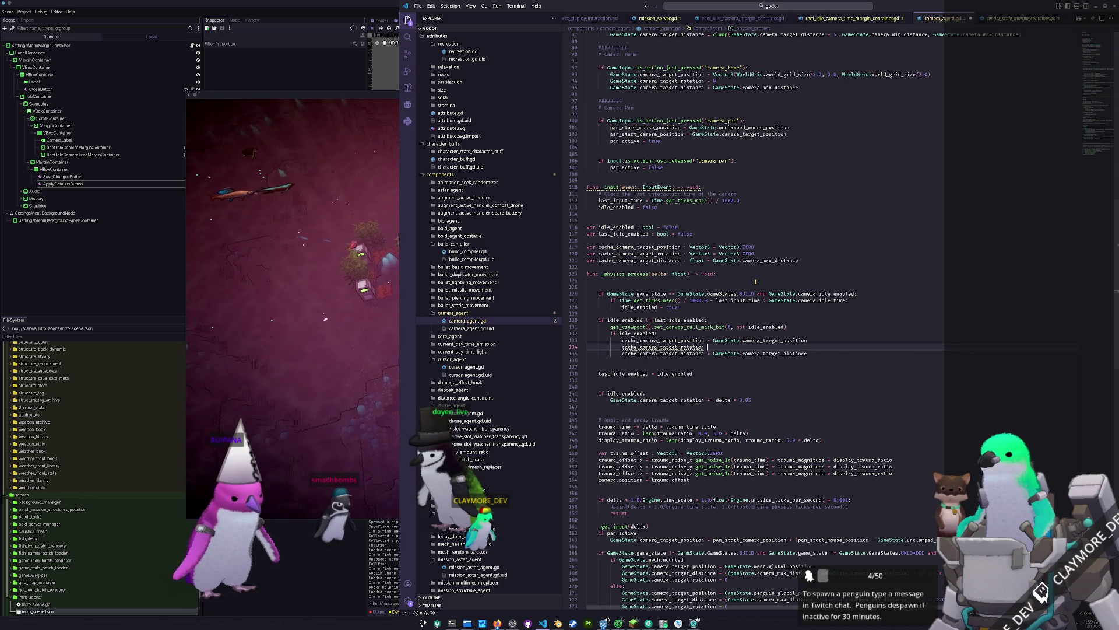
pyautogui.write('GameState.camera_target_rotation')
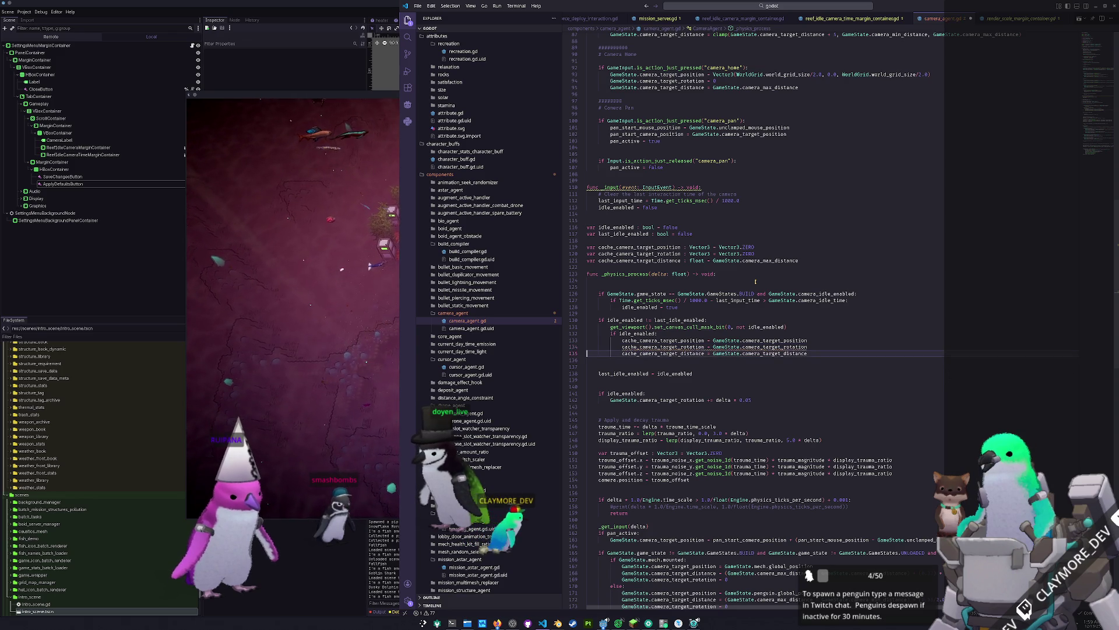
pyautogui.press('Left')
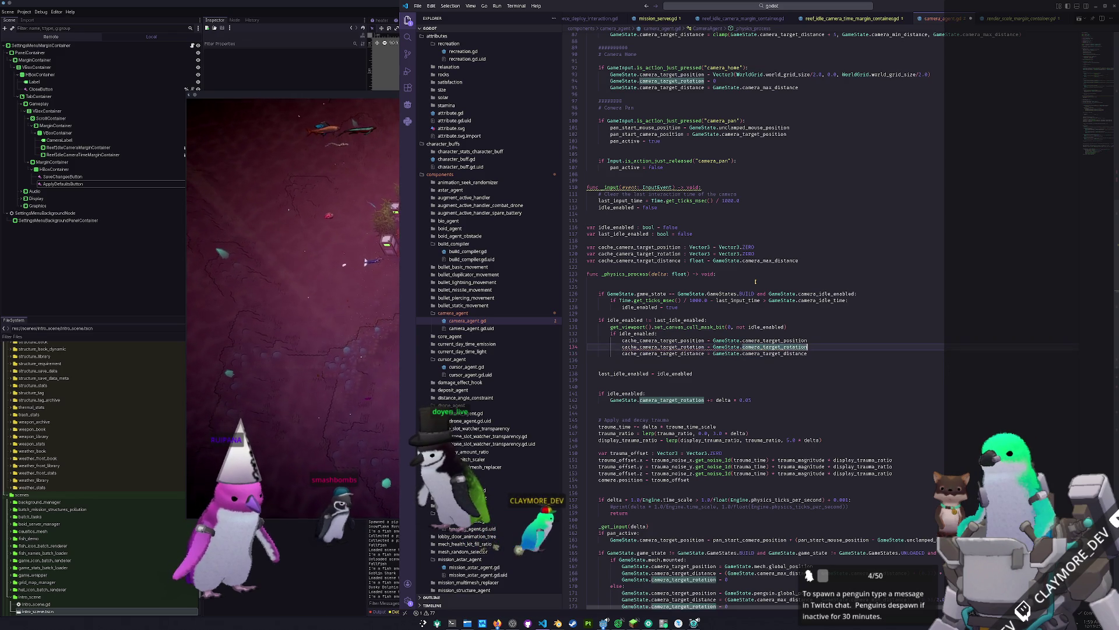
pyautogui.press('BackSpace')
pyautogui.press('BackSpace')
pyautogui.press('BackSpace')
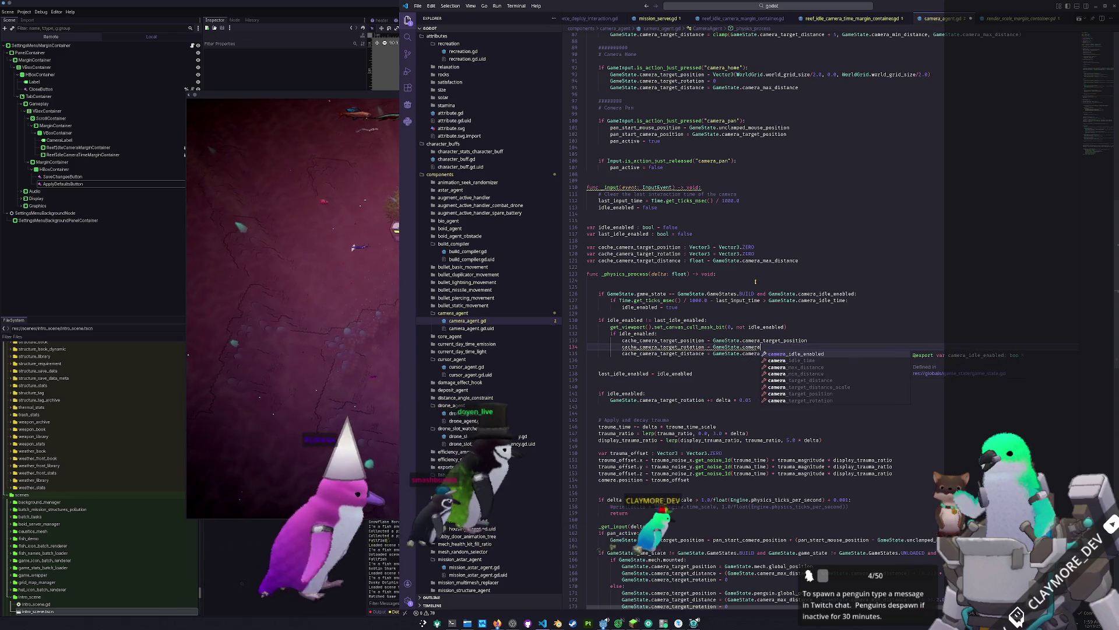
pyautogui.write('rget_rotation')
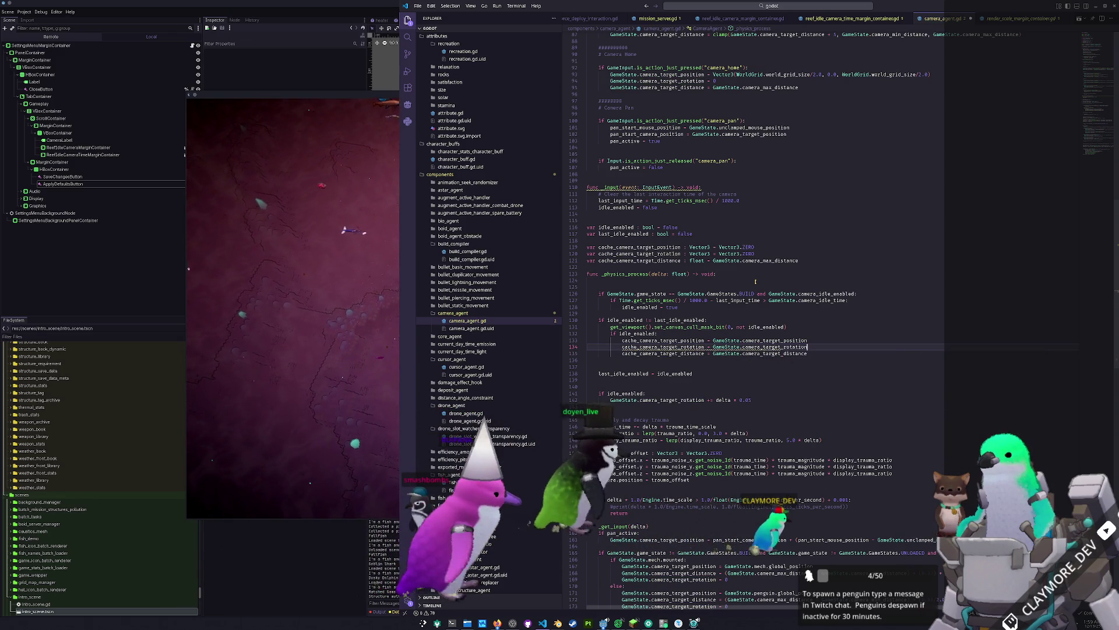
pyautogui.press('Home')
pyautogui.hotkey('ctrl', 'shift', 'Right')
pyautogui.write('cache')
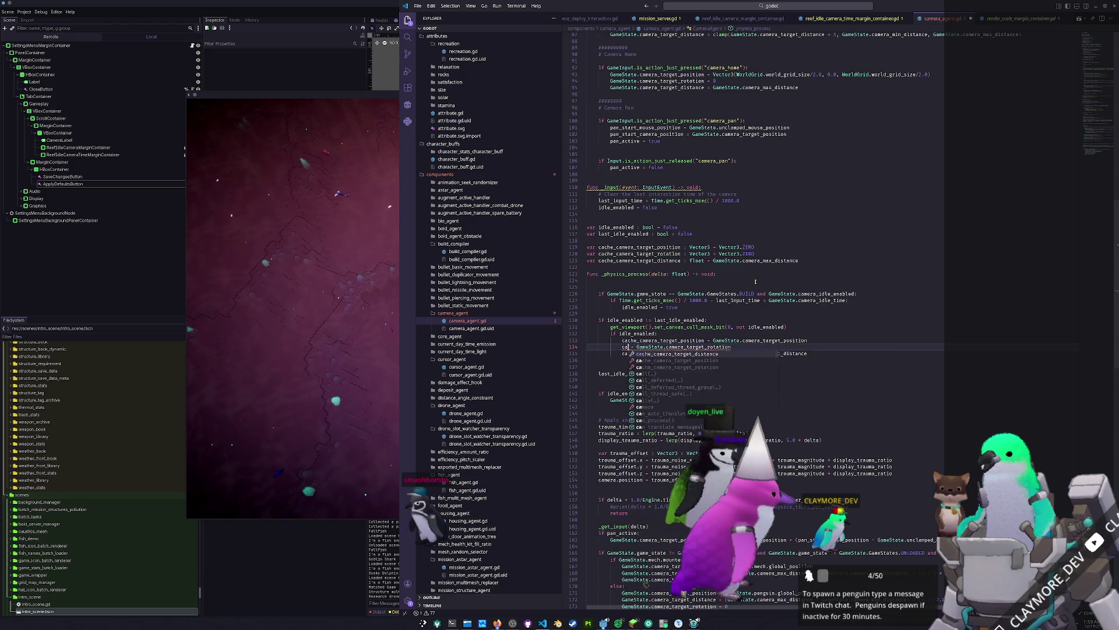
pyautogui.write('_camr')
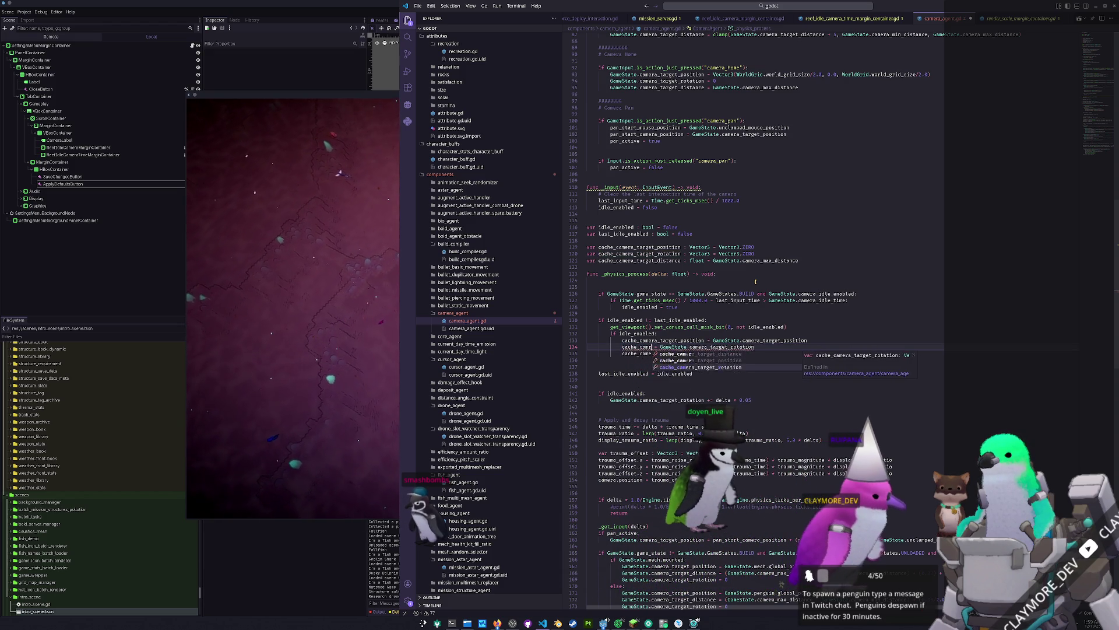
pyautogui.press('Tab')
pyautogui.press('Down')
pyautogui.press('Down')
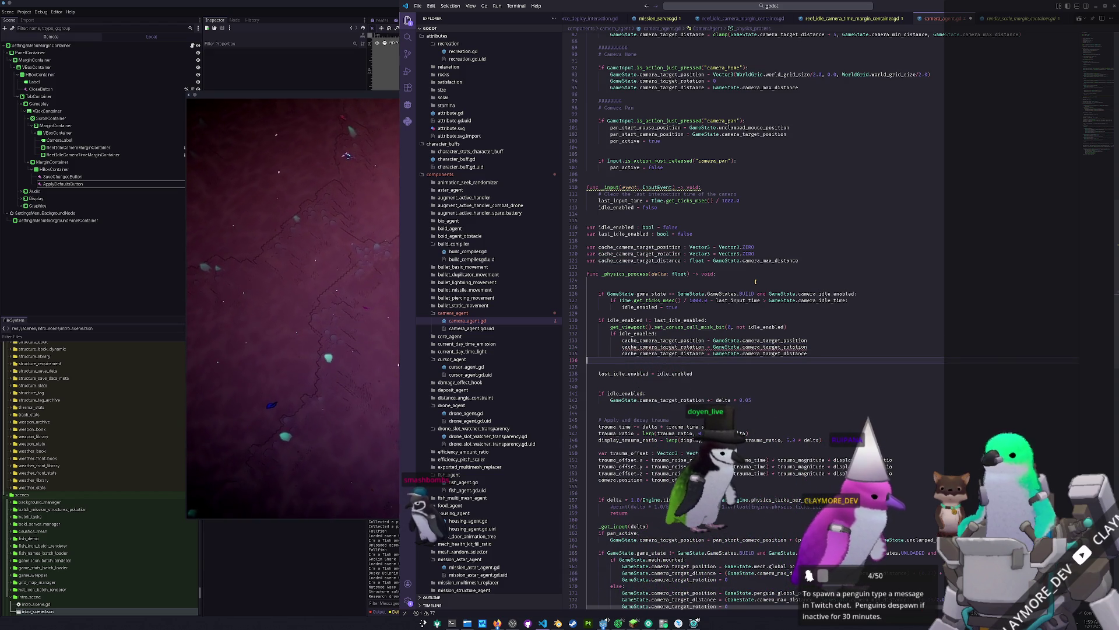
# Change cache_camera_target_rotation to float = 0.0 and begin an 'if not idle_enabled:' line
pyautogui.moveTo(783, 347)
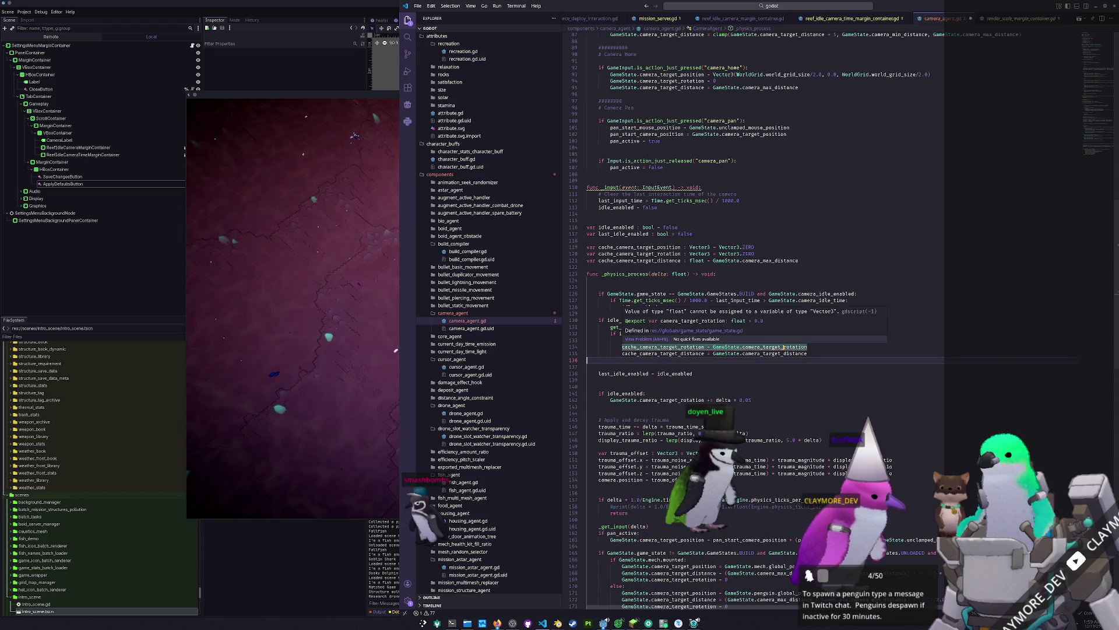
pyautogui.click(783, 346)
pyautogui.moveTo(783, 347)
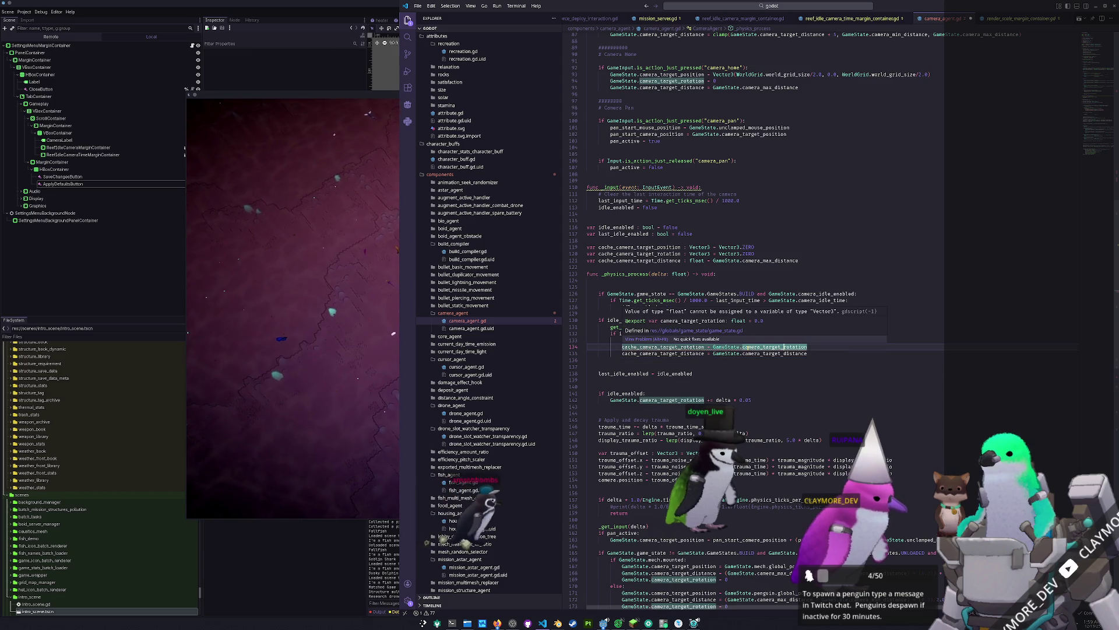
pyautogui.doubleClick(700, 254)
pyautogui.write('float = ')
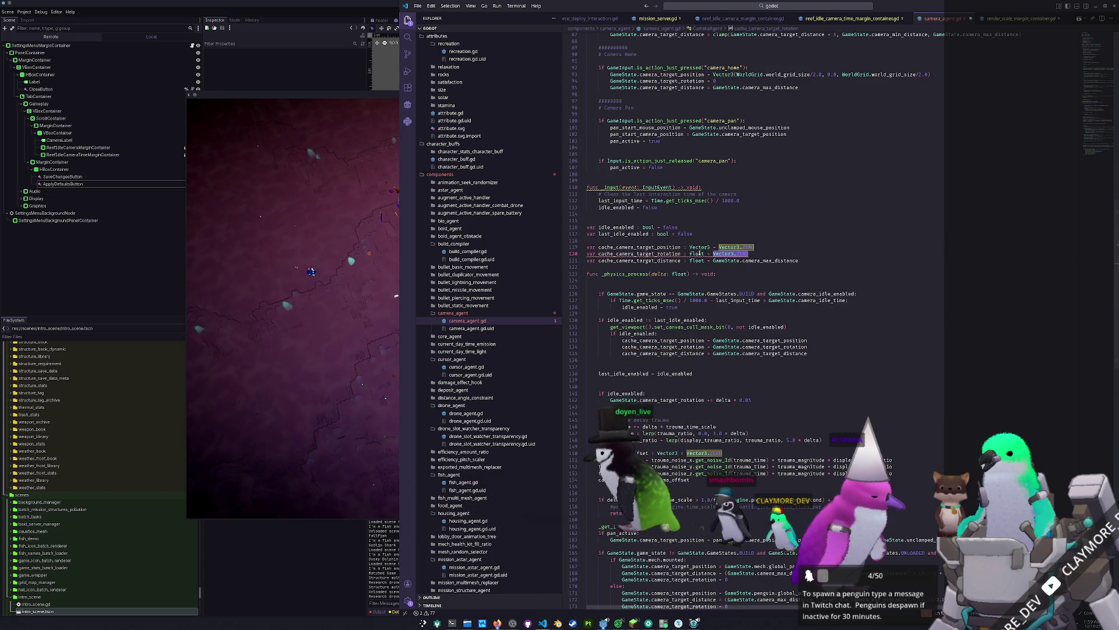
pyautogui.write('0.0')
pyautogui.press('Down')
pyautogui.press('Down')
pyautogui.press('Down')
pyautogui.press('Down')
pyautogui.press('Down')
pyautogui.press('Down')
pyautogui.press('Down')
pyautogui.press('Down')
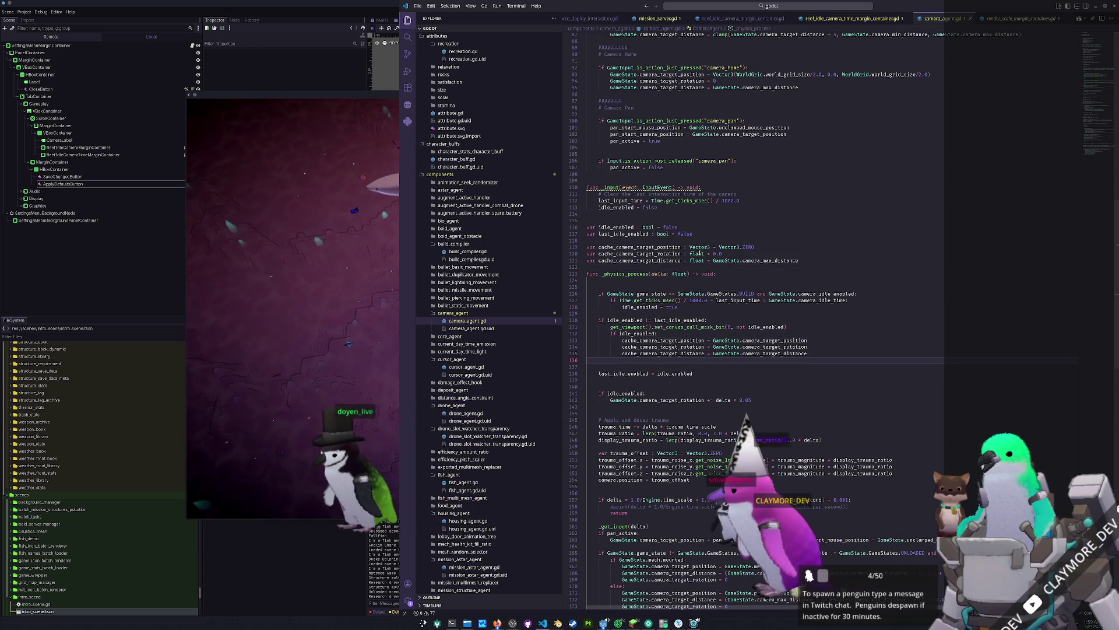
pyautogui.press('Return')
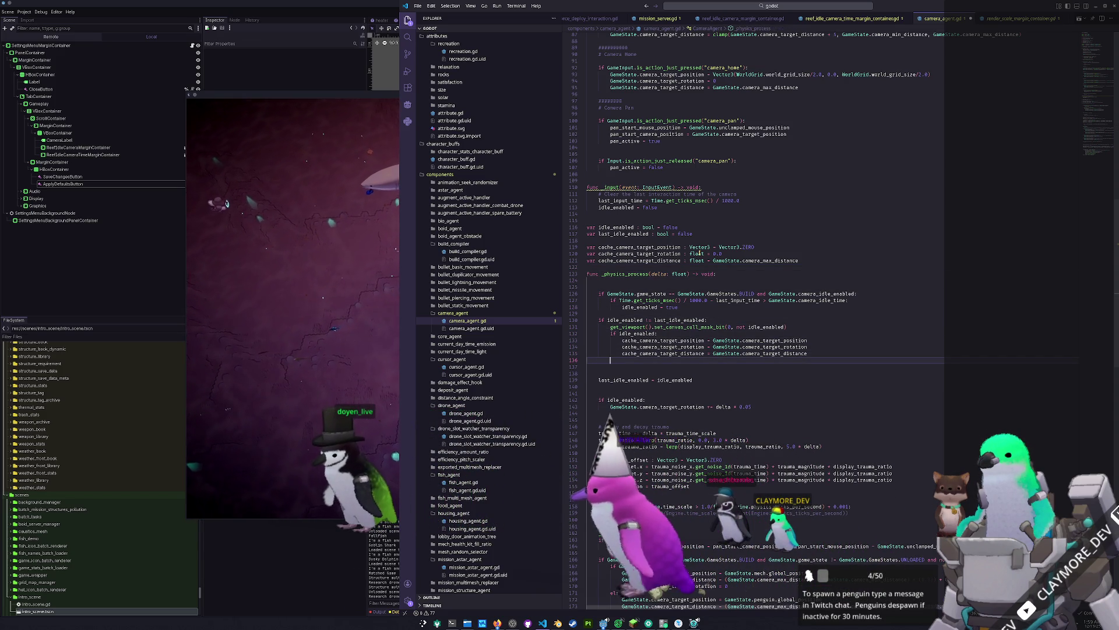
pyautogui.write('if not idle_enabled:')
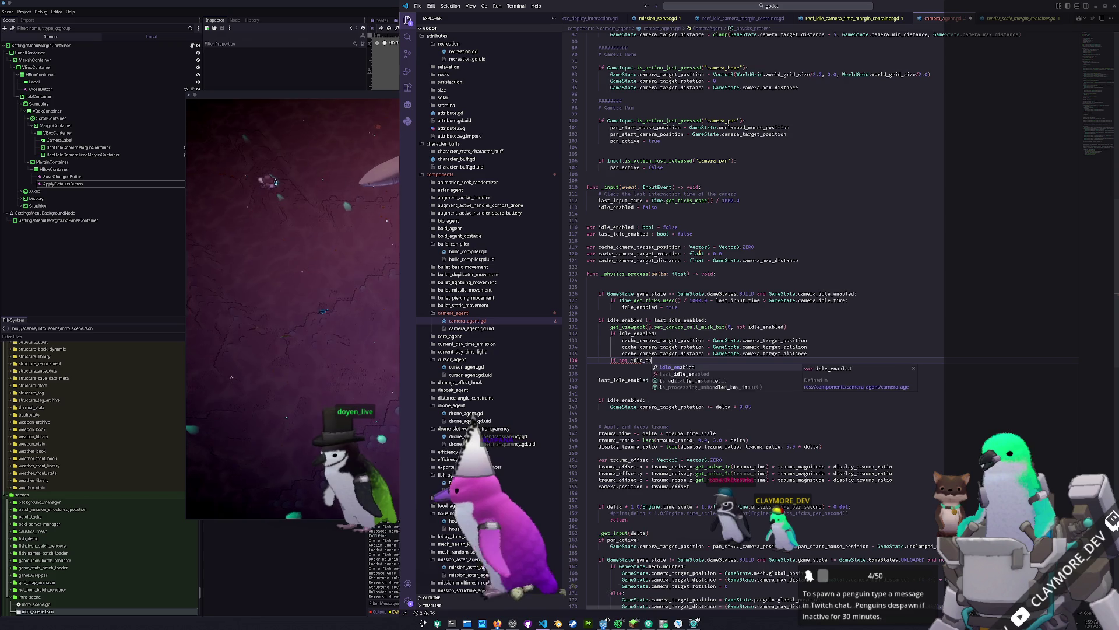
# Copy the three cache assignment lines into the 'if not idle_enabled:' branch
pyautogui.press('Return')
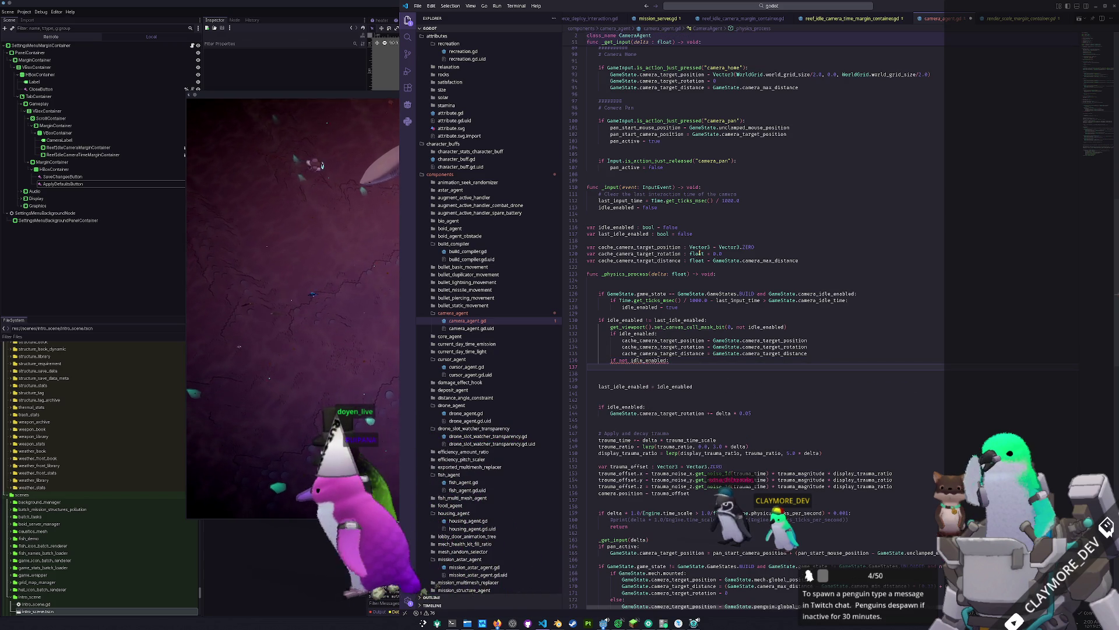
pyautogui.press('Up')
pyautogui.press('Up')
pyautogui.press('Up')
pyautogui.press('Up')
pyautogui.hotkey('ctrl', 'Right')
pyautogui.hotkey('ctrl', 'Right')
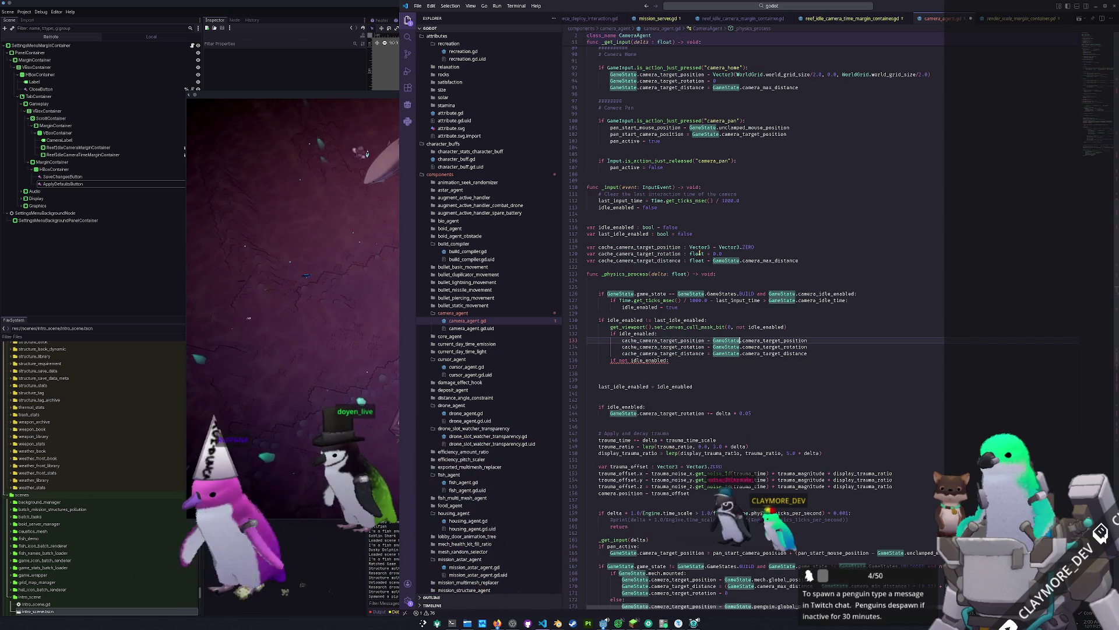
pyautogui.press('Down')
pyautogui.press('Down')
pyautogui.press('Down')
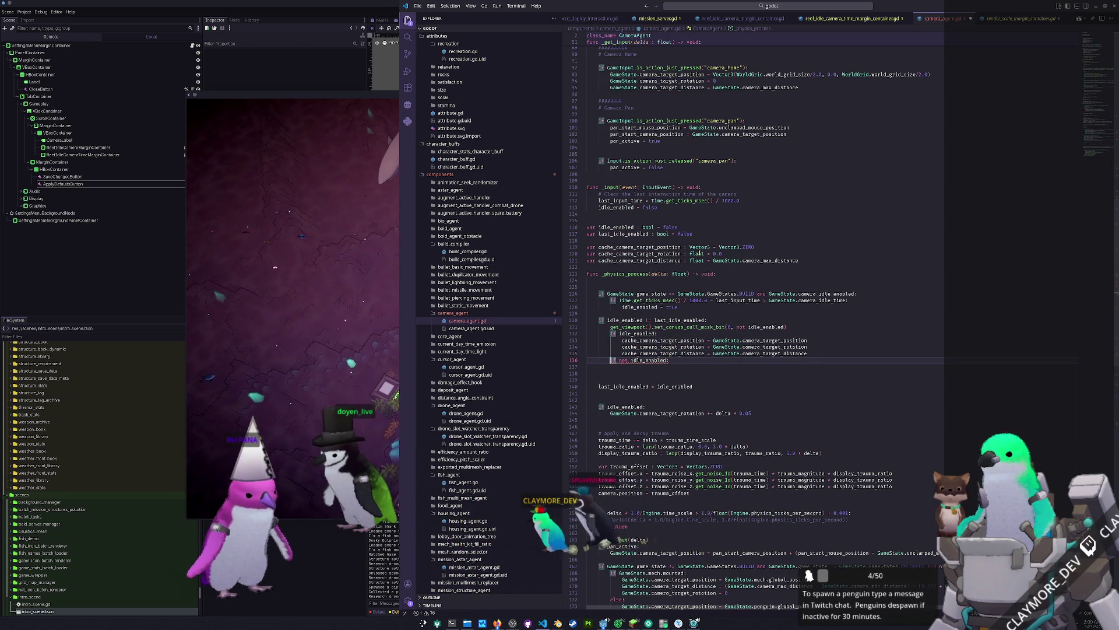
pyautogui.press('Down')
pyautogui.write('cache_camera_target_position = GameState.camera_target_position cache_camera_target_rotation = GameState.camera_target_rotation cache_camera_target_distance = GameState.camera_target_distance')
# Reverse line 137 to assign GameState from the cache, then save the script
pyautogui.press('Up')
pyautogui.press('Up')
pyautogui.press('Home')
pyautogui.hotkey('ctrl', 'Right')
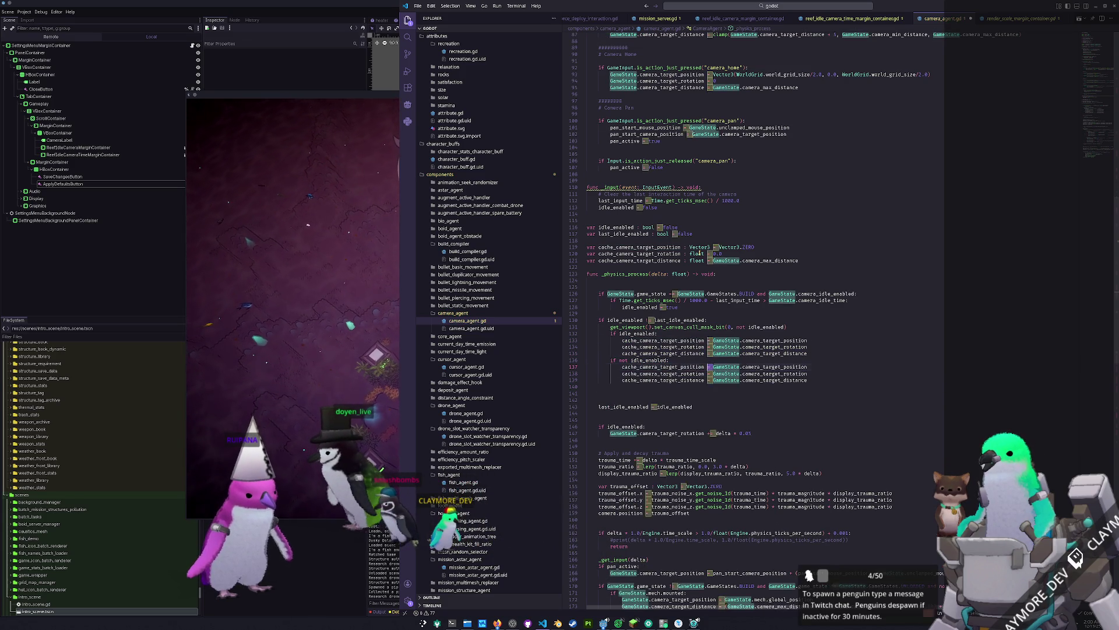
pyautogui.hotkey('shift', 'Right')
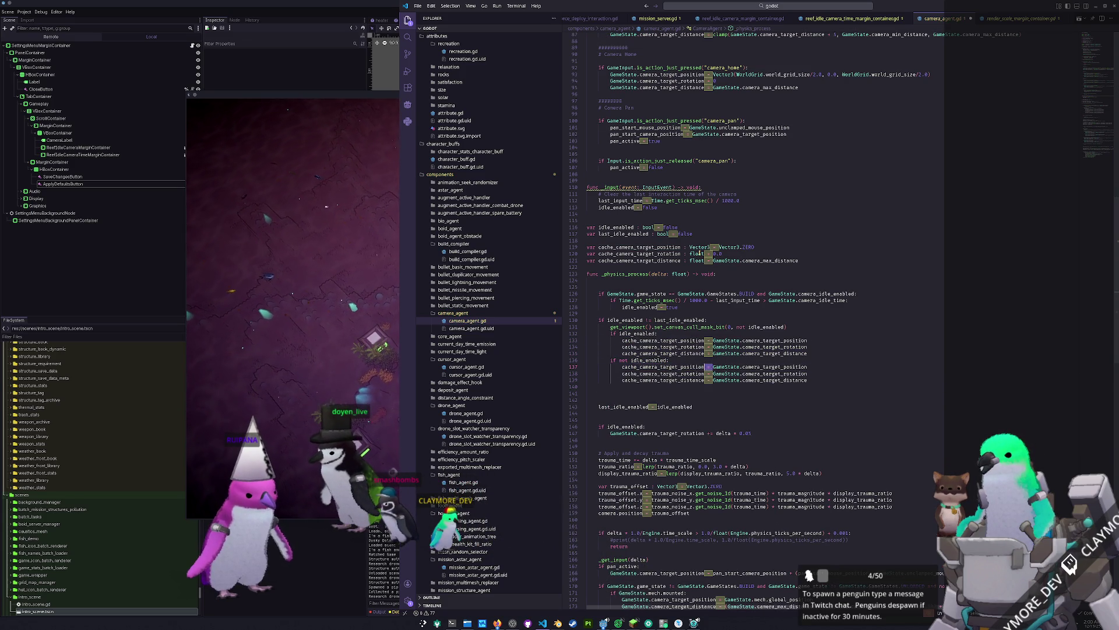
pyautogui.press('Right')
pyautogui.press('Right')
pyautogui.hotkey('shift', 'Home')
pyautogui.press('BackSpace')
pyautogui.press('End')
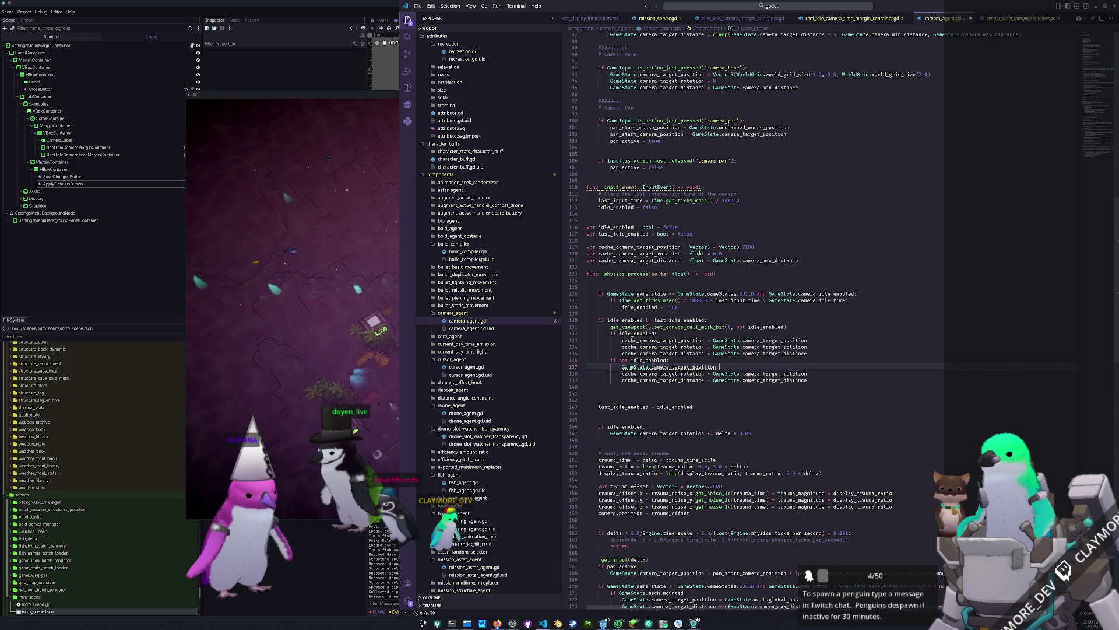
pyautogui.hotkey('ctrl', 's')
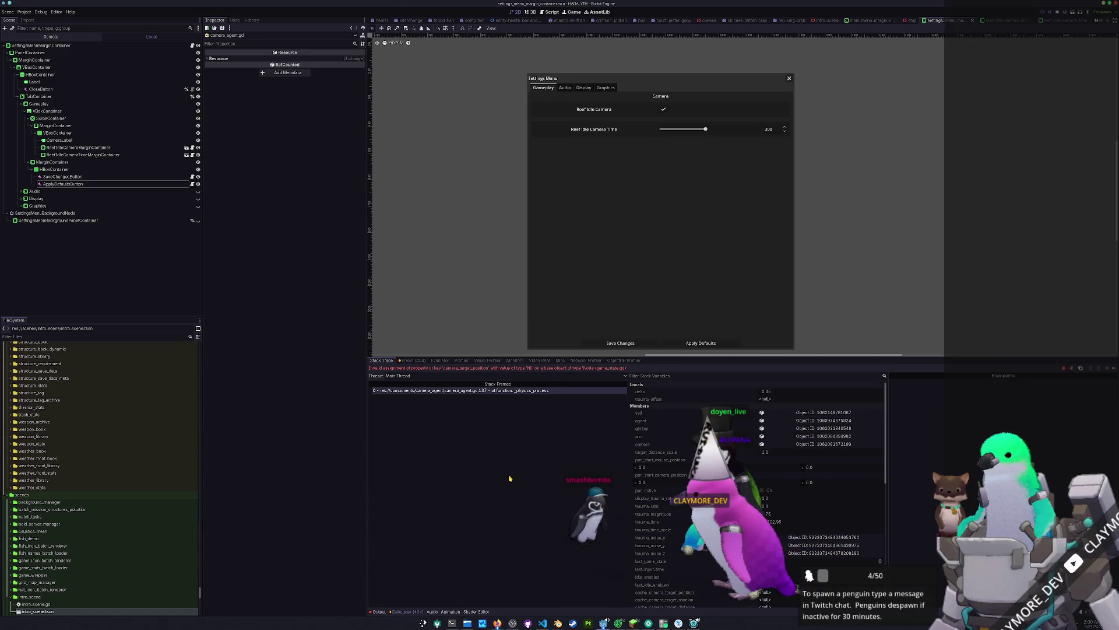
# Relaunch the game with F5 and retype the distance member on line 135 of camera_agent.gd
pyautogui.press('F5')
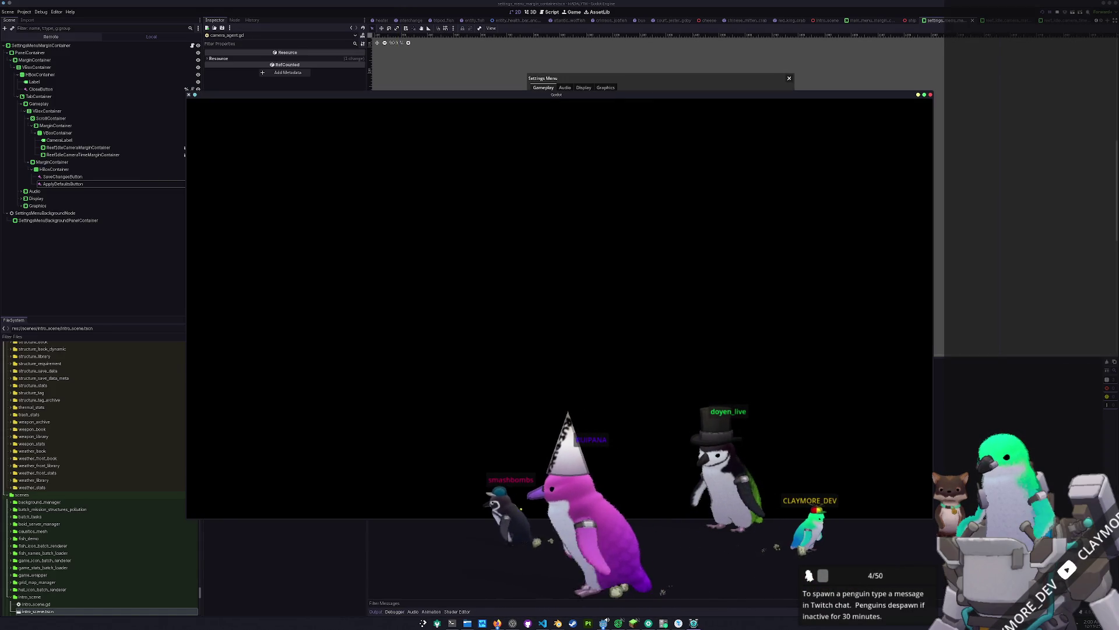
pyautogui.click(555, 527)
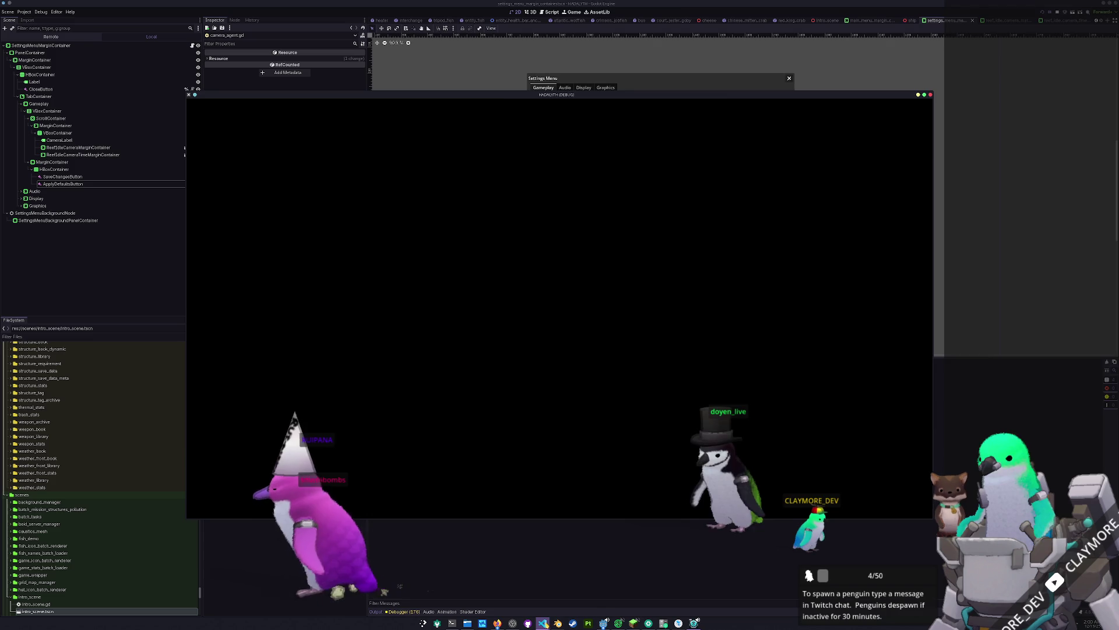
pyautogui.click(543, 623)
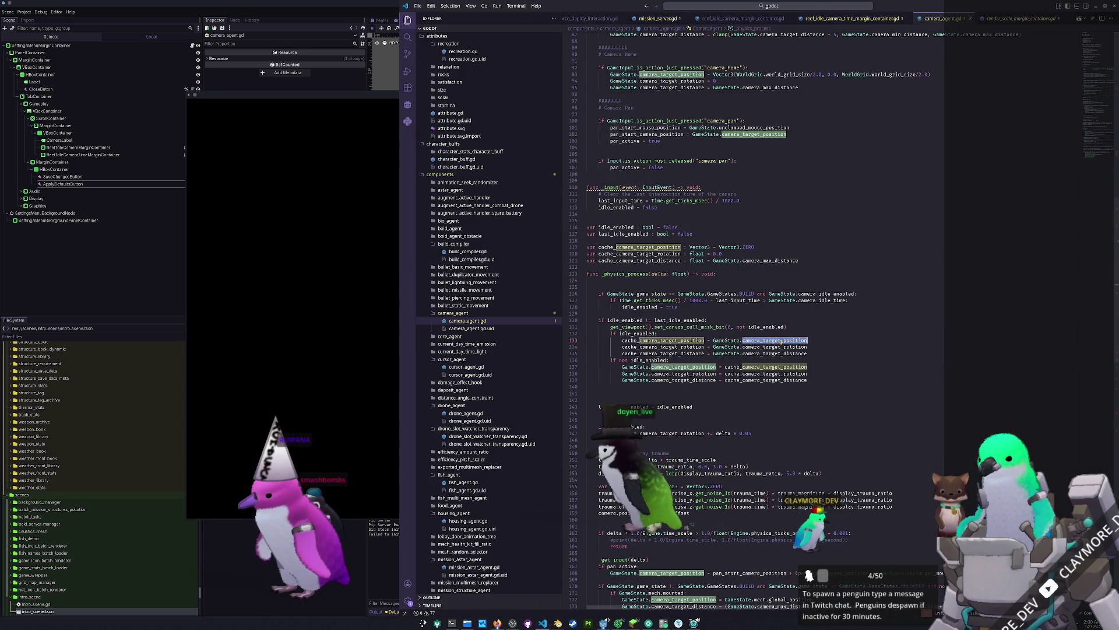
pyautogui.click(822, 373)
pyautogui.click(820, 379)
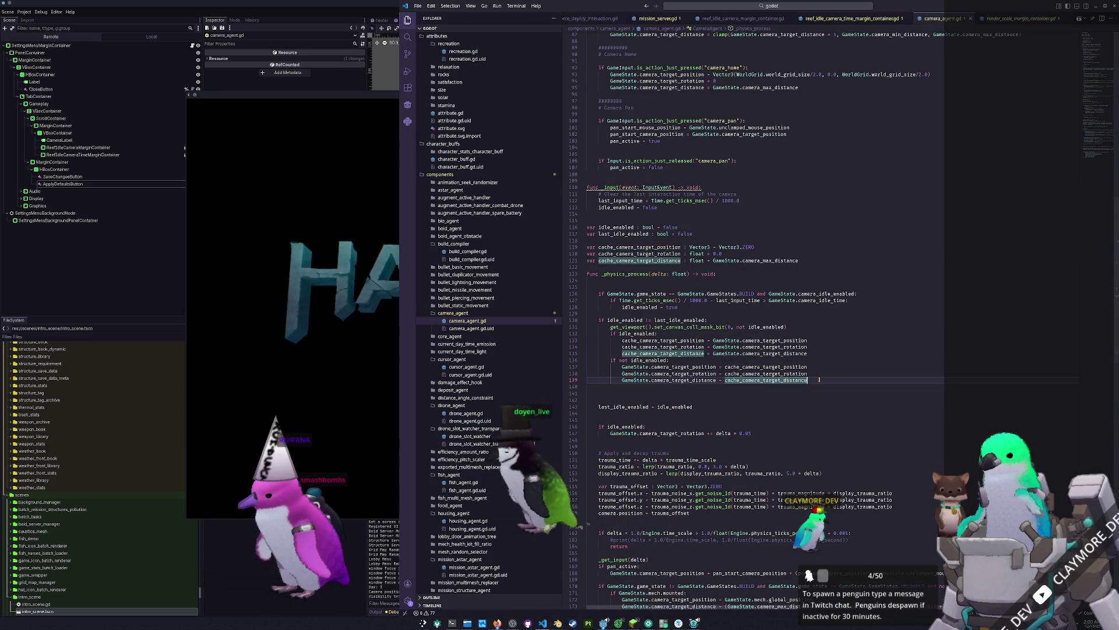
pyautogui.doubleClick(787, 353)
pyautogui.write('cam')
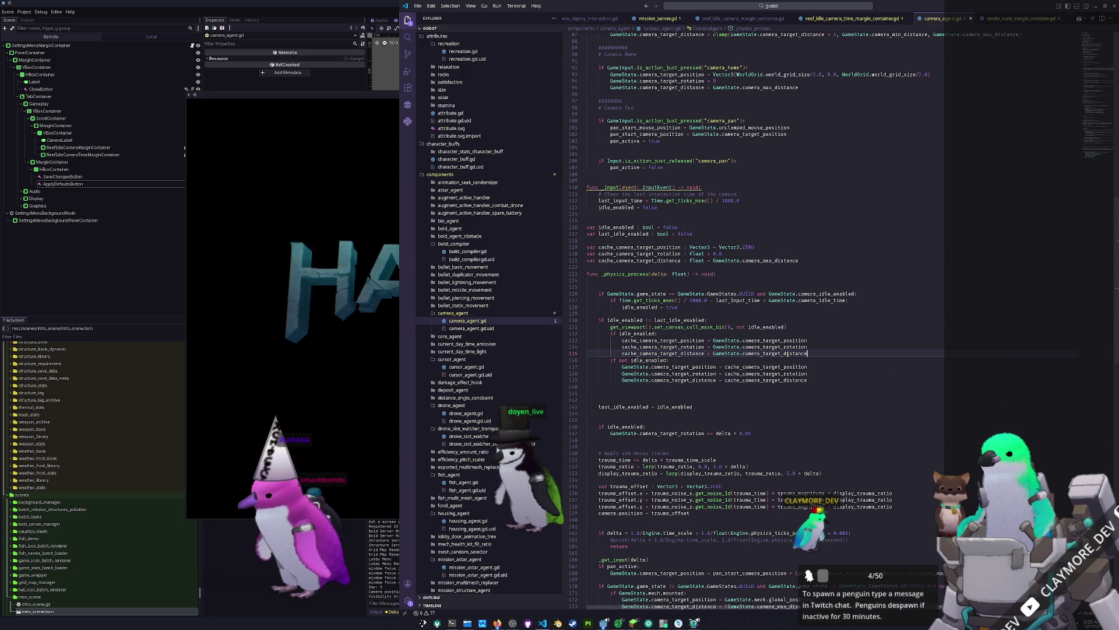
# In the game's Play menu, load the first save slot
pyautogui.click(354, 388)
pyautogui.click(555, 354)
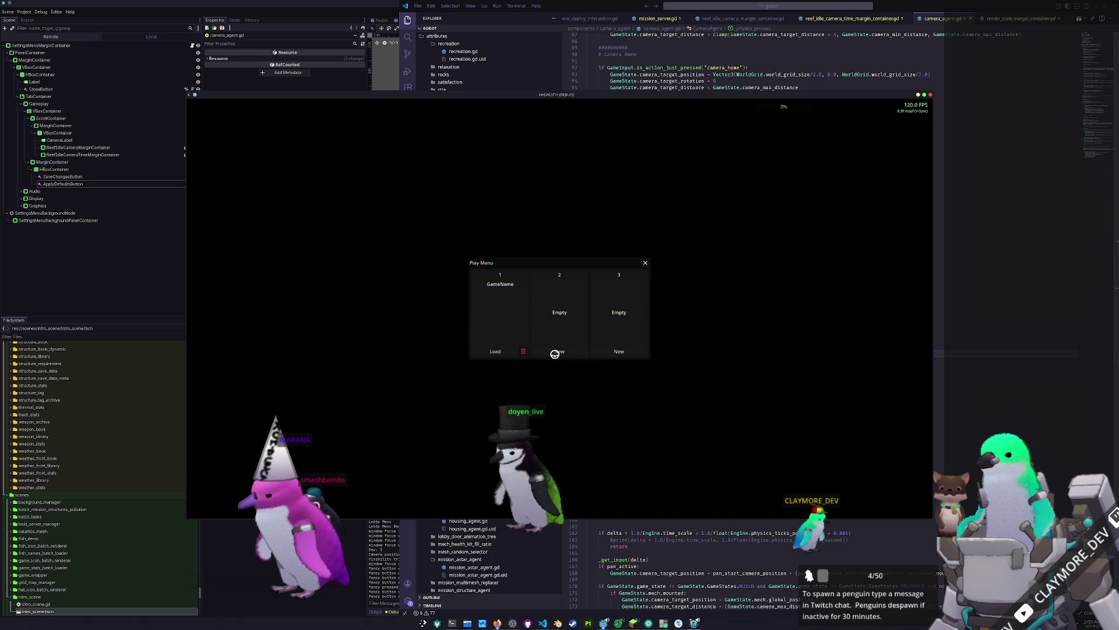
pyautogui.click(497, 350)
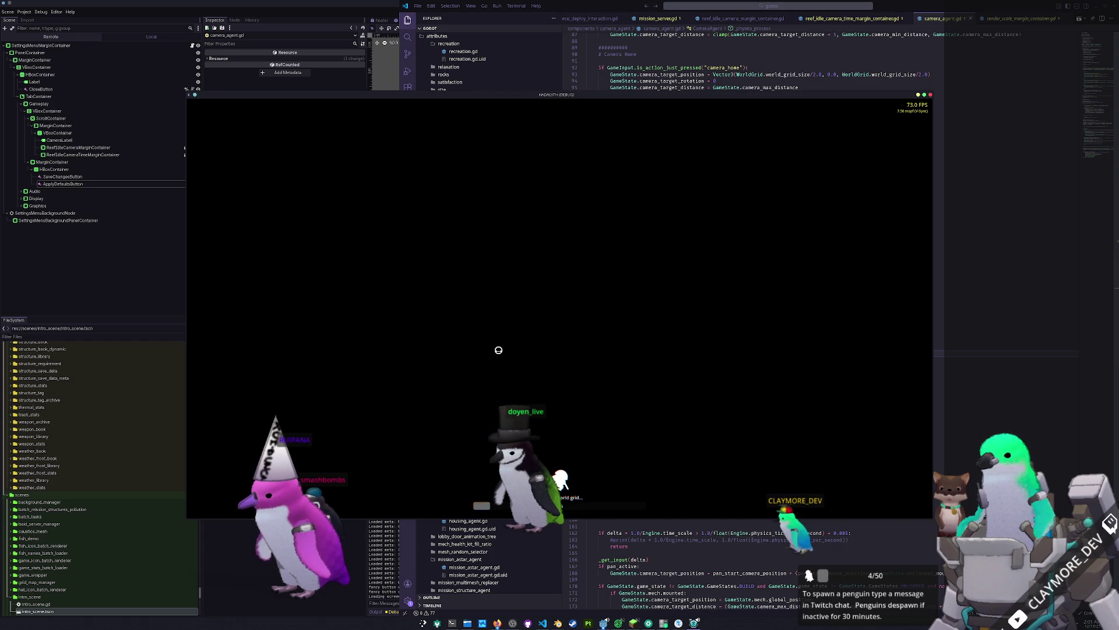
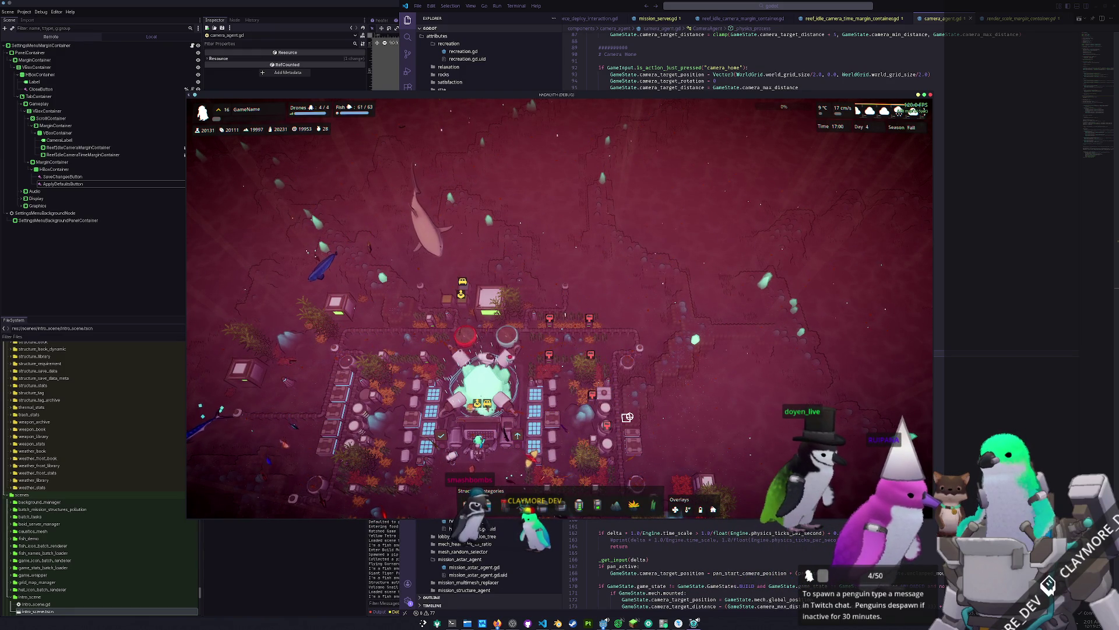
# Trigger the game's HUD-free idle camera with the H key, then return to camera_agent.gd
pyautogui.press('h')
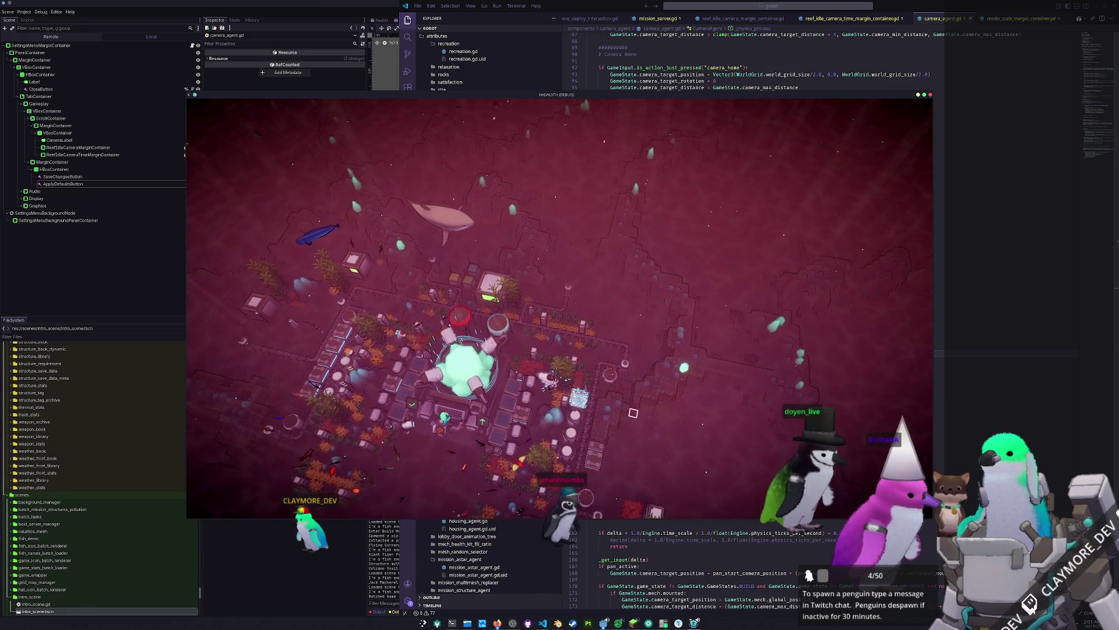
pyautogui.moveTo(647, 379)
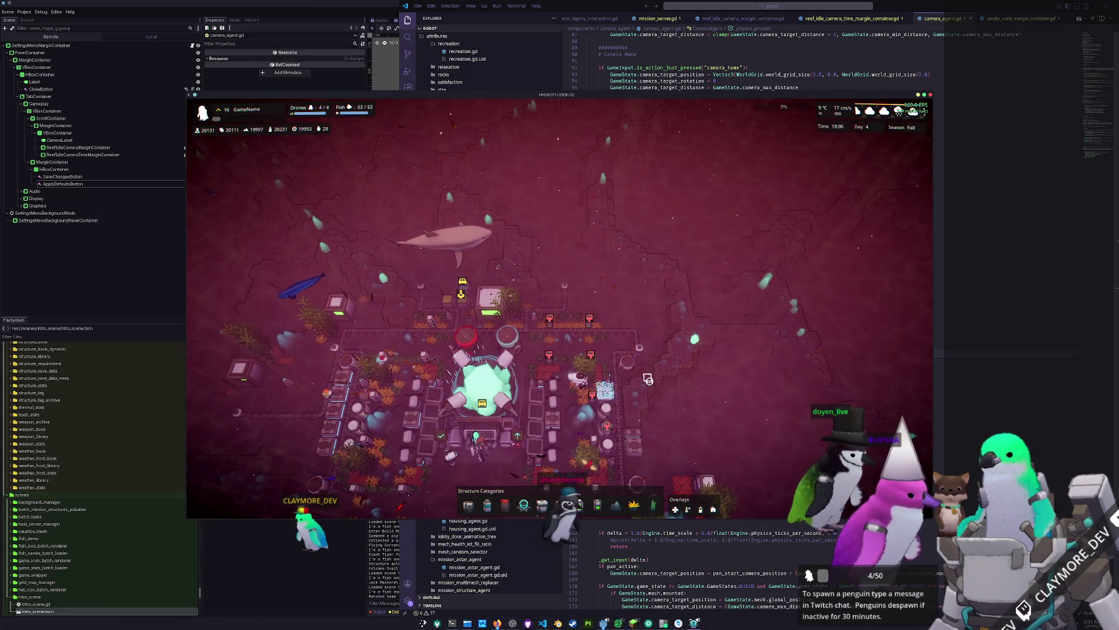
pyautogui.click(700, 558)
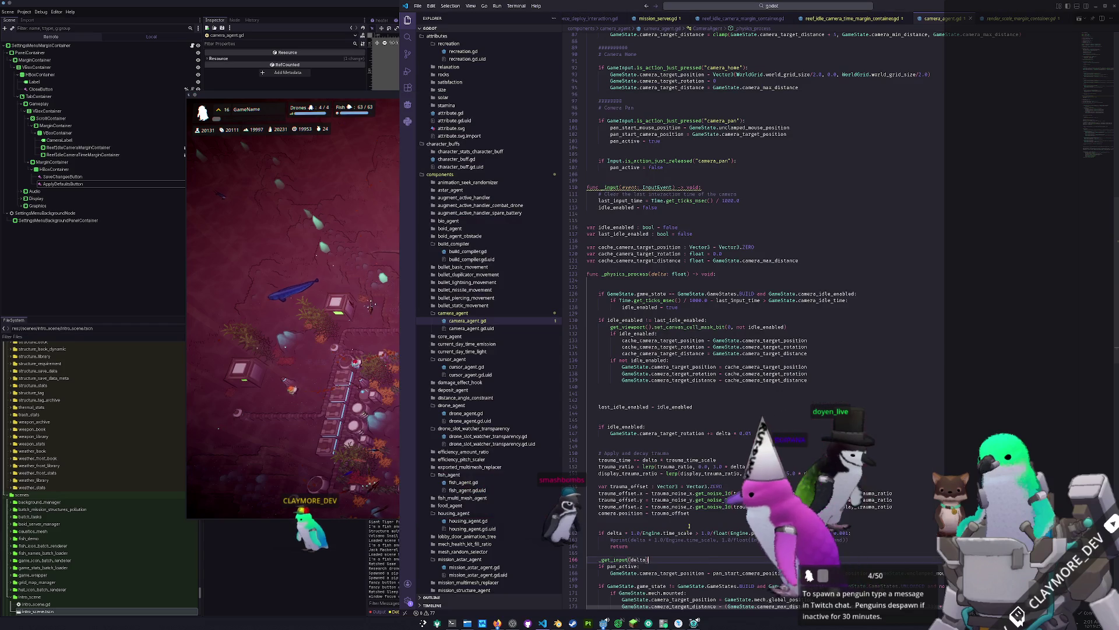
# Add the comment '# Pick a random fish as the target for the camera' under idle_enabled
pyautogui.scroll(-3, 700, 524)
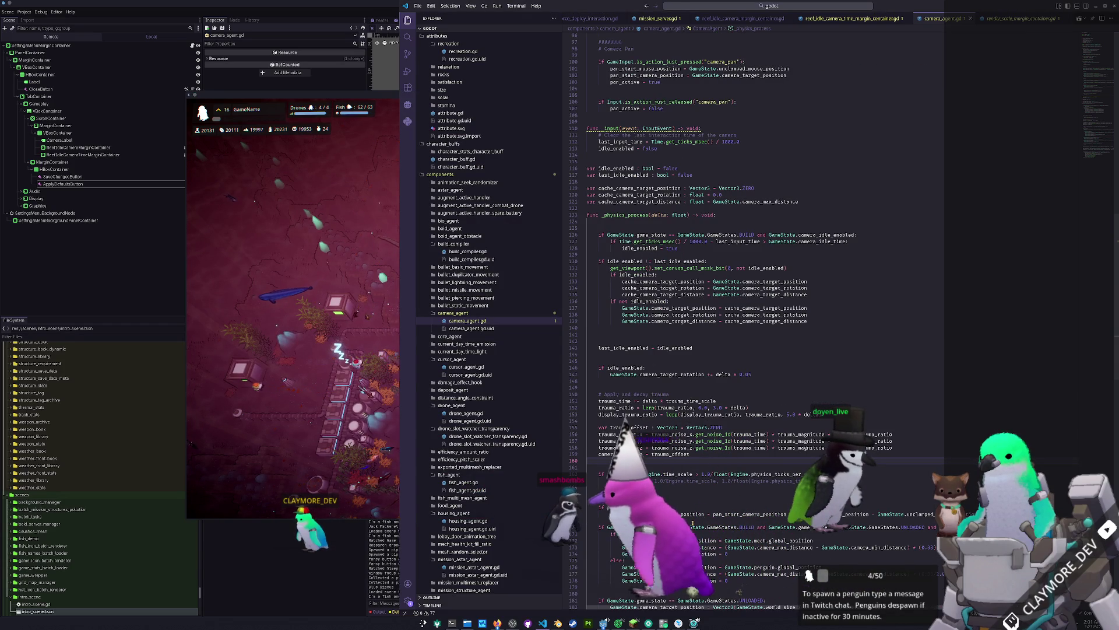
pyautogui.press('Up')
pyautogui.press('Up')
pyautogui.press('Up')
pyautogui.press('Down')
pyautogui.press('Down')
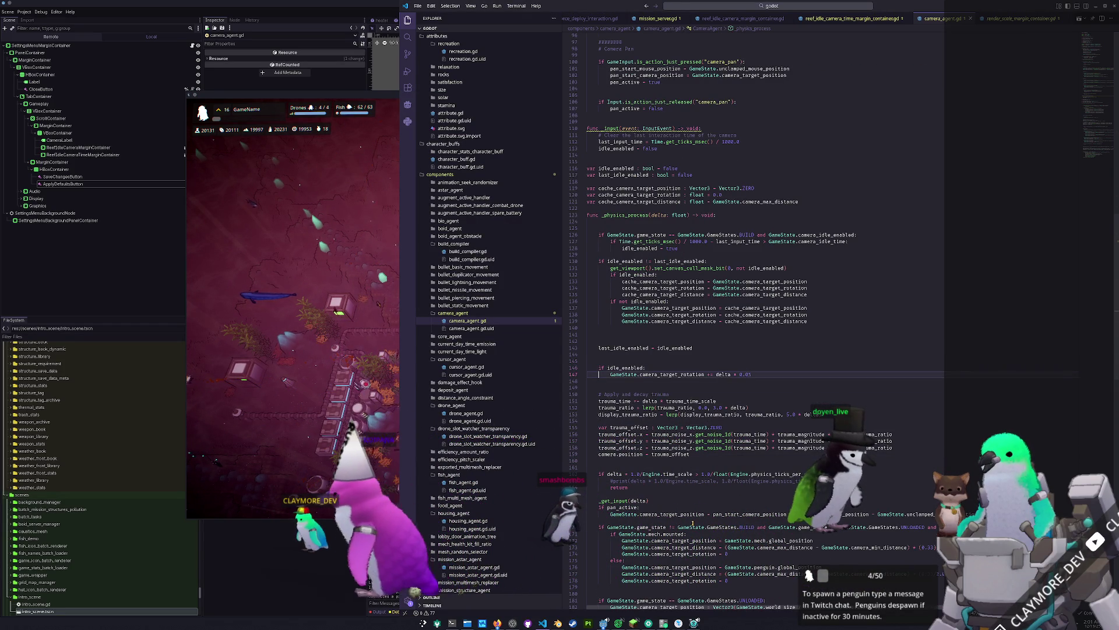
pyautogui.press('Return')
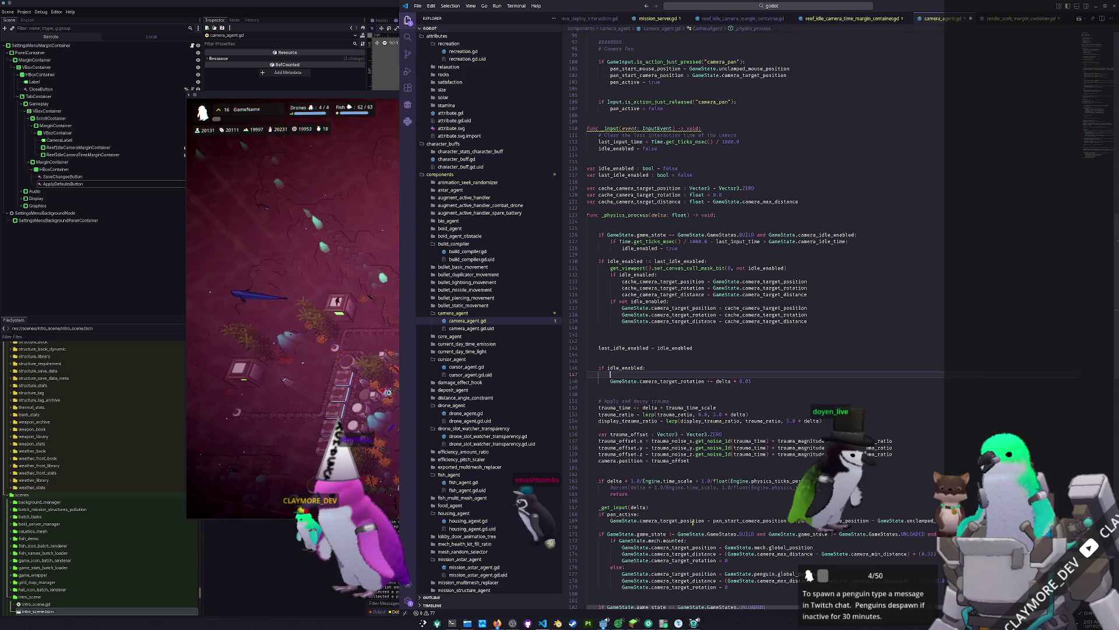
pyautogui.press('Return')
pyautogui.write('# Pick a random fish as th')
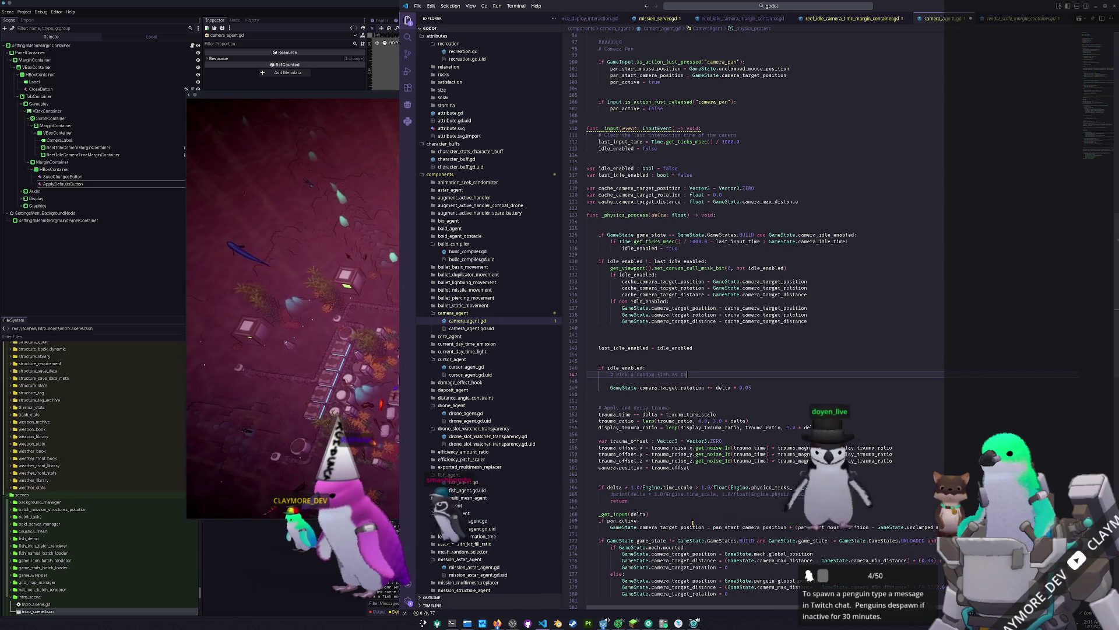
pyautogui.write('et for the camera')
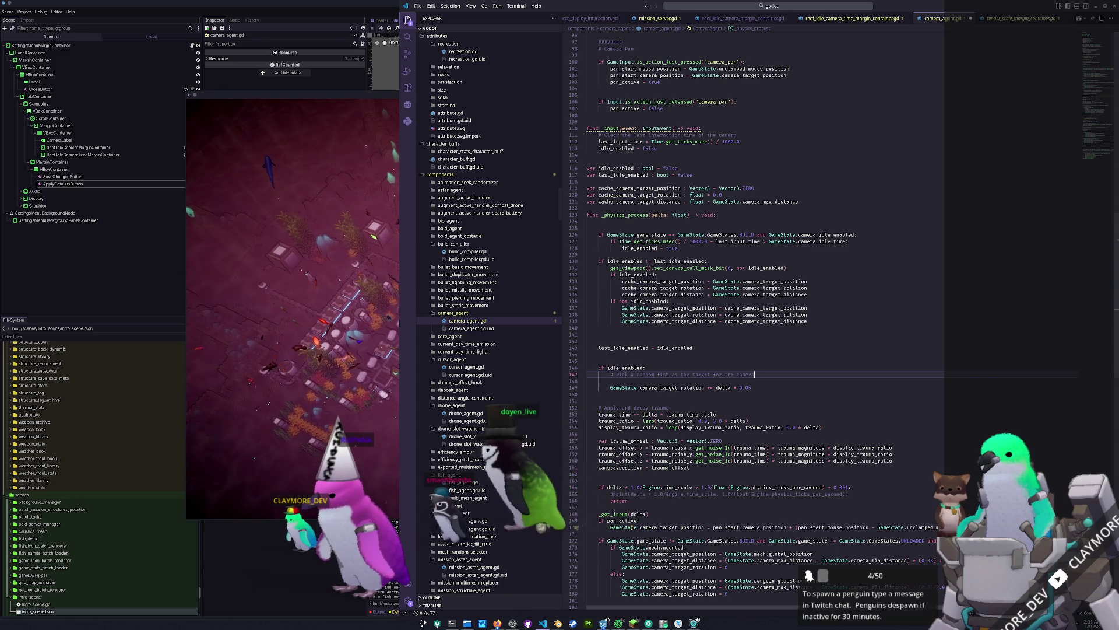
# Look up the uses of pan_active in the pan input code, then go back to the game
pyautogui.click(632, 527)
pyautogui.scroll(-5, 632, 519)
pyautogui.doubleClick(635, 418)
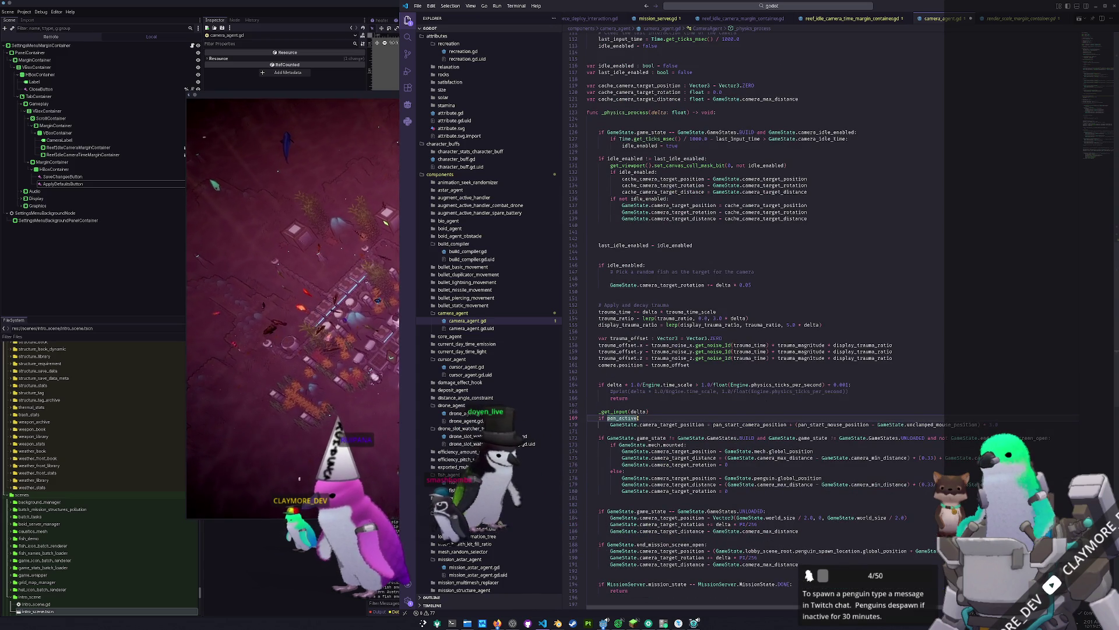
pyautogui.scroll(-2, 625, 418)
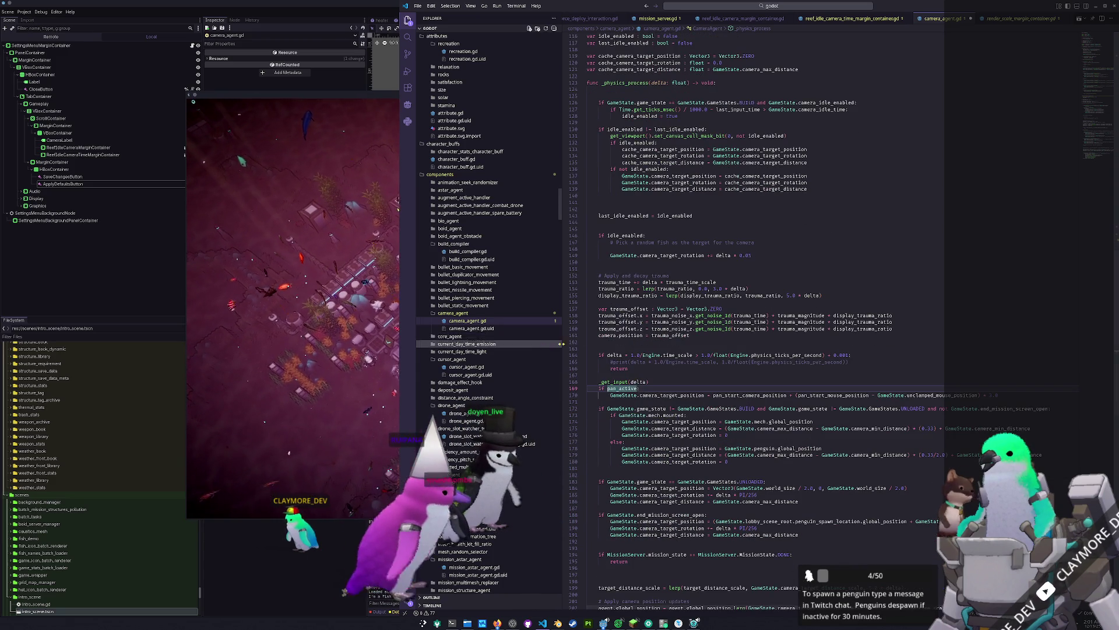
pyautogui.hotkey('alt', 'Tab')
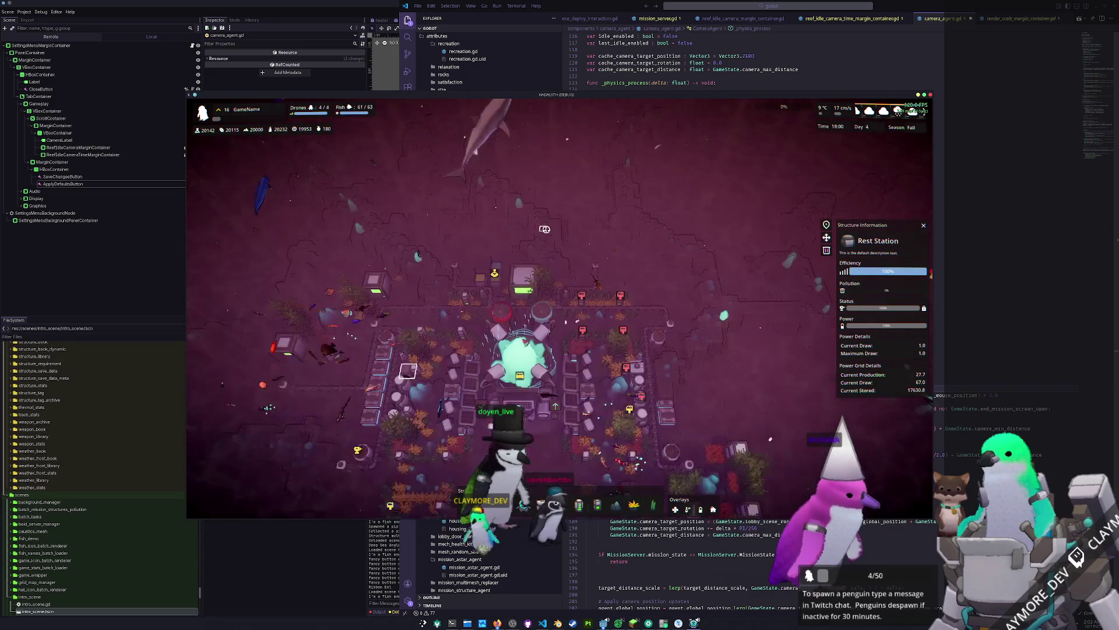
# Review the idle and input-handler code around the new comment, checking the running game in between
pyautogui.hotkey('alt', 'Tab')
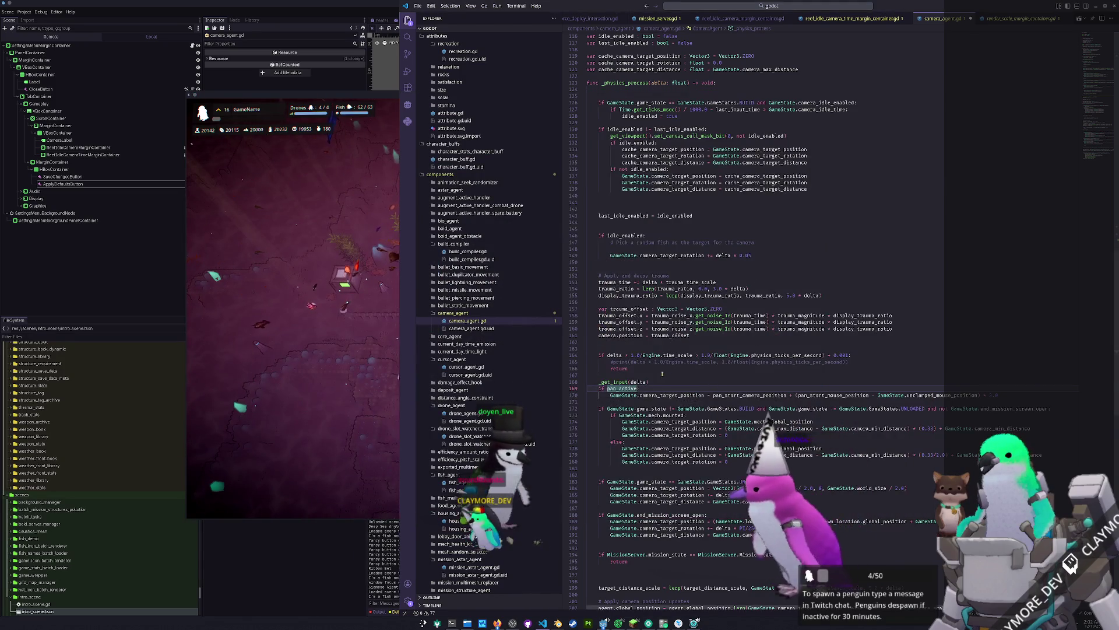
pyautogui.scroll(-3, 660, 374)
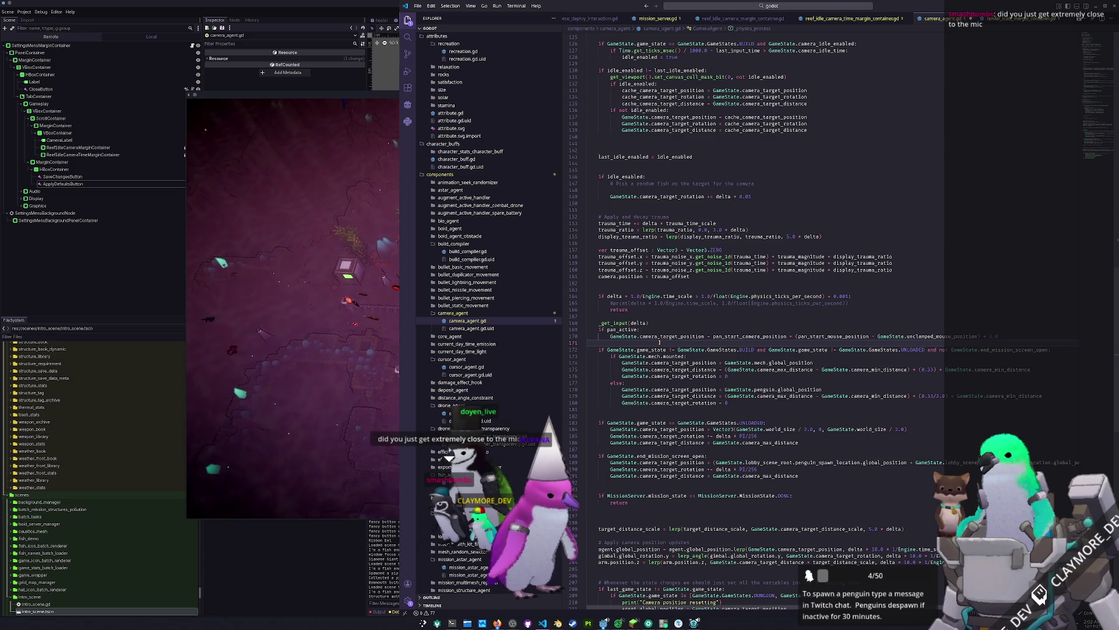
pyautogui.scroll(2, 660, 341)
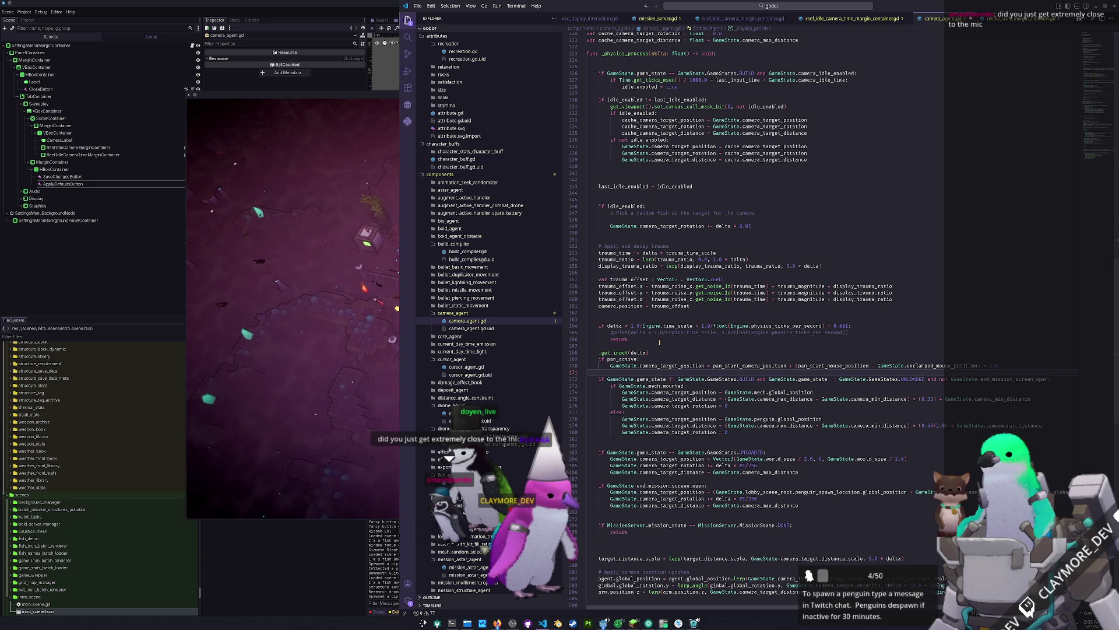
pyautogui.click(660, 344)
pyautogui.scroll(-2, 641, 337)
pyautogui.click(642, 342)
pyautogui.scroll(2, 638, 341)
pyautogui.click(635, 337)
pyautogui.scroll(4, 633, 338)
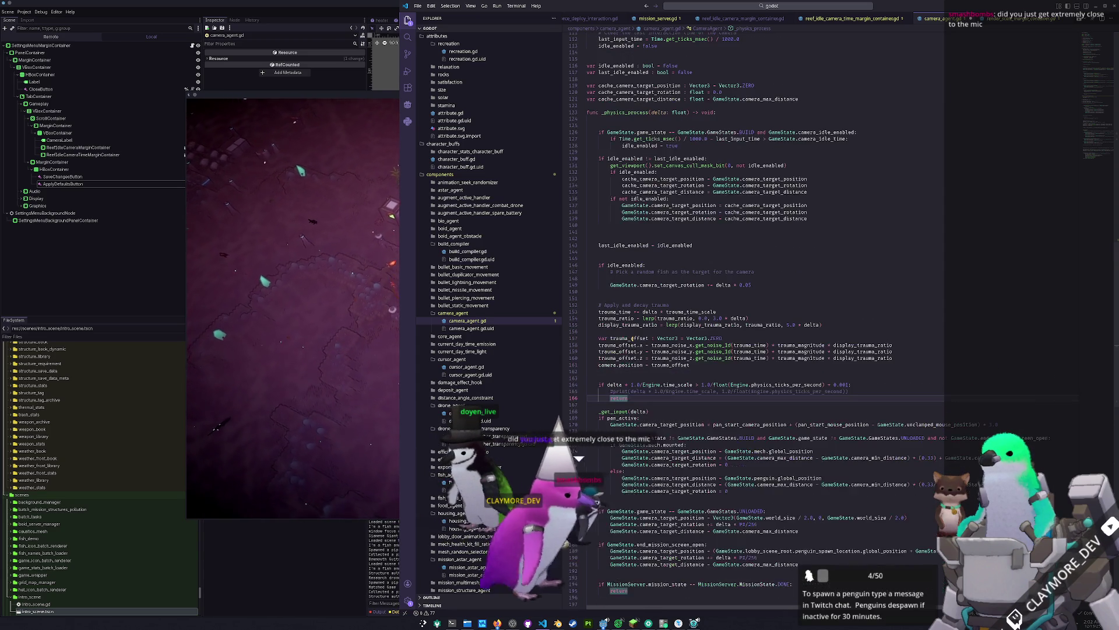
pyautogui.click(641, 278)
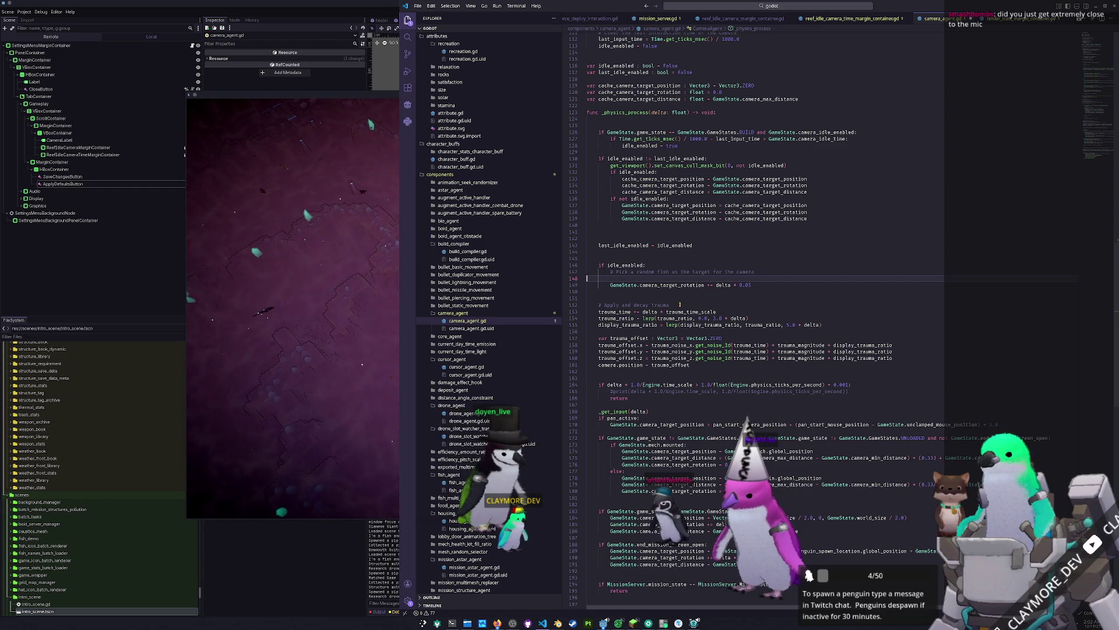
pyautogui.hotkey('alt', 'Tab')
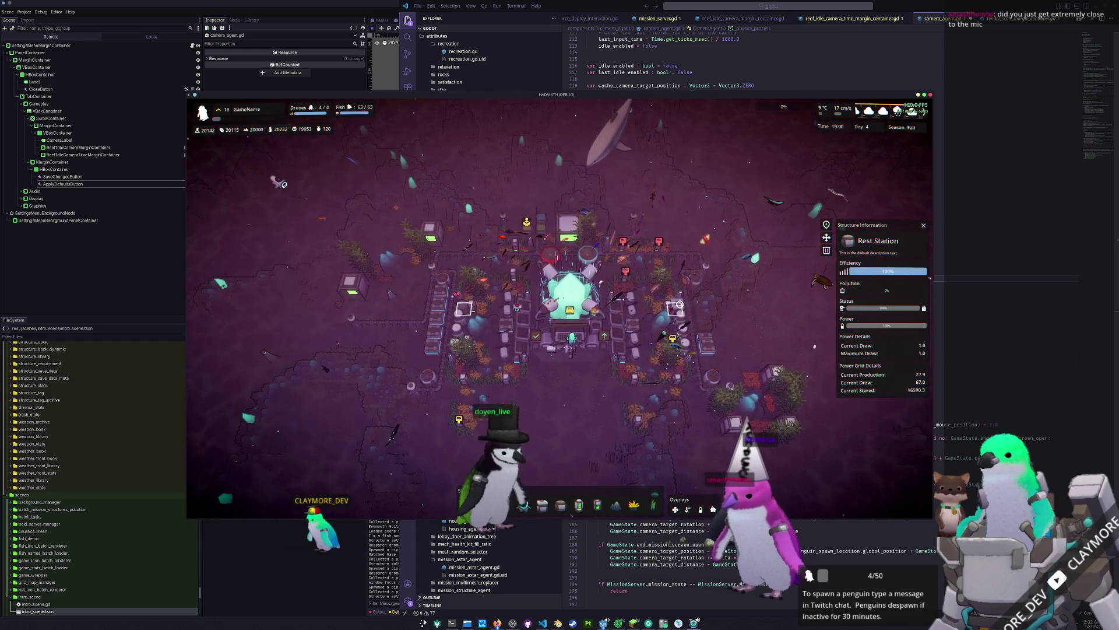
pyautogui.hotkey('alt', 'Tab')
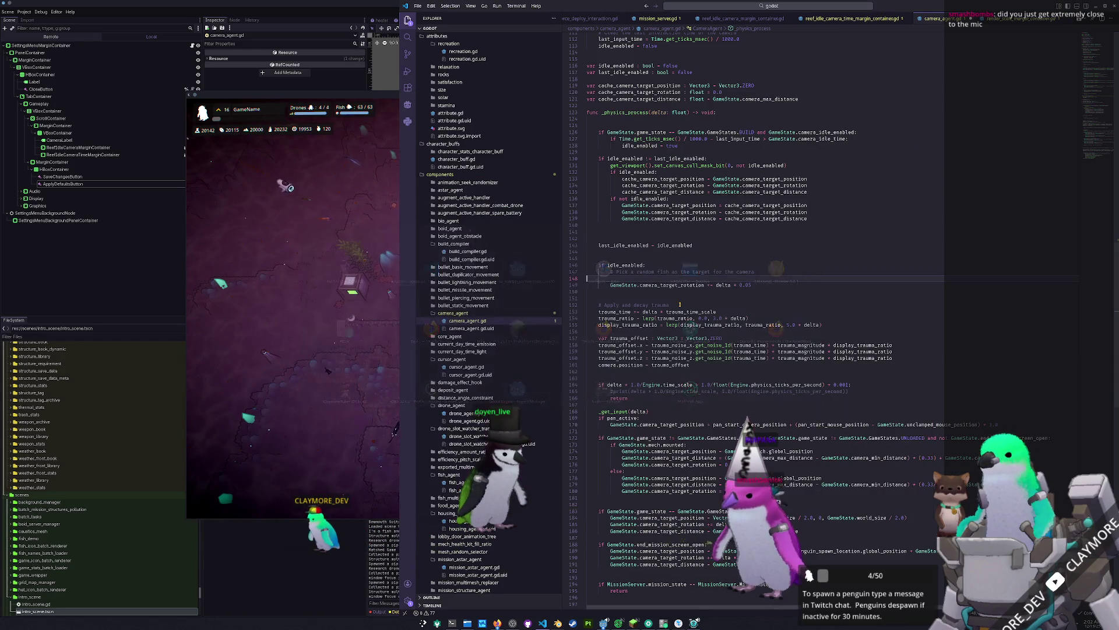
# In the idle-enabled block, set GameState.camera_target_position to Vector3.ZERO
pyautogui.press('Up')
pyautogui.press('Up')
pyautogui.press('Up')
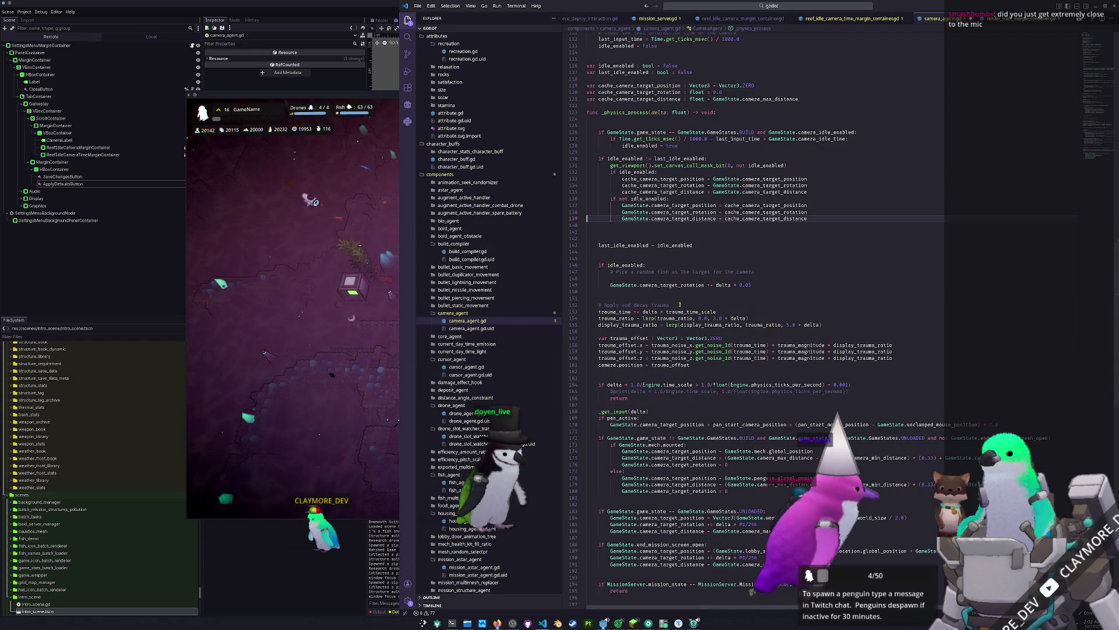
pyautogui.press('Return')
pyautogui.press('Return')
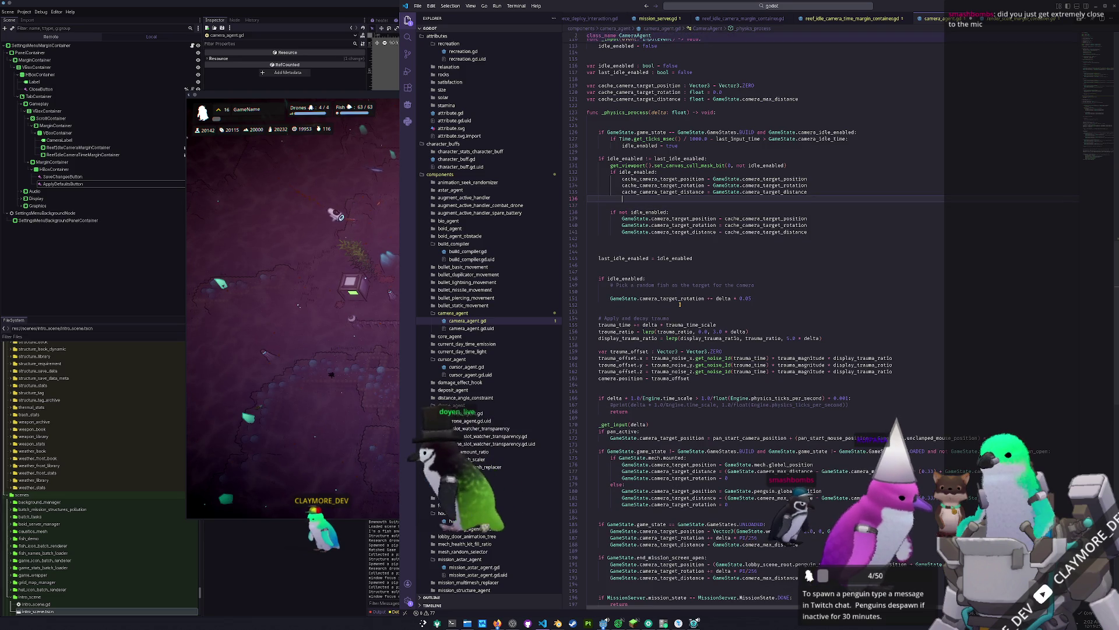
pyautogui.press('Return')
pyautogui.write('GameState.camera_target_po')
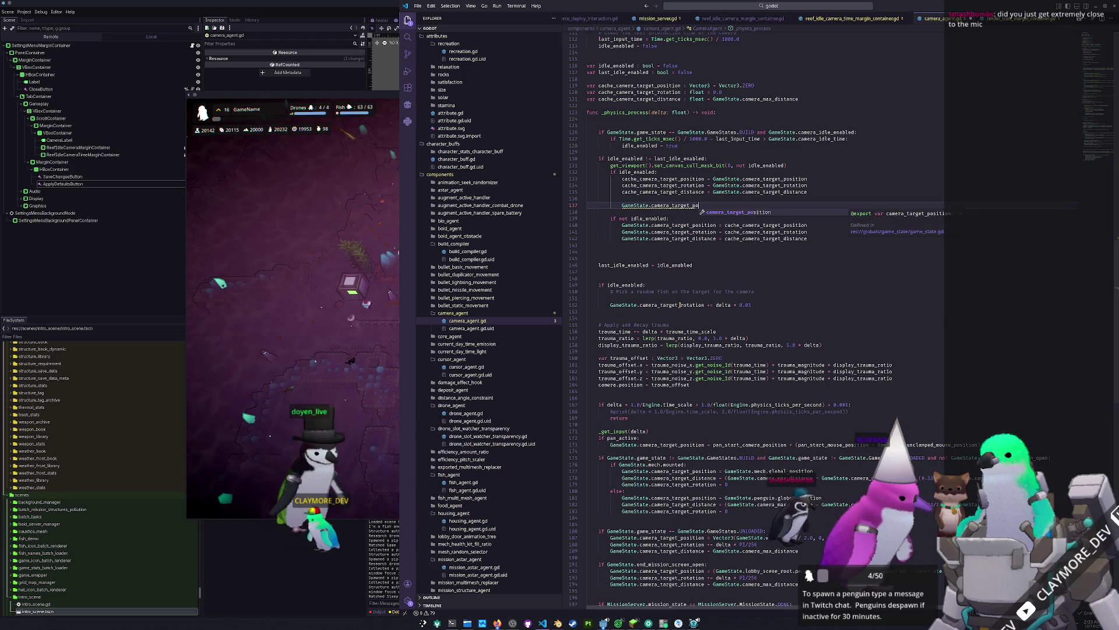
pyautogui.press('Tab')
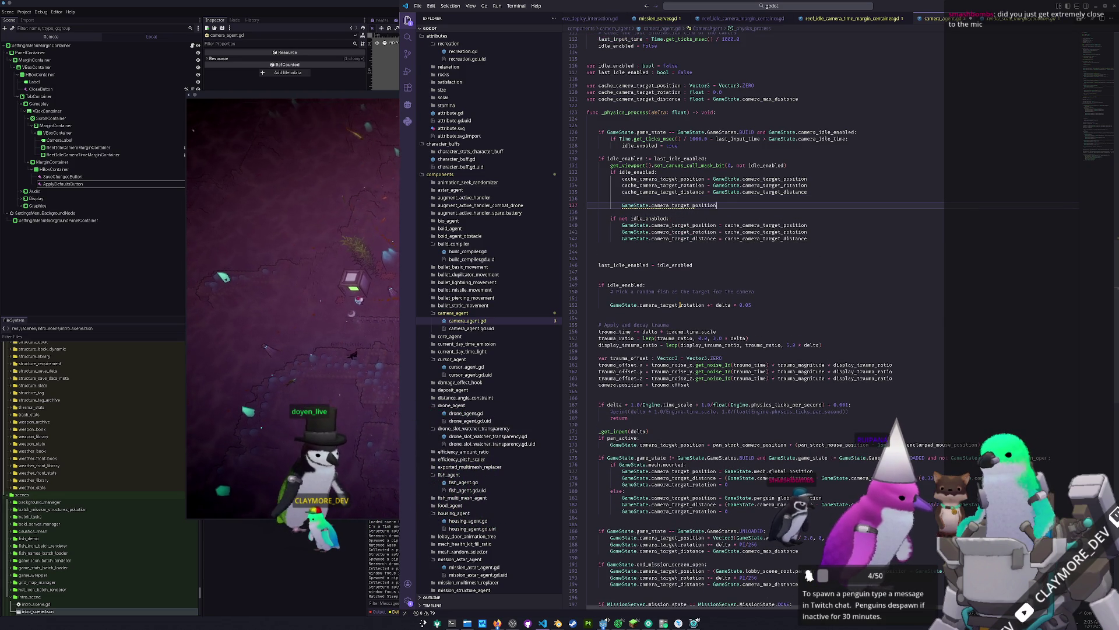
pyautogui.write('Vector3.ZE')
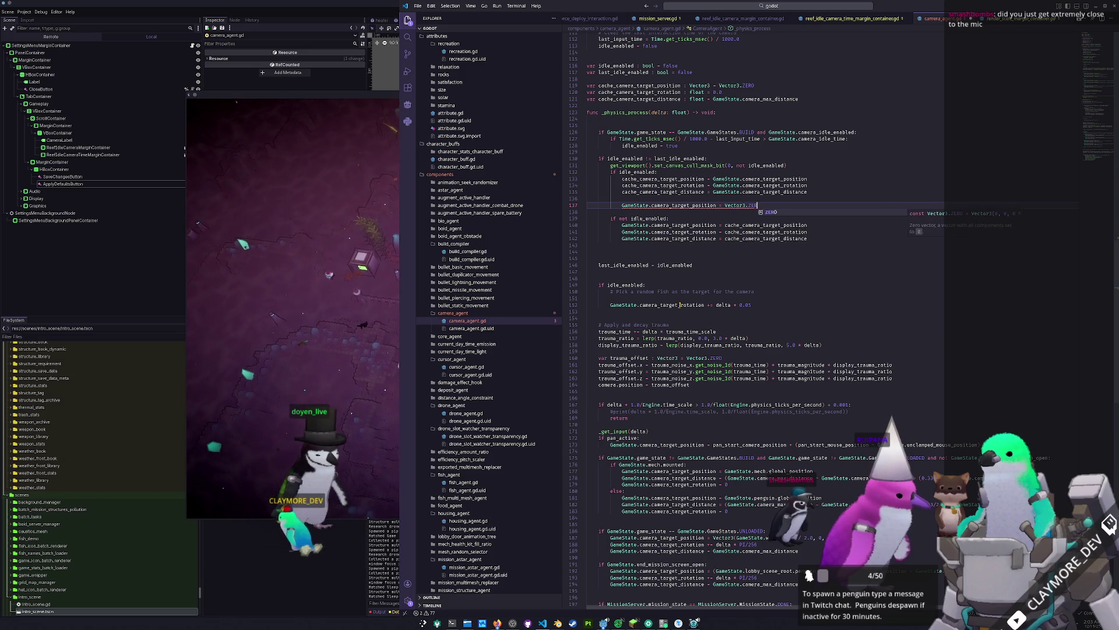
pyautogui.press('Tab')
# Set GameState.camera_target_distance to the GameState max distance, then zoom the game camera
pyautogui.press('Return')
pyautogui.write('GameState')
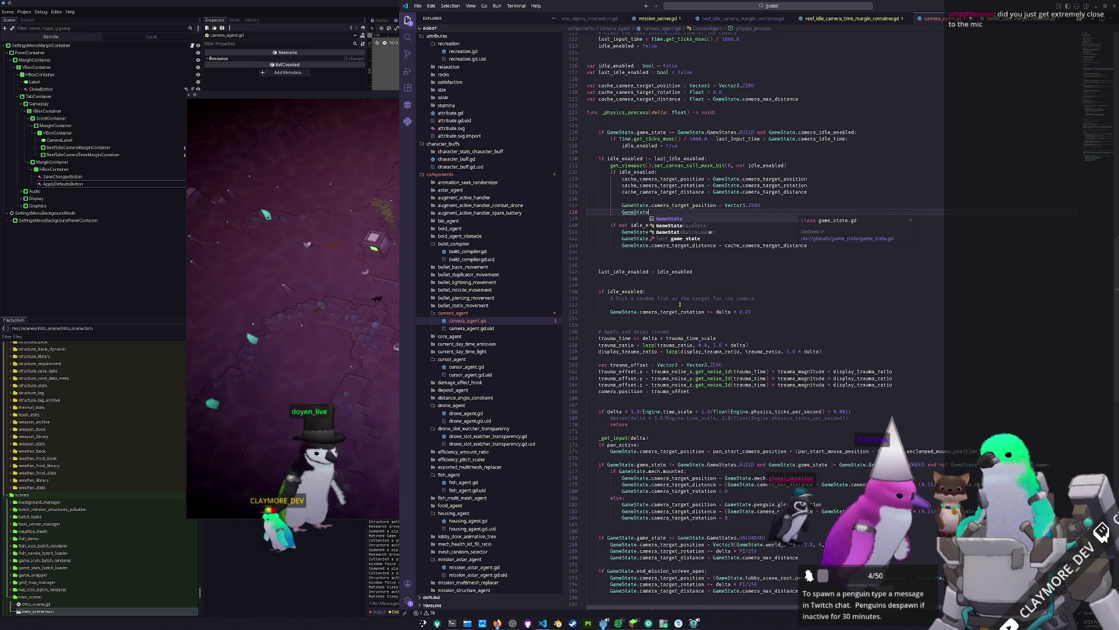
pyautogui.press('Tab')
pyautogui.write('.camera_t')
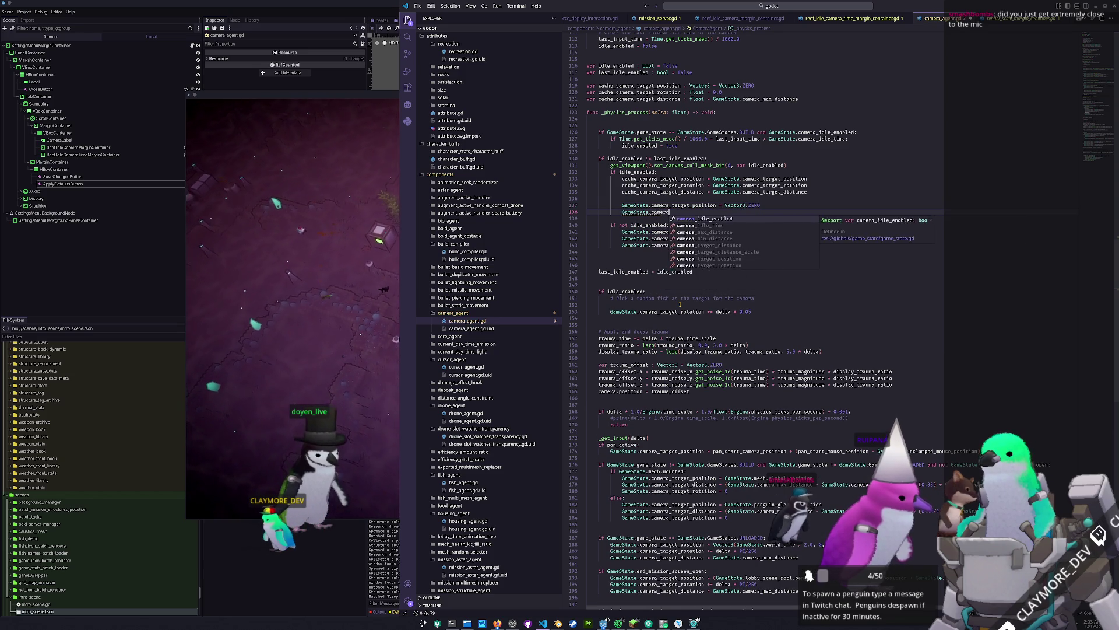
pyautogui.write('arget_')
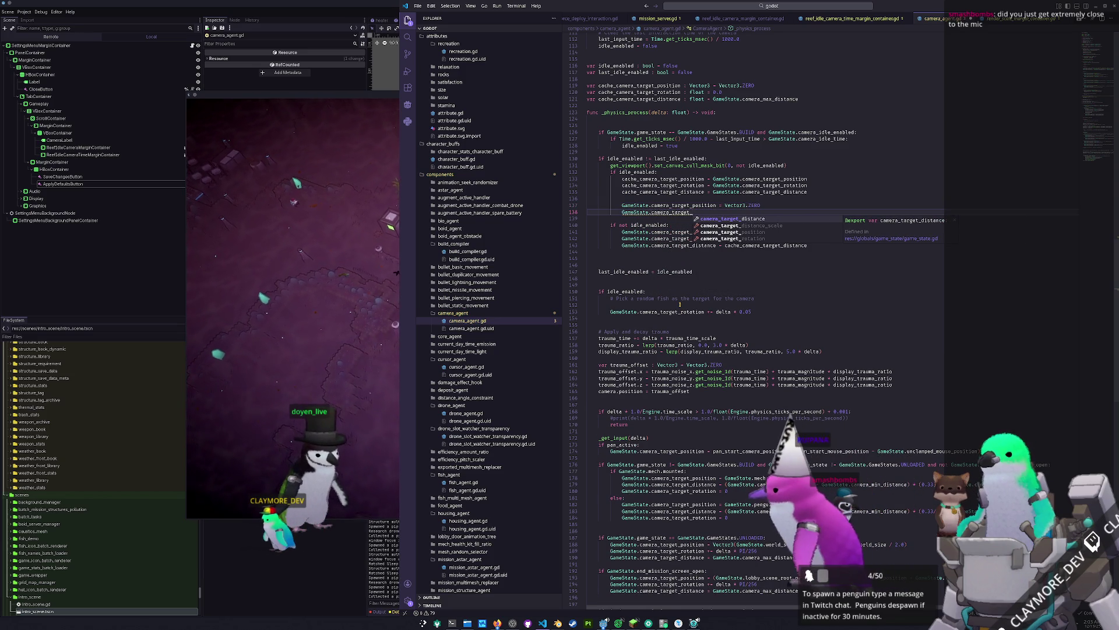
pyautogui.press('Tab')
pyautogui.write('= ')
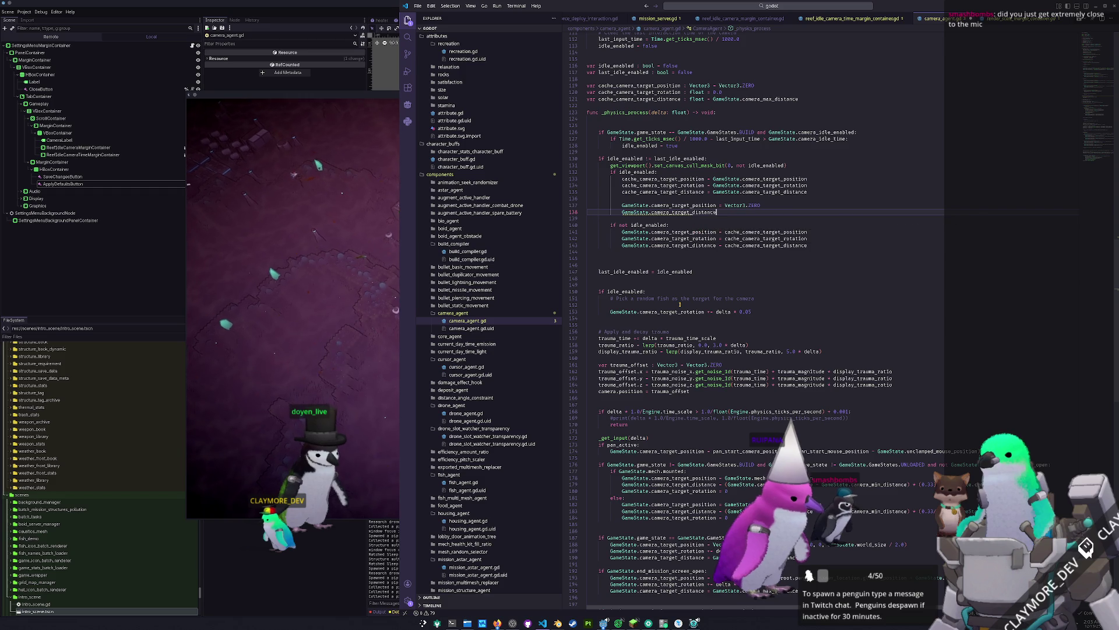
pyautogui.write('GameState.max_')
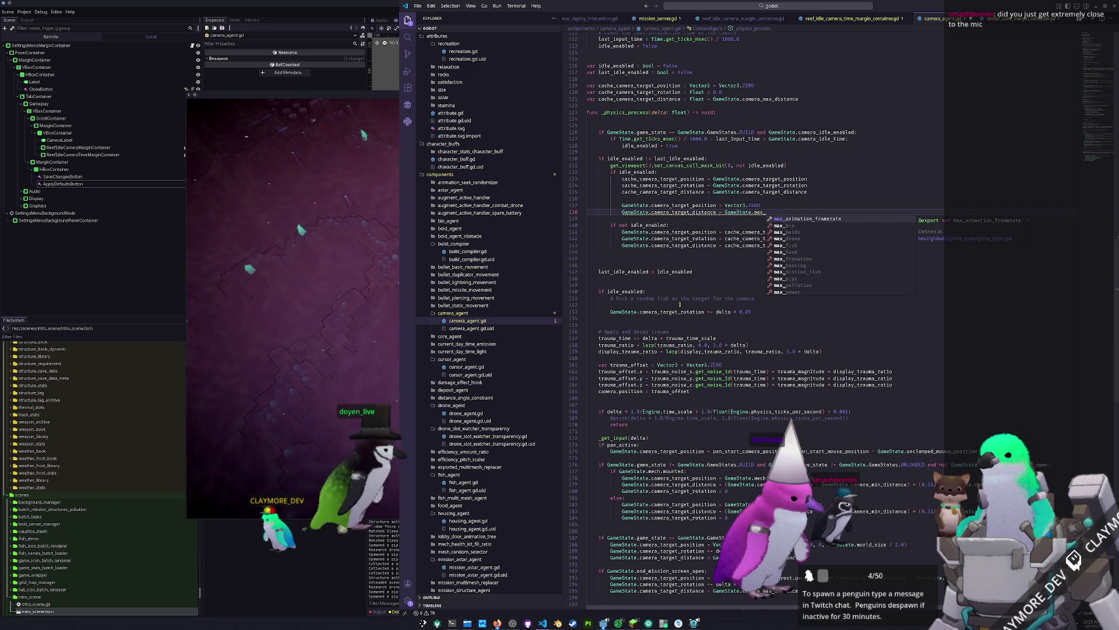
pyautogui.write('distance')
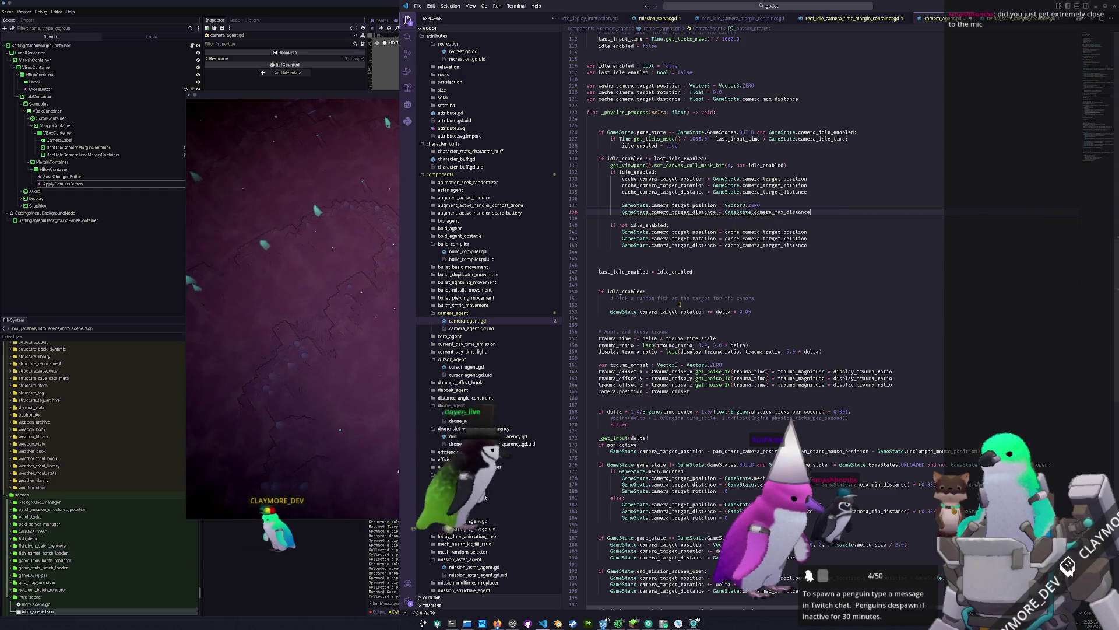
pyautogui.hotkey('alt', 'Tab')
pyautogui.scroll(5, 616, 323)
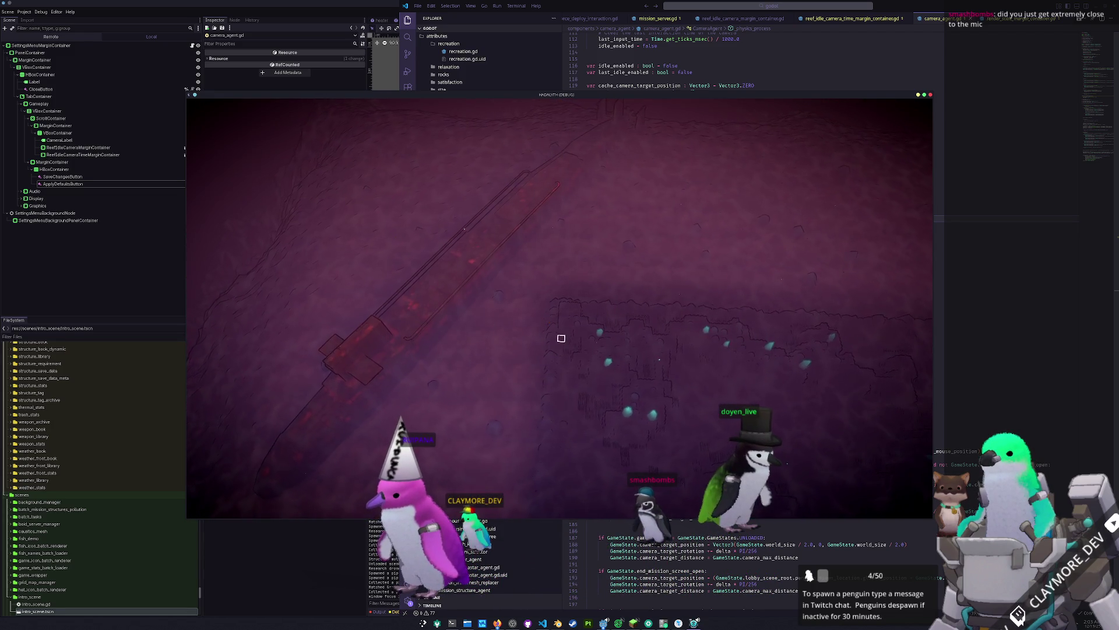
# Replace the idle target's Vector3.ZERO with Vector3(1,0,1) * GameState.world_size / 2.0
pyautogui.hotkey('alt', 'Tab')
pyautogui.scroll(5, 744, 228)
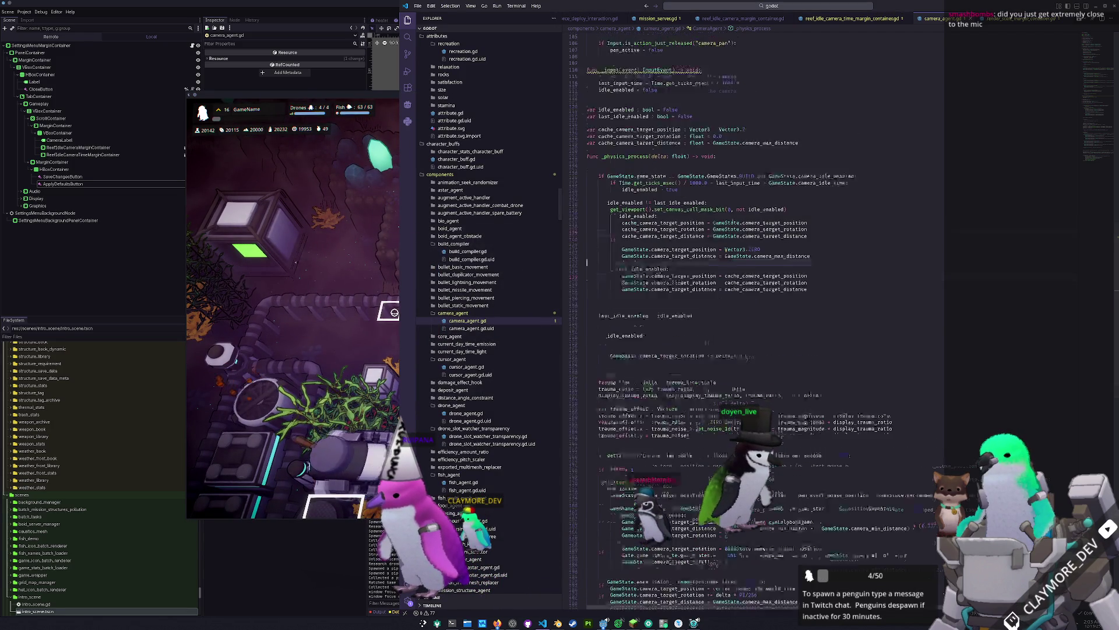
pyautogui.click(820, 295)
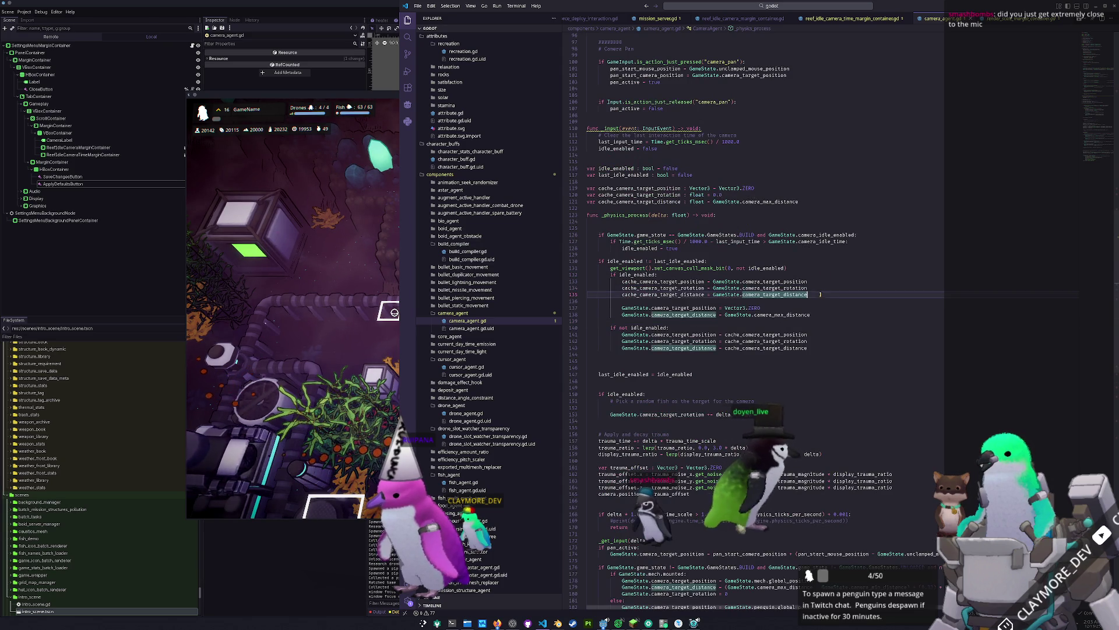
pyautogui.click(789, 310)
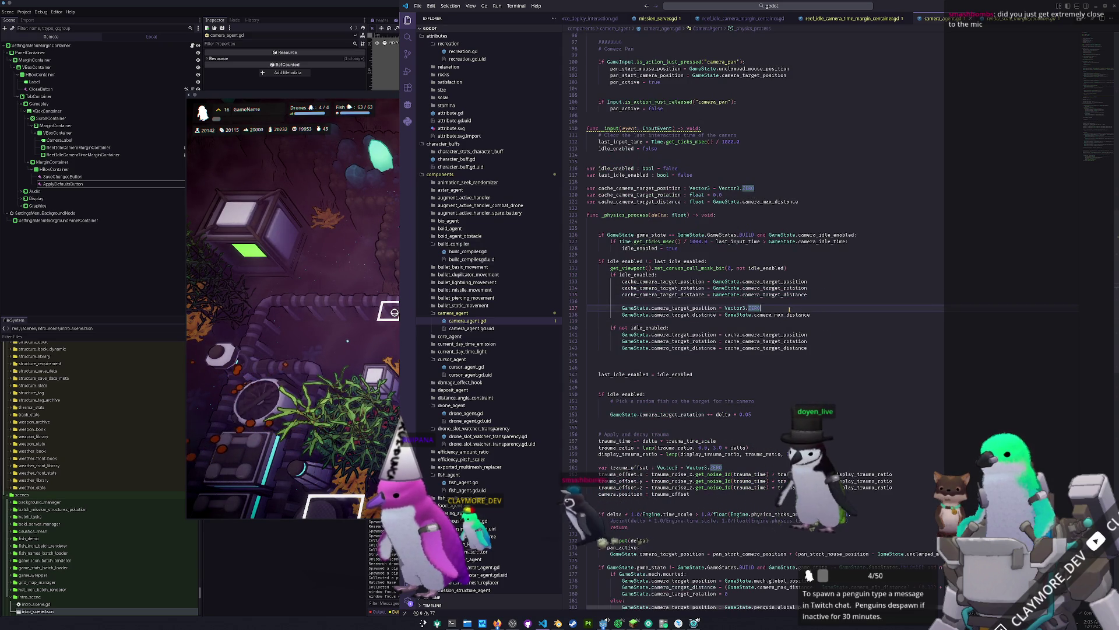
pyautogui.hotkey('ctrl', 'shift', 'Left')
pyautogui.hotkey('ctrl', 'shift', 'Left')
pyautogui.hotkey('ctrl', 'shift', 'Left')
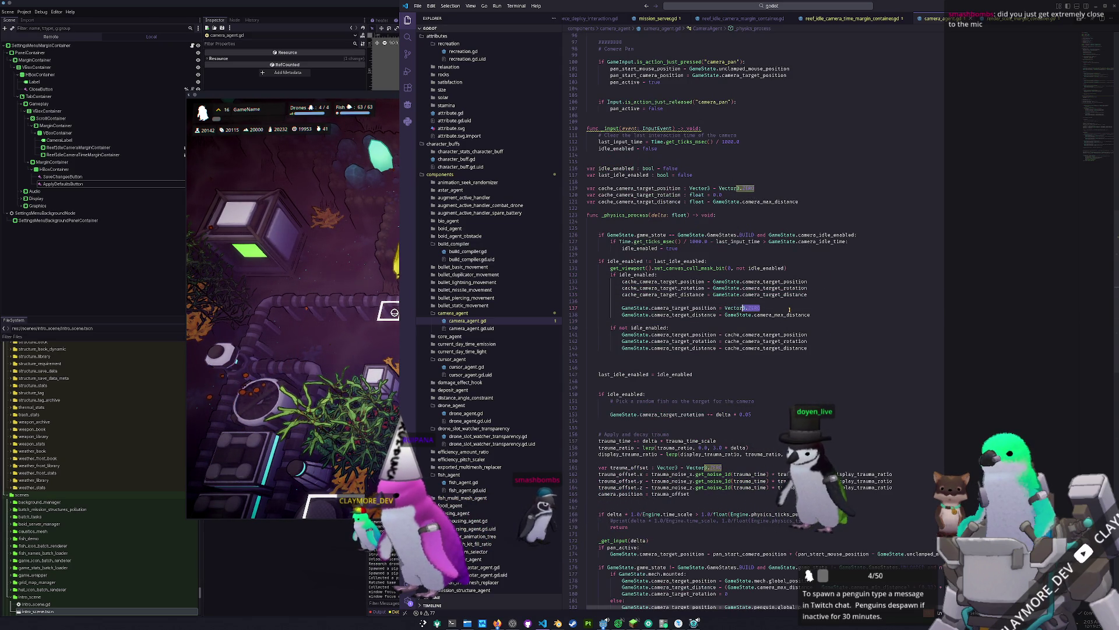
pyautogui.press('BackSpace')
pyautogui.write('(1,0,1) * ')
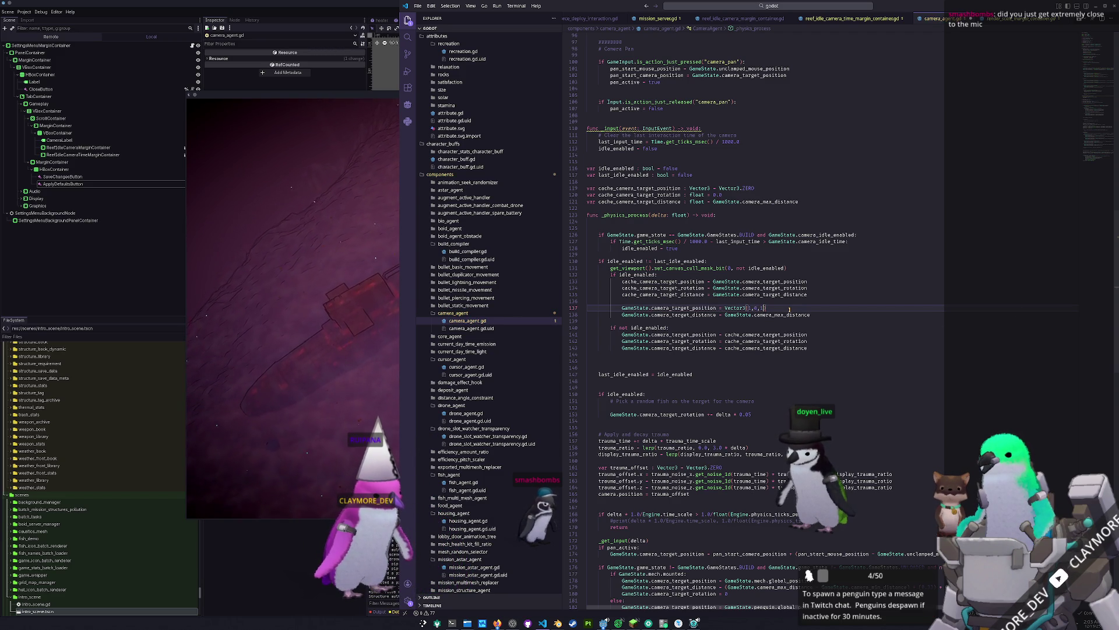
pyautogui.write('GameState')
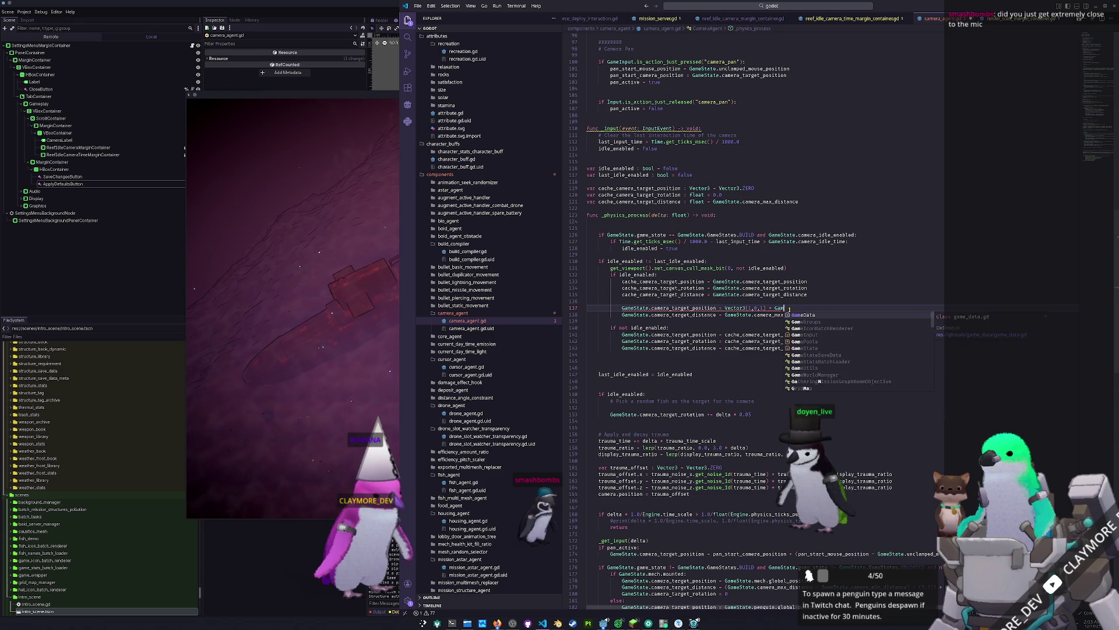
pyautogui.write('.world_size / ')
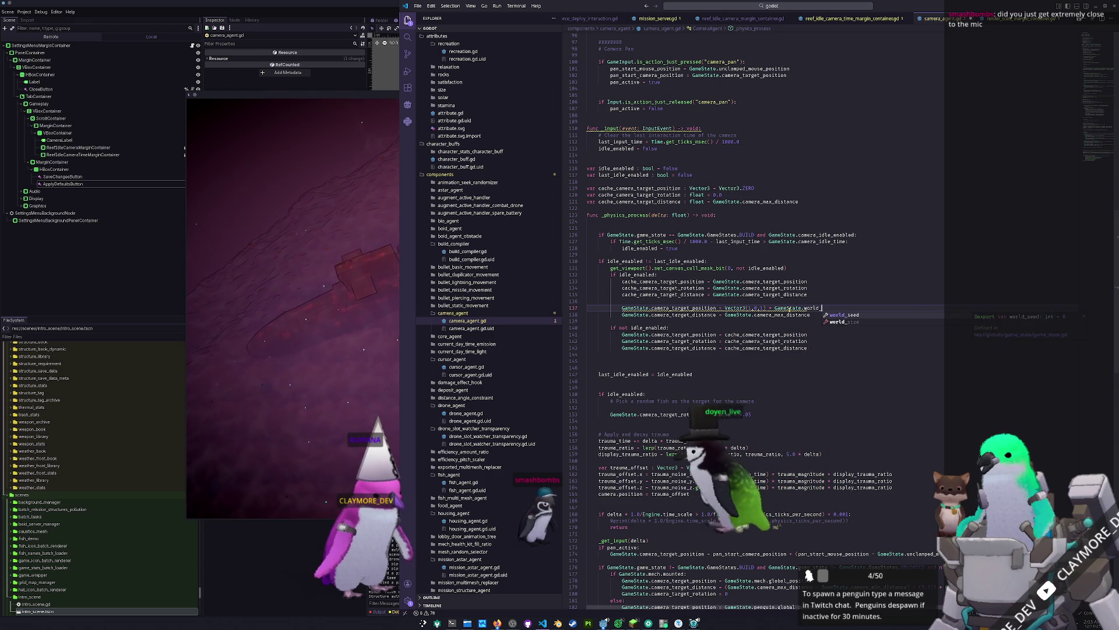
pyautogui.write('2.0')
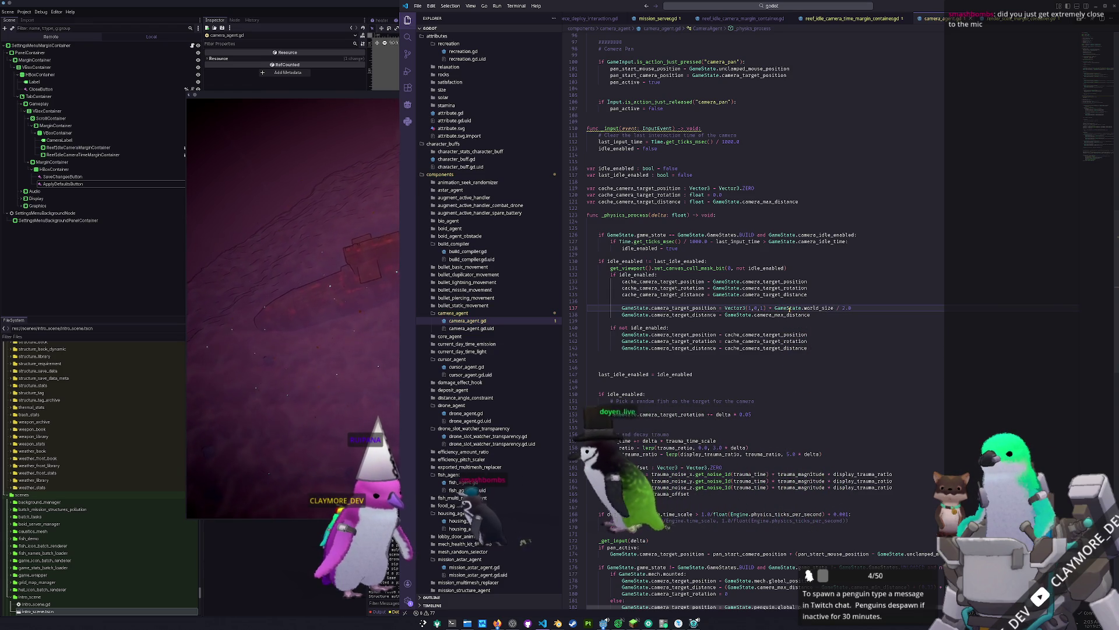
pyautogui.hotkey('alt', 'Tab')
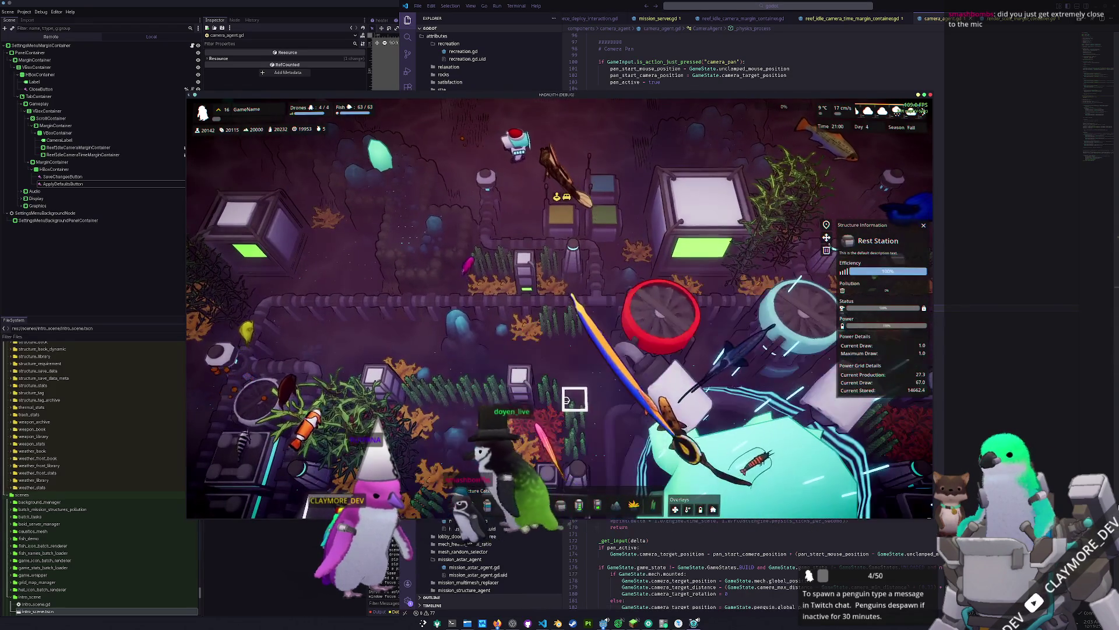
# Select the Small Housing structure and leave the game idle until the camera centres on the reef
pyautogui.click(521, 315)
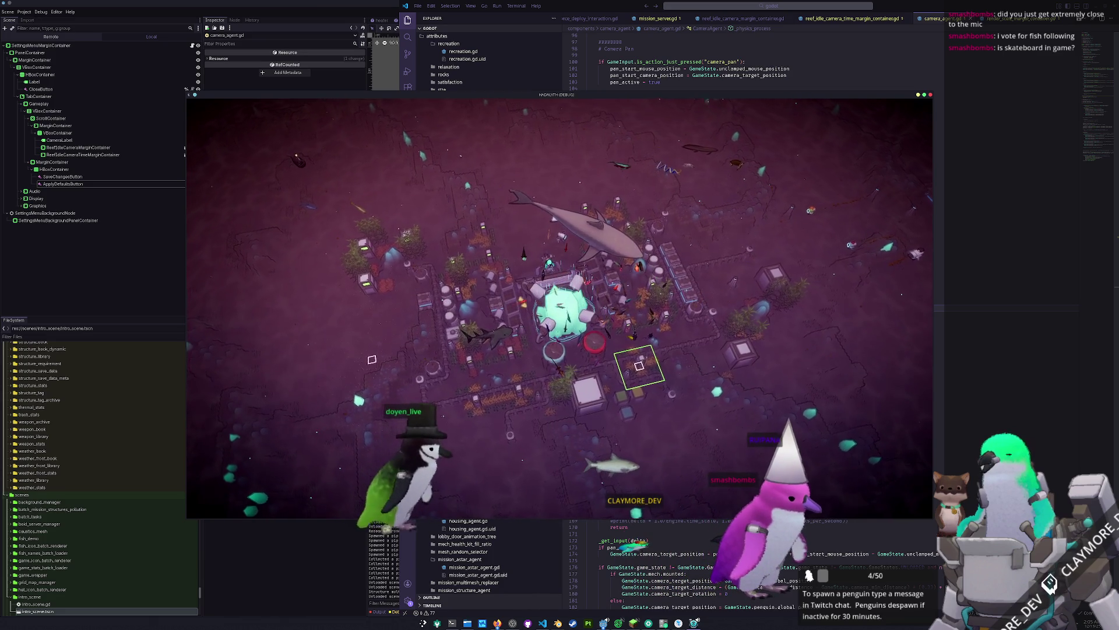
# Leave idle camera mode and open a blank line in the idle-enabled block
pyautogui.click(635, 371)
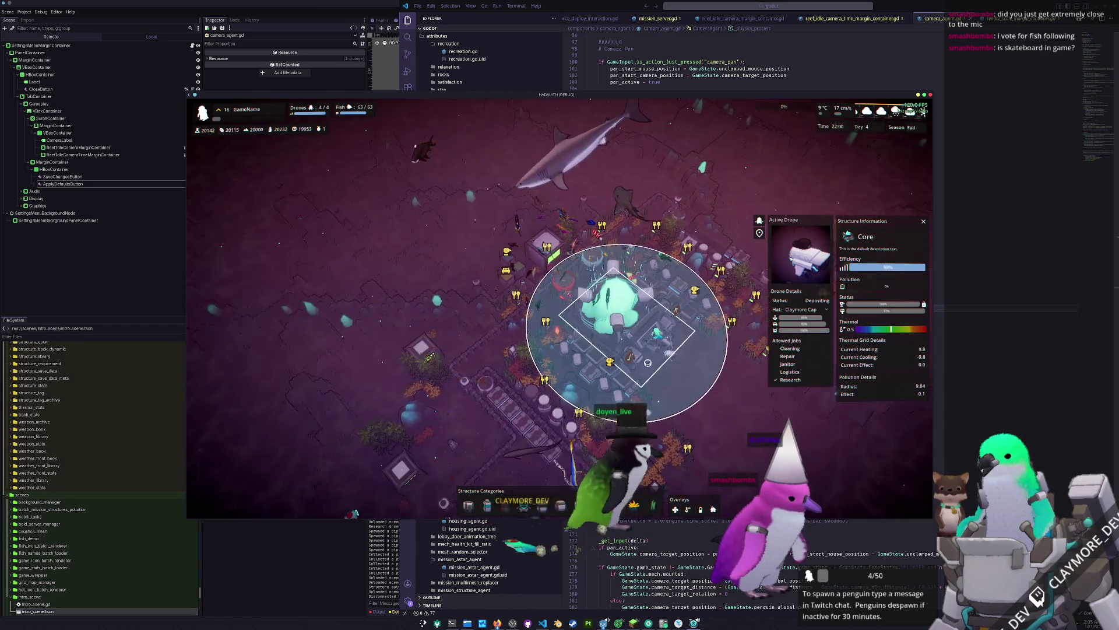
pyautogui.click(949, 468)
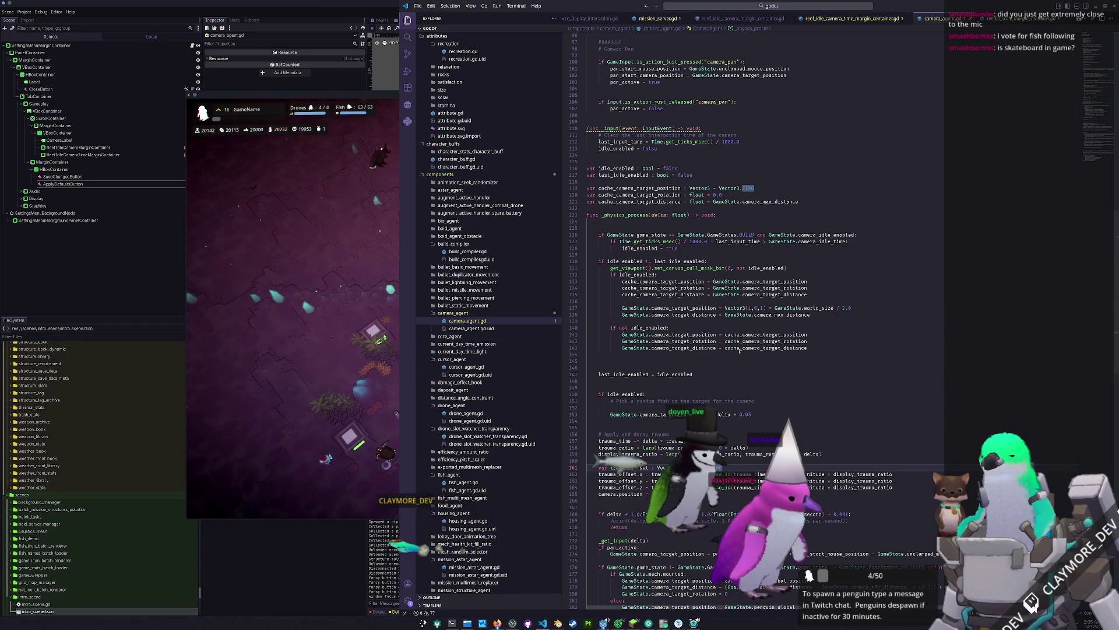
pyautogui.press('Down')
pyautogui.press('Down')
pyautogui.press('Down')
pyautogui.scroll(-5, 789, 377)
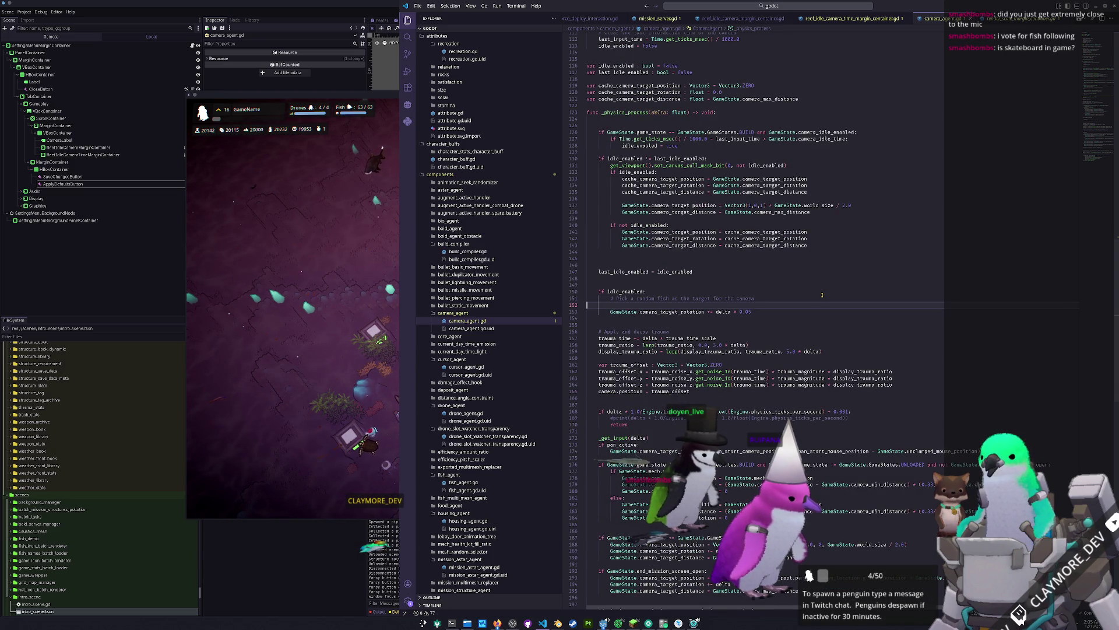
pyautogui.press('Return')
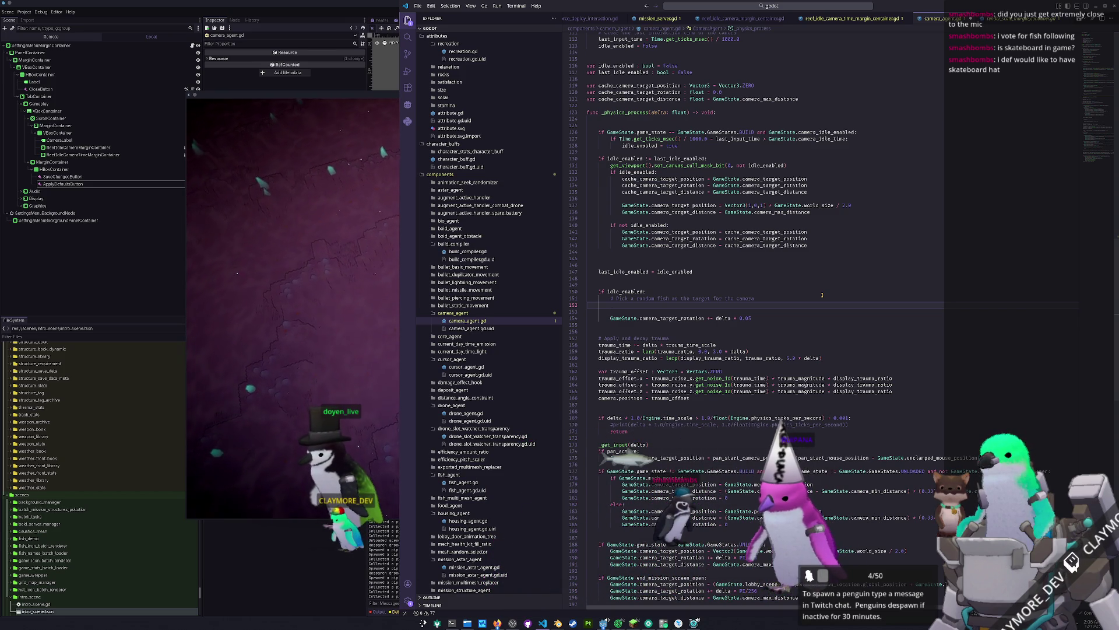
# Slow the idle rotation from delta * 0.05 to 0.025 and relaunch the game with F5
pyautogui.press('Down')
pyautogui.press('Down')
pyautogui.press('End')
pyautogui.hotkey('shift', 'Left')
pyautogui.hotkey('shift', 'Left')
pyautogui.hotkey('shift', 'Left')
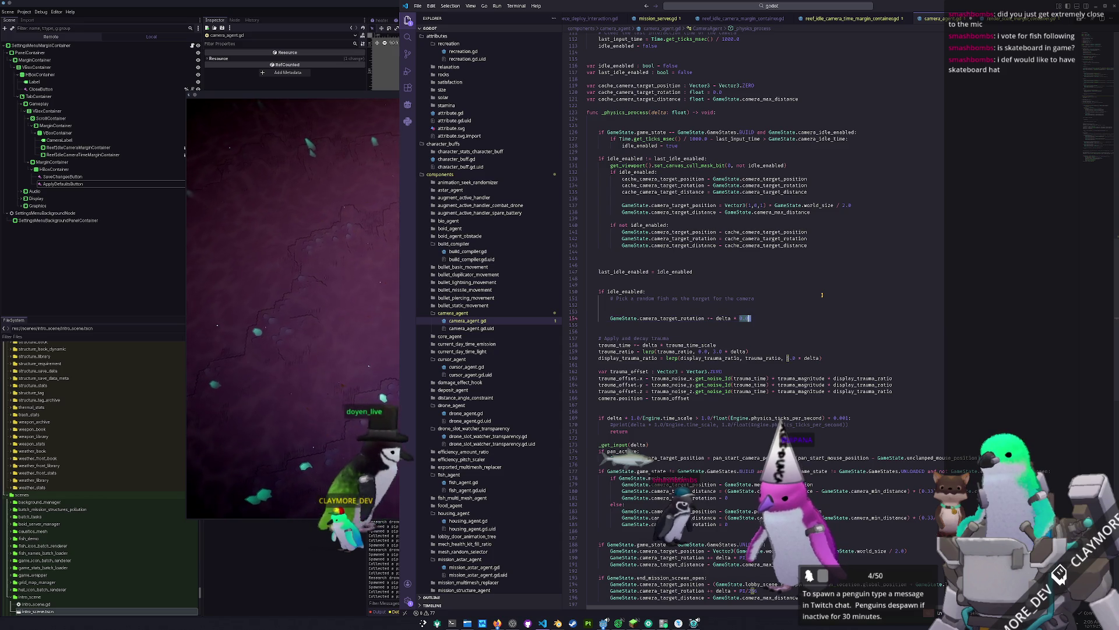
pyautogui.write('0.025')
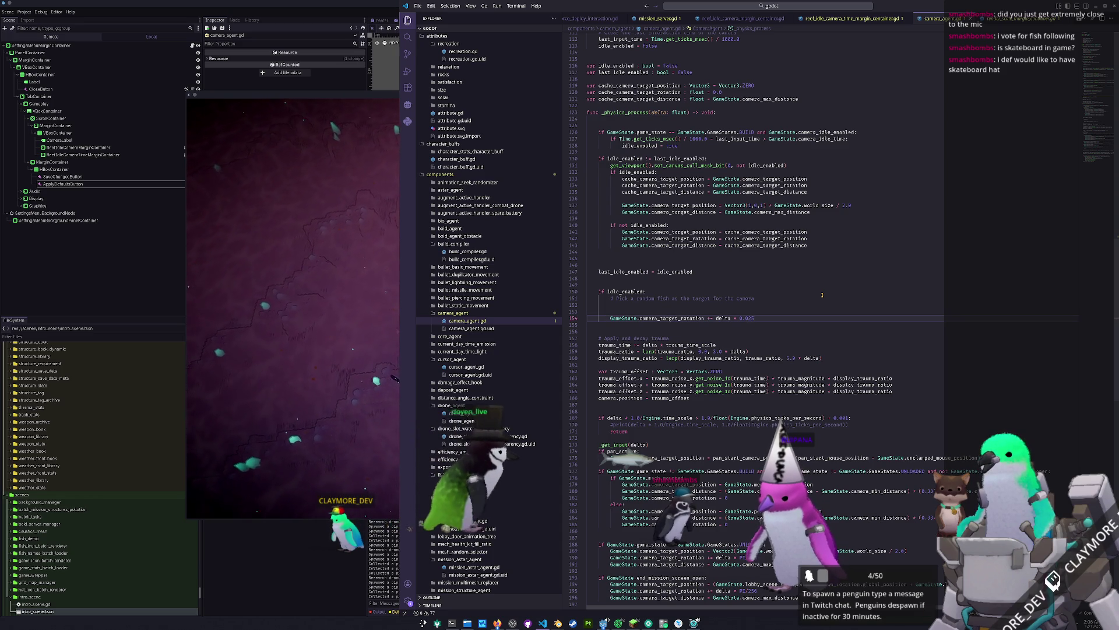
pyautogui.hotkey('shift', 'Left')
pyautogui.hotkey('shift', 'Left')
pyautogui.hotkey('shift', 'Left')
pyautogui.press('F5')
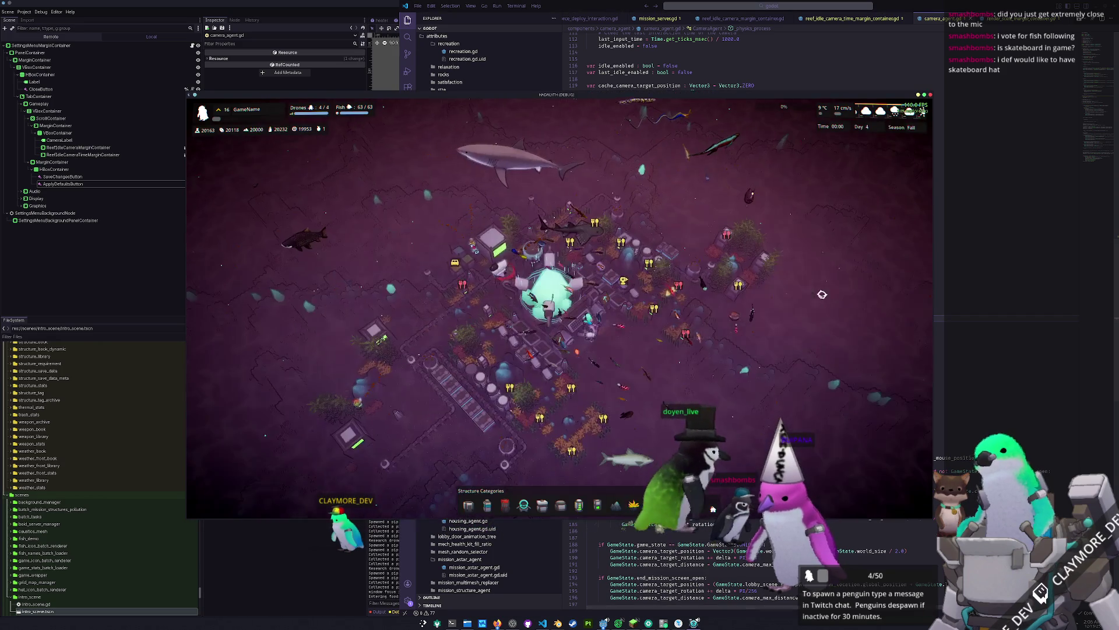
# Delete the '# Pick a random fish' comment and add blank lines above the idle caching code
pyautogui.hotkey('alt', 'Tab')
pyautogui.press('Up')
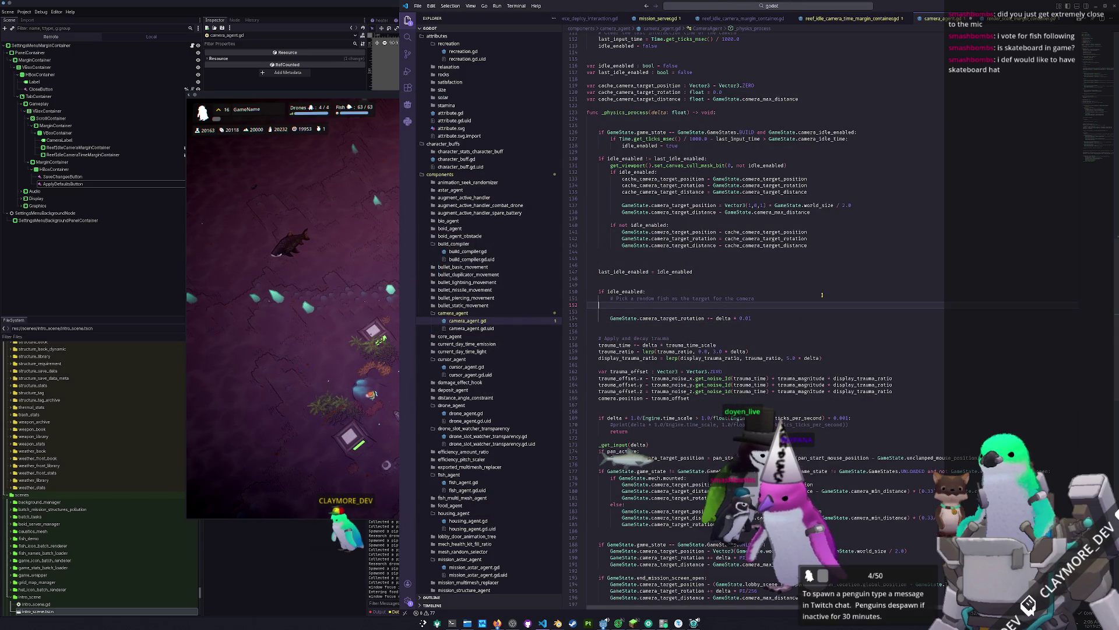
pyautogui.hotkey('shift', 'Up')
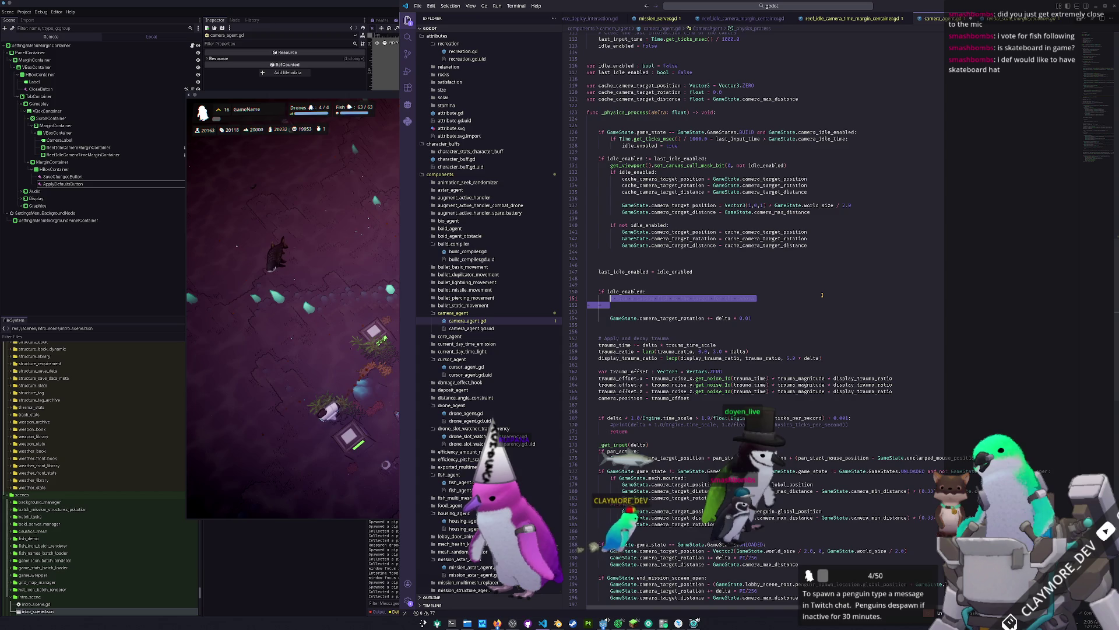
pyautogui.press('BackSpace')
pyautogui.press('Up')
pyautogui.press('Up')
pyautogui.press('Up')
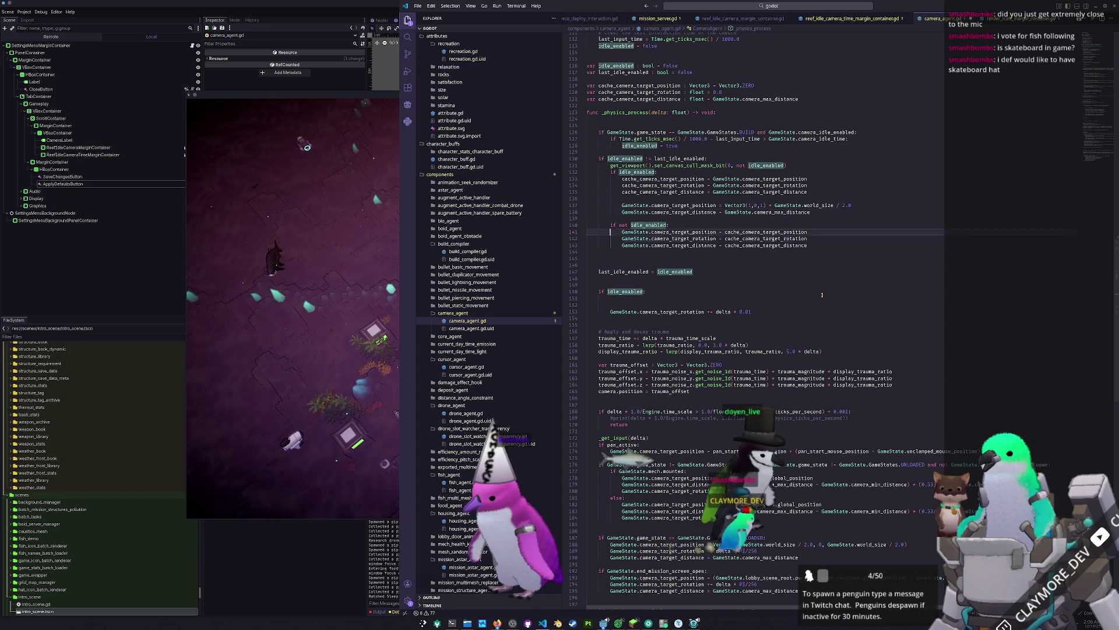
pyautogui.press('Return')
pyautogui.press('Return')
pyautogui.press('Up')
pyautogui.press('Up')
pyautogui.press('Up')
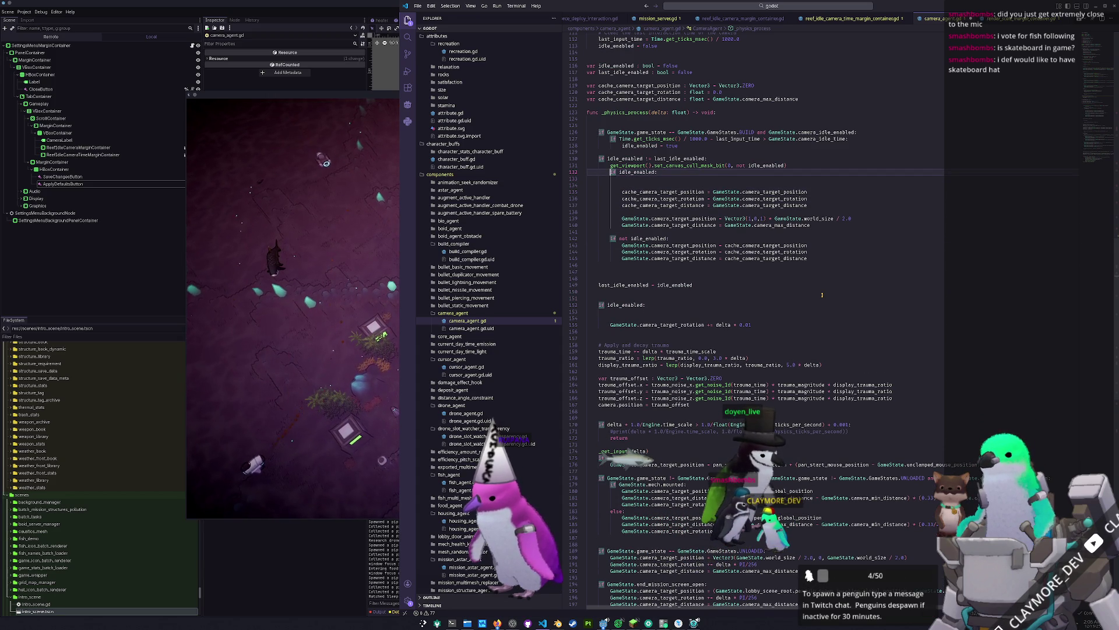
# Declare var idle_fish_target : FishAgent = null above _physics_process
pyautogui.press('Home')
pyautogui.press('Return')
pyautogui.press('Return')
pyautogui.press('Up')
pyautogui.press('Up')
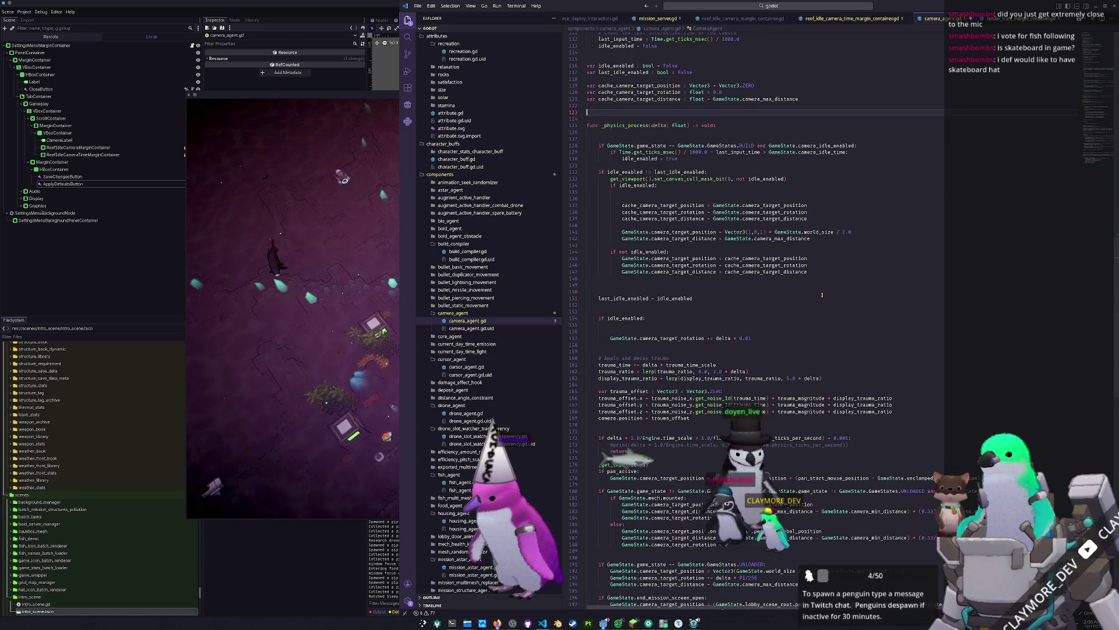
pyautogui.write('var ta')
pyautogui.press('BackSpace')
pyautogui.press('BackSpace')
pyautogui.write('idle_fish_target : ')
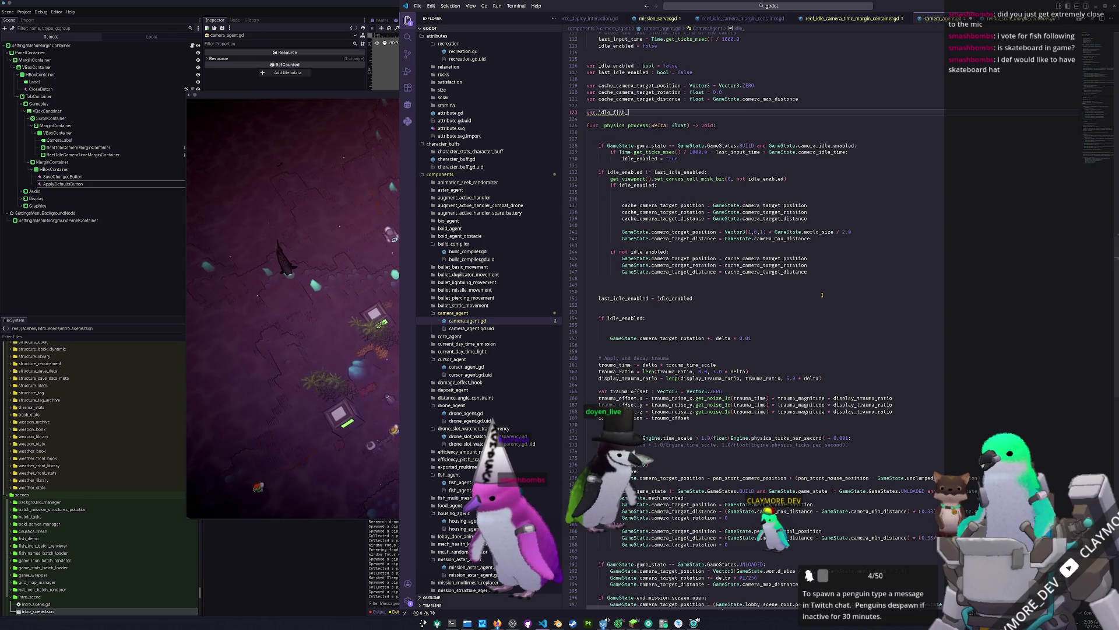
pyautogui.write('EntityFish')
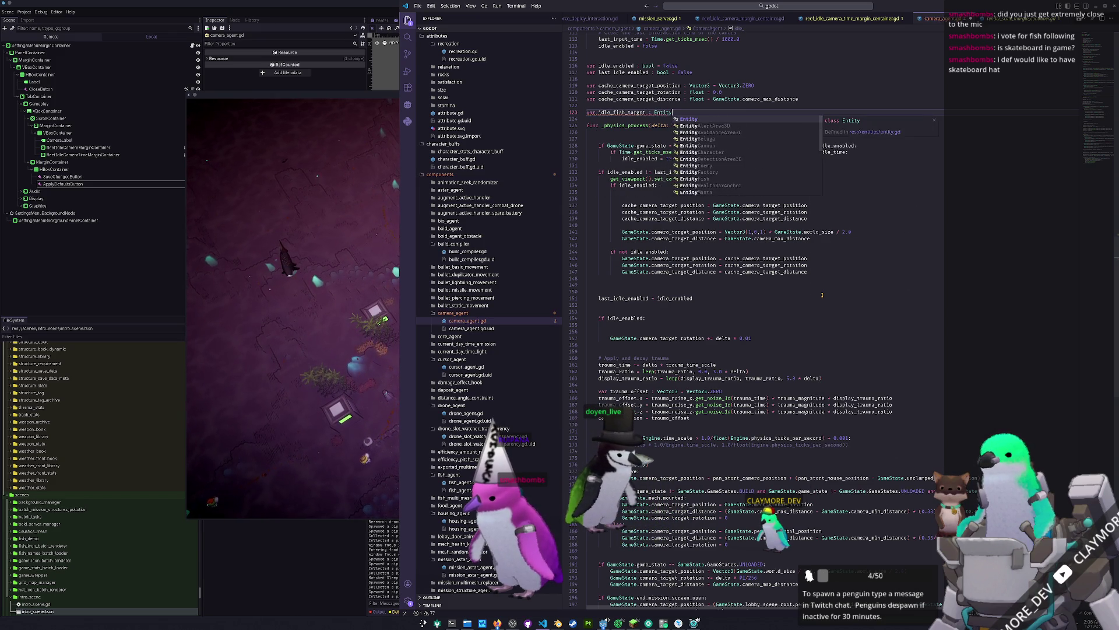
pyautogui.hotkey('ctrl', 'BackSpace')
pyautogui.write('Fish')
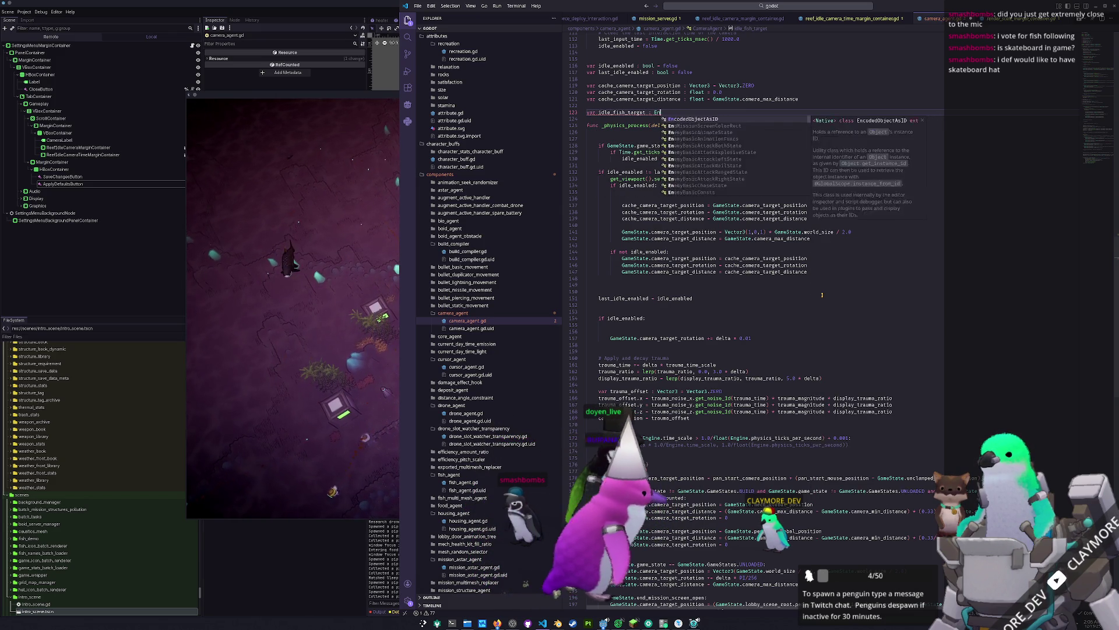
pyautogui.press('Return')
pyautogui.write('= null')
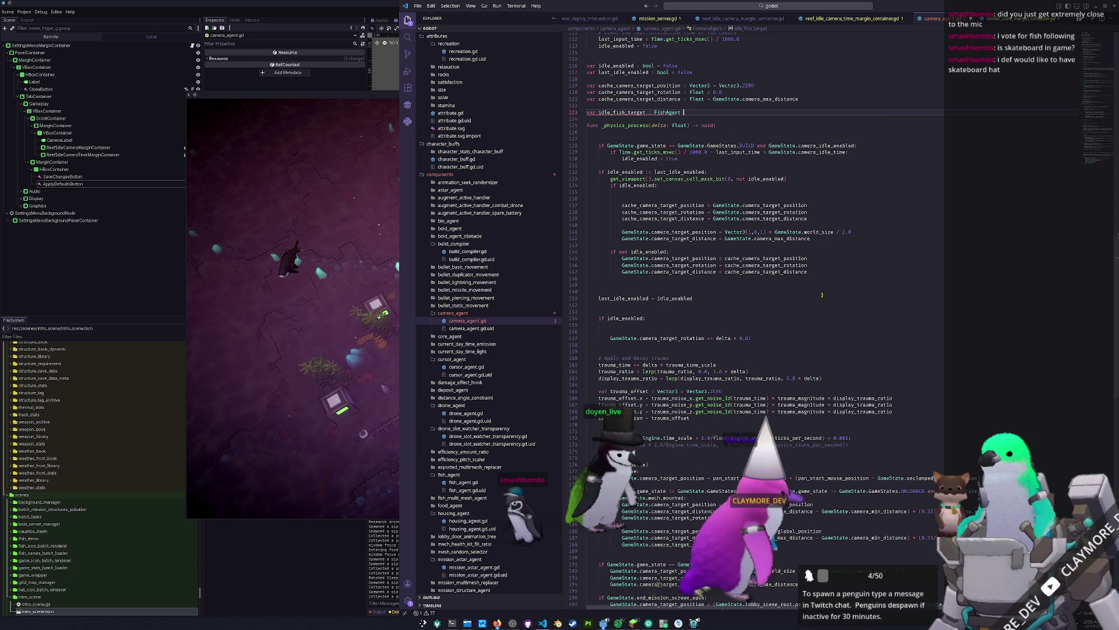
pyautogui.press('Escape')
# Remove an extra empty line and start typing func _pick_ above _physics_process
pyautogui.press('Down')
pyautogui.press('Down')
pyautogui.hotkey('alt', 'Up')
pyautogui.press('Down')
pyautogui.press('Down')
pyautogui.press('Down')
pyautogui.press('Down')
pyautogui.press('Down')
pyautogui.press('Down')
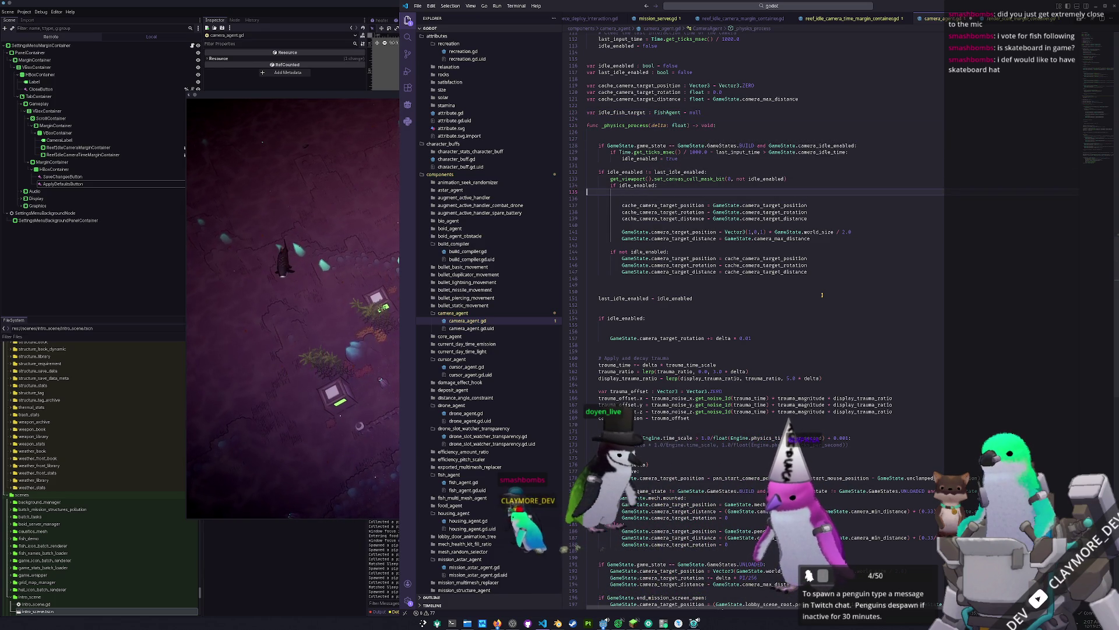
pyautogui.press('Delete')
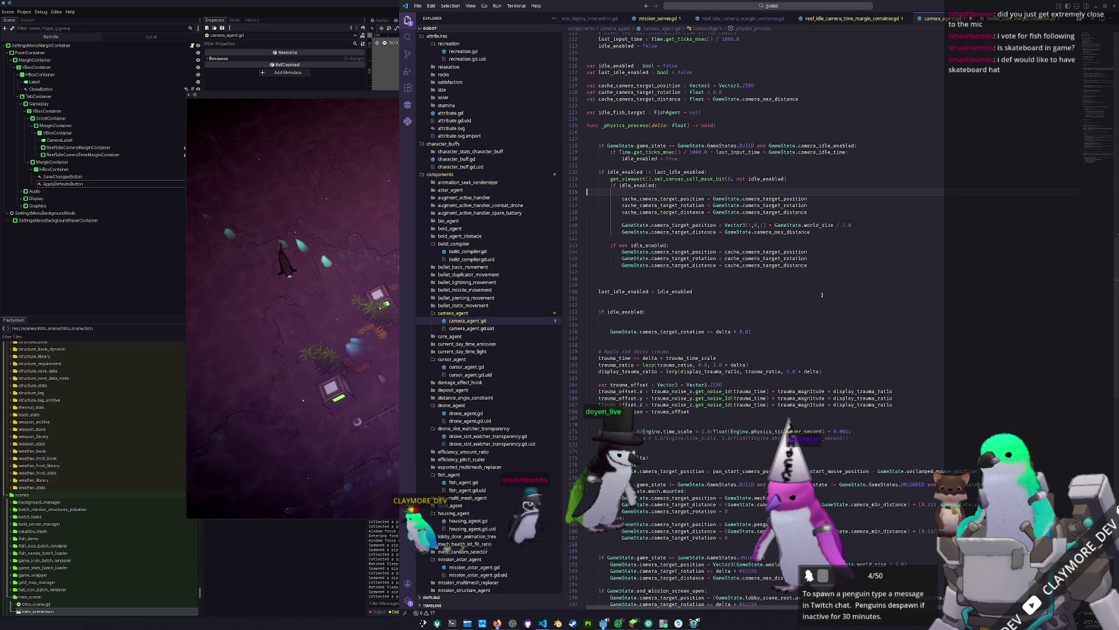
pyautogui.press('Up')
pyautogui.press('Up')
pyautogui.press('Up')
pyautogui.press('End')
pyautogui.press('Return')
pyautogui.press('Return')
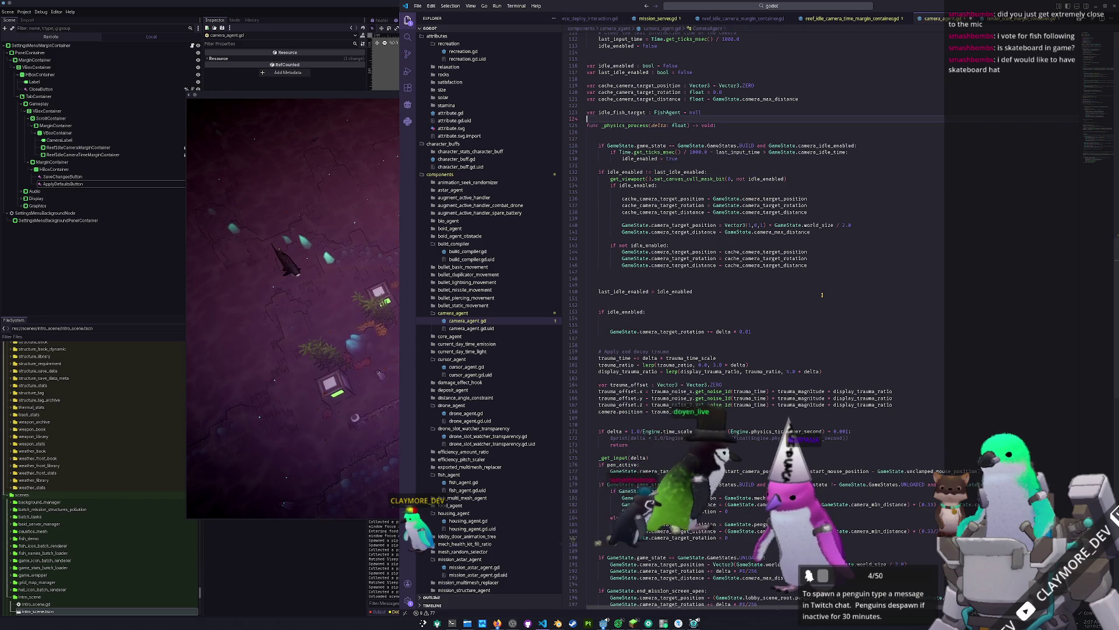
pyautogui.write('func _pick_idle_fish_target() ->')
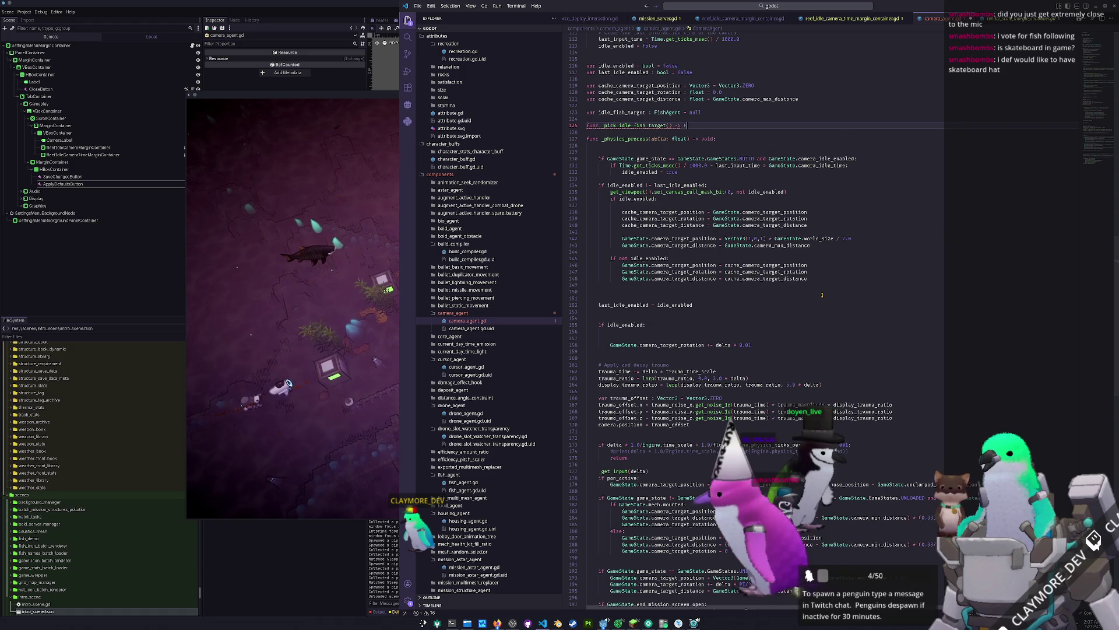
# Finish _pick_idle_fish_target() -> FishAgent with a body of return null
pyautogui.write('FishAgent:')
pyautogui.press('Return')
pyautogui.write('pass')
pyautogui.press('Down')
pyautogui.press('Up')
pyautogui.press('BackSpace')
pyautogui.press('BackSpace')
pyautogui.press('BackSpace')
pyautogui.press('Return')
pyautogui.write('return null')
pyautogui.press('Escape')
# Replace the old camera target lines in the idle-enable block with idle_fish_target = _pick_idle_fish_target()
pyautogui.press('Return')
pyautogui.press('Down')
pyautogui.press('Down')
pyautogui.press('Down')
pyautogui.press('Down')
pyautogui.press('Down')
pyautogui.press('End')
pyautogui.press('Return')
pyautogui.press('Return')
pyautogui.press('Up')
pyautogui.press('Up')
pyautogui.hotkey('ctrl', 'l')
pyautogui.hotkey('ctrl', 'shift', 'k')
pyautogui.hotkey('ctrl', 'shift', 'k')
pyautogui.hotkey('ctrl', 'shift', 'k')
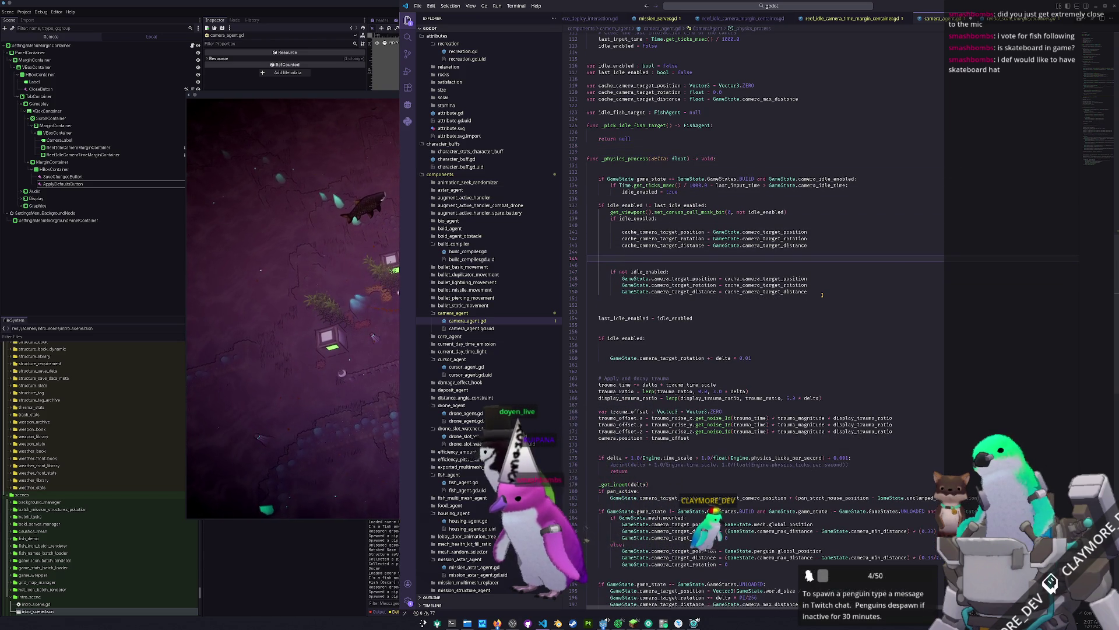
pyautogui.write('idle_fish')
pyautogui.press('Tab')
pyautogui.write('_pick')
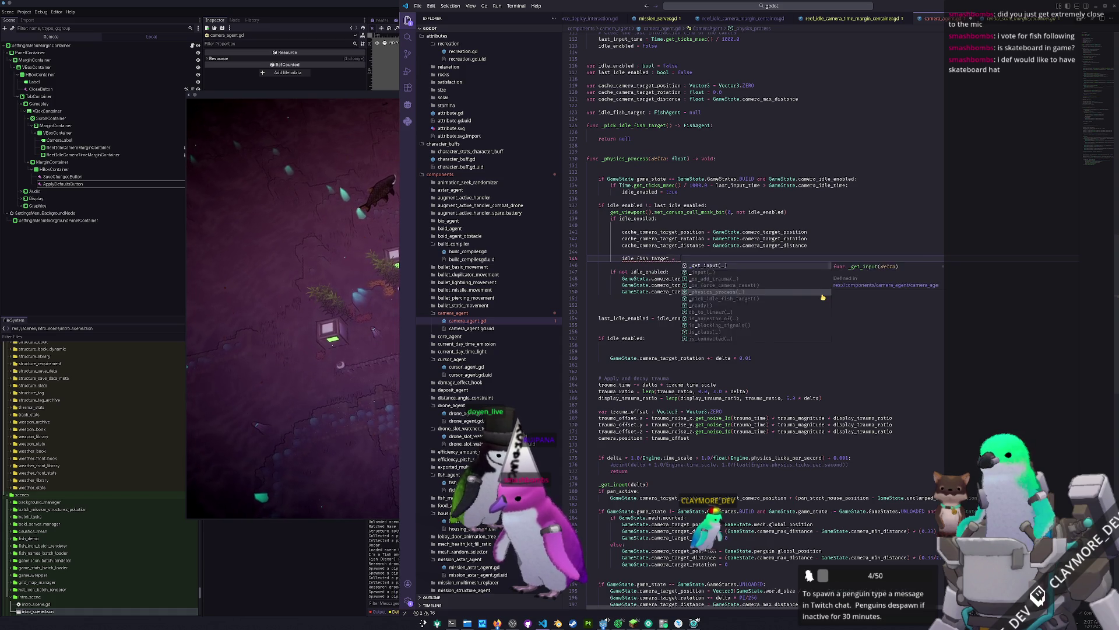
pyautogui.press('Tab')
# Under if idle_enabled, re-pick idle_fish_target whenever is_instance_valid(idle_fish_target) fails
pyautogui.press('Down')
pyautogui.press('Down')
pyautogui.press('Down')
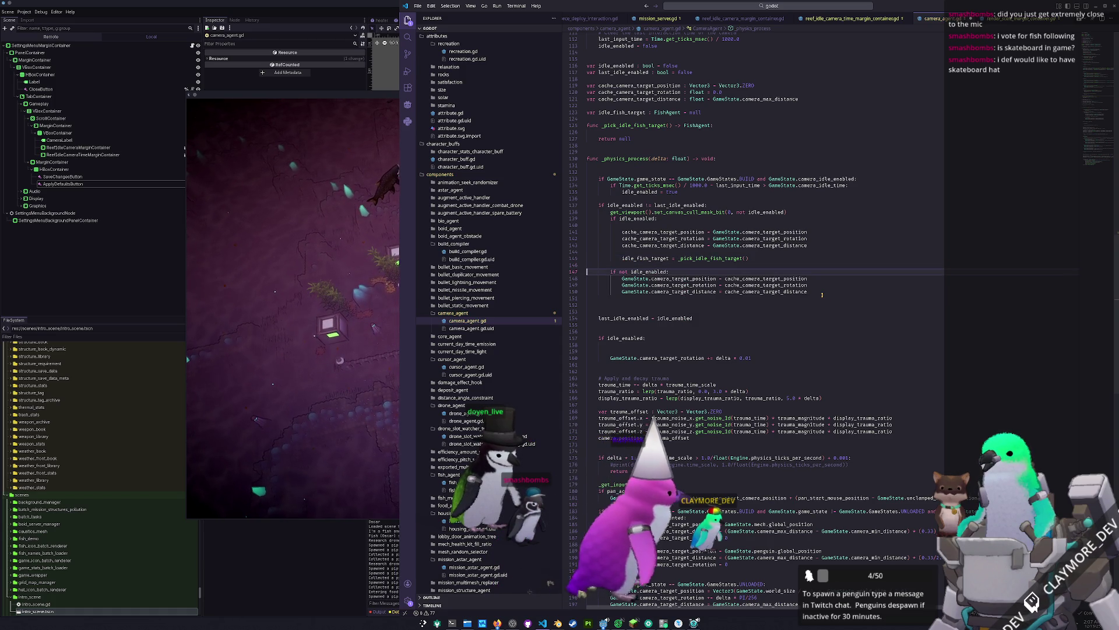
pyautogui.press('Return')
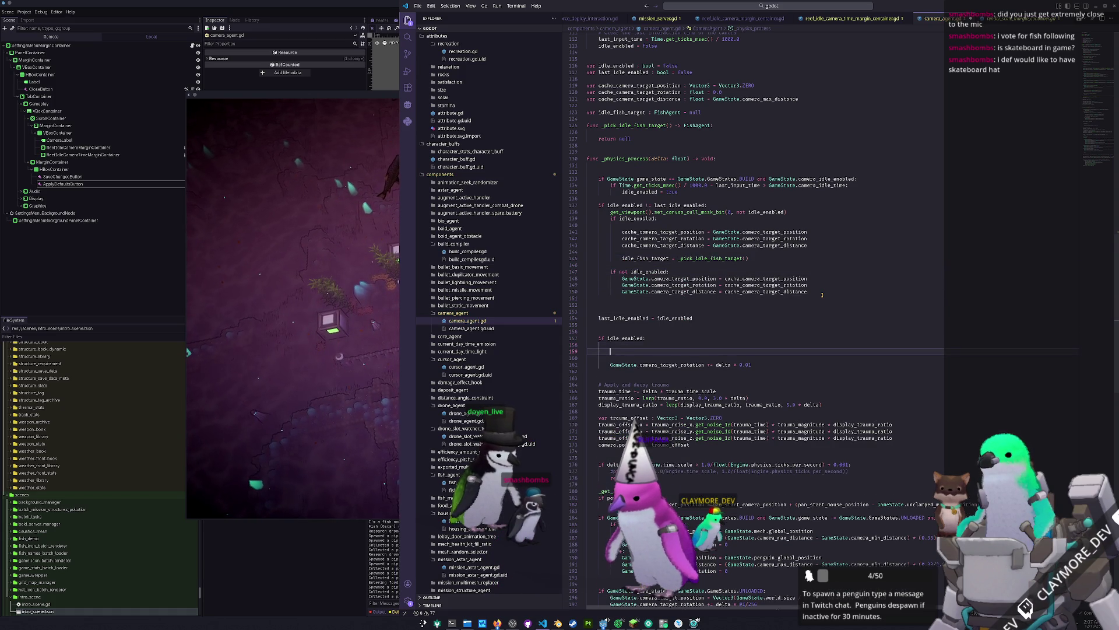
pyautogui.write('if not is_instance_valid')
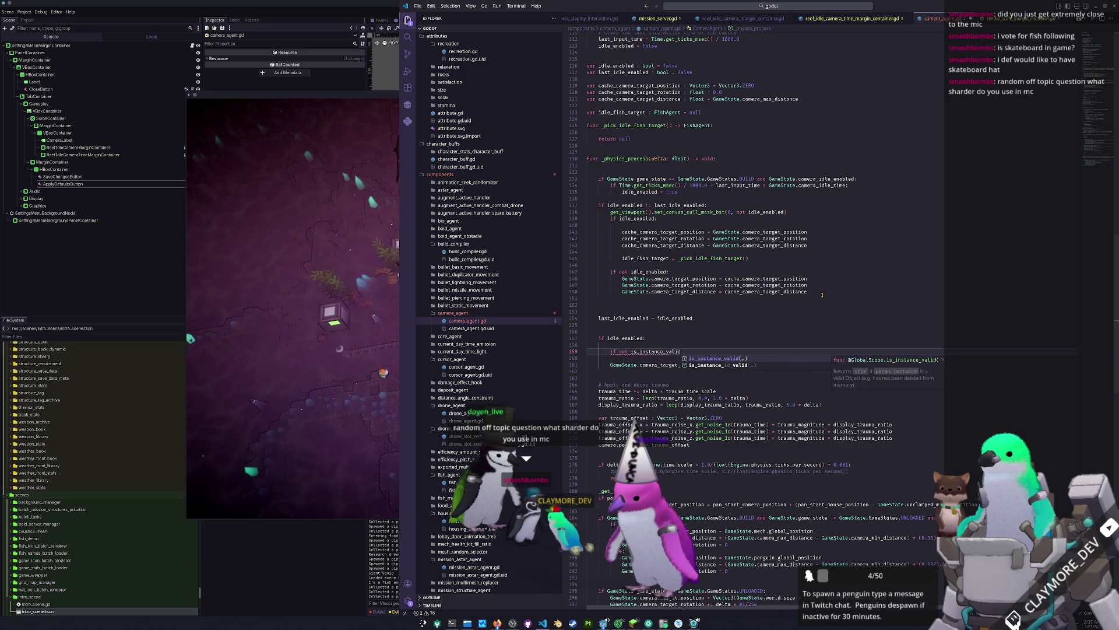
pyautogui.write('(idle_fish')
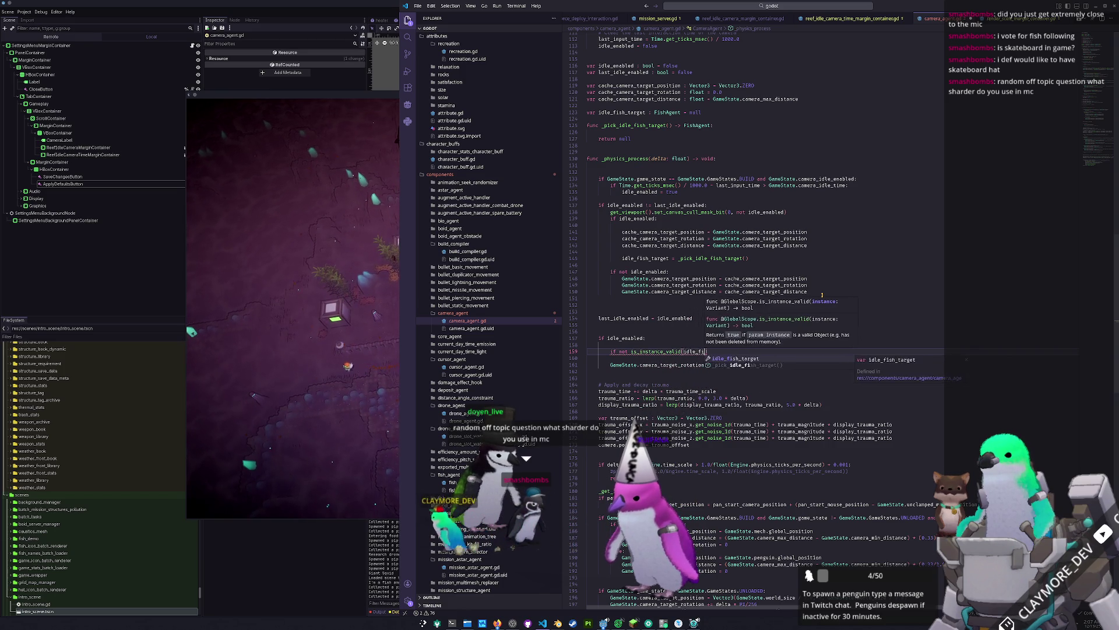
pyautogui.write('_target):')
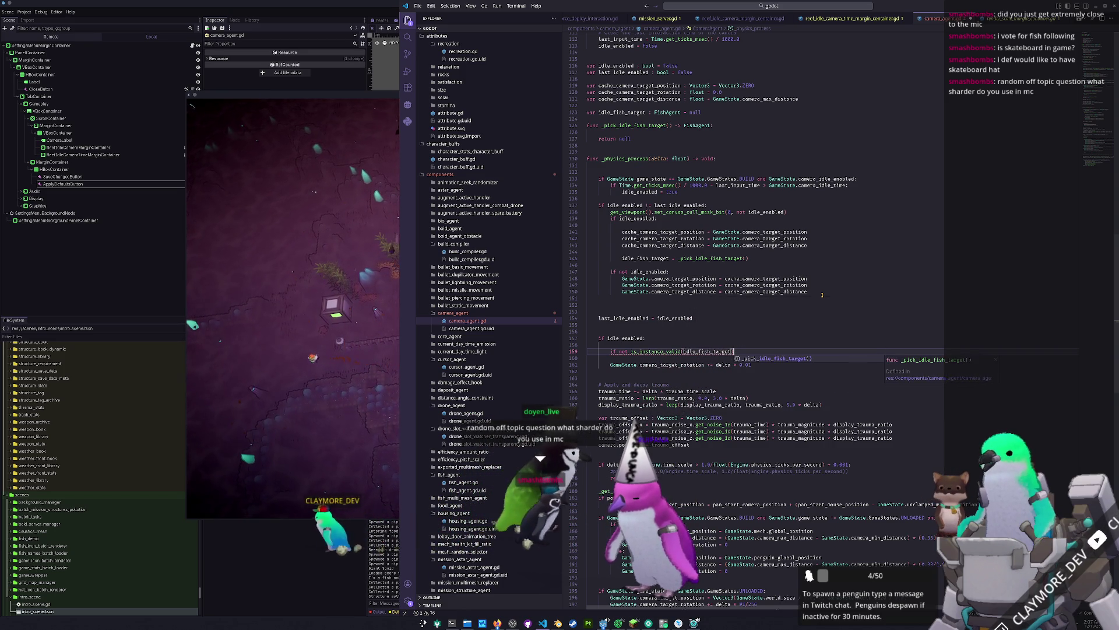
pyautogui.press('Return')
pyautogui.write('idle_fish_target = ')
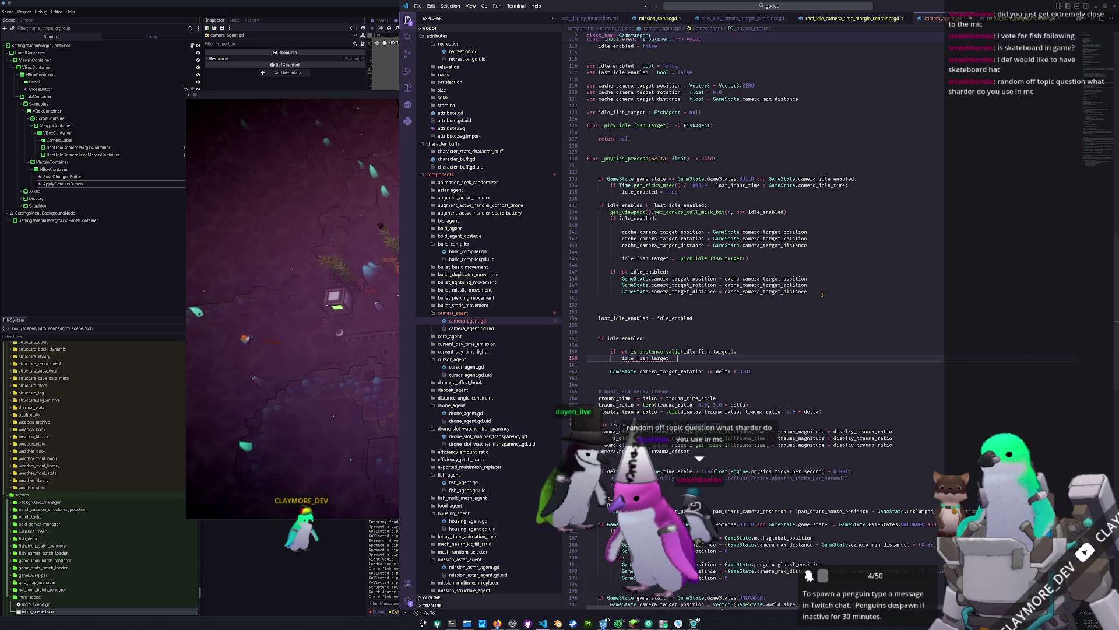
pyautogui.write('_pick_idle_fish_target()')
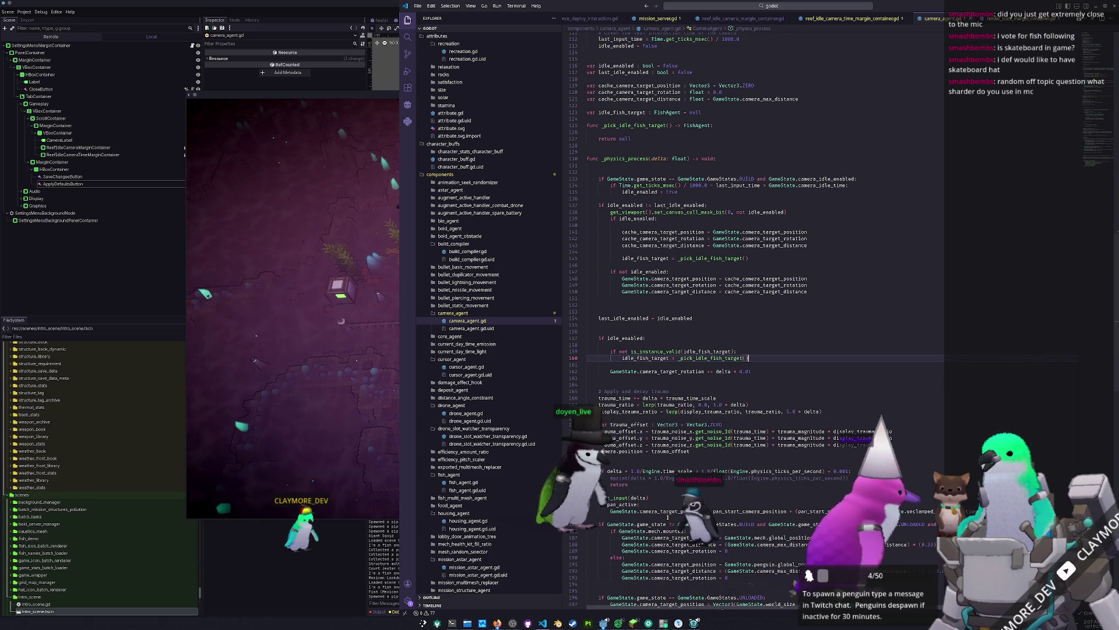
pyautogui.hotkey('alt', 'Tab')
pyautogui.click(516, 288)
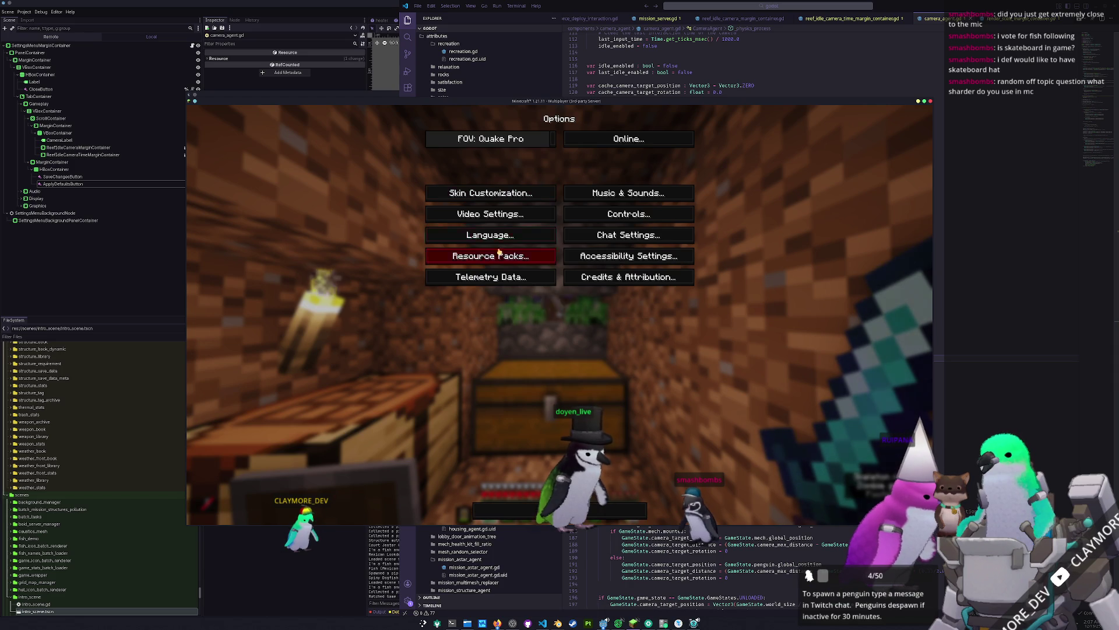
# View the ComplementaryUnbound pack under Options > Video Settings > Shader Packs
pyautogui.click(492, 215)
pyautogui.click(239, 244)
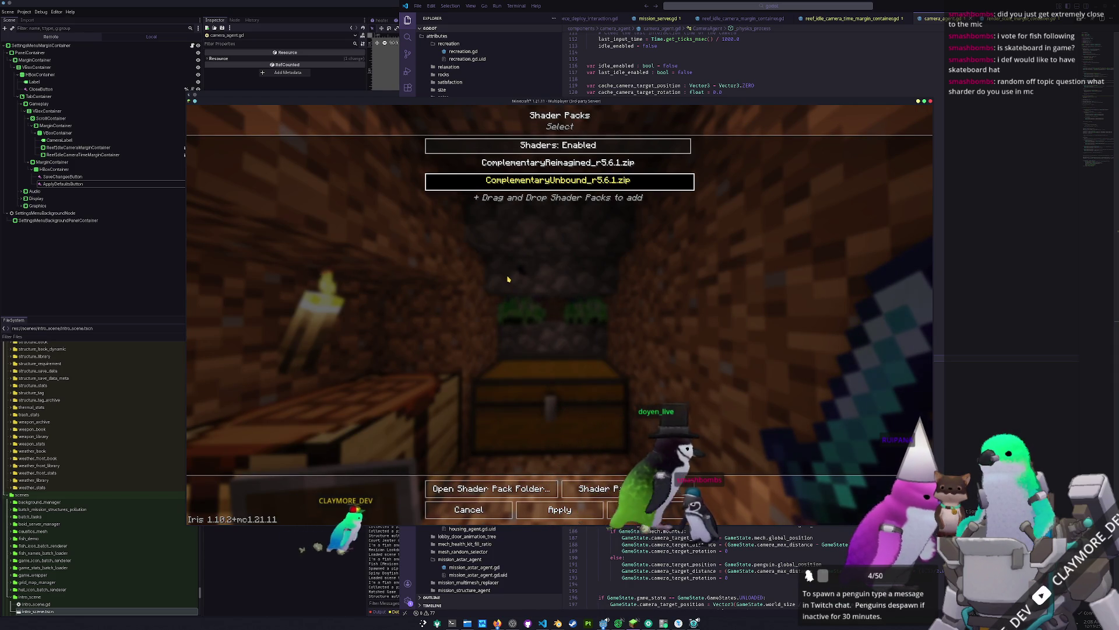
pyautogui.click(589, 488)
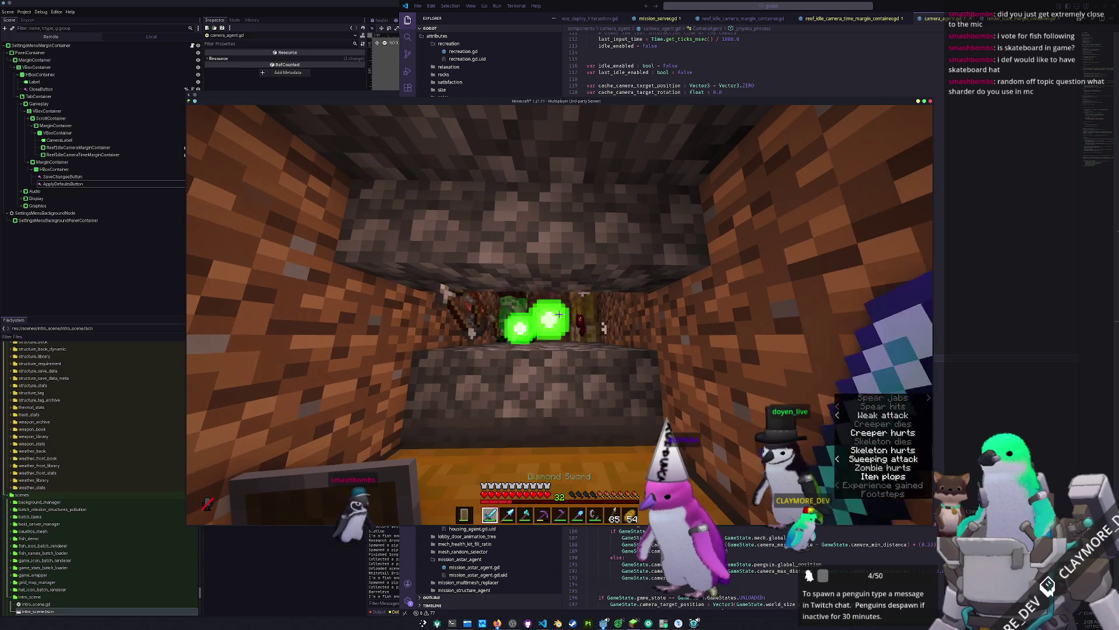
# Defeat the creeper and other mobs in the tunnel and open the large chest
pyautogui.click(560, 315)
pyautogui.click(560, 315)
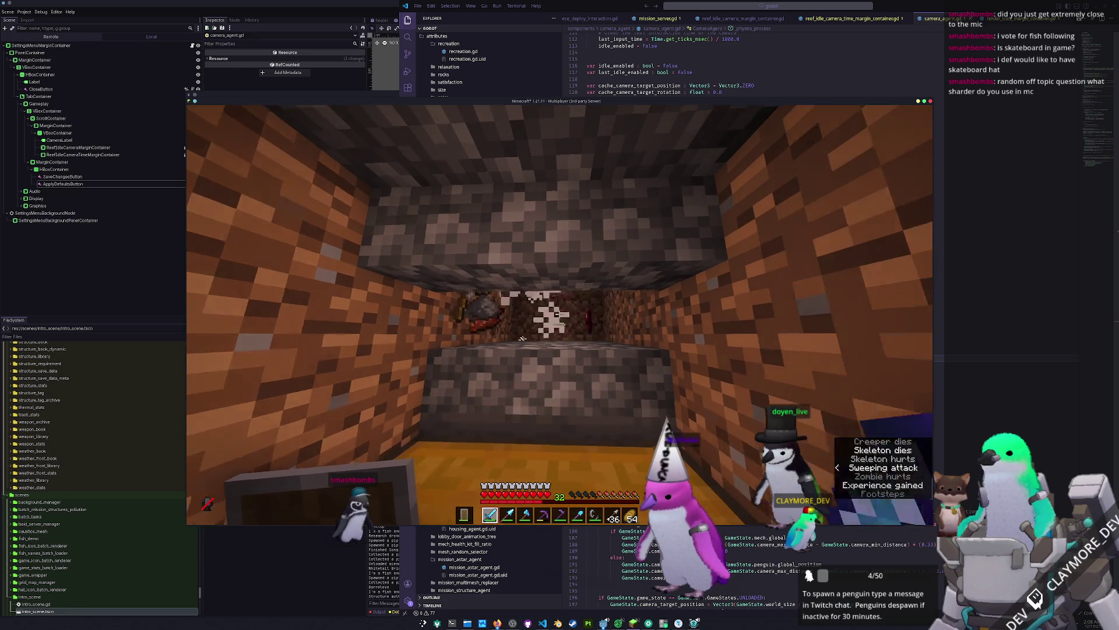
pyautogui.click(559, 315)
pyautogui.click(559, 315)
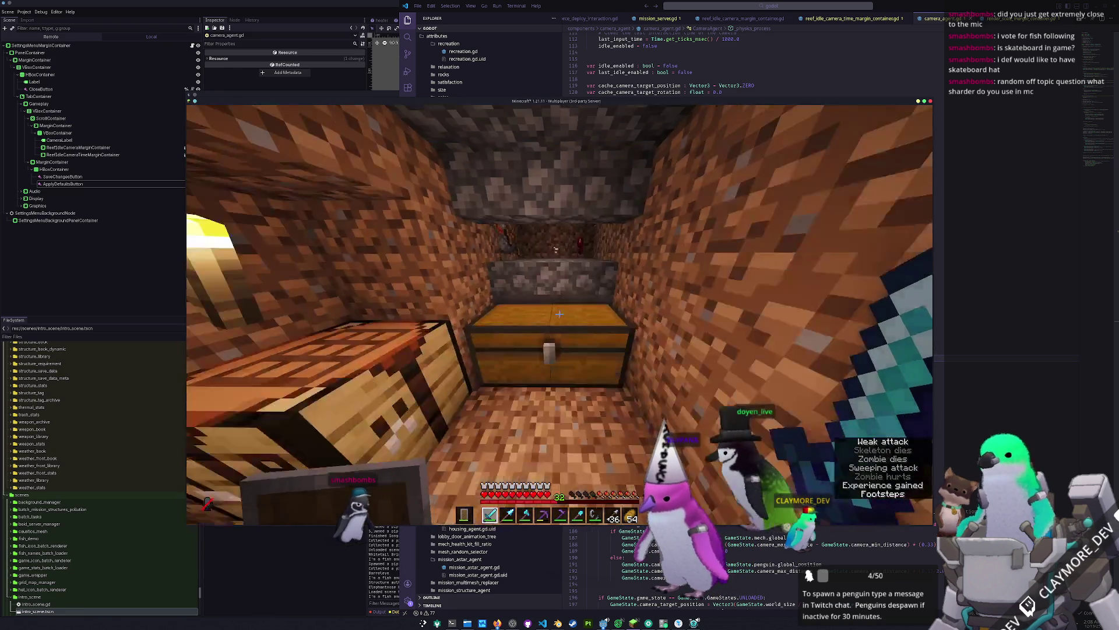
pyautogui.rightClick(559, 315)
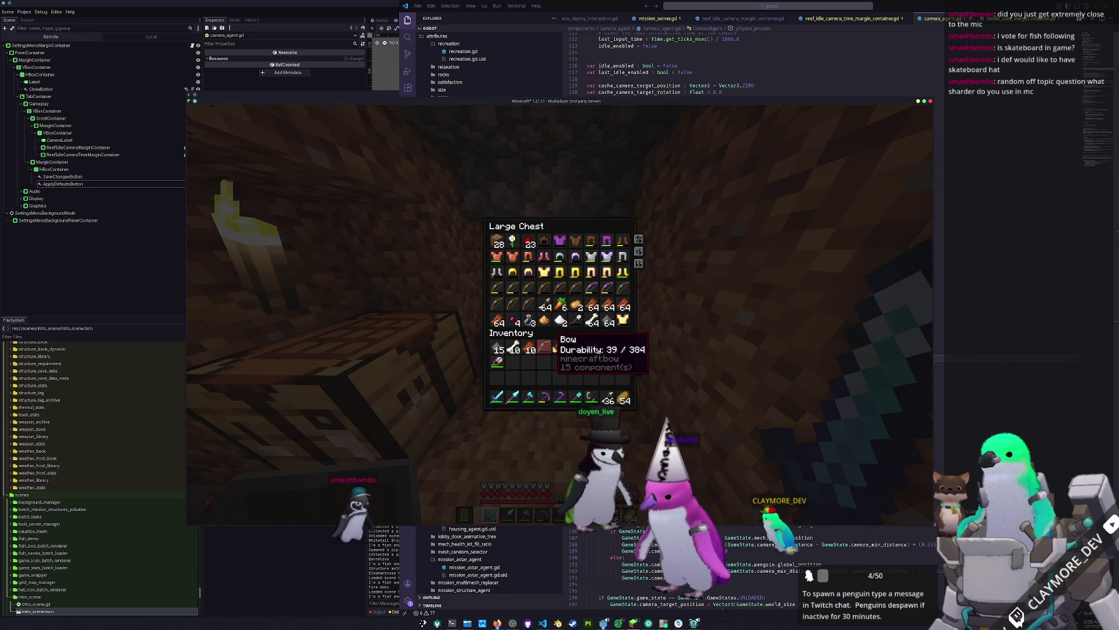
# Drop unneeded items, deposit stacks and bones into the chest, and sort the inventory
pyautogui.press('q')
pyautogui.press('q')
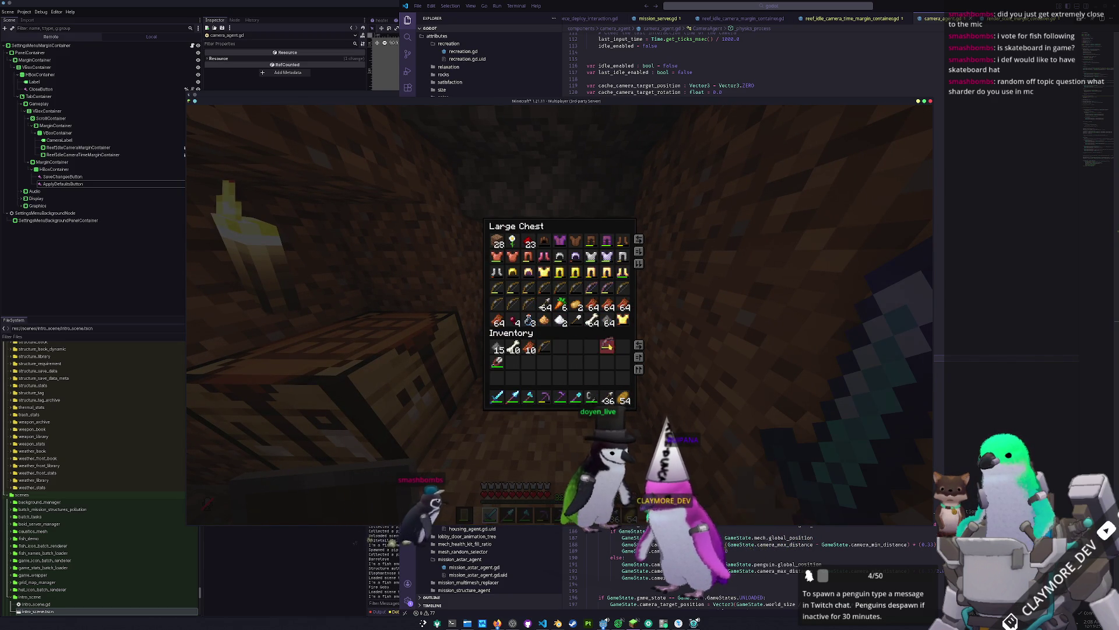
pyautogui.press('q')
pyautogui.press('q')
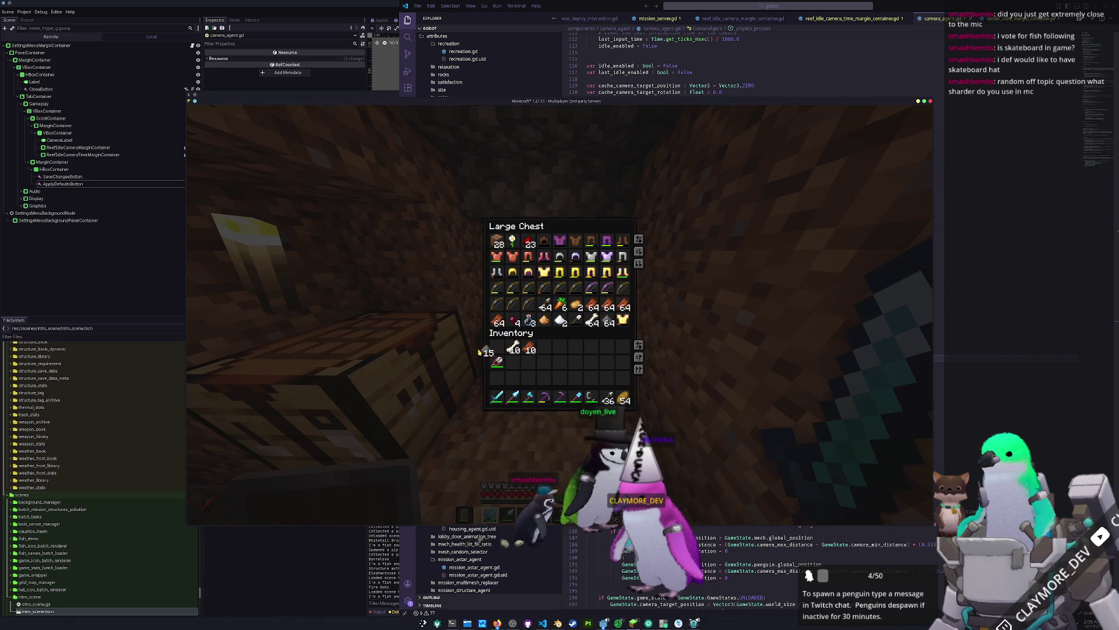
pyautogui.click(574, 348)
pyautogui.click(624, 381)
pyautogui.click(513, 348)
pyautogui.click(608, 381)
pyautogui.keyDown('shift'); pyautogui.click(593, 319); pyautogui.keyUp('shift')
pyautogui.keyDown('shift'); pyautogui.click(608, 319); pyautogui.keyUp('shift')
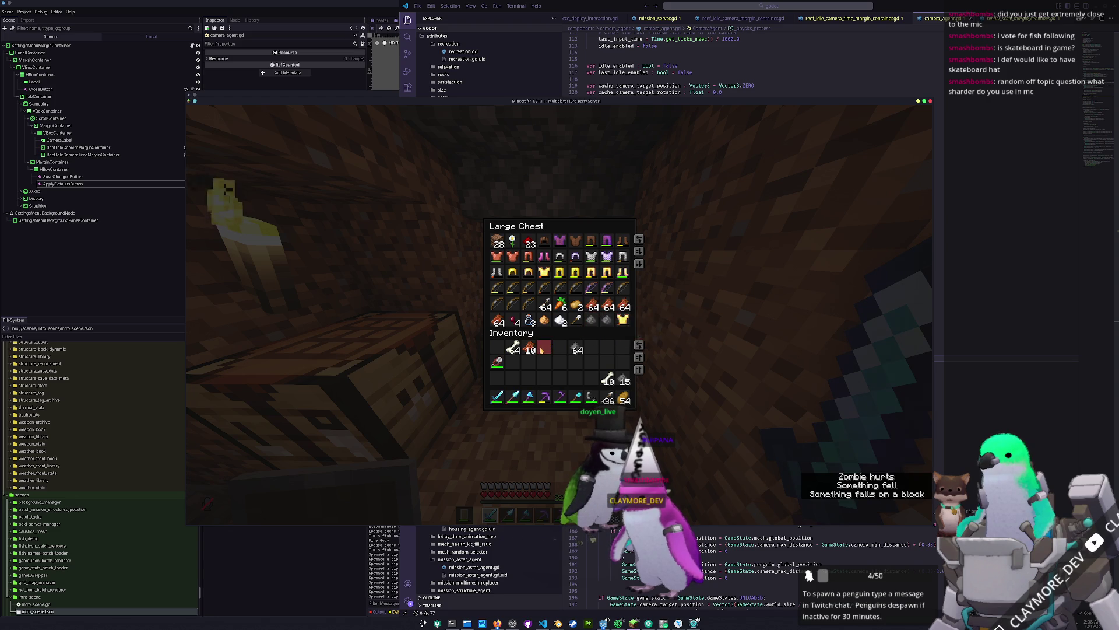
pyautogui.hotkey('ctrl', 'q')
pyautogui.click(513, 348)
pyautogui.click(592, 348)
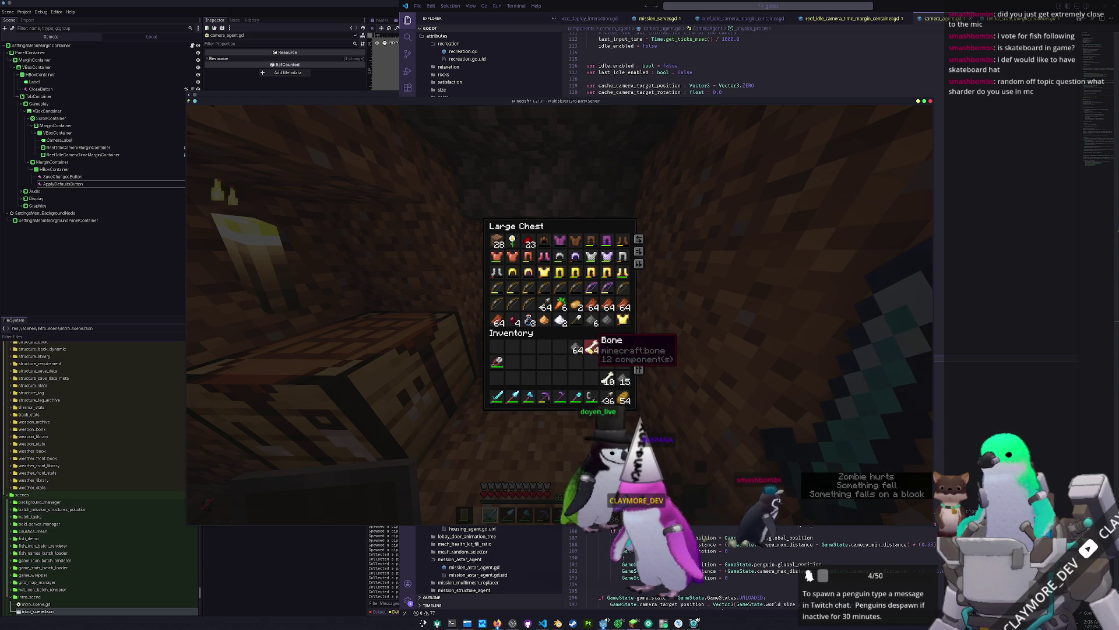
pyautogui.click(639, 345)
pyautogui.press('Escape')
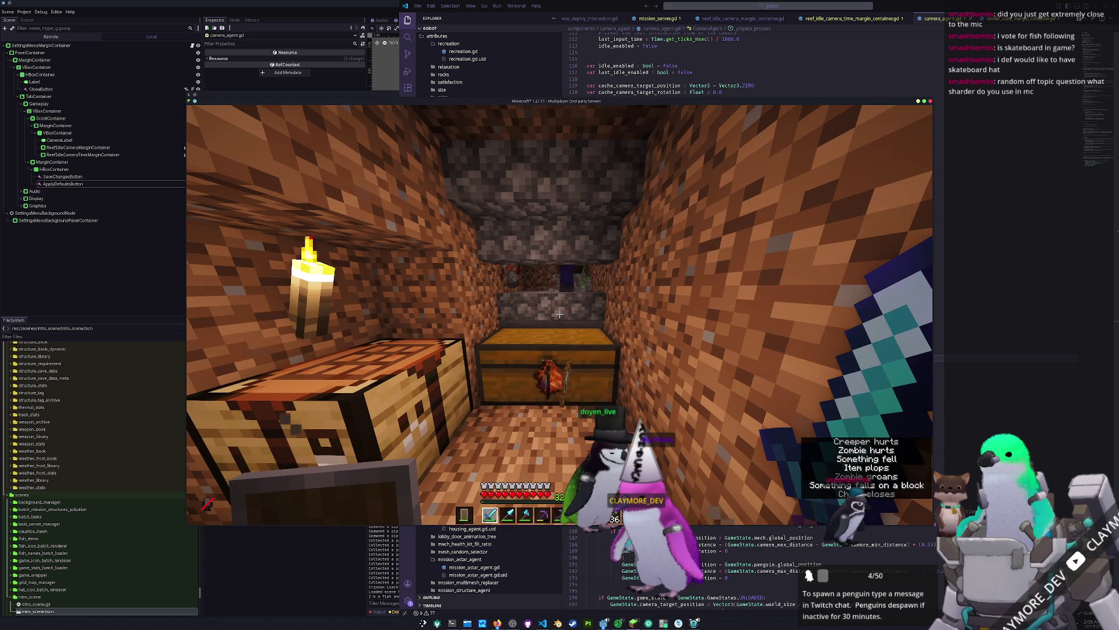
# Open and close the chat, then return to the Godot editor
pyautogui.press('t')
pyautogui.press('Escape')
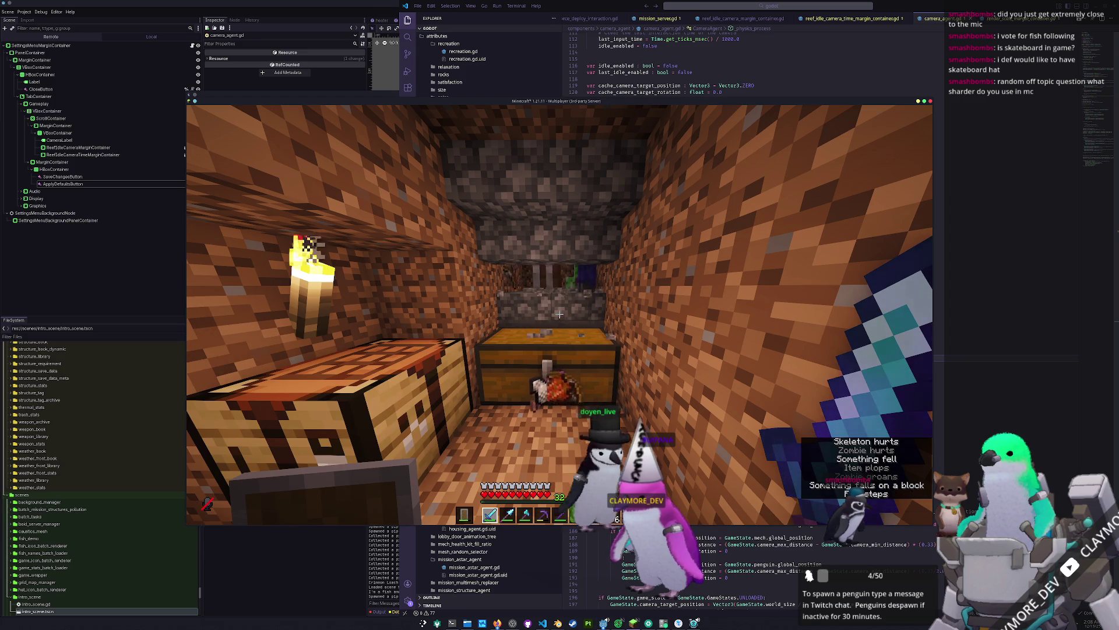
pyautogui.hotkey('alt', 'Tab')
pyautogui.click(314, 581)
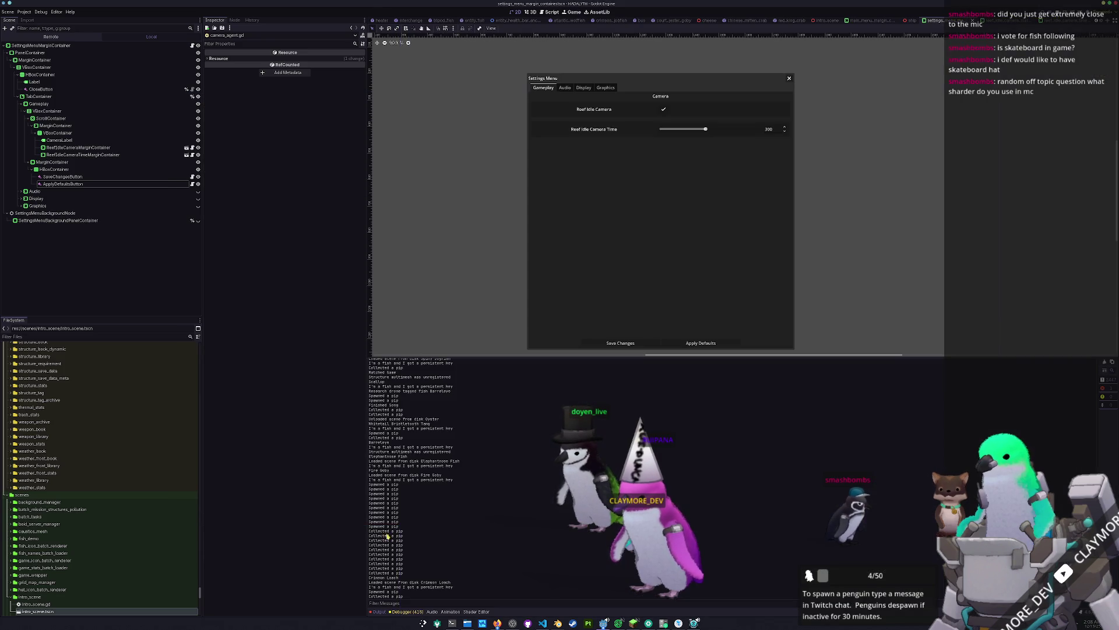
# Back in camera_agent.gd, remove the blank line below the idle fish reassignment
pyautogui.click(549, 624)
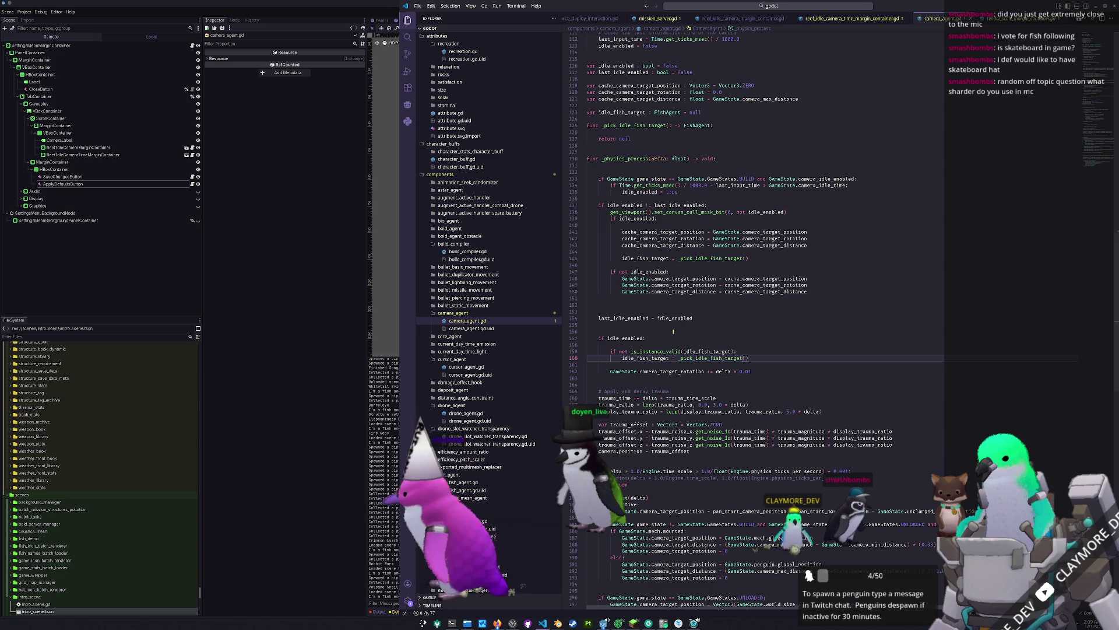
pyautogui.click(732, 364)
pyautogui.click(758, 358)
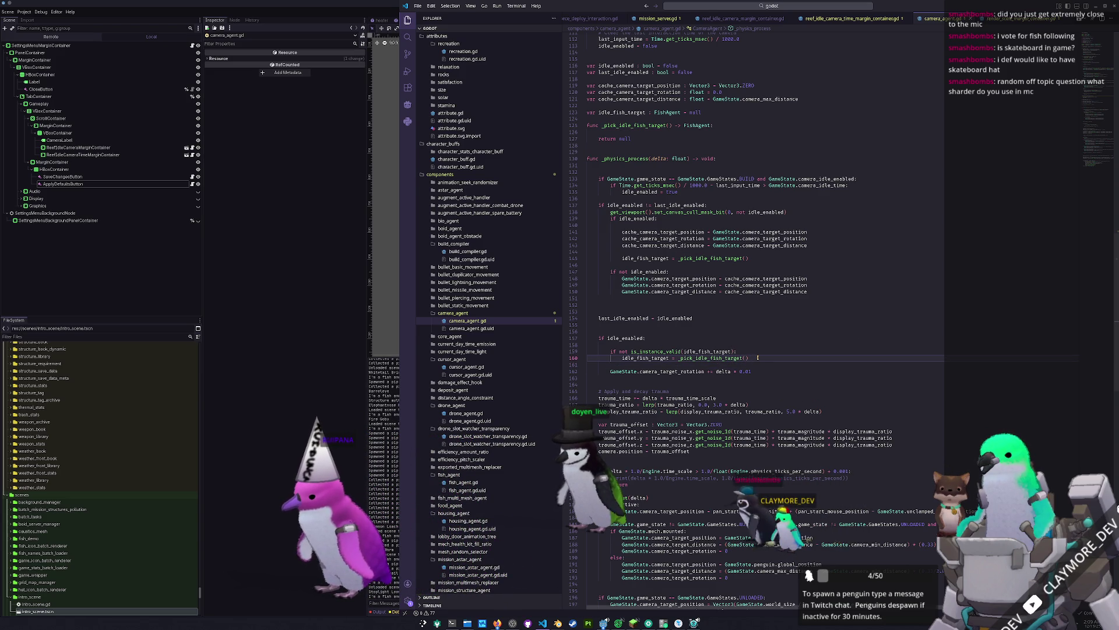
pyautogui.press('Up')
pyautogui.press('Up')
pyautogui.press('Delete')
pyautogui.press('Down')
pyautogui.press('Down')
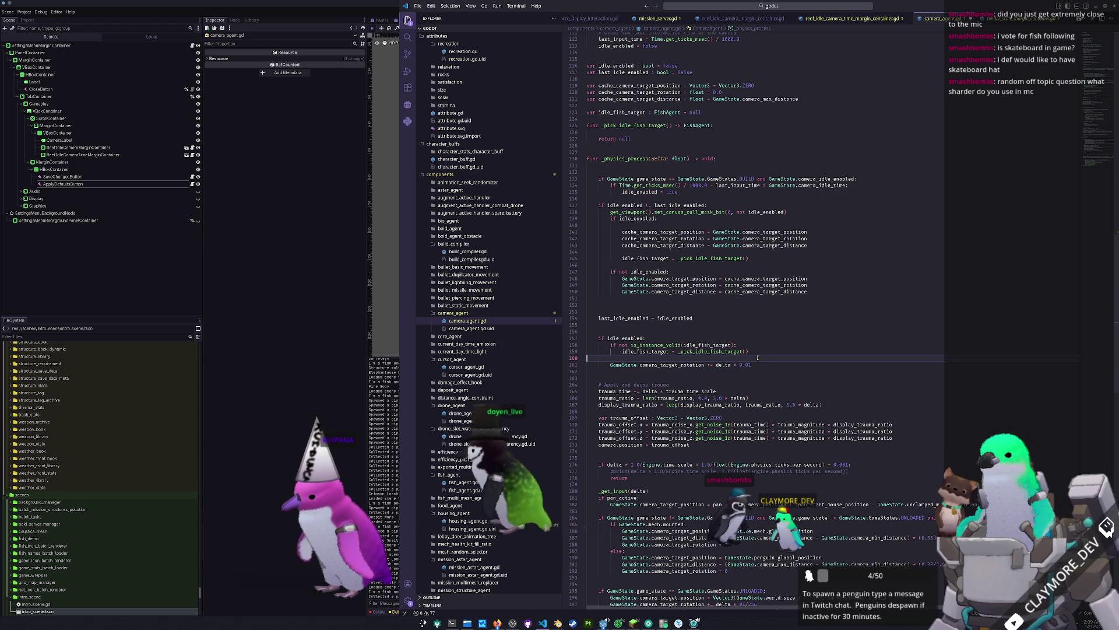
# Begin an 'if not is_instance_valid' check on line 161 using autocomplete
pyautogui.press('Return')
pyautogui.press('Return')
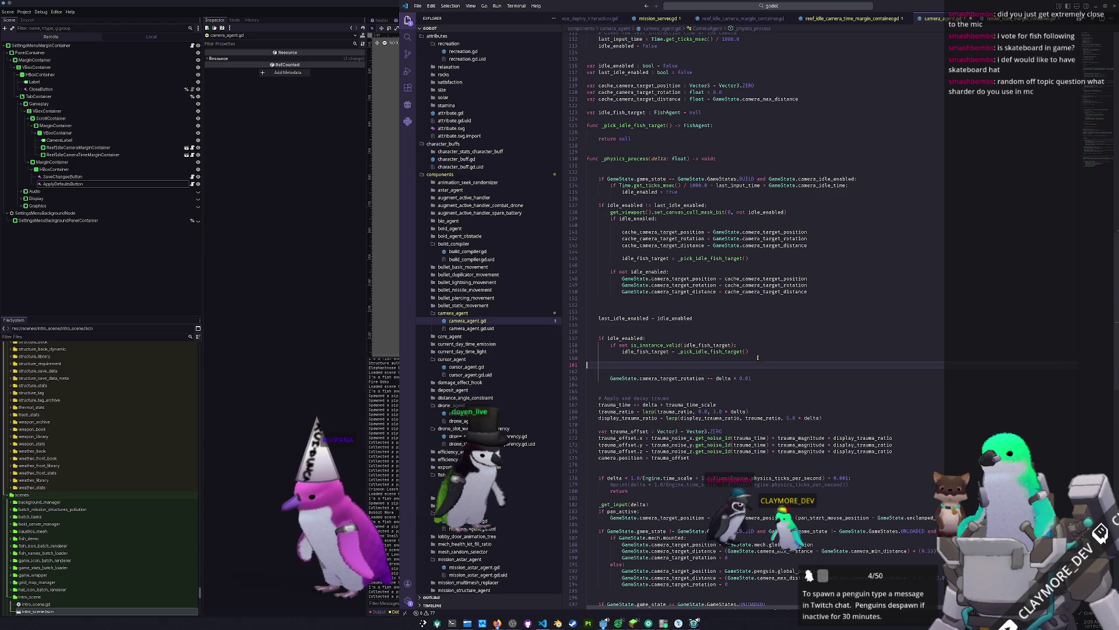
pyautogui.write('if not is_instanc')
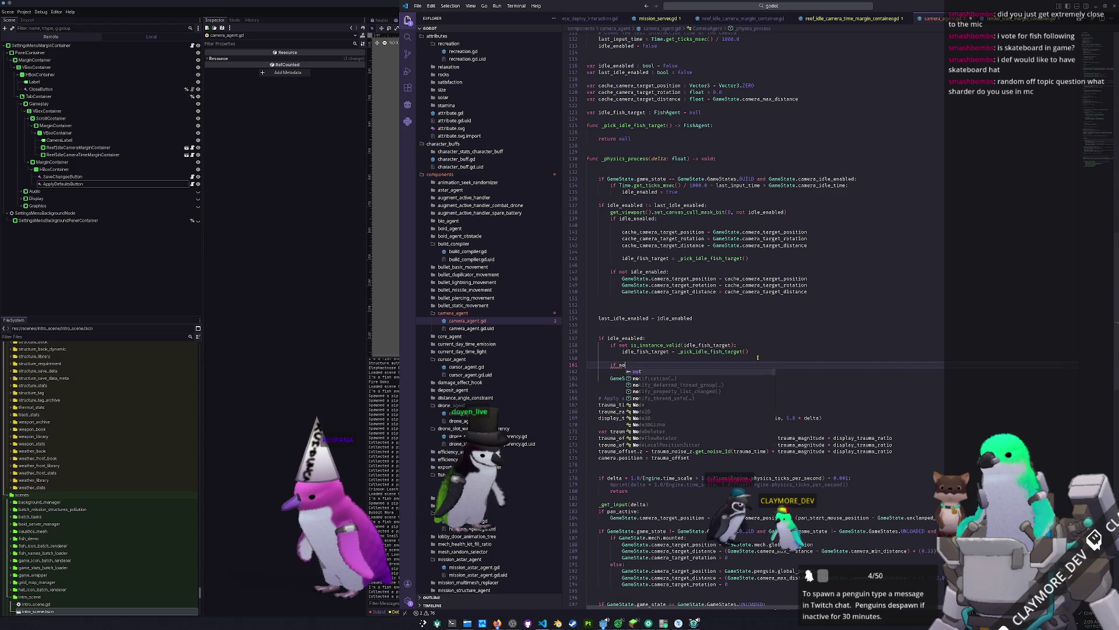
pyautogui.press('Tab')
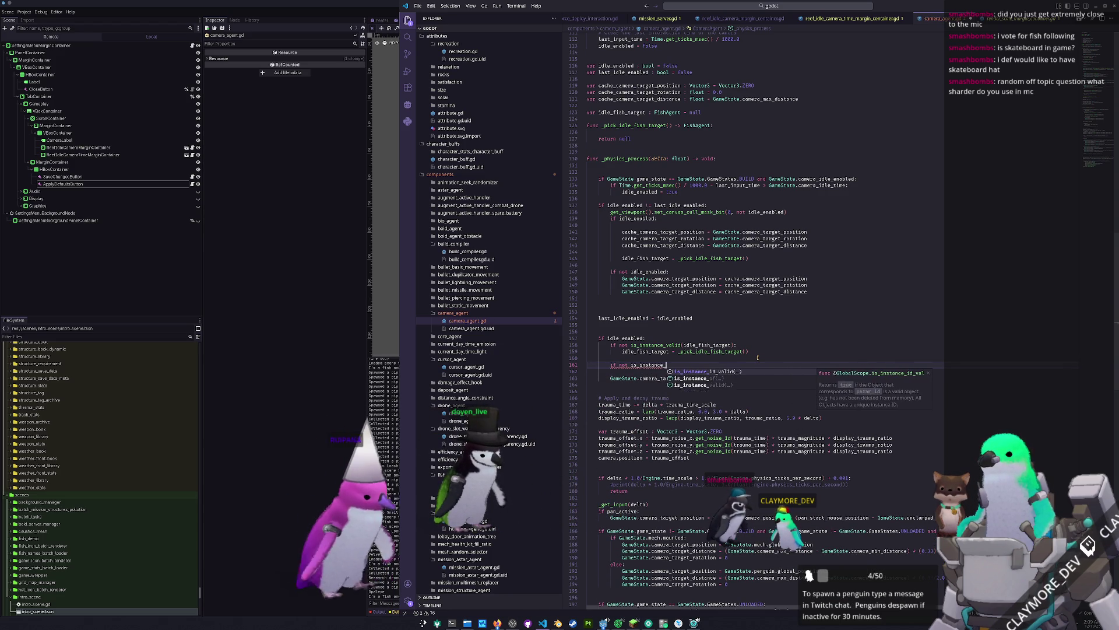
# Complete the check as 'if not is_instance_valid(idle_fish_target):' and delete the old check and assignment
pyautogui.write('(idle_fish_target)')
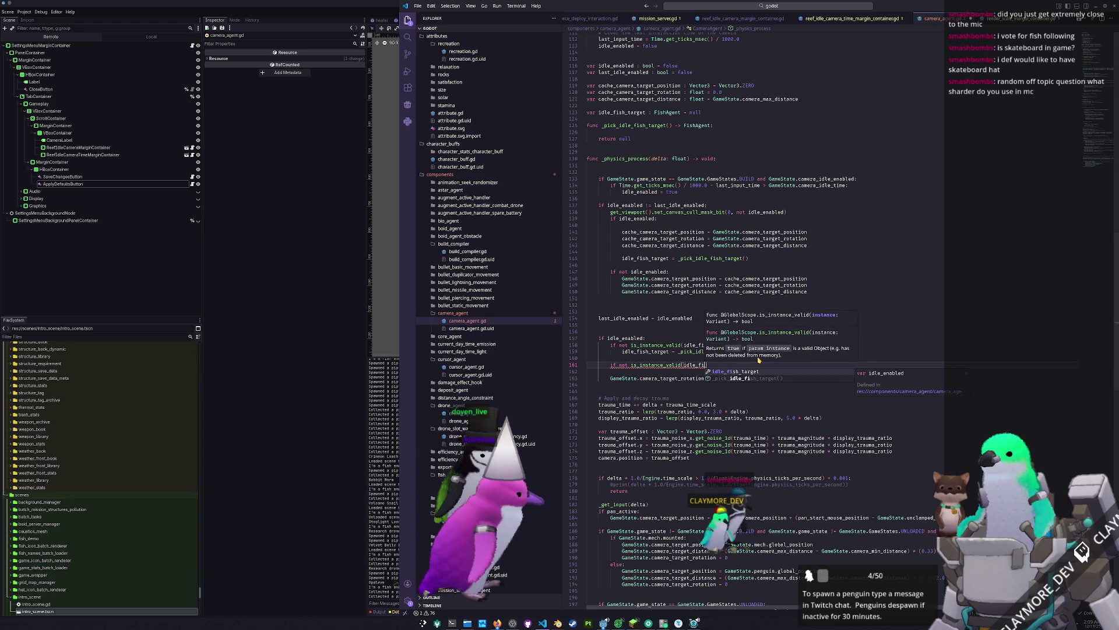
pyautogui.write(':')
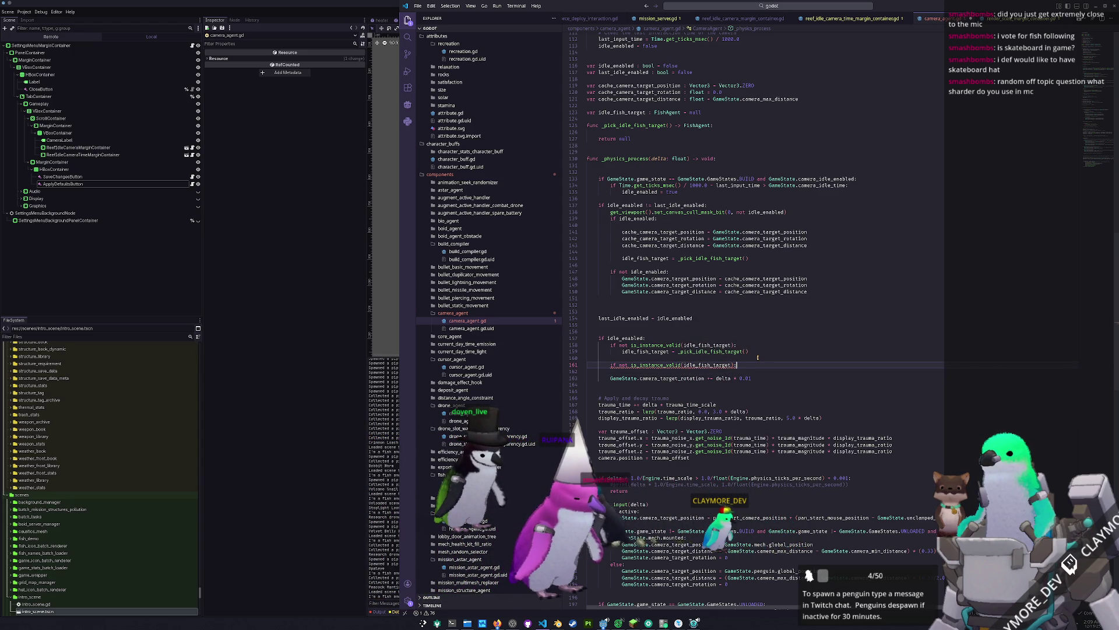
pyautogui.click(758, 357)
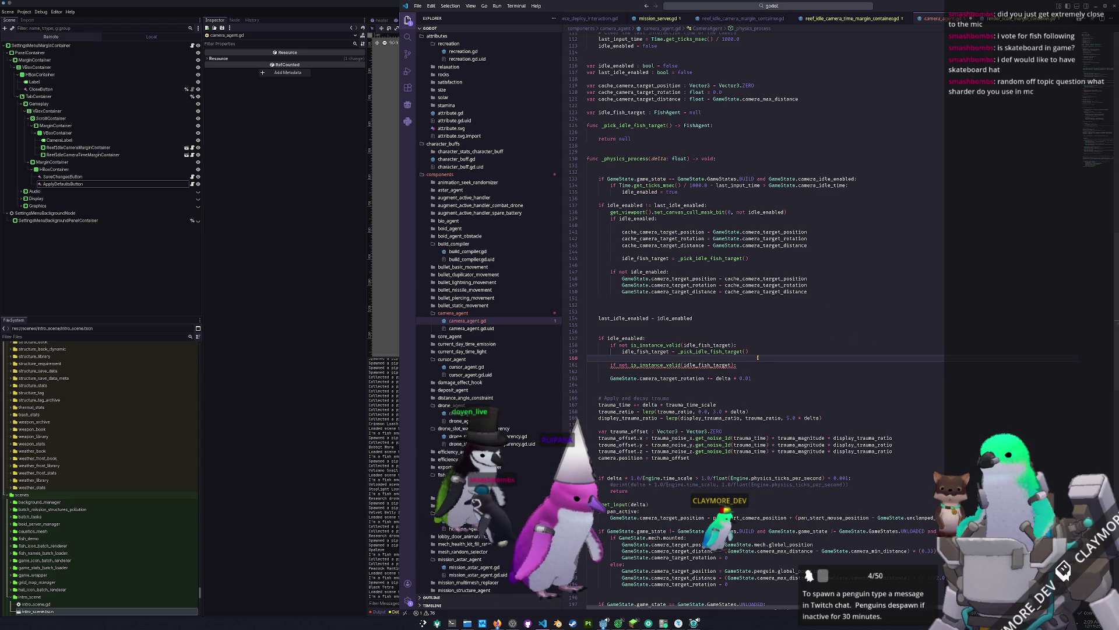
pyautogui.press('Up')
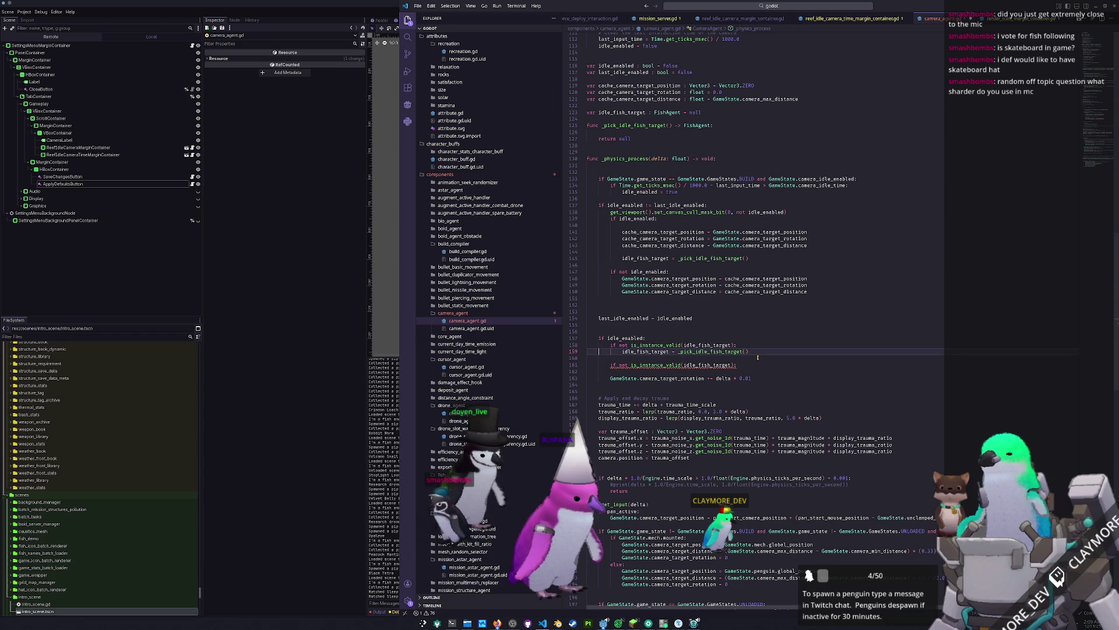
pyautogui.press('Home')
pyautogui.hotkey('ctrl', 'Right')
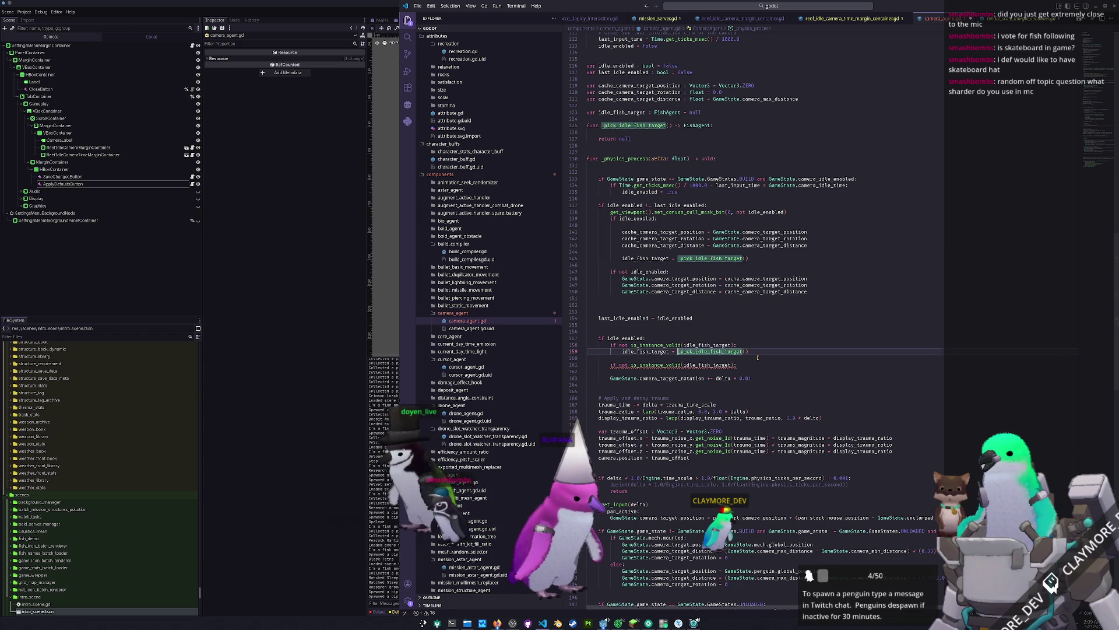
pyautogui.hotkey('shift', 'Up')
pyautogui.hotkey('shift', 'Up')
pyautogui.press('BackSpace')
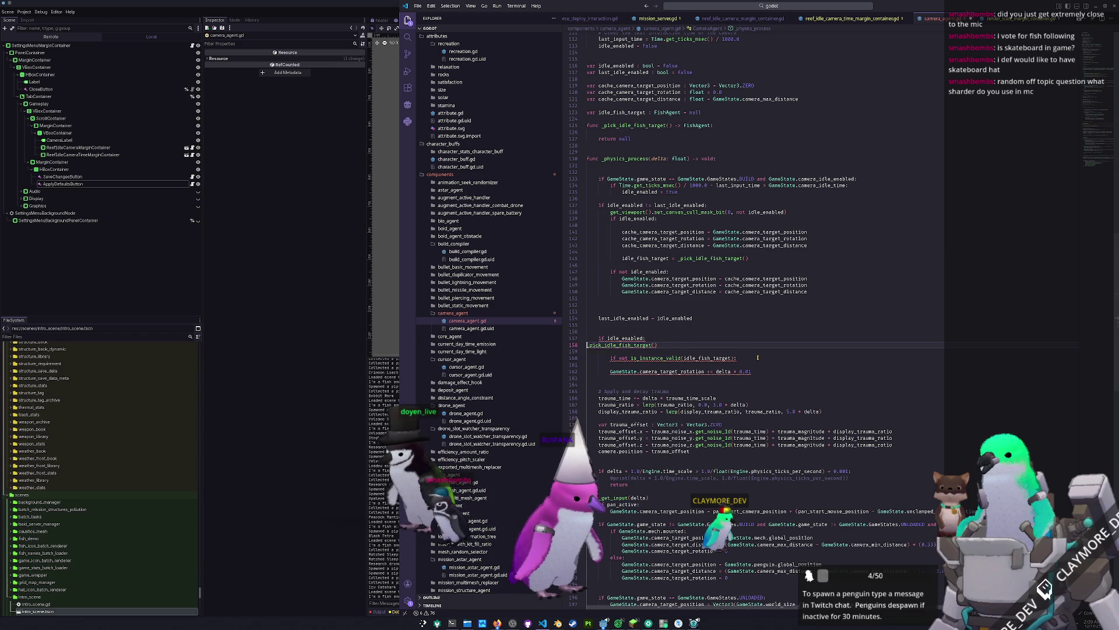
pyautogui.press('Down')
pyautogui.press('Delete')
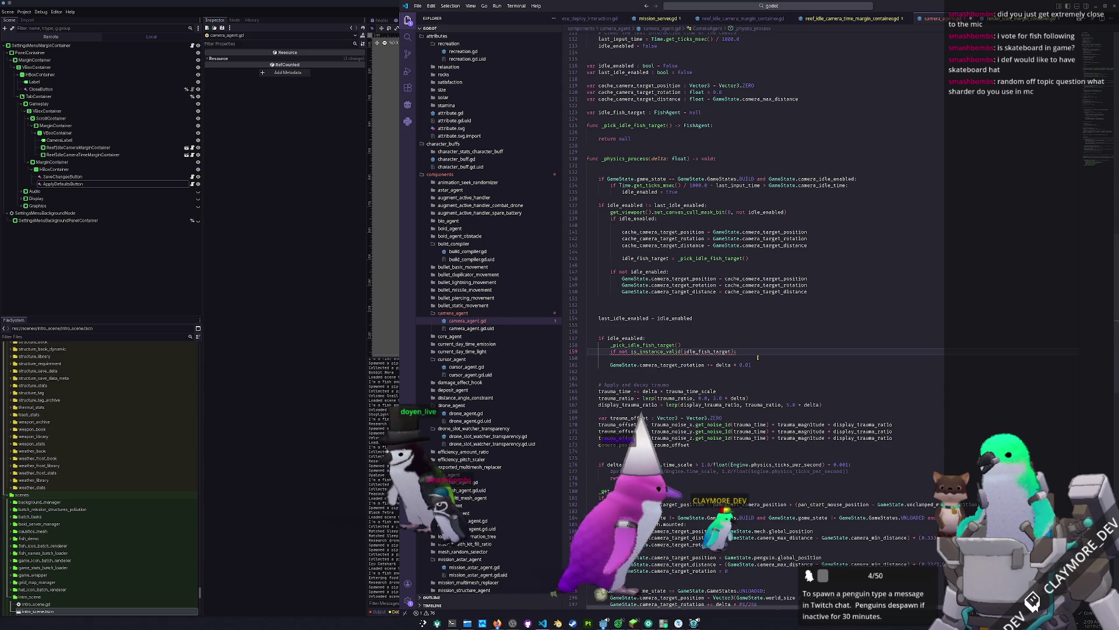
# Inside the check, set camera_target_position = Vector3(1.0, 0.0, 1.0) * GameState.world_size / 2.0
pyautogui.press('Return')
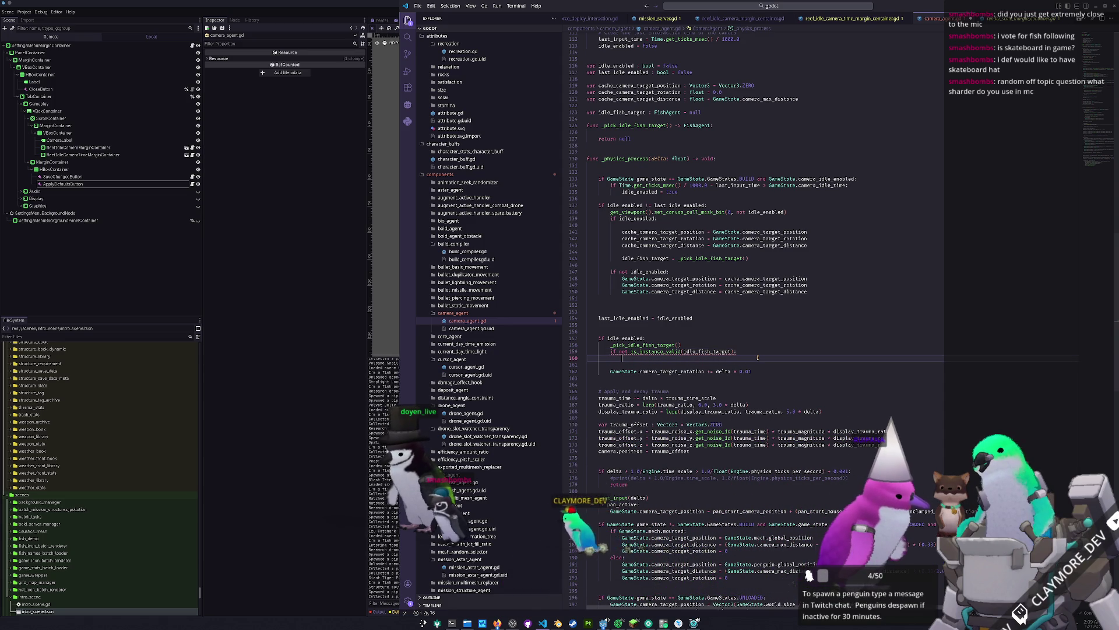
pyautogui.write('GameSta')
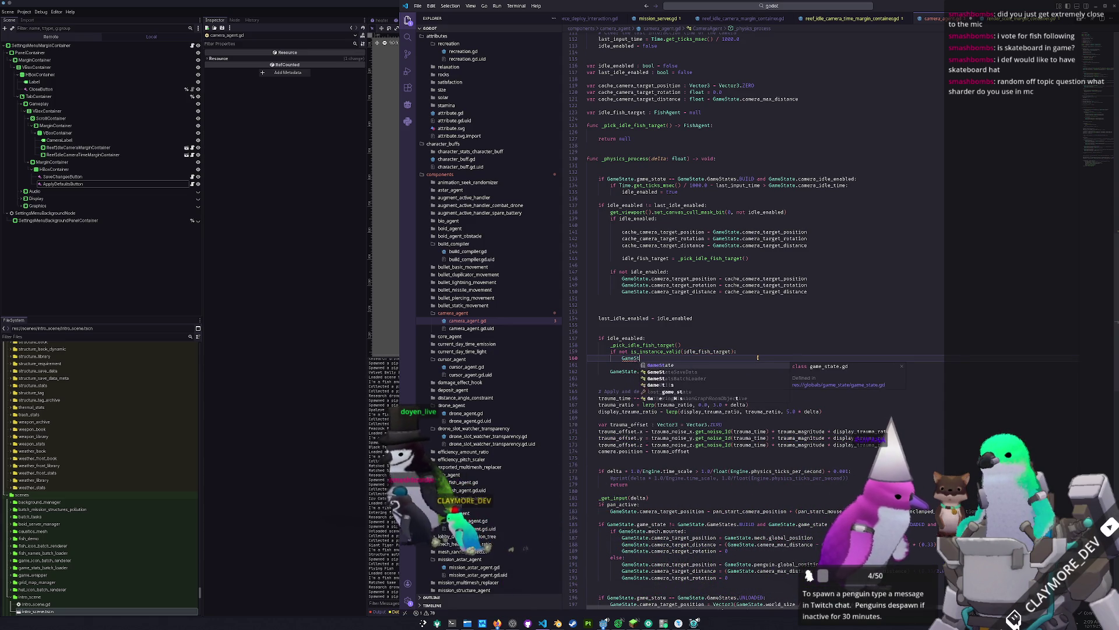
pyautogui.write('te.camera_')
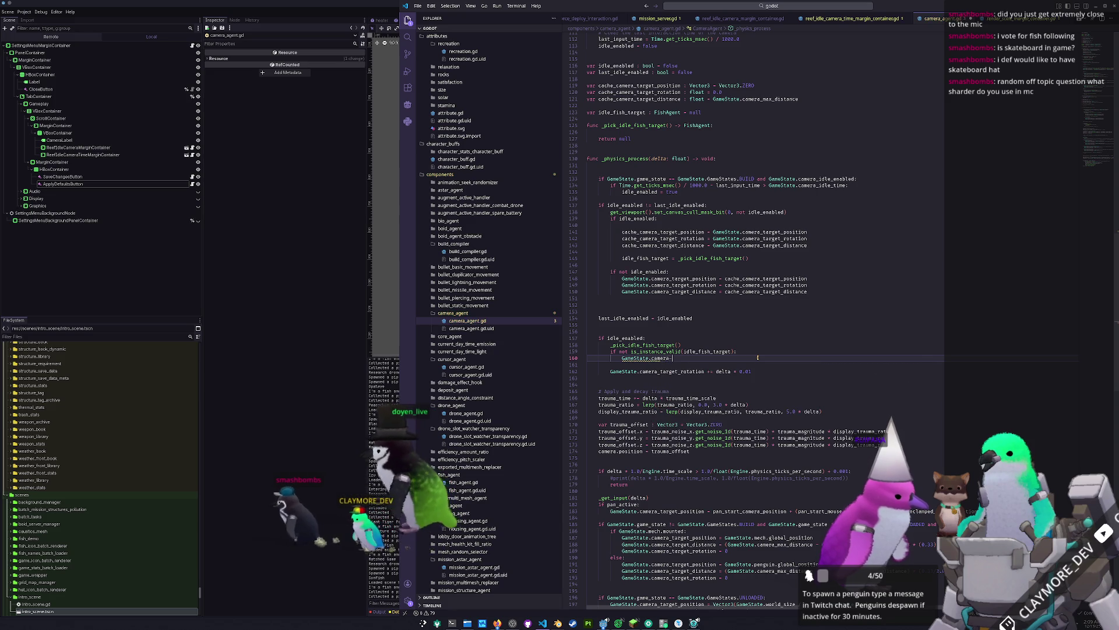
pyautogui.write('target_position')
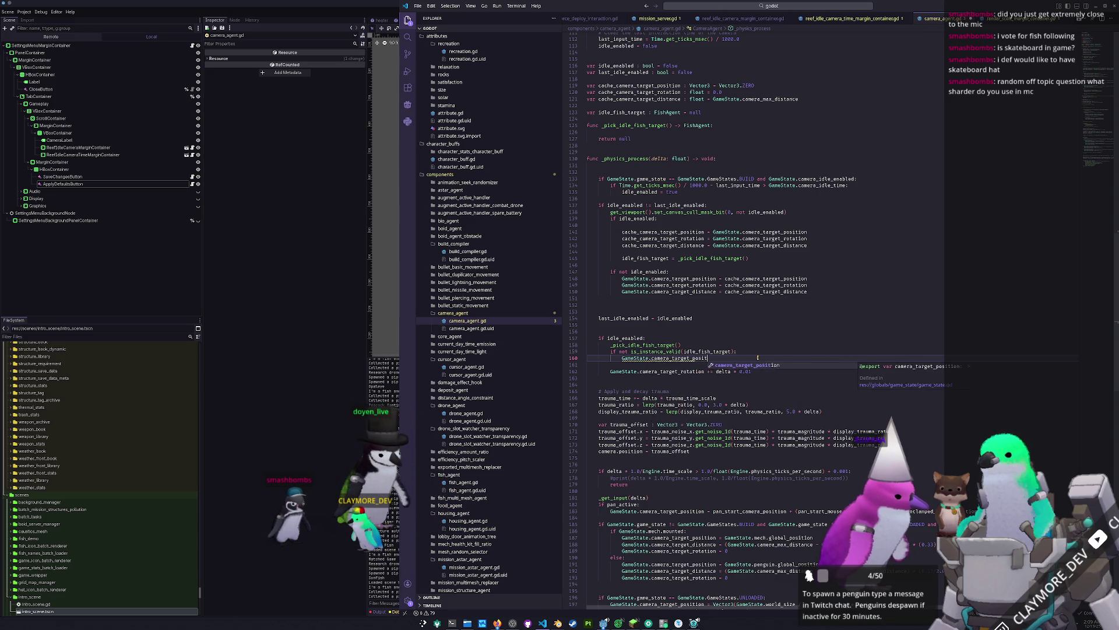
pyautogui.write(' = V')
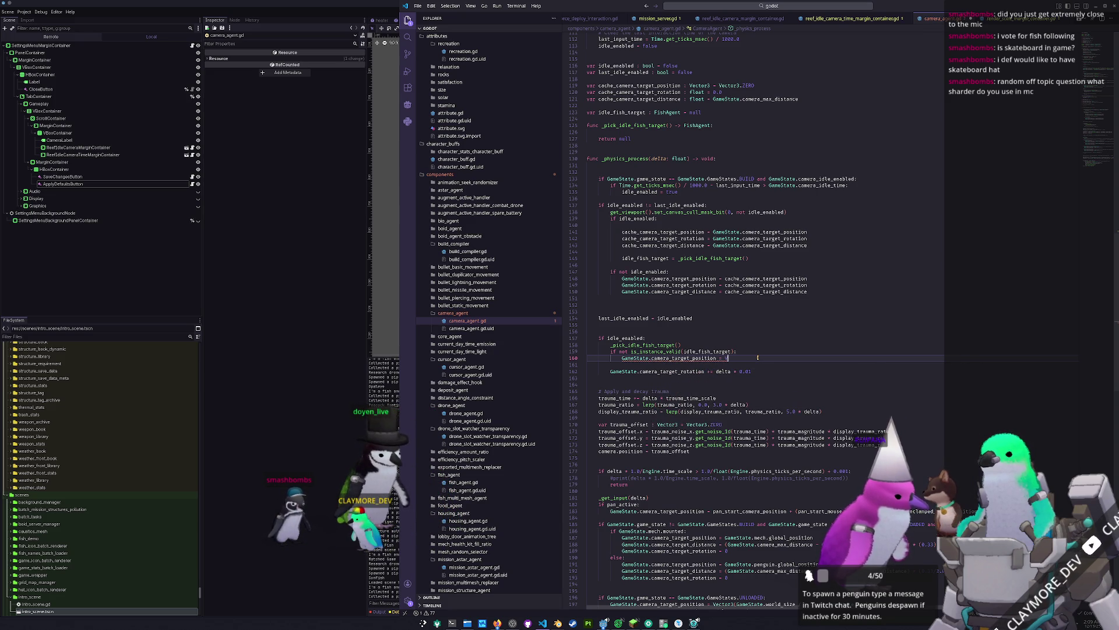
pyautogui.write('ector3(1,0,1.0')
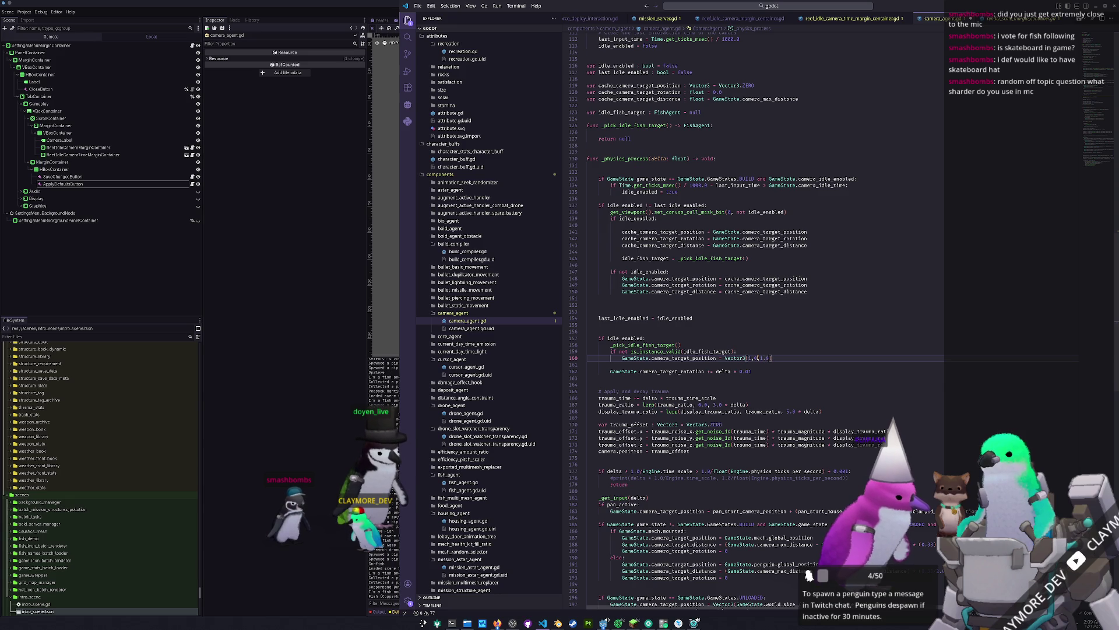
pyautogui.hotkey('ctrl', 'shift', 'Left')
pyautogui.hotkey('ctrl', 'shift', 'Left')
pyautogui.hotkey('ctrl', 'shift', 'Left')
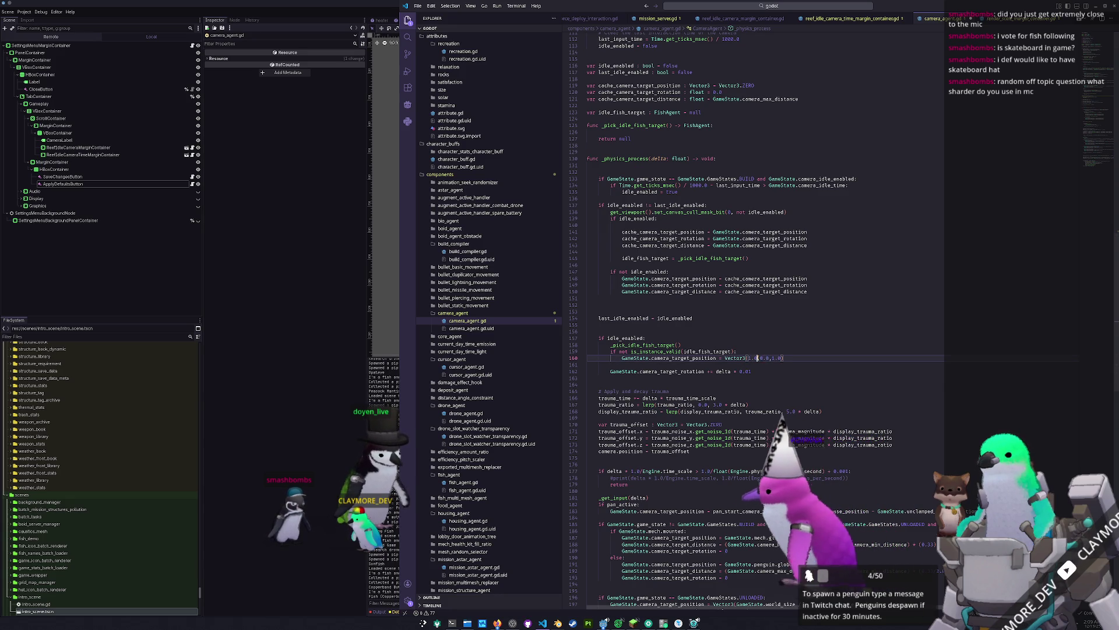
pyautogui.write('GameState.world_si')
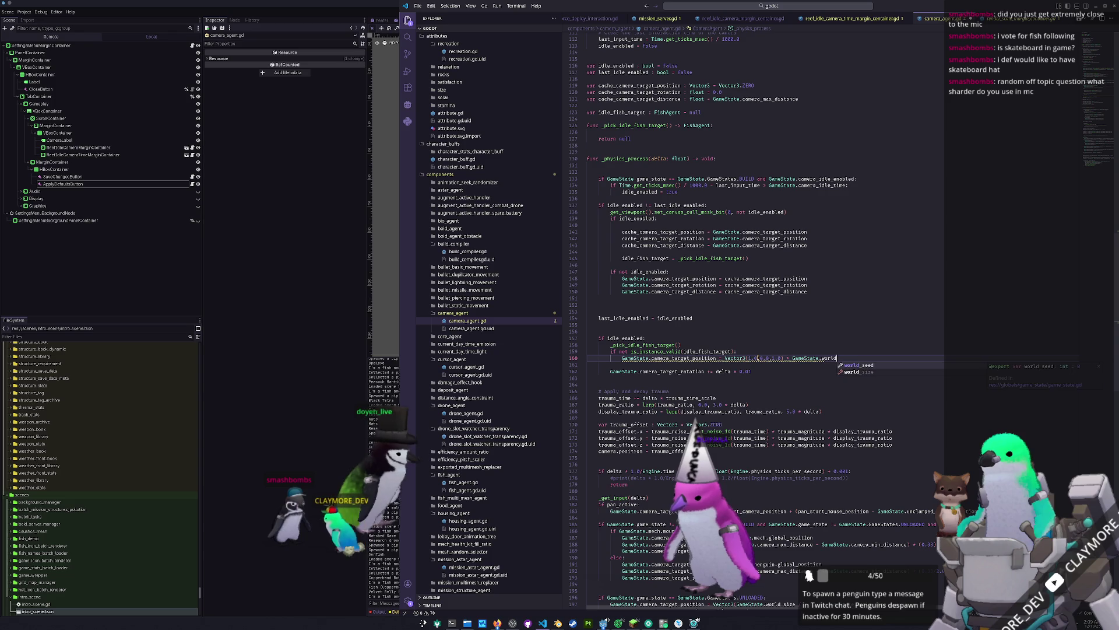
pyautogui.write('ze / 2.0')
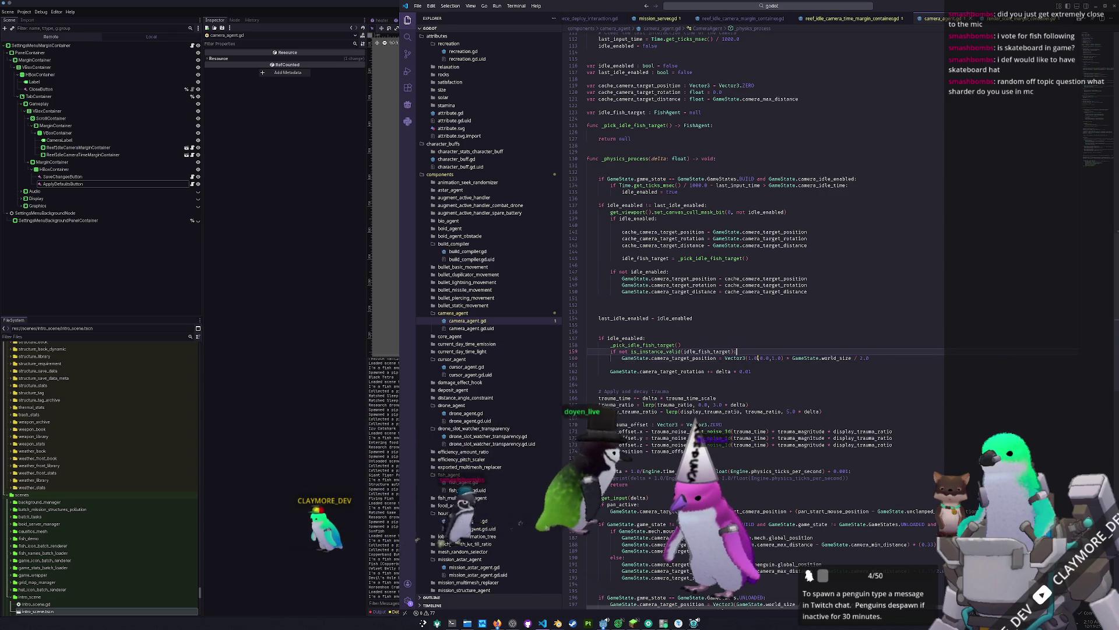
pyautogui.hotkey('alt', 'Tab')
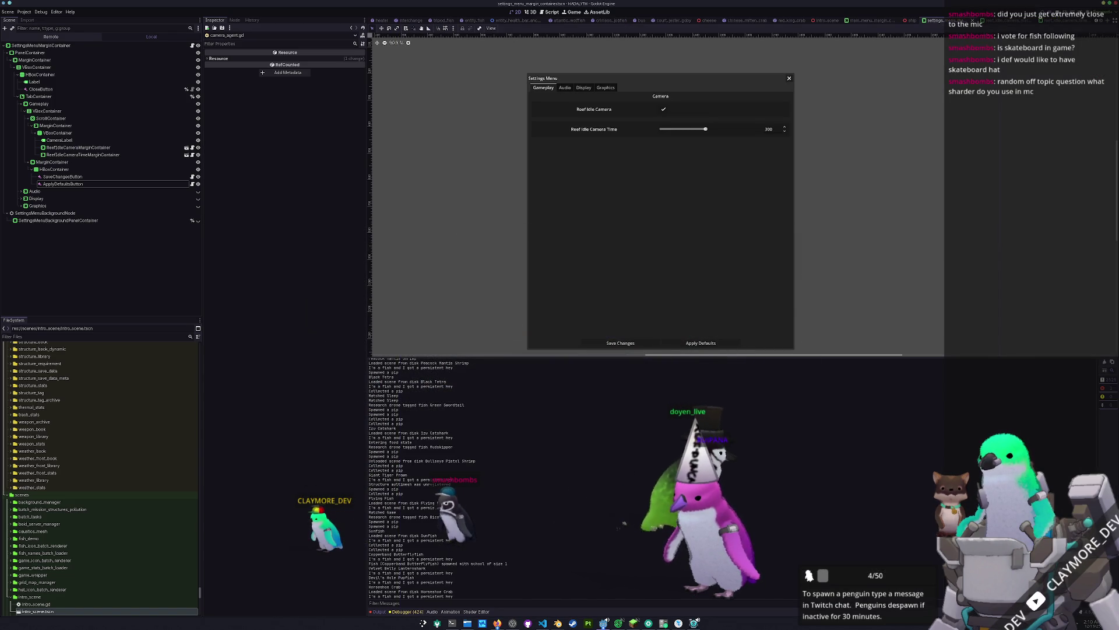
# Change _pick_idle_fish_target's return type from FishAgent to void
pyautogui.click(693, 622)
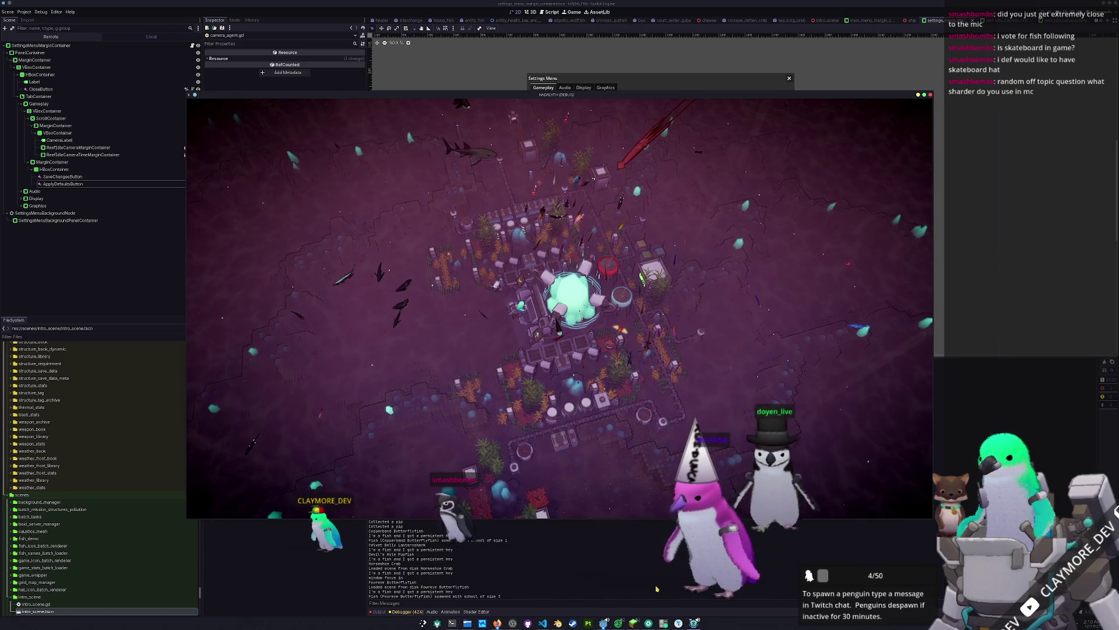
pyautogui.click(543, 622)
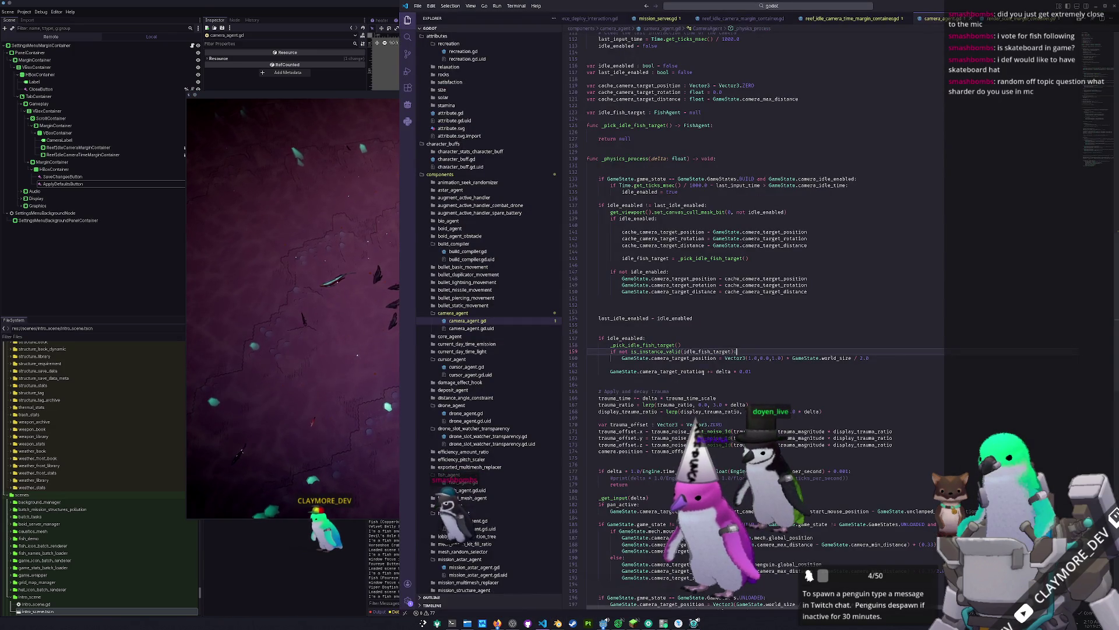
pyautogui.click(685, 366)
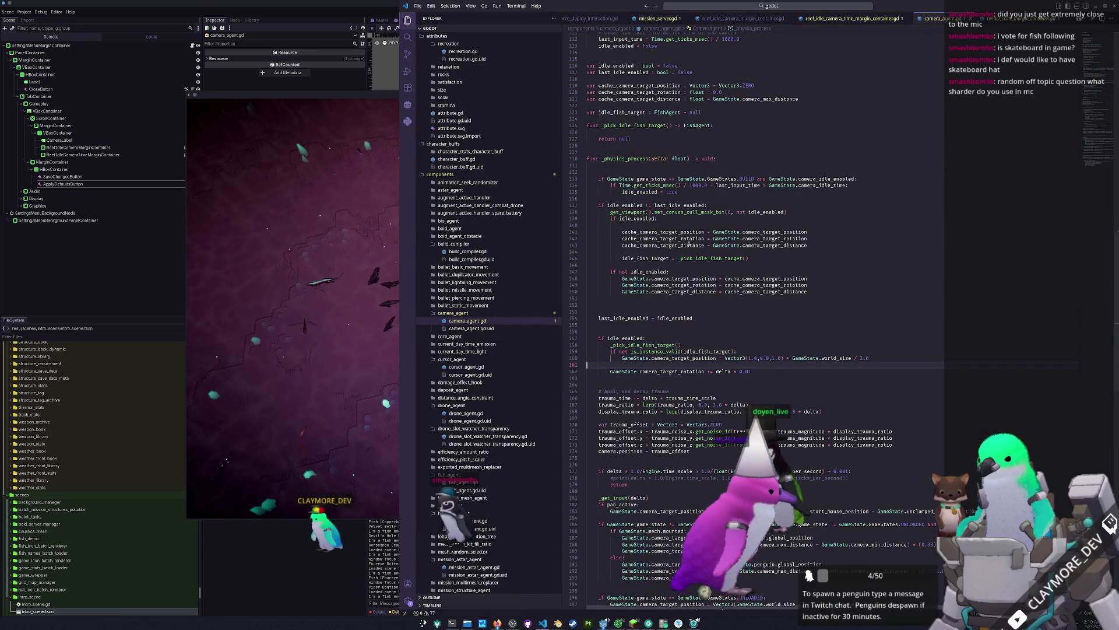
pyautogui.click(615, 132)
pyautogui.scroll(2, 641, 152)
pyautogui.doubleClick(688, 154)
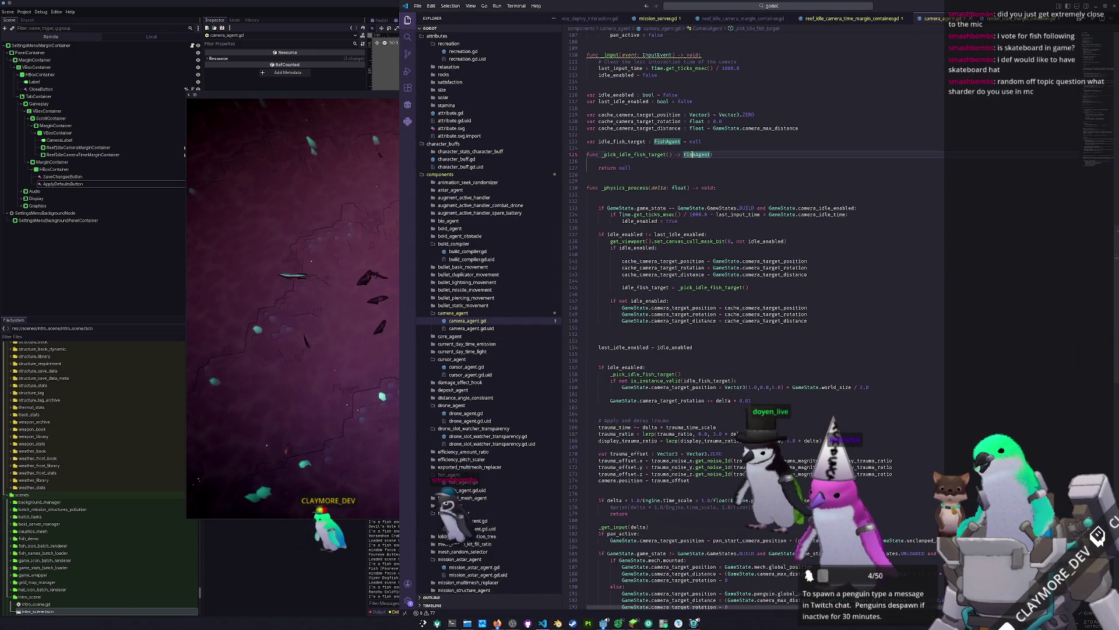
pyautogui.write('void')
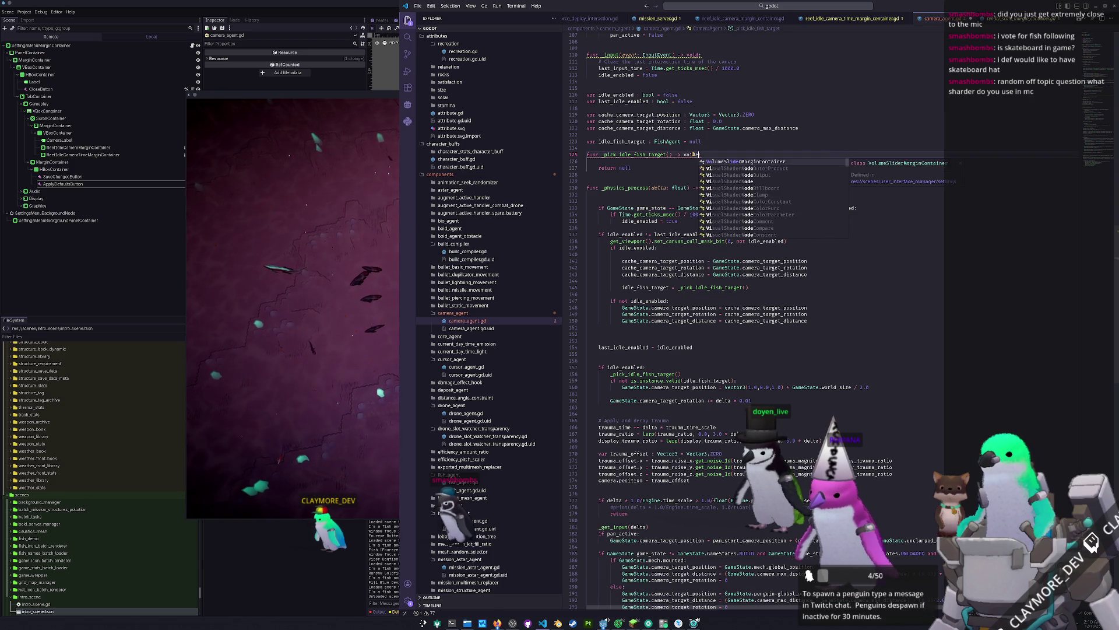
# Drop the idle_fish_target assignment before the _pick_idle_fish_target() call and its blank line
pyautogui.press('Down')
pyautogui.press('Down')
pyautogui.press('Down')
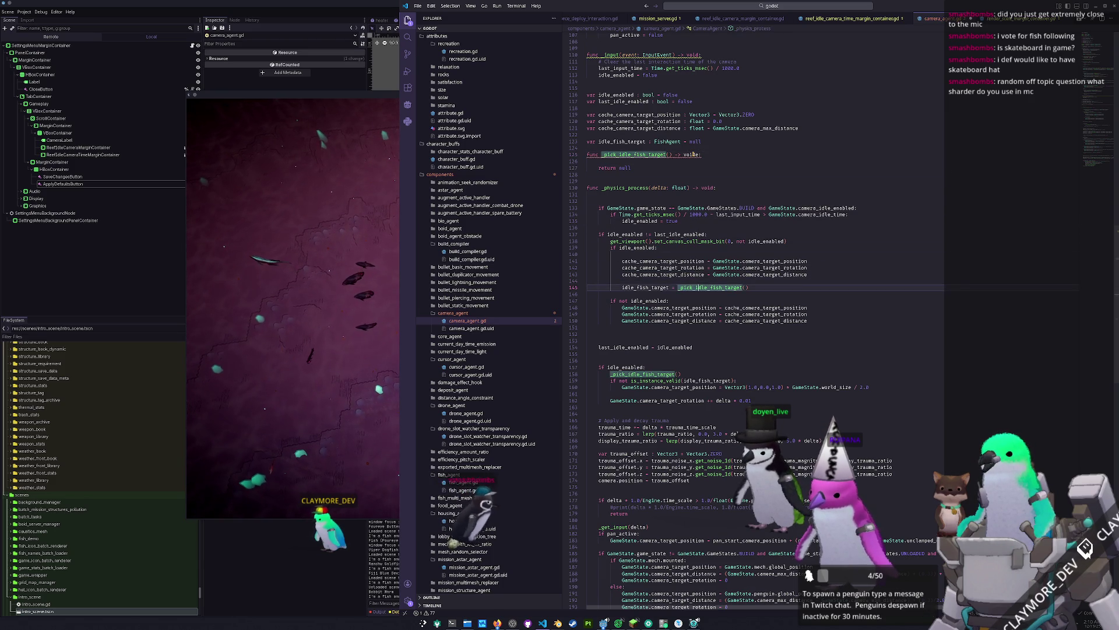
pyautogui.hotkey('shift', 'Home')
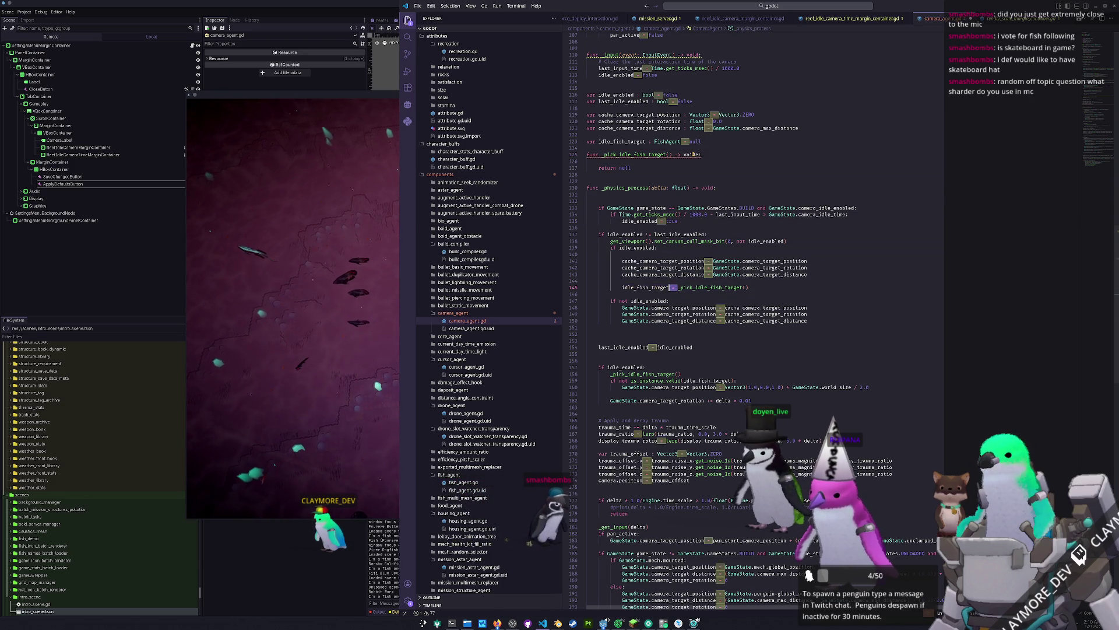
pyautogui.press('BackSpace')
pyautogui.press('Up')
pyautogui.hotkey('ctrl', 'shift', 'k')
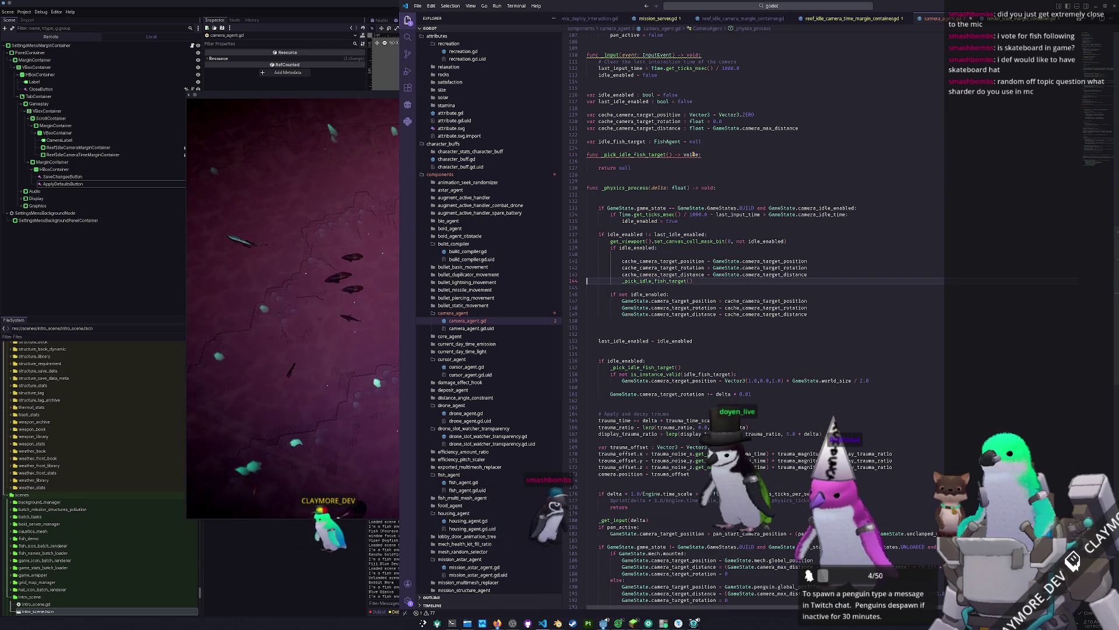
# Add a _valid_idle_fish_target() call as the pick function's first line, with space above for a helper
pyautogui.press('Up')
pyautogui.press('Up')
pyautogui.press('Up')
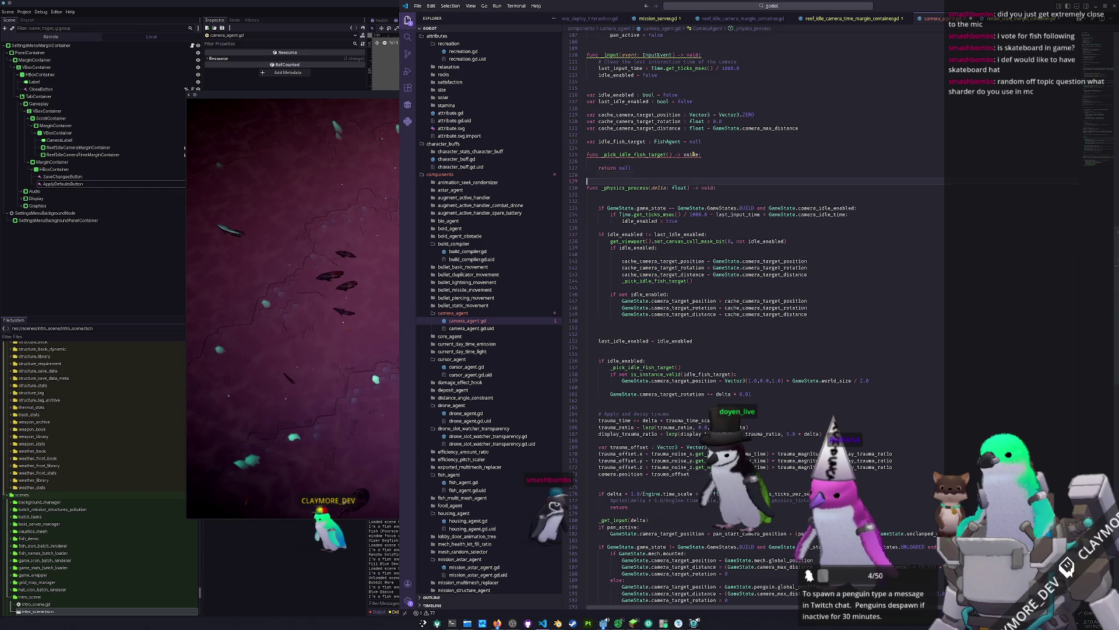
pyautogui.press('Return')
pyautogui.press('Return')
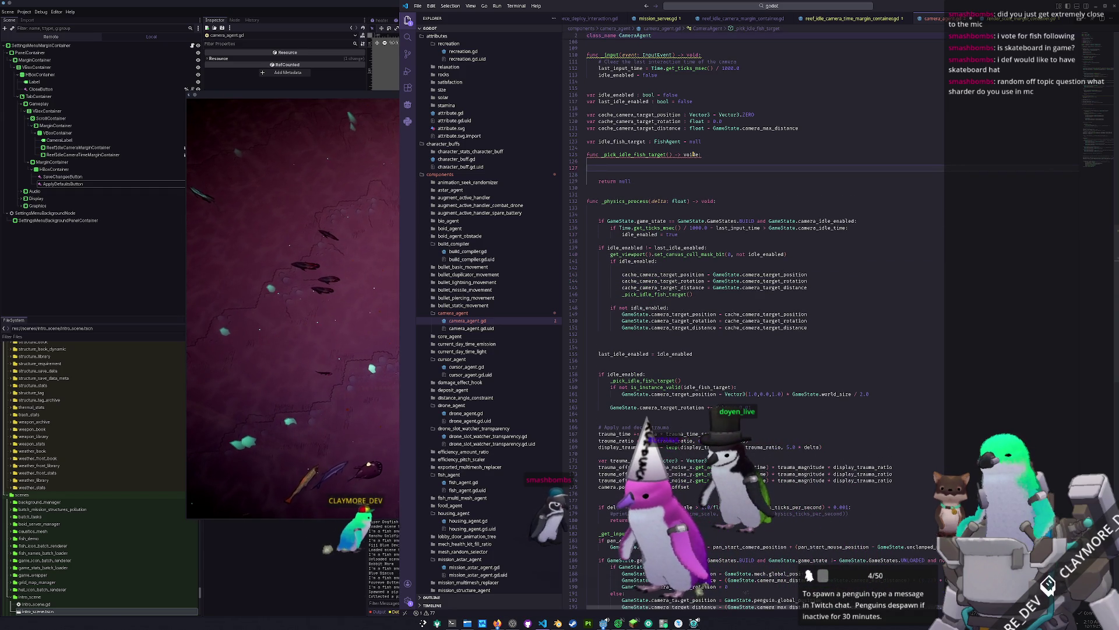
pyautogui.write('_valid_idle_fish_target')
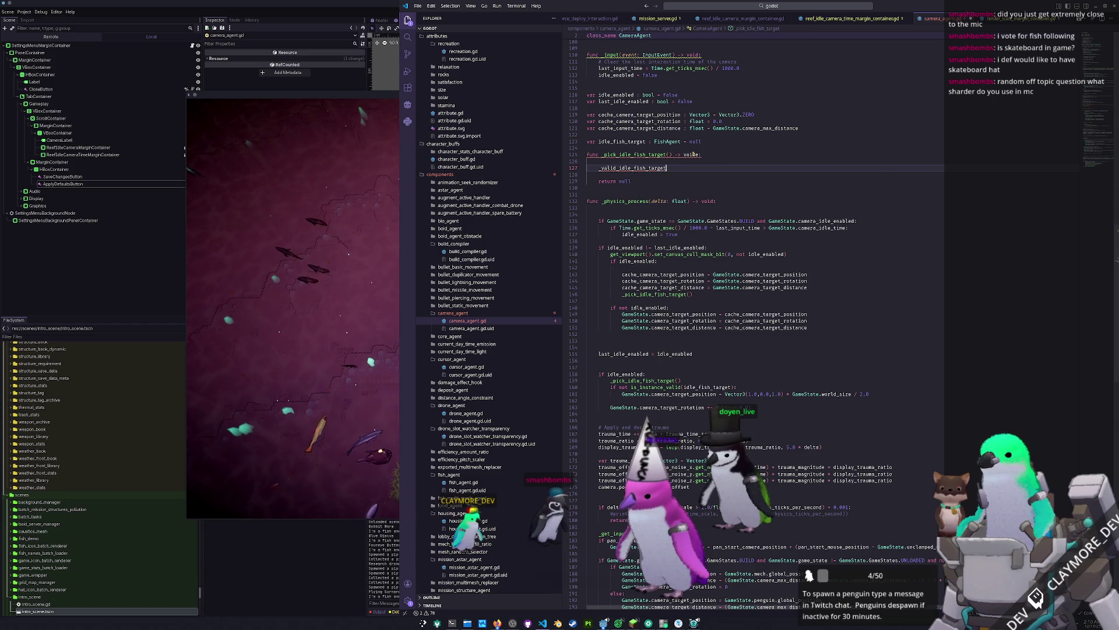
pyautogui.write('()')
pyautogui.press('Up')
pyautogui.press('Up')
pyautogui.press('Up')
pyautogui.press('Down')
pyautogui.press('Down')
pyautogui.press('Down')
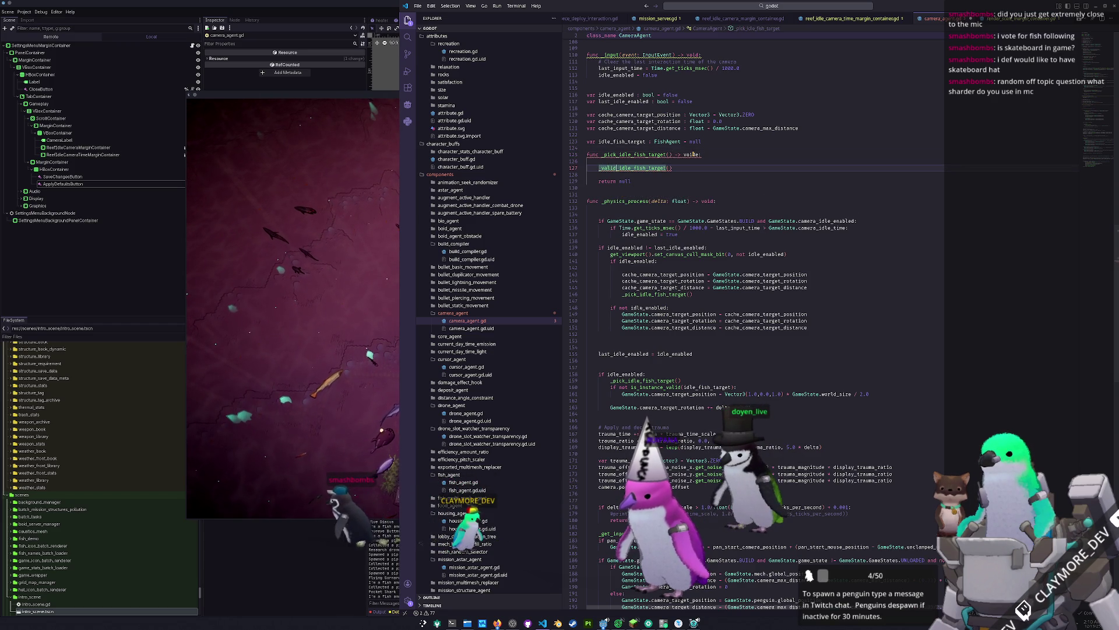
pyautogui.press('Up')
pyautogui.press('Up')
pyautogui.press('Up')
pyautogui.press('Return')
pyautogui.press('Return')
pyautogui.press('Up')
# Declare func _validate_idle_fish_target() -> void, nulling and returning when the target isn't a valid instance
pyautogui.write('func _validate')
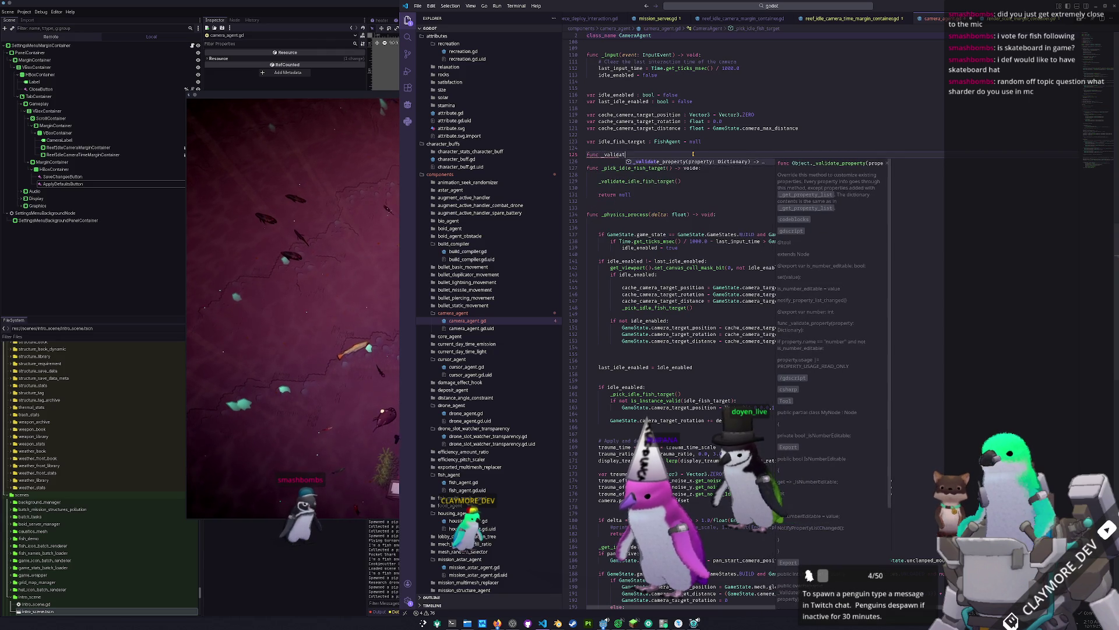
pyautogui.write('_idle_fish_target() -')
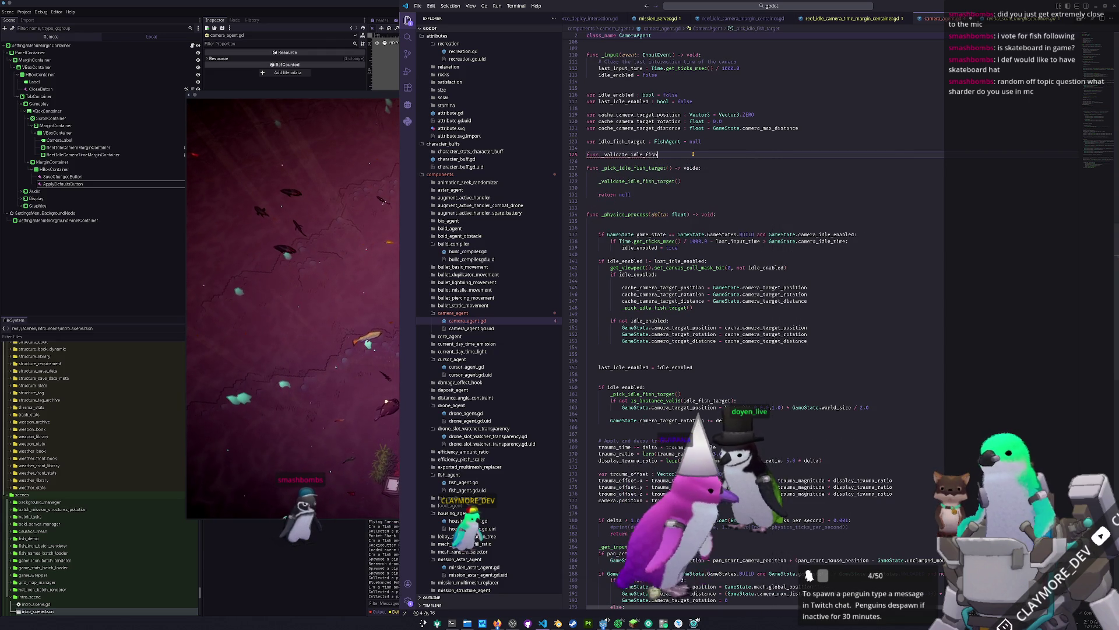
pyautogui.write('> void:')
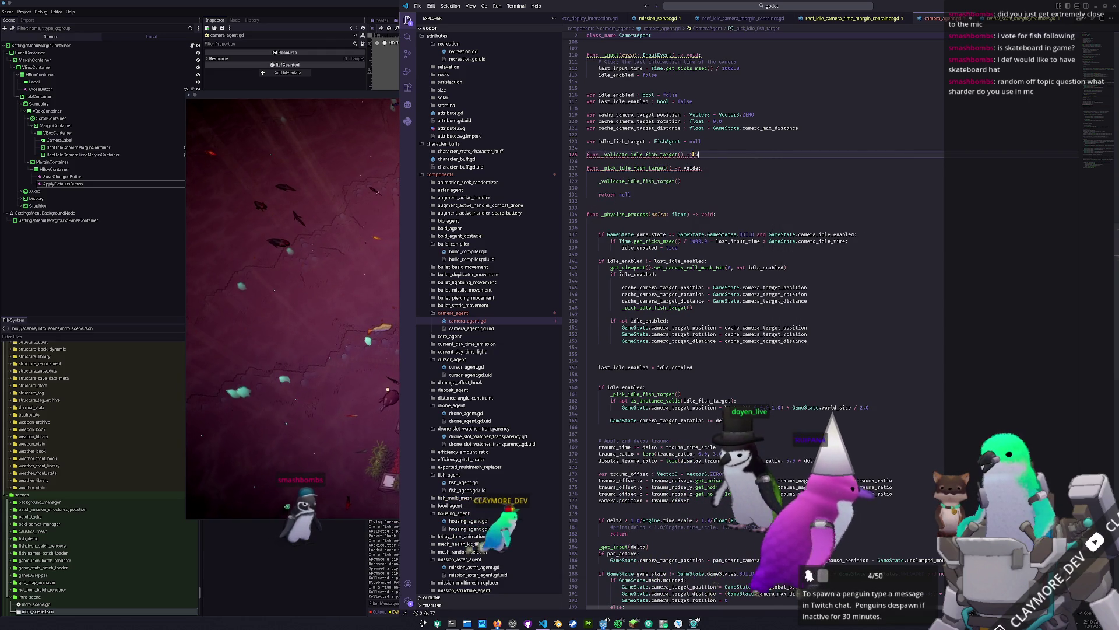
pyautogui.press('Down')
pyautogui.press('Down')
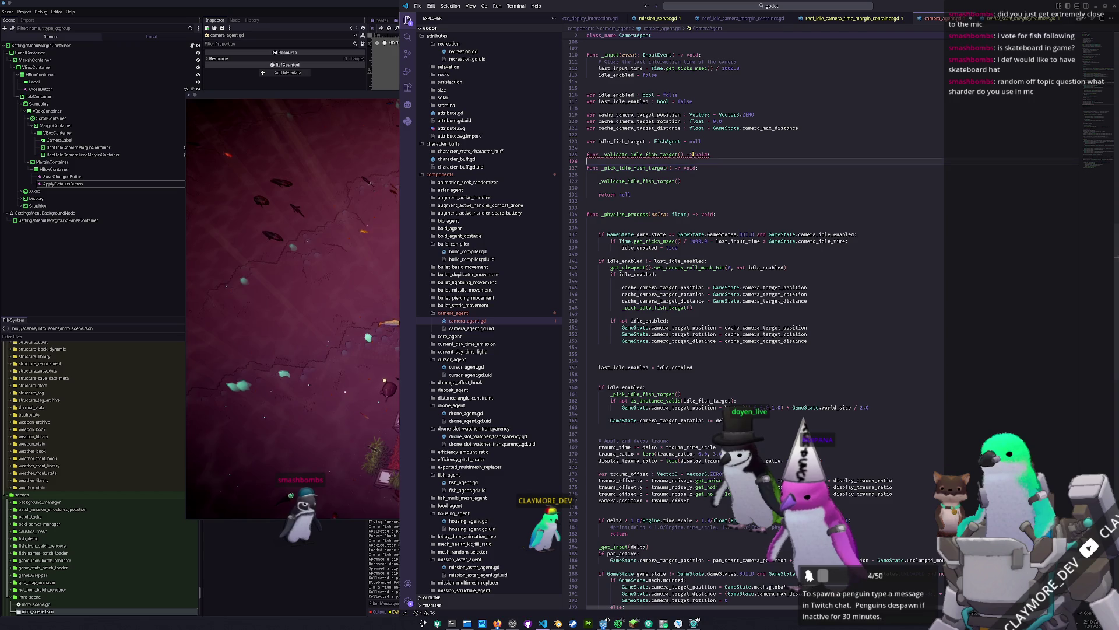
pyautogui.press('Up')
pyautogui.press('Return')
pyautogui.press('Up')
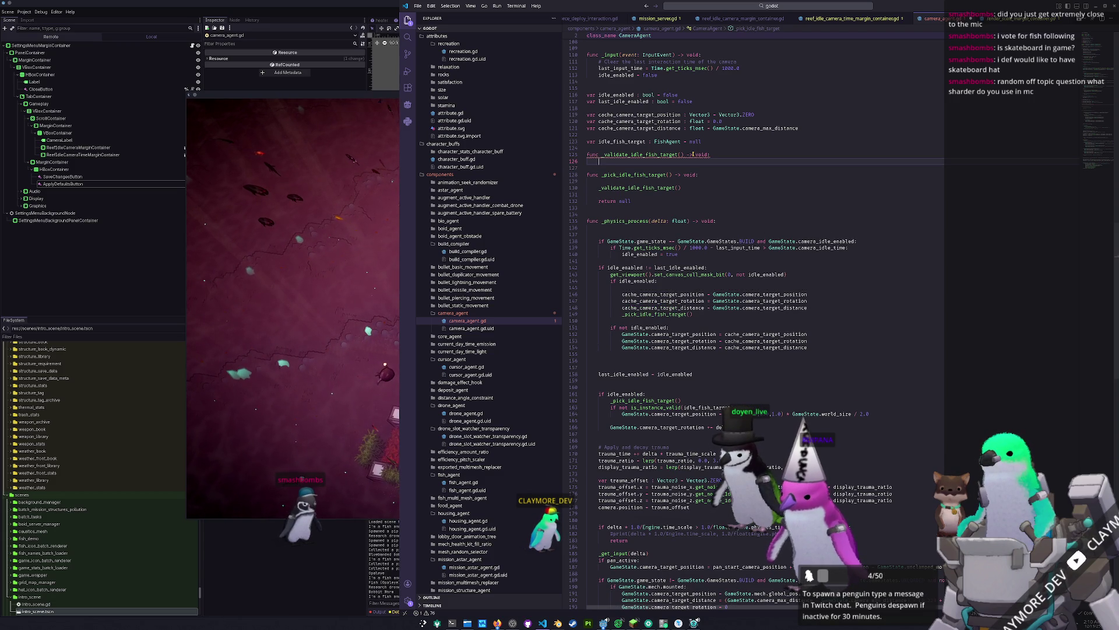
pyautogui.write('if not')
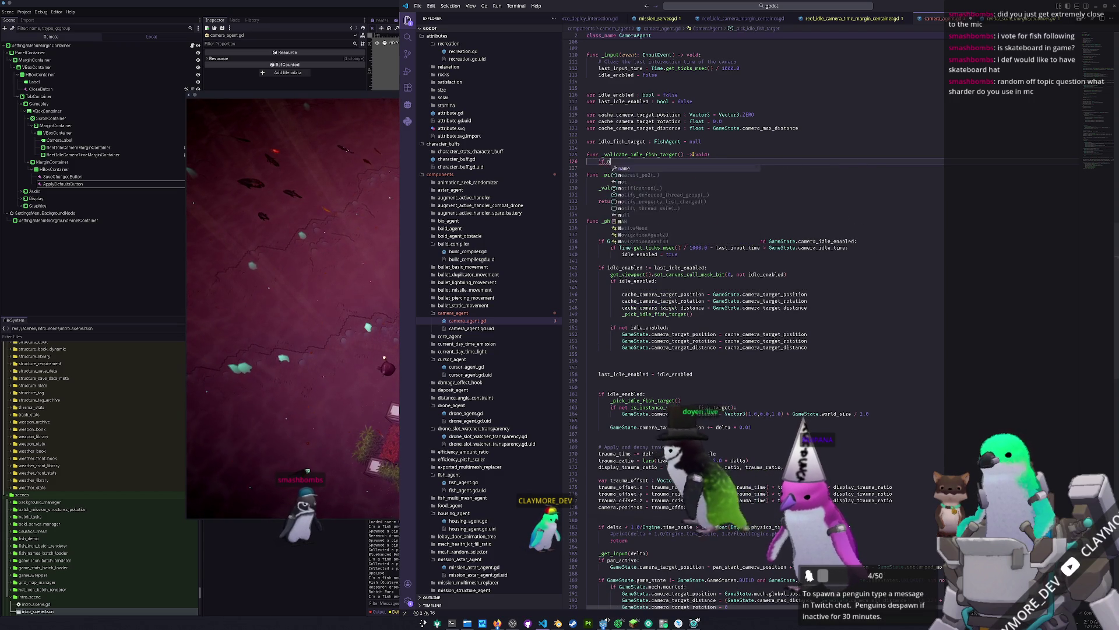
pyautogui.write(' is_')
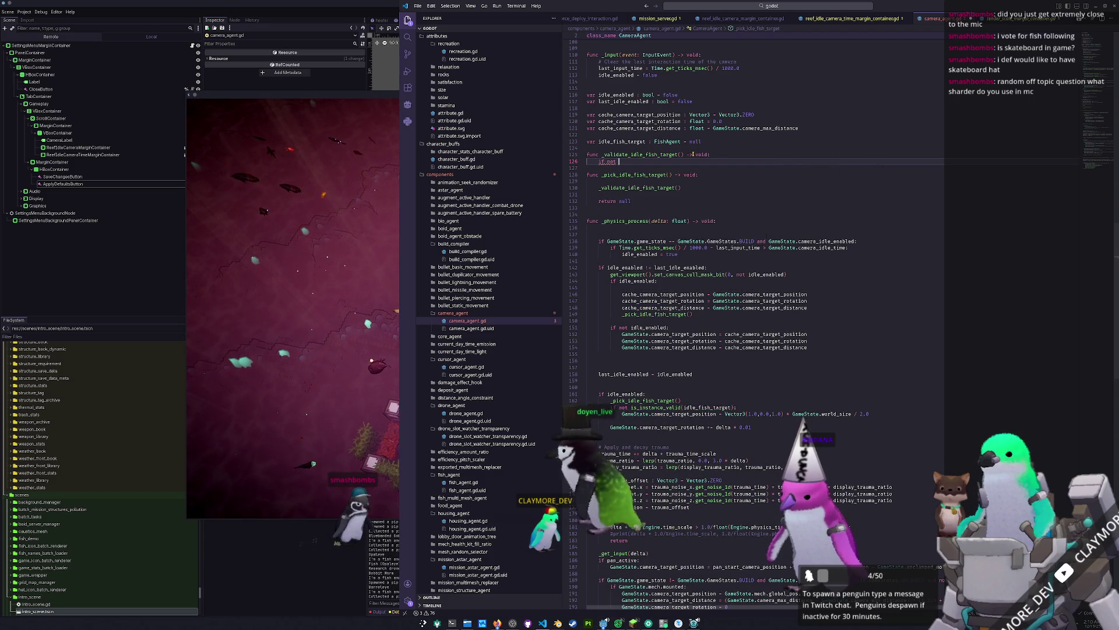
pyautogui.write('instance_VALID')
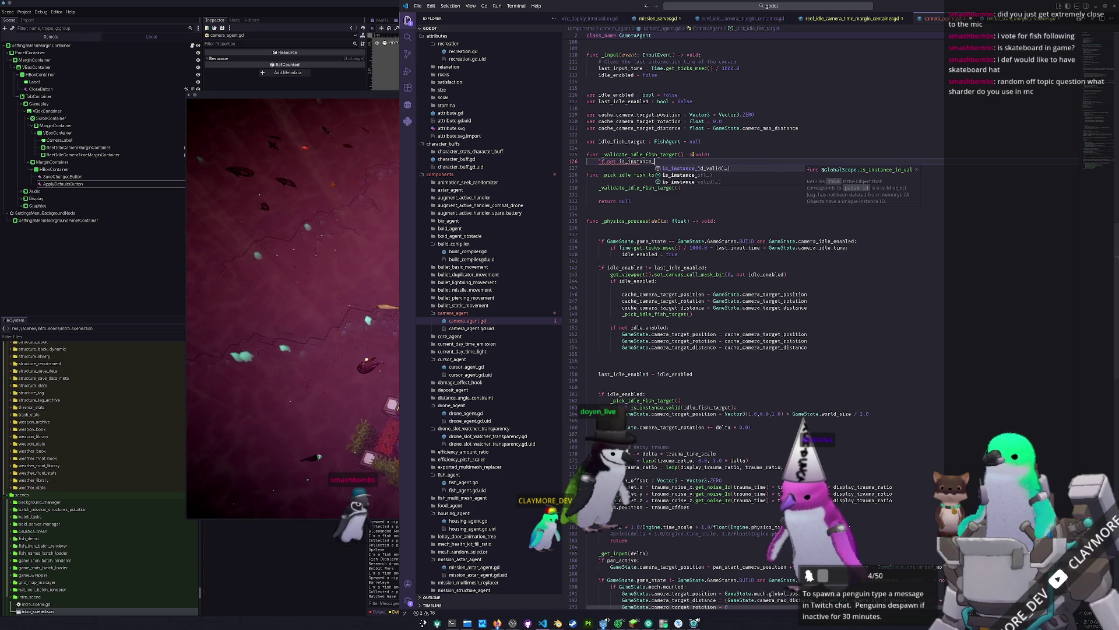
pyautogui.press('Return')
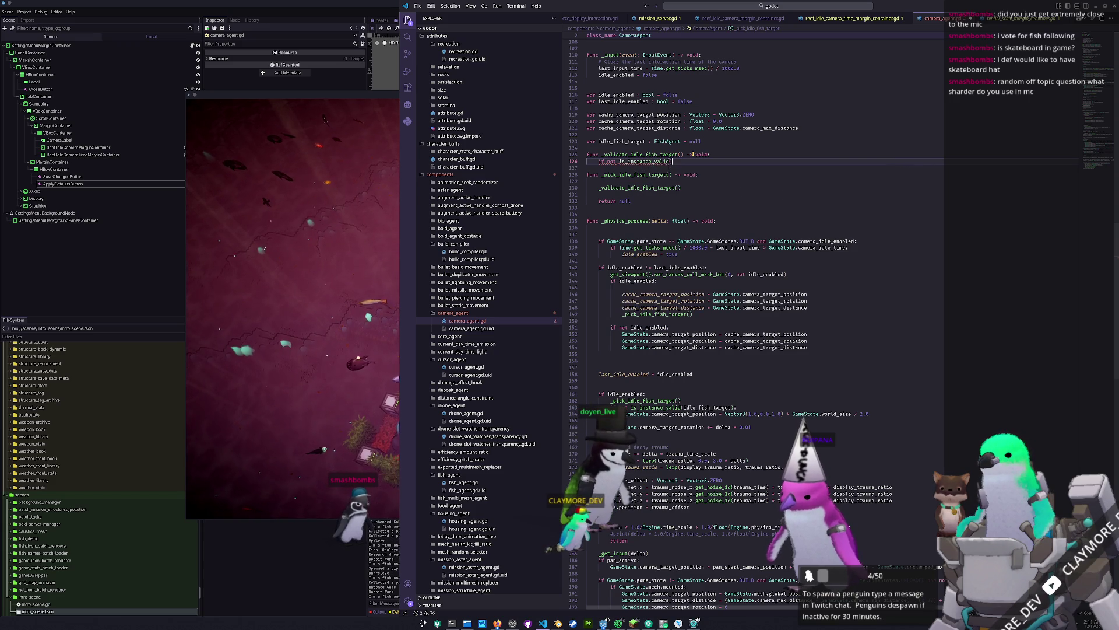
pyautogui.write('idle_fish_targe')
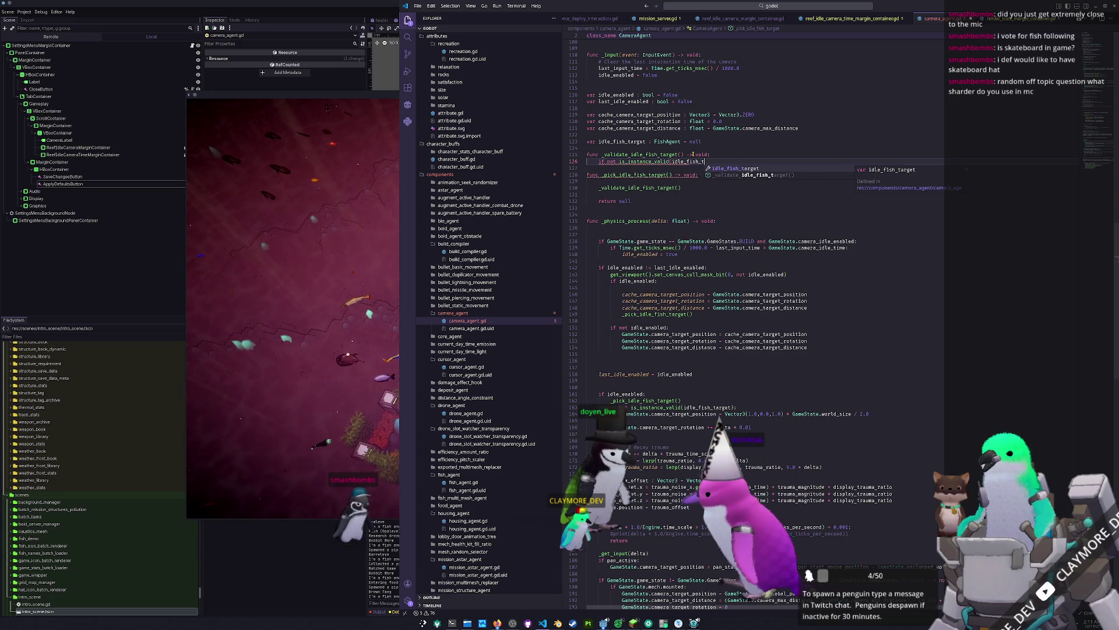
pyautogui.write('t):')
pyautogui.press('Return')
pyautogui.write('idle_fish')
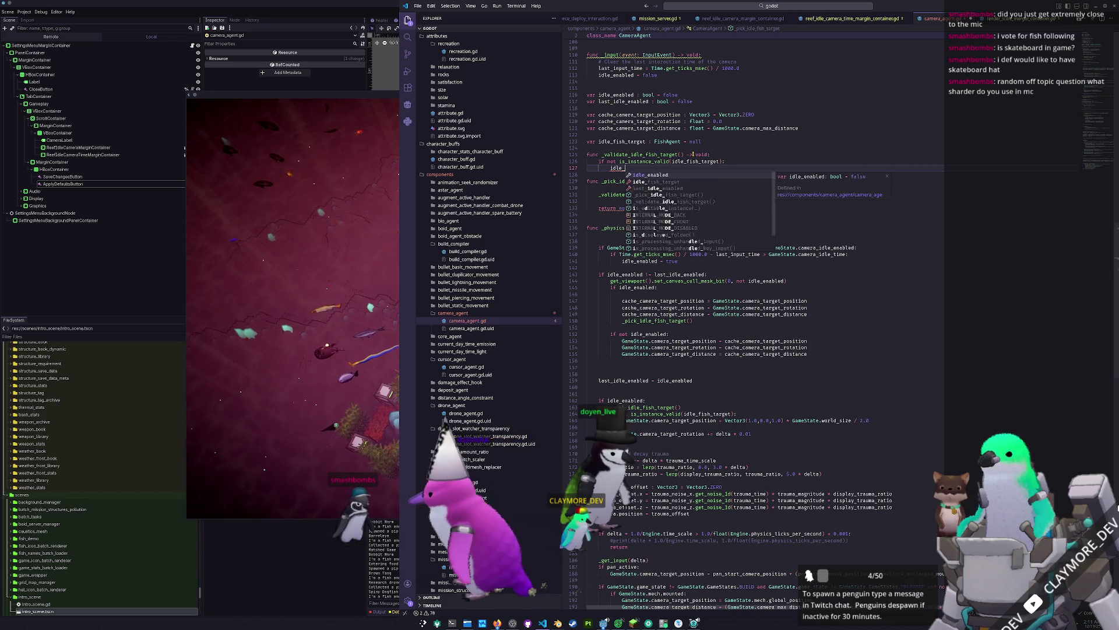
pyautogui.write('_target = null')
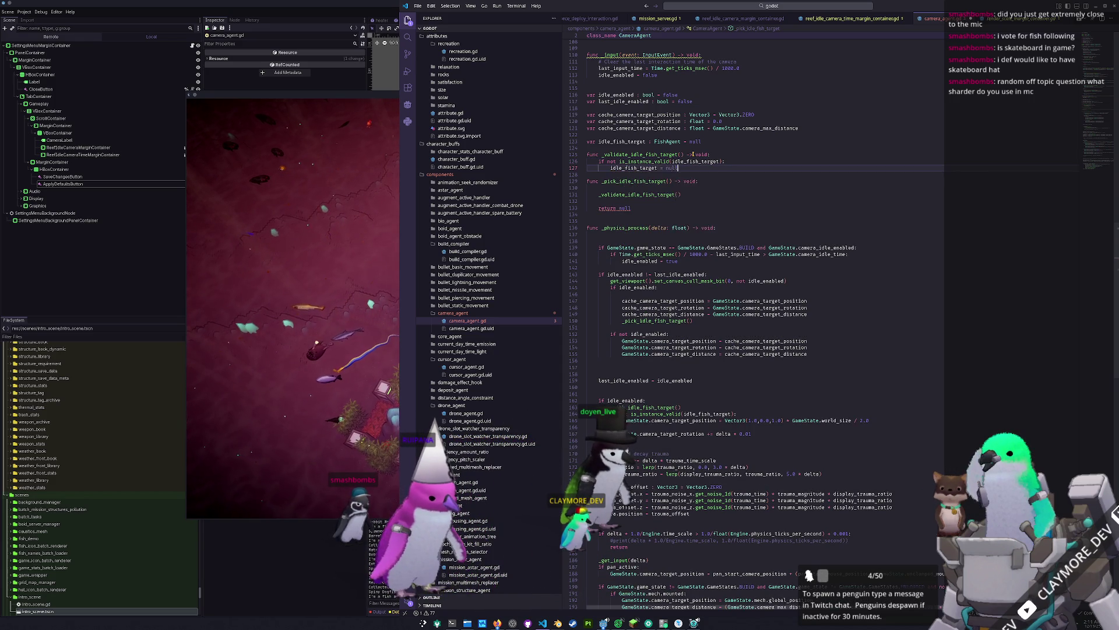
pyautogui.press('Return')
pyautogui.write('return')
pyautogui.press('Return')
pyautogui.press('Down')
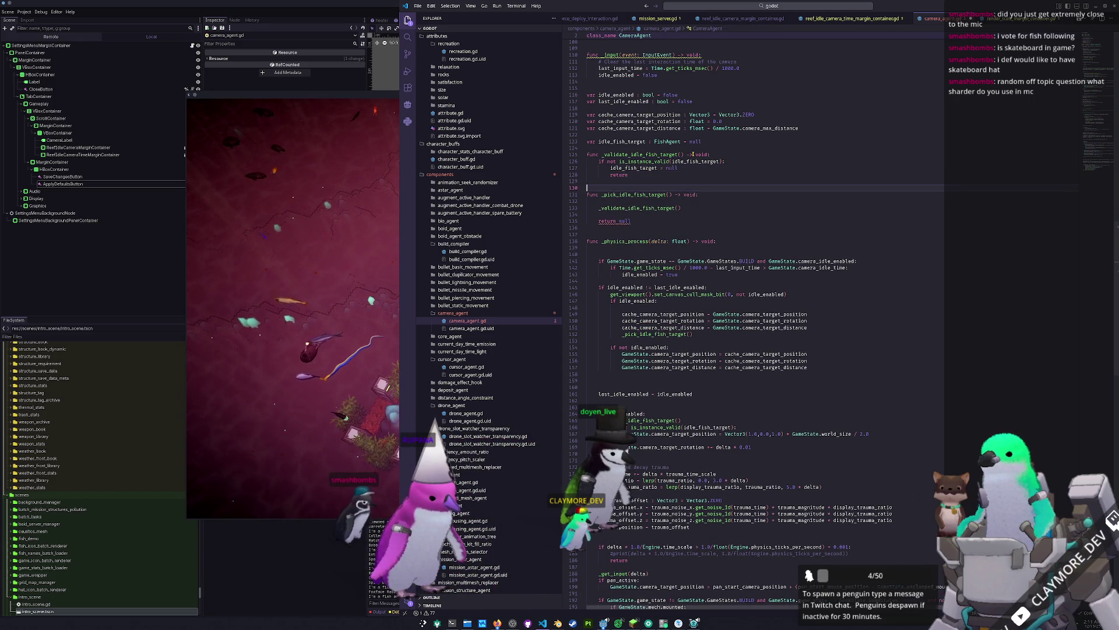
# Add despawning and school checks that set idle_fish_target = null and return
pyautogui.write('if idle_fish_target')
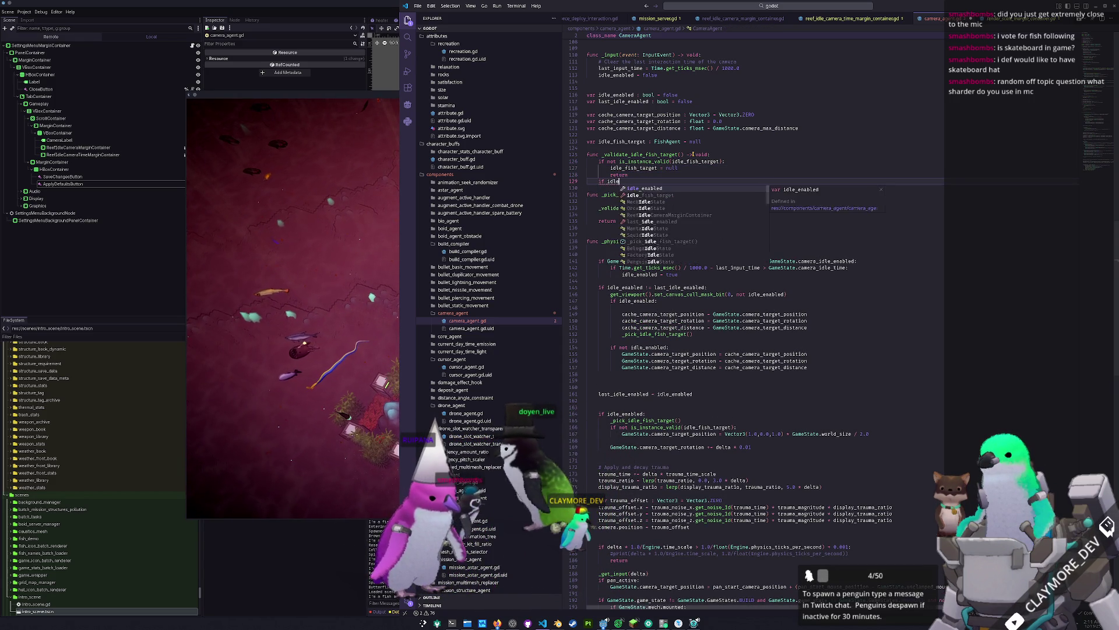
pyautogui.write('.')
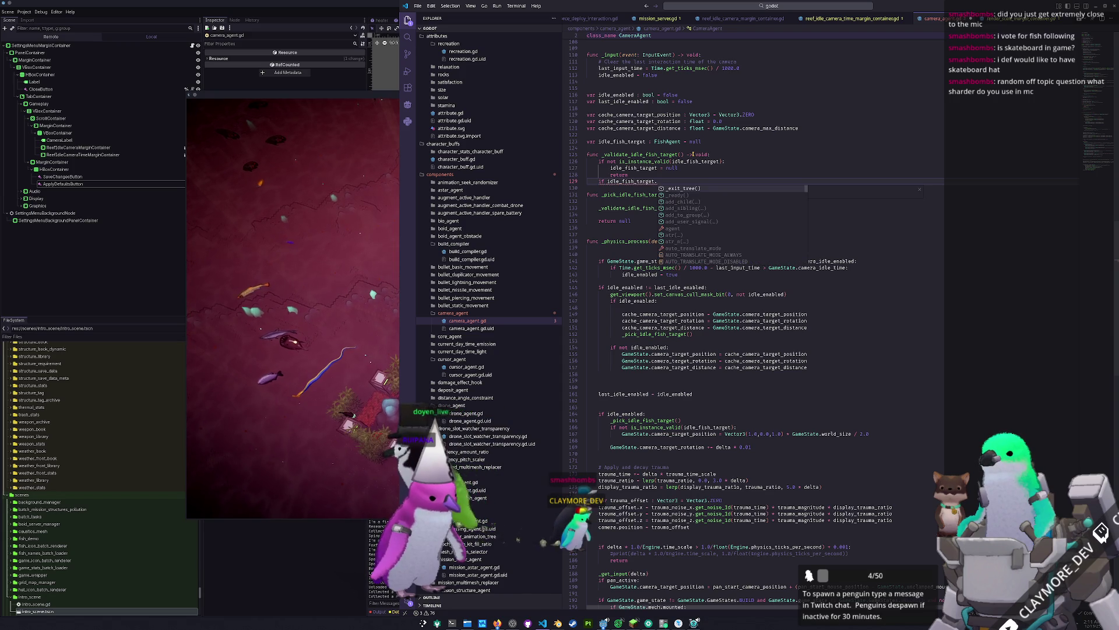
pyautogui.write('despawning:')
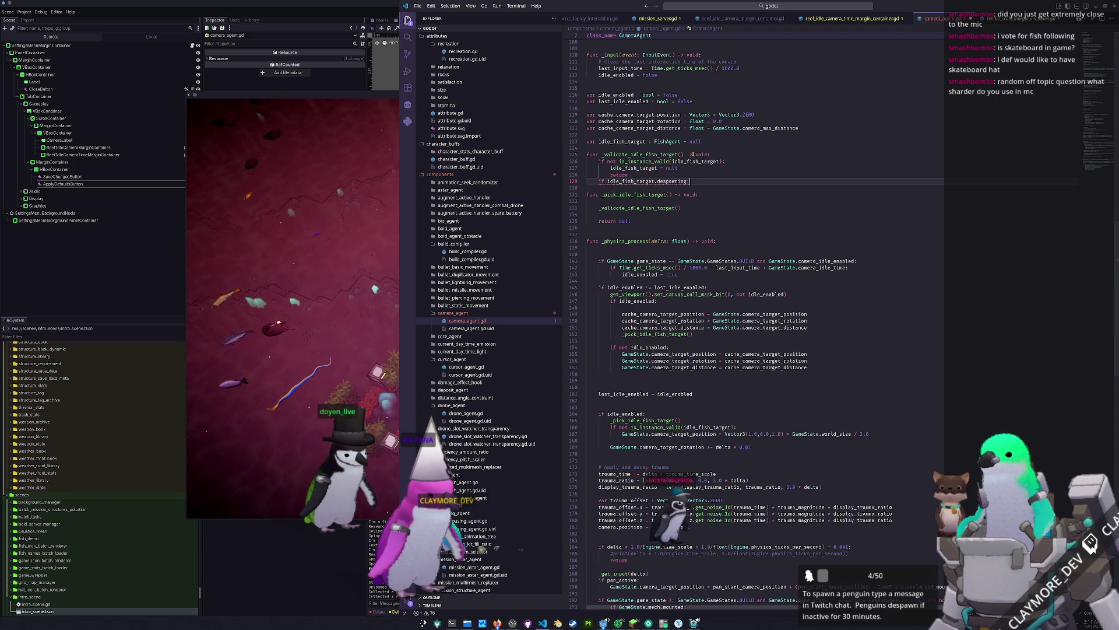
pyautogui.press('Return')
pyautogui.write('idle_fish_target = n')
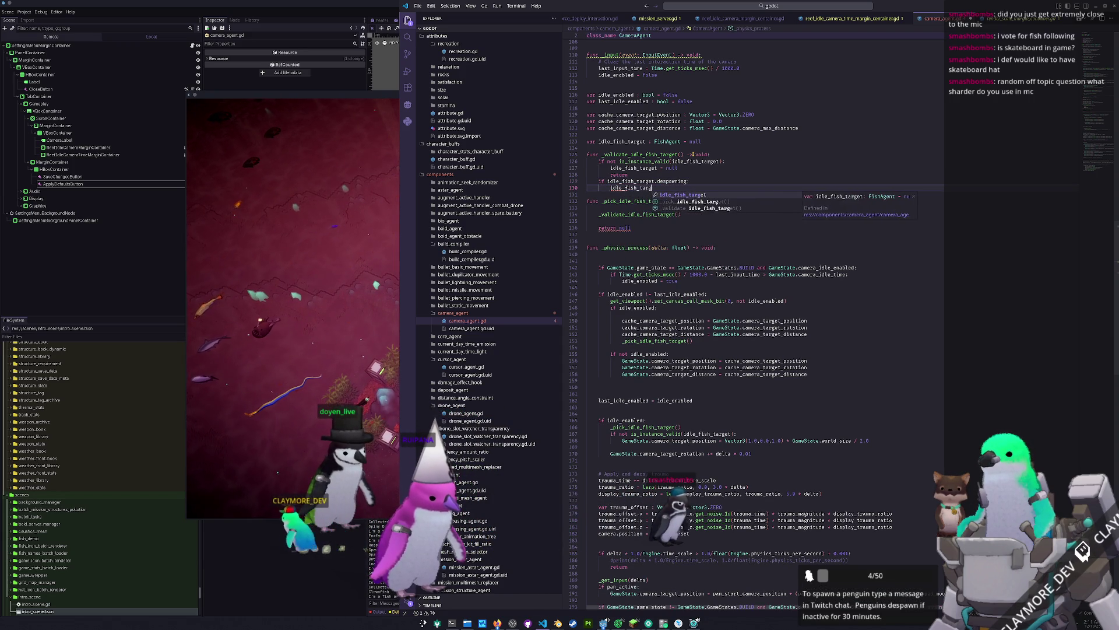
pyautogui.write('ull')
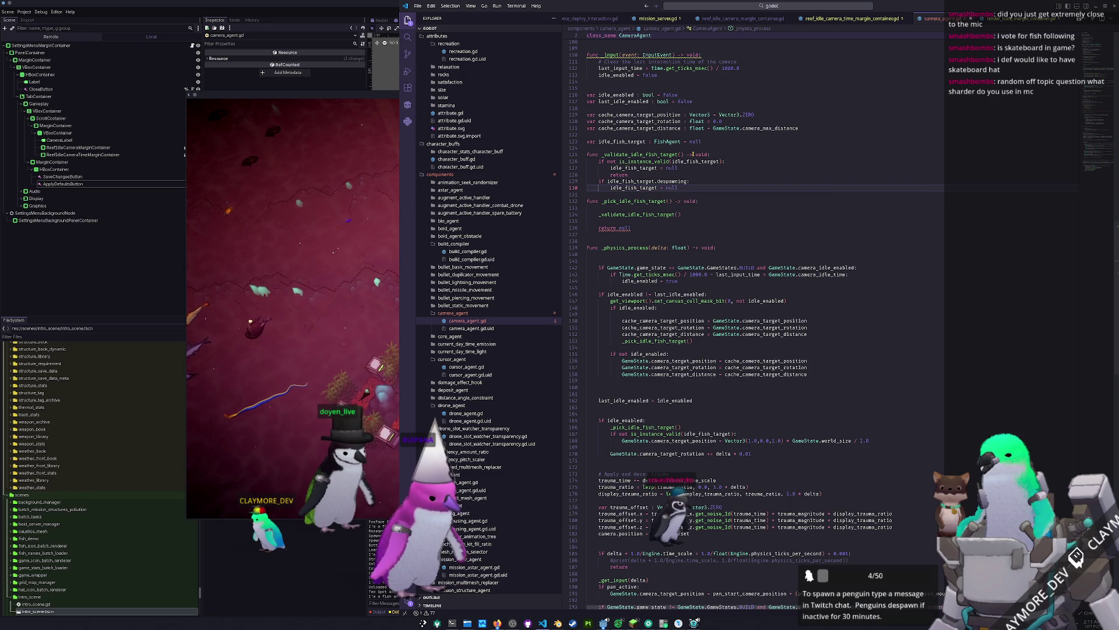
pyautogui.press('Return')
pyautogui.write('return')
pyautogui.press('Escape')
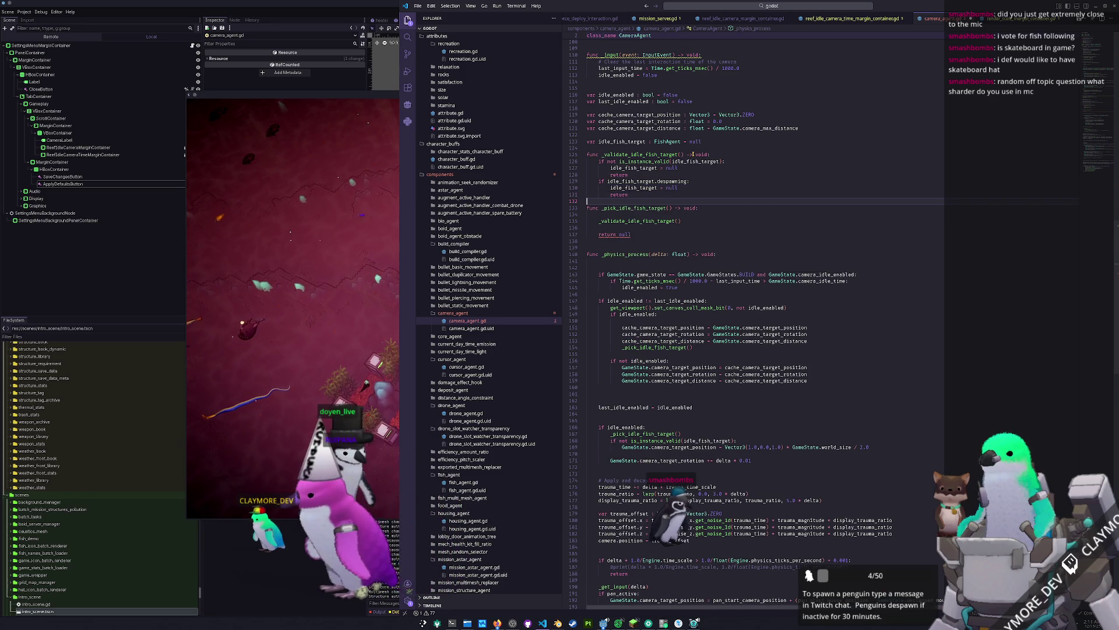
pyautogui.press('Return')
pyautogui.write('if idle_fish_target')
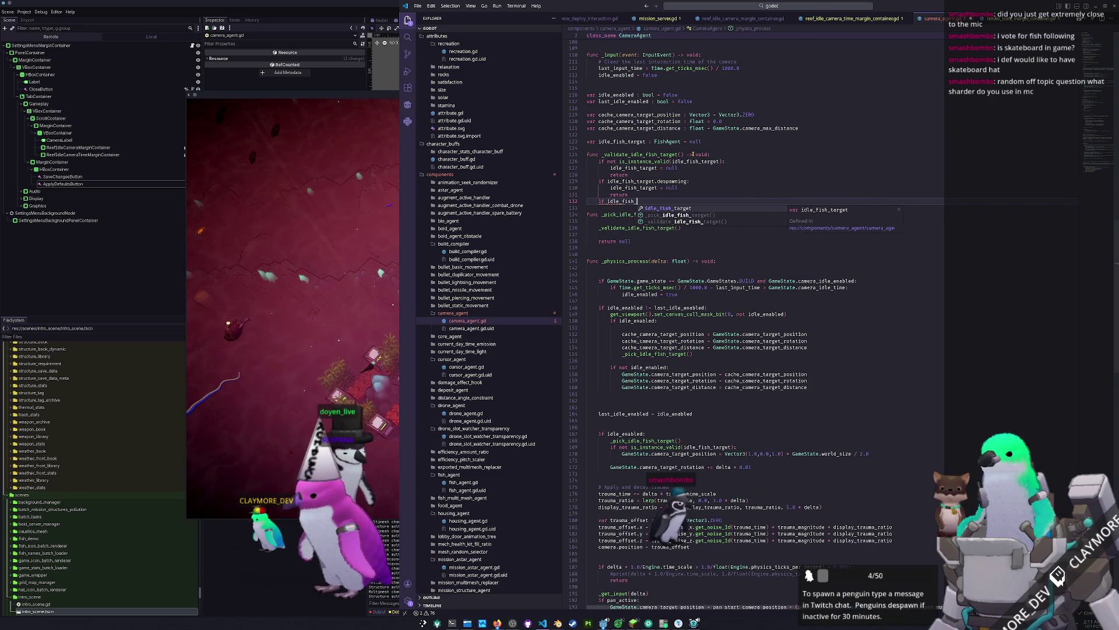
pyautogui.write('.school')
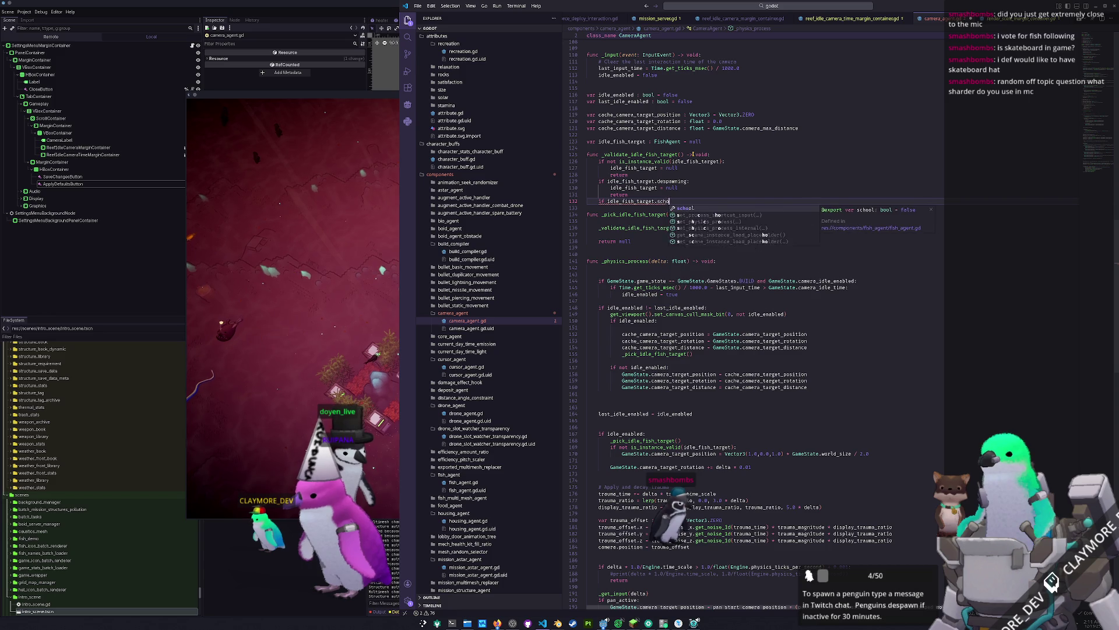
pyautogui.write(':')
pyautogui.press('Return')
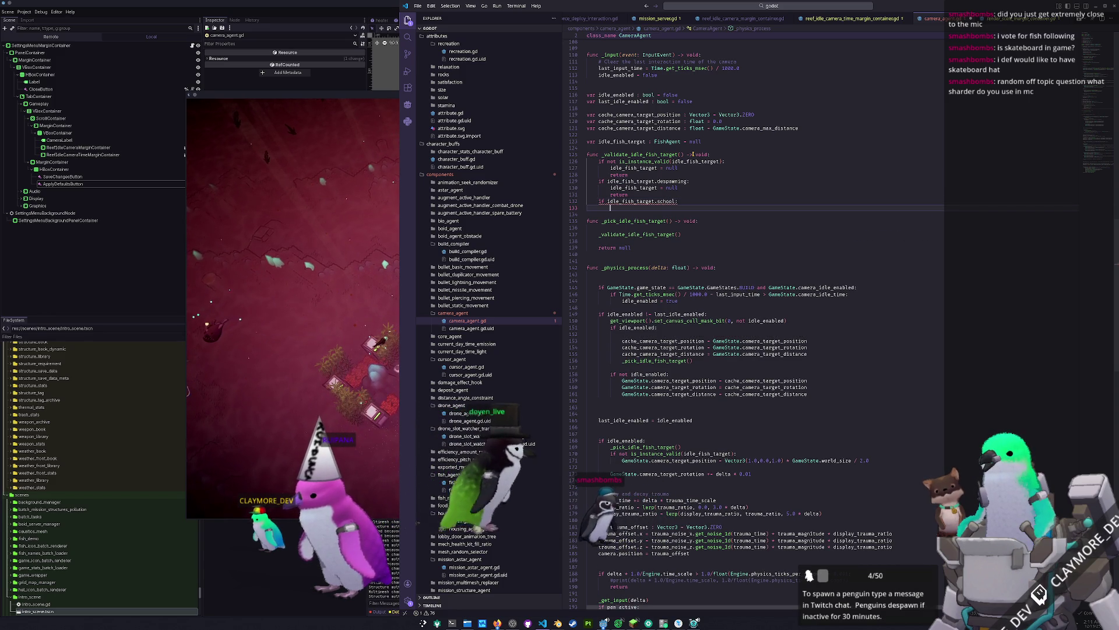
pyautogui.write('idle_fish')
pyautogui.press('Tab')
pyautogui.write('= null')
pyautogui.press('Return')
pyautogui.write('return')
pyautogui.press('Return')
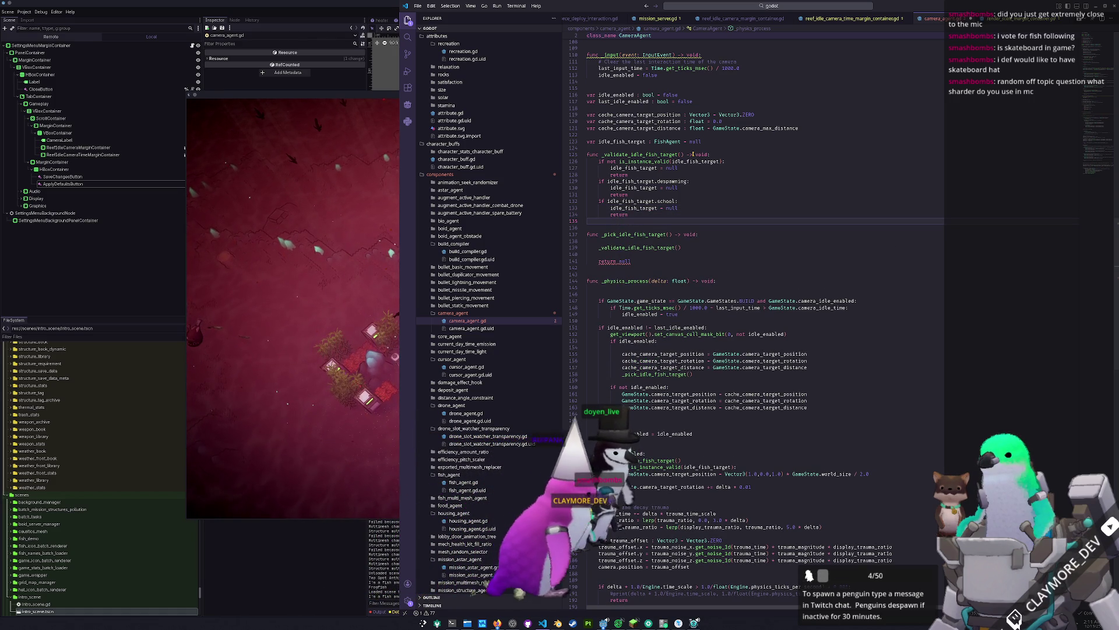
# Add menu and mission checks that null the target and return, then delete the placeholder line
pyautogui.write('if idle_fish_t')
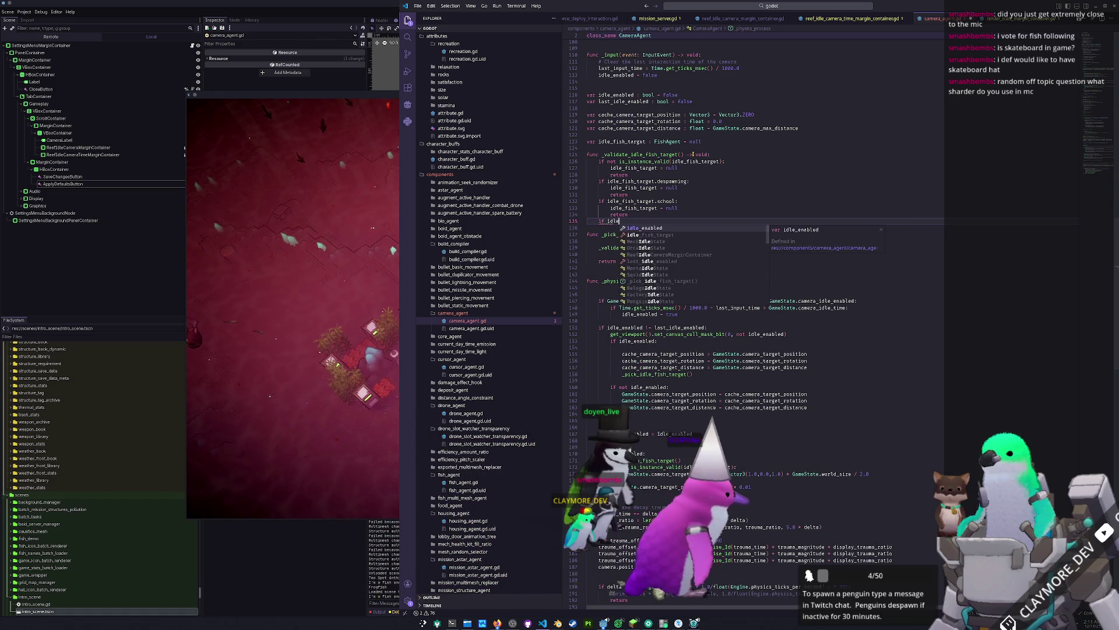
pyautogui.write('arget.menu:')
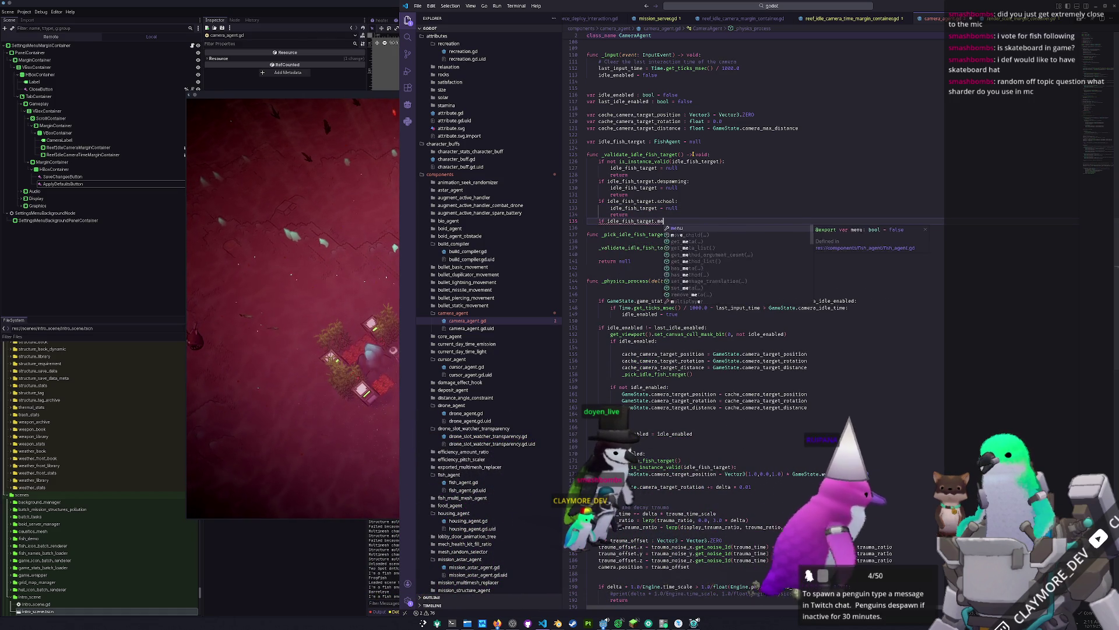
pyautogui.press('Return')
pyautogui.write('idle_fish_')
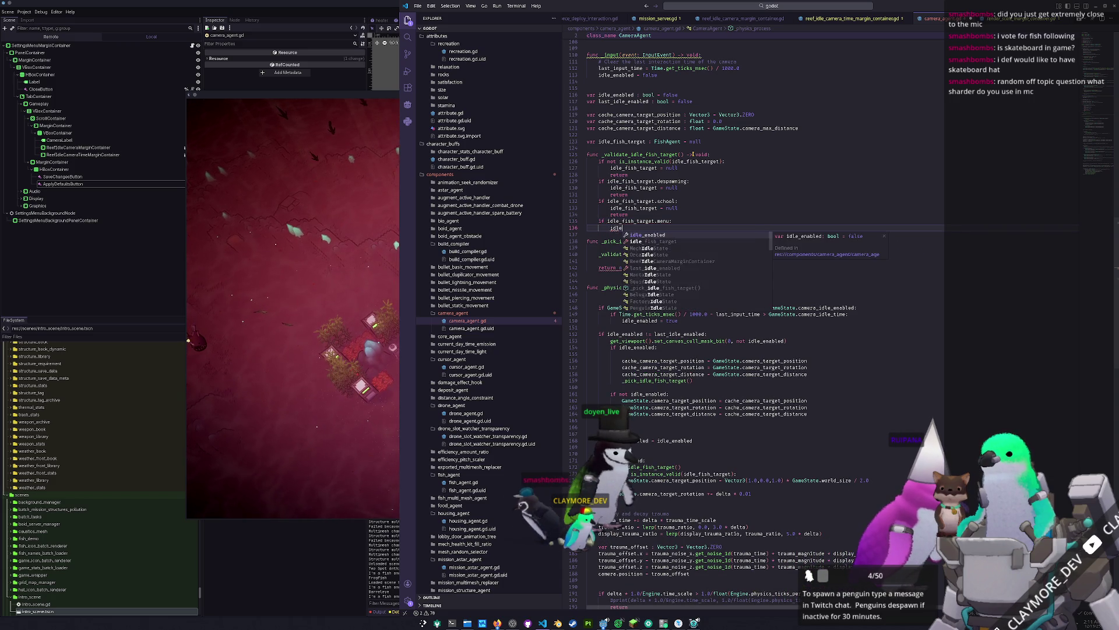
pyautogui.write('target = null')
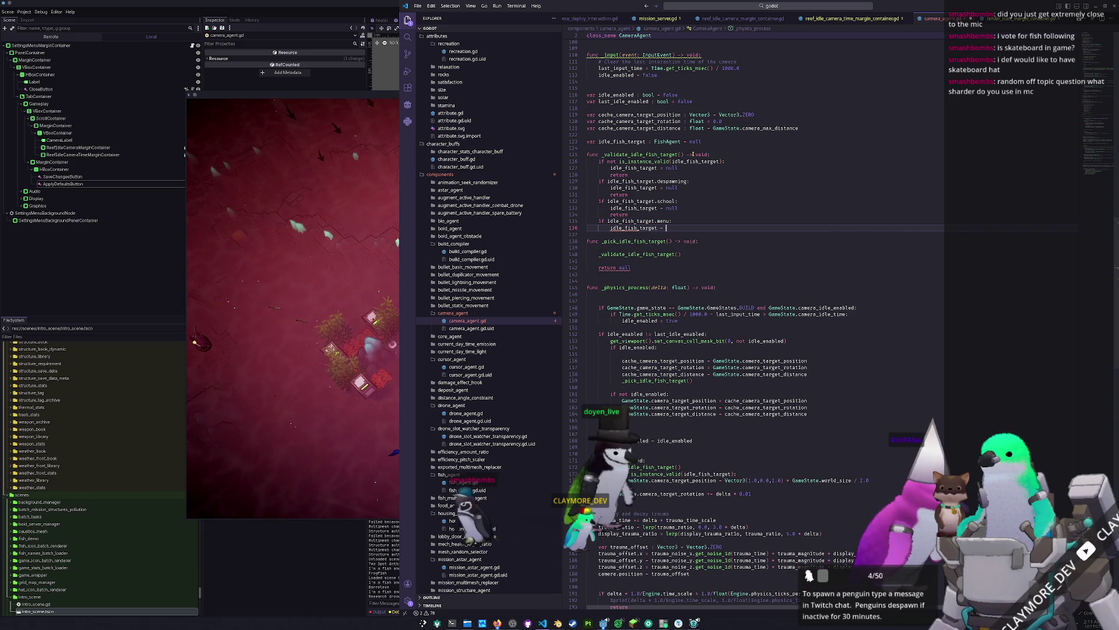
pyautogui.press('Return')
pyautogui.write('return')
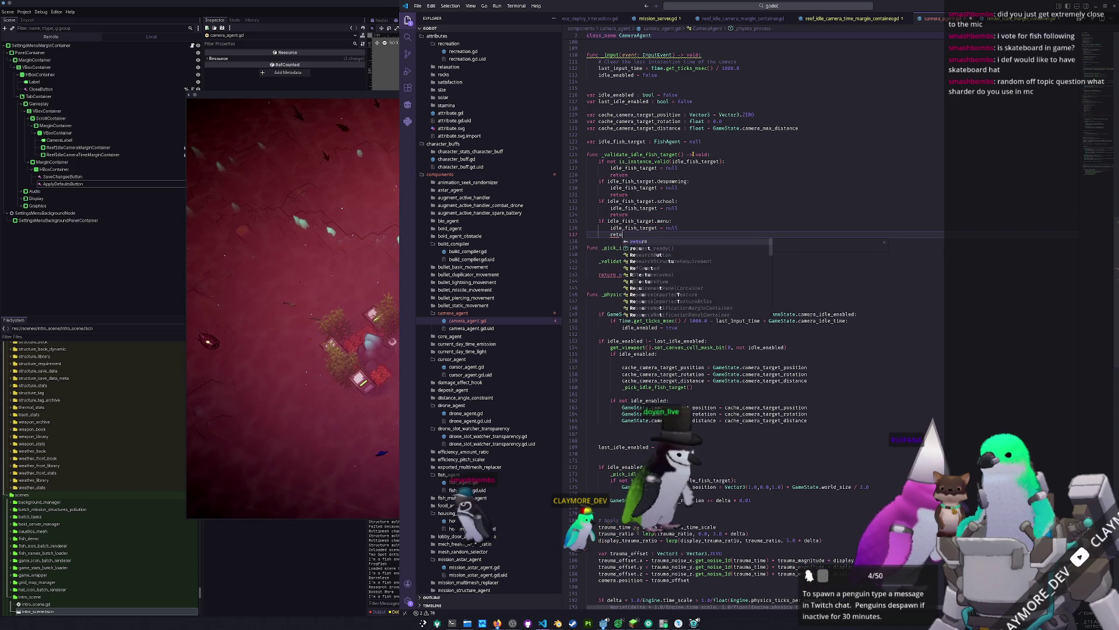
pyautogui.press('Return')
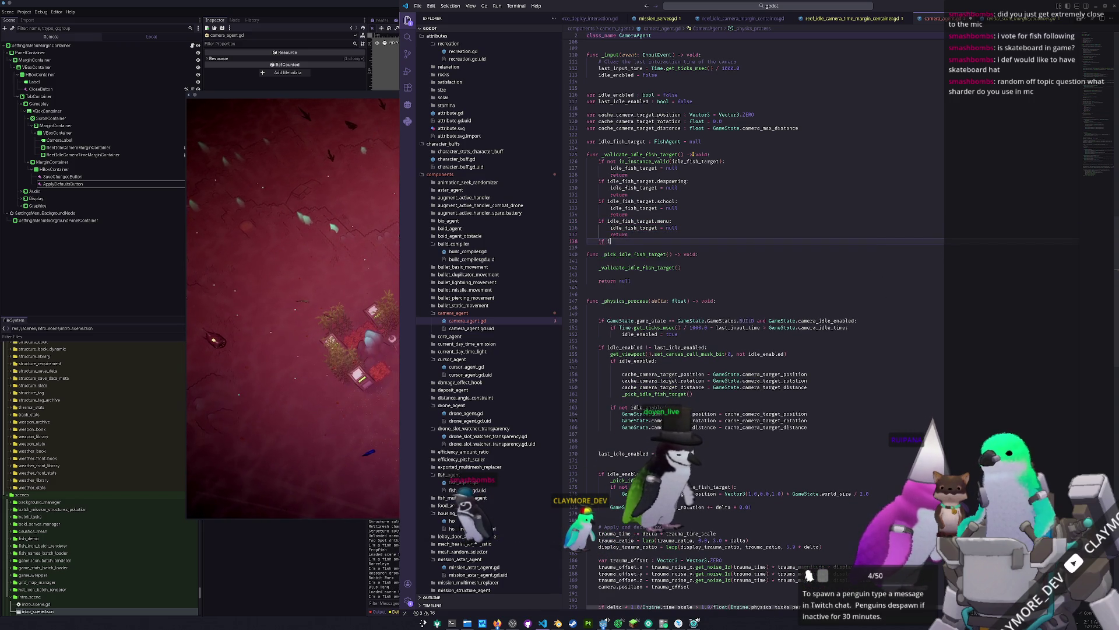
pyautogui.write('idle_fish_target')
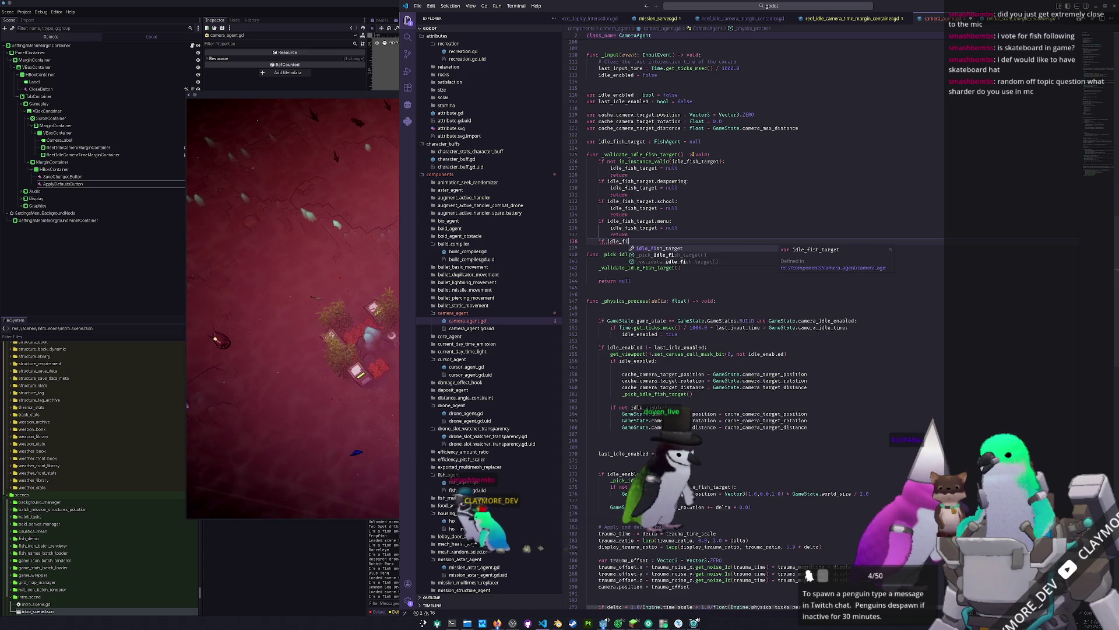
pyautogui.write('.mission:')
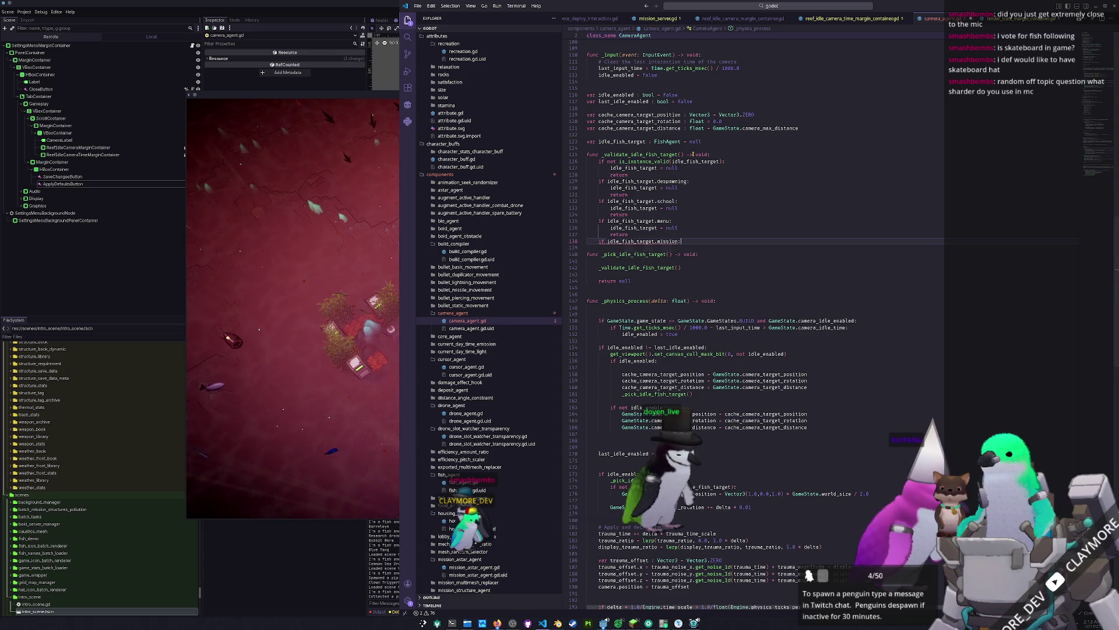
pyautogui.press('Return')
pyautogui.write('idle_fish_target = null')
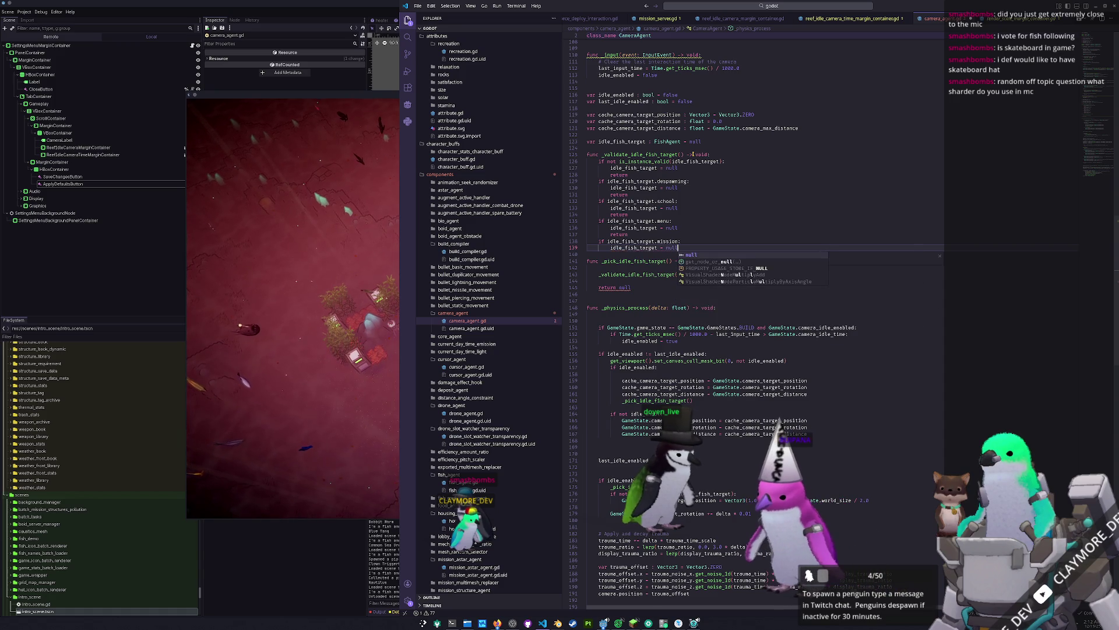
pyautogui.press('Return')
pyautogui.write('return')
pyautogui.press('Down')
pyautogui.press('Down')
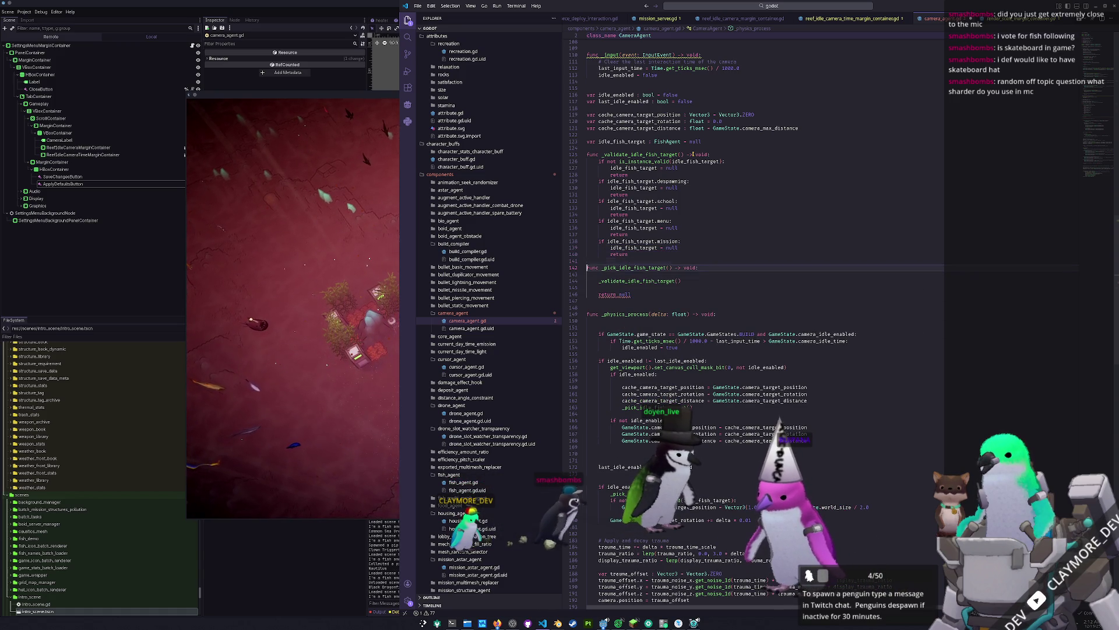
pyautogui.press('Delete')
# Add 'if is_instance_valid(idle_fish_target): return', then start 'for fish_agent : FishAgent in FishServer.fish_buffer'
pyautogui.press('Down')
pyautogui.press('Down')
pyautogui.hotkey('ctrl', 'shift', 'k')
pyautogui.press('Up')
pyautogui.press('Tab')
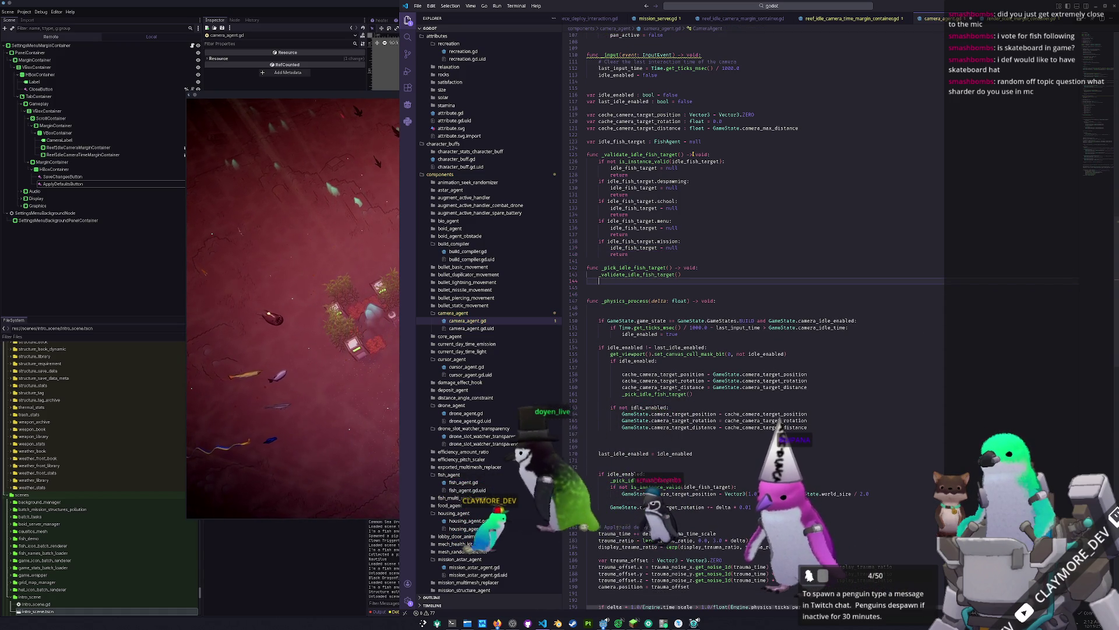
pyautogui.write('if is')
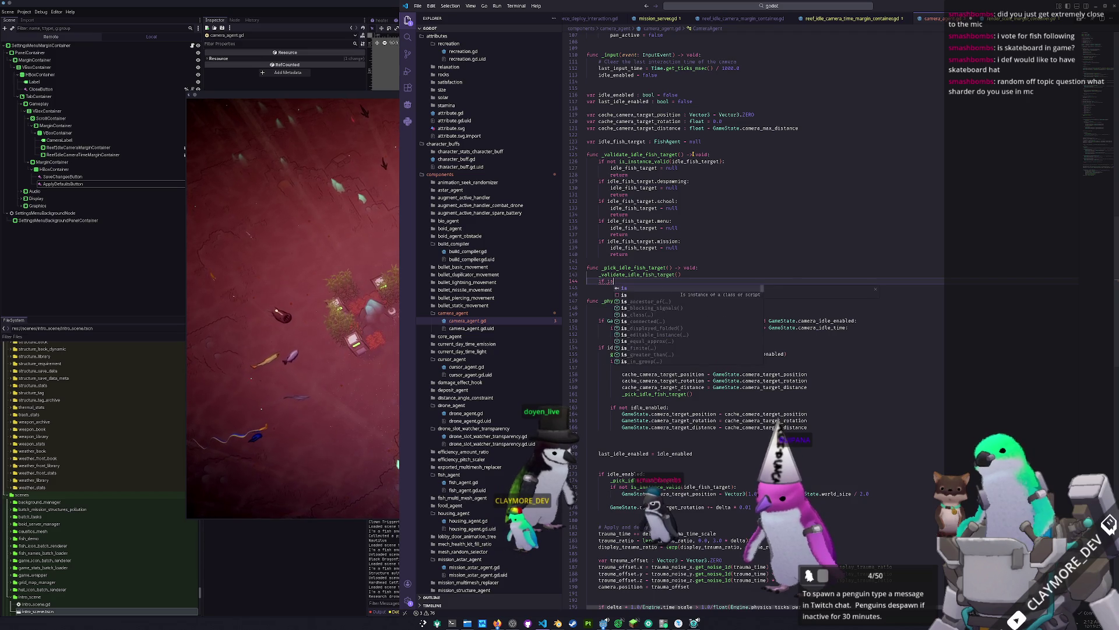
pyautogui.press('BackSpace')
pyautogui.write('is ')
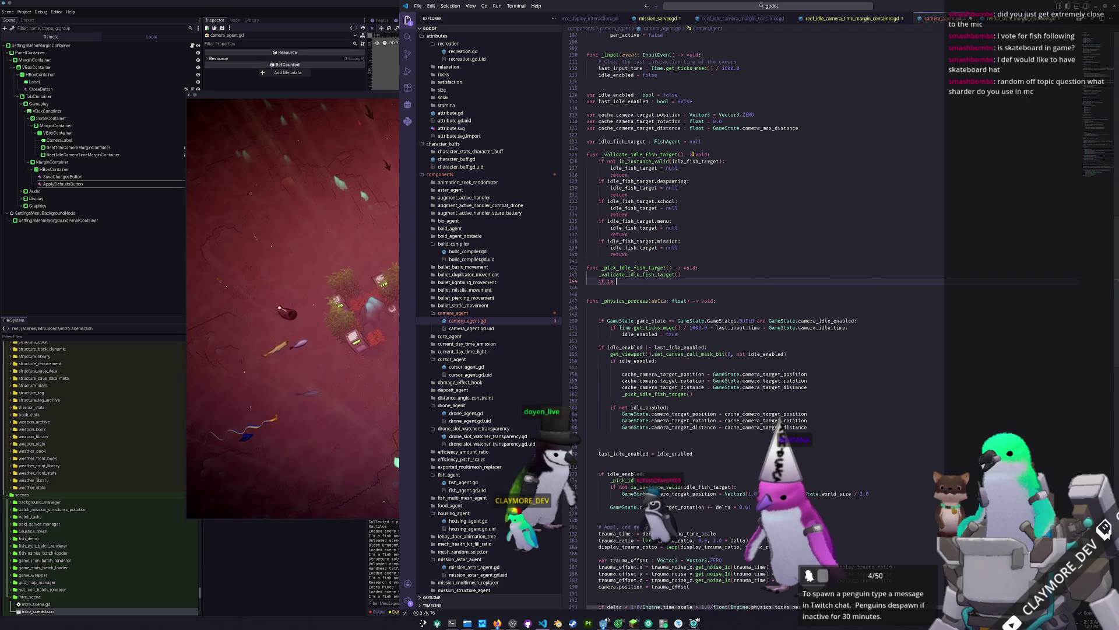
pyautogui.write('_instance_v')
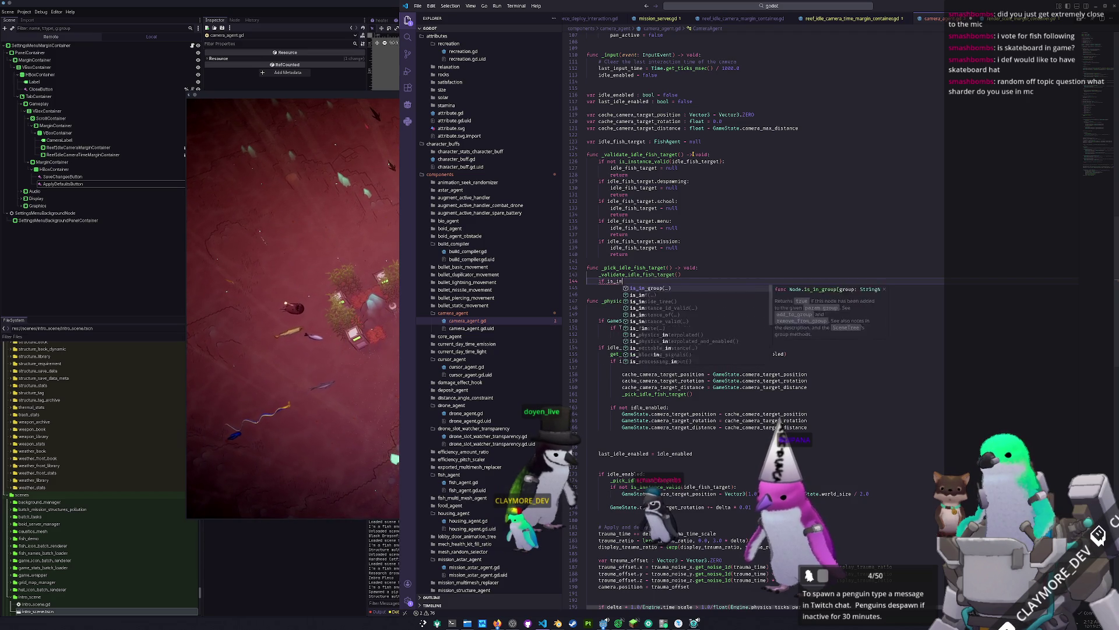
pyautogui.write('(idle_fish_targe')
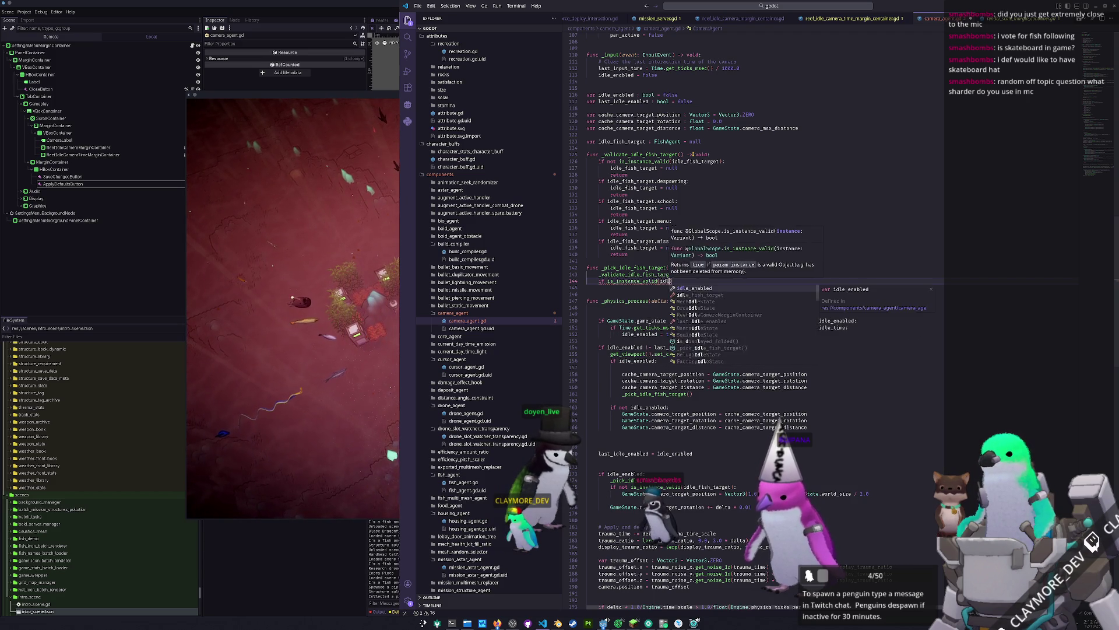
pyautogui.write('t):')
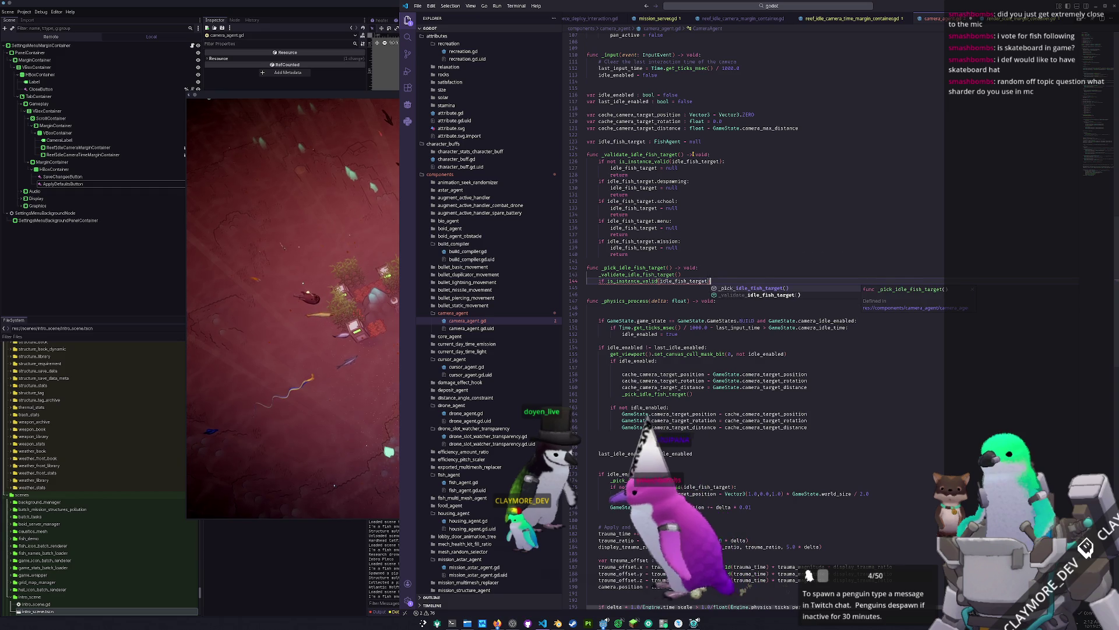
pyautogui.press('Return')
pyautogui.write('return')
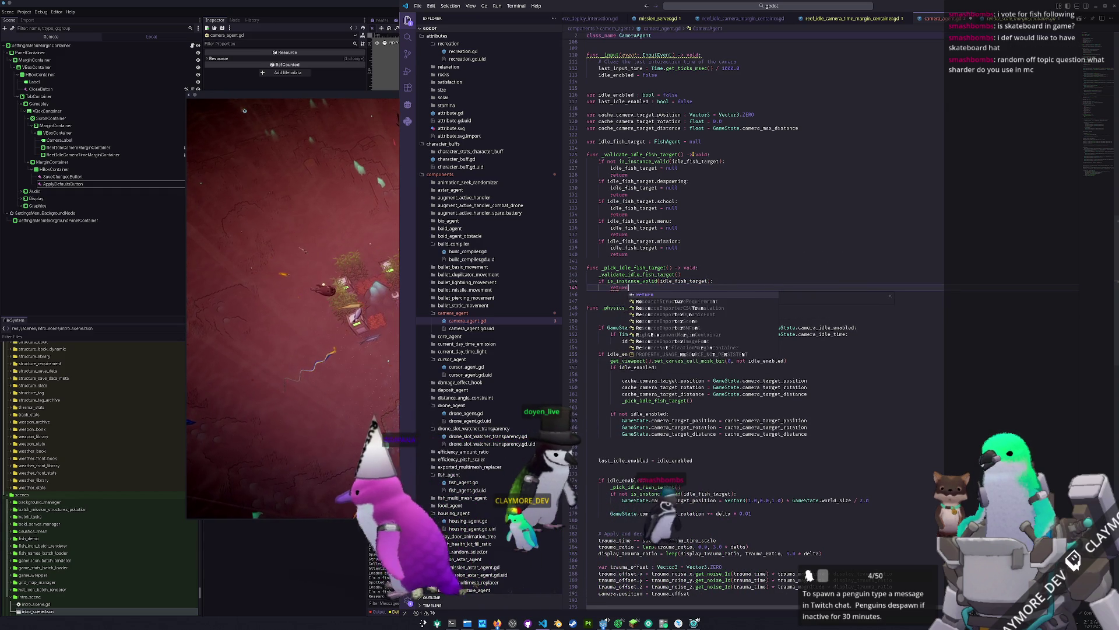
pyautogui.press('Return')
pyautogui.press('Return')
pyautogui.press('Tab')
pyautogui.write('for ')
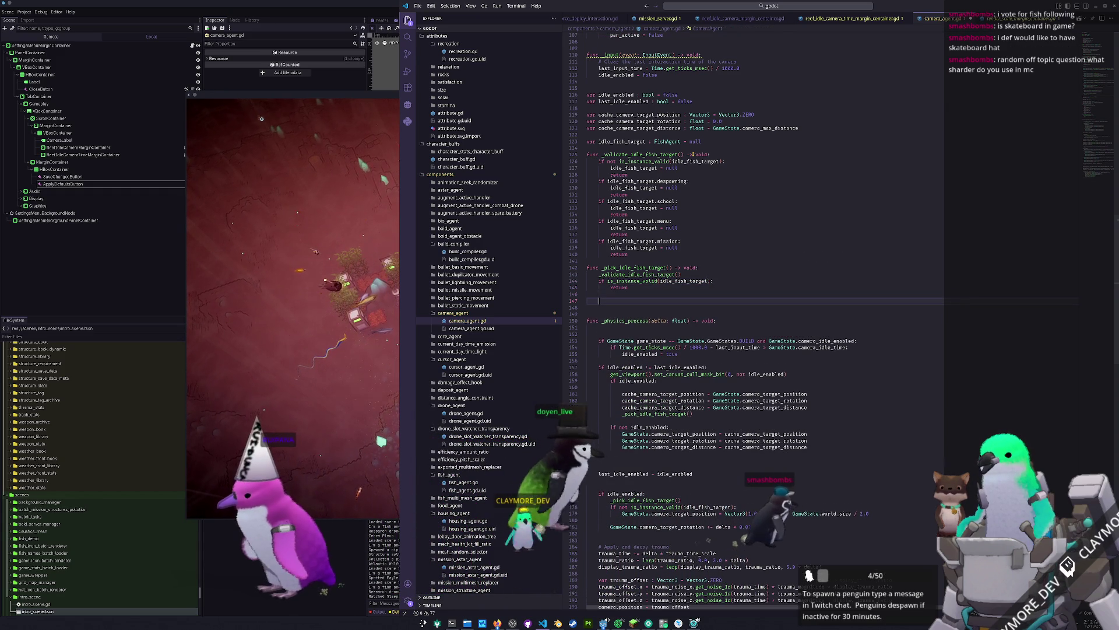
pyautogui.write('fish')
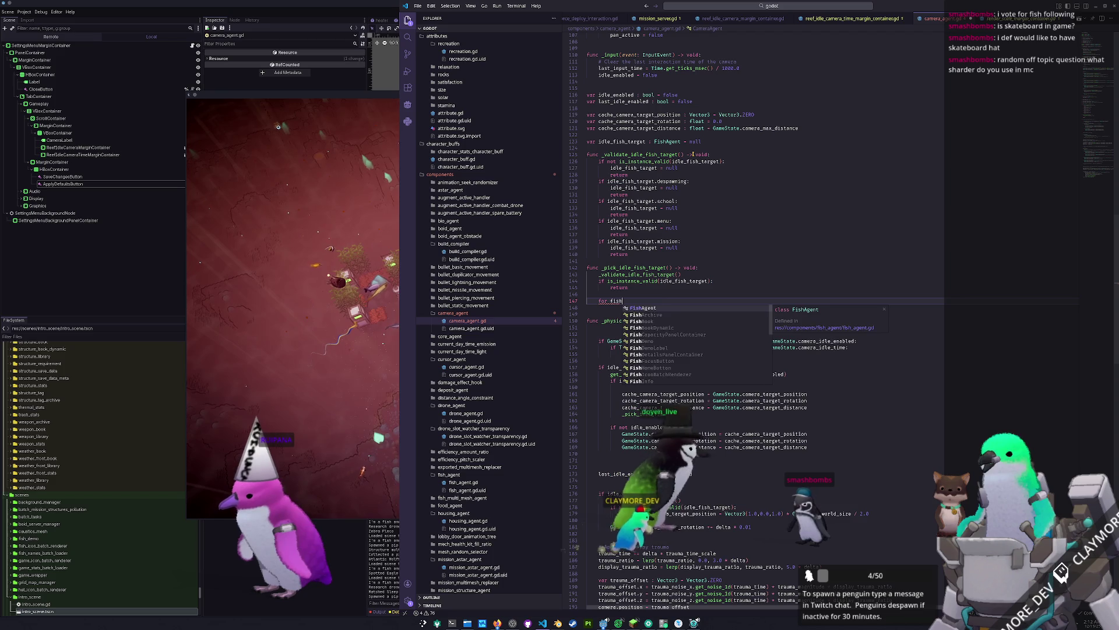
pyautogui.write('_agent : F')
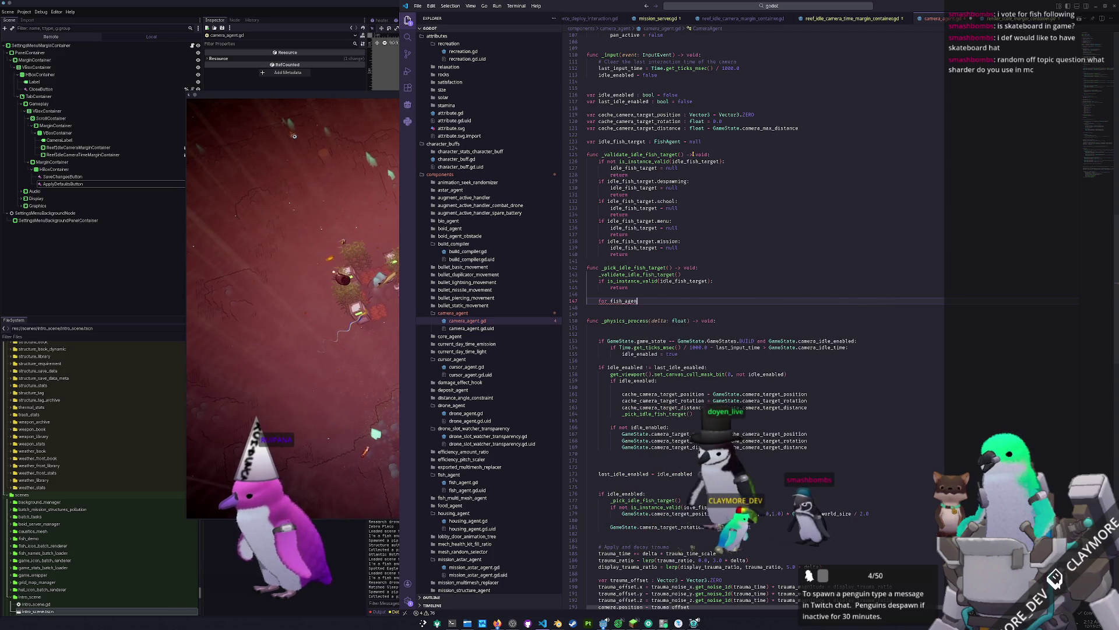
pyautogui.write('ishAgent in ')
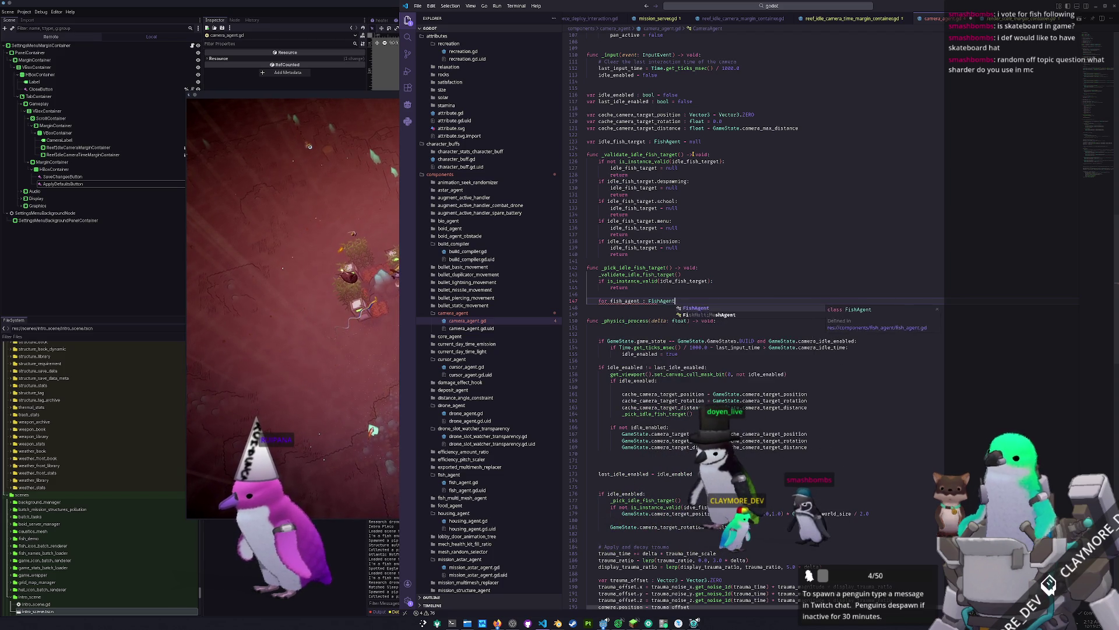
pyautogui.write('FishServer.')
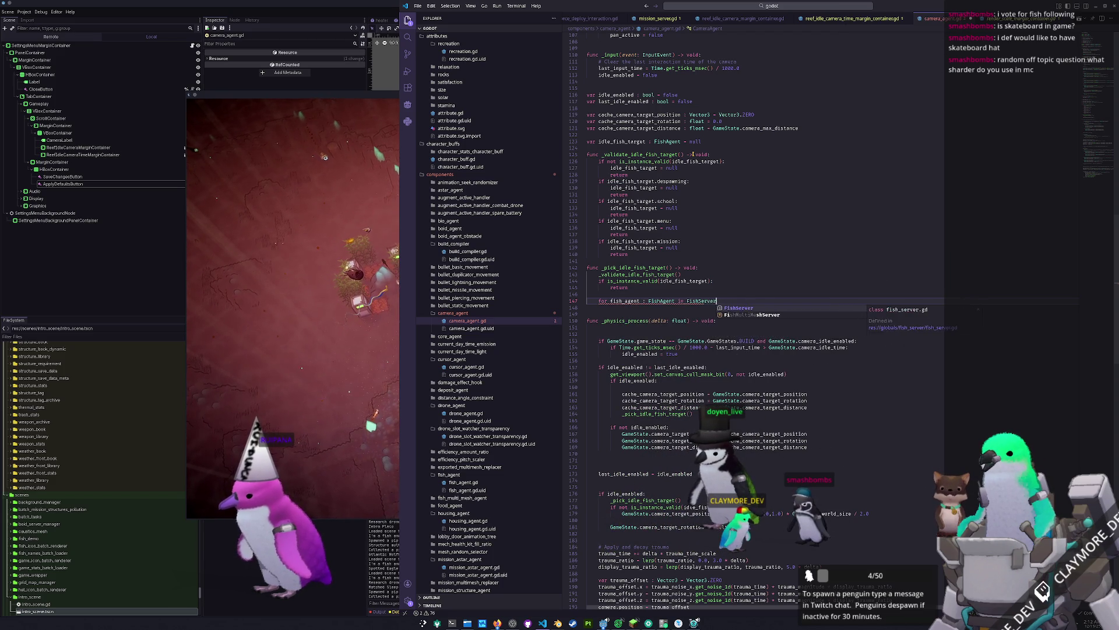
pyautogui.write('fish_buffer:')
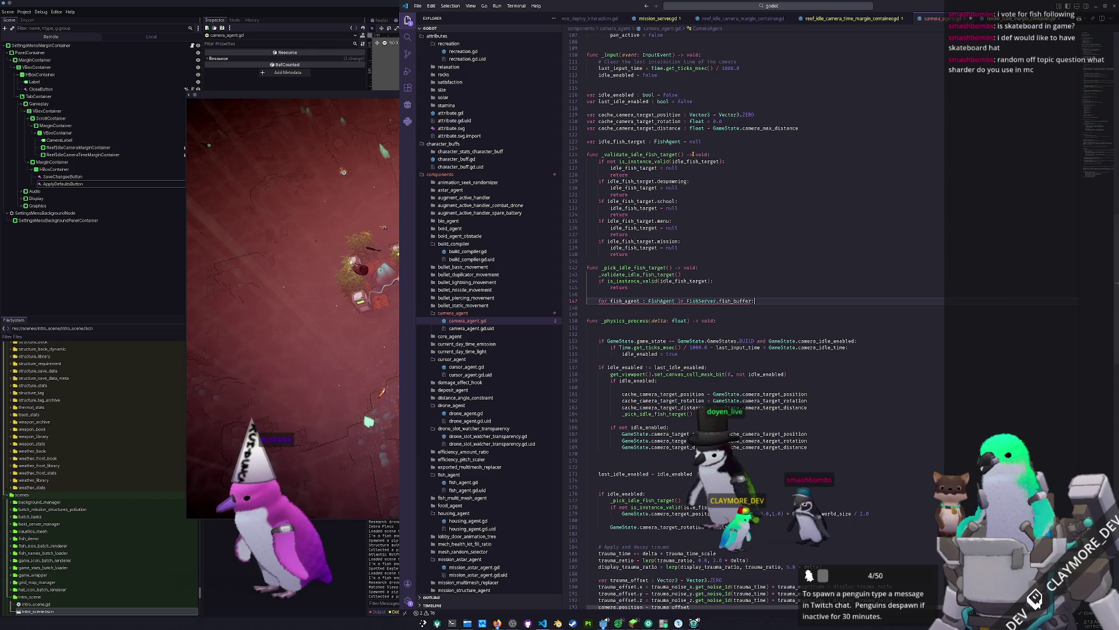
# Inside the fish loop, continue past invalid fish_agent instances and despawning fish
pyautogui.press('Return')
pyautogui.write('if is_in')
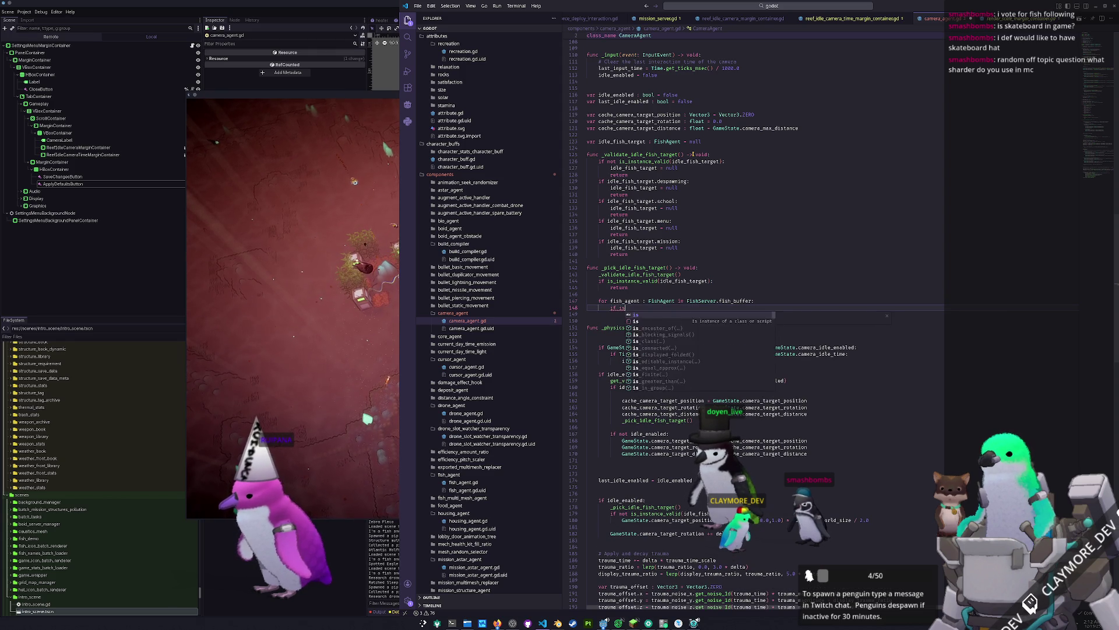
pyautogui.write('stance_valid(fish_agent):')
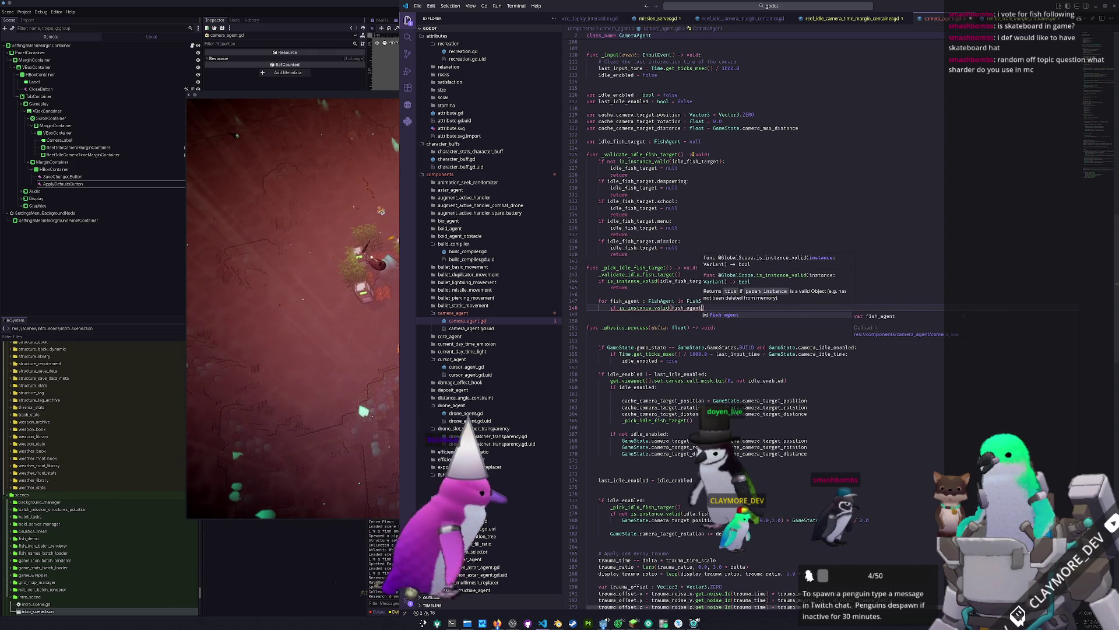
pyautogui.press('Return')
pyautogui.write('):')
pyautogui.write('not')
pyautogui.press('End')
pyautogui.press('Return')
pyautogui.write('continue')
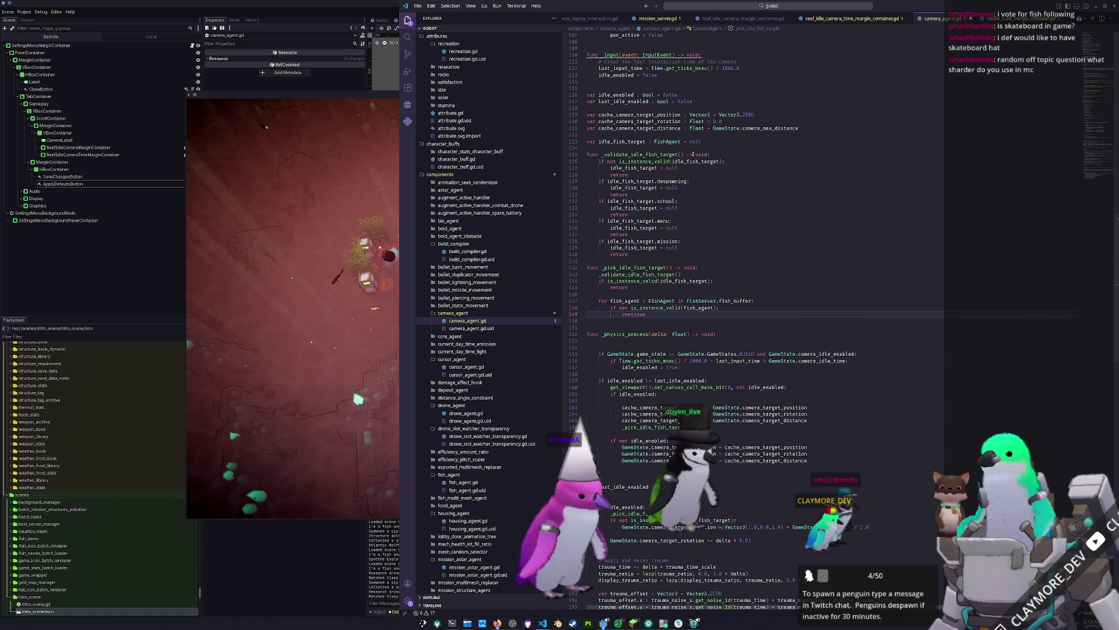
pyautogui.press('Return')
pyautogui.press('Return')
pyautogui.write('if not is')
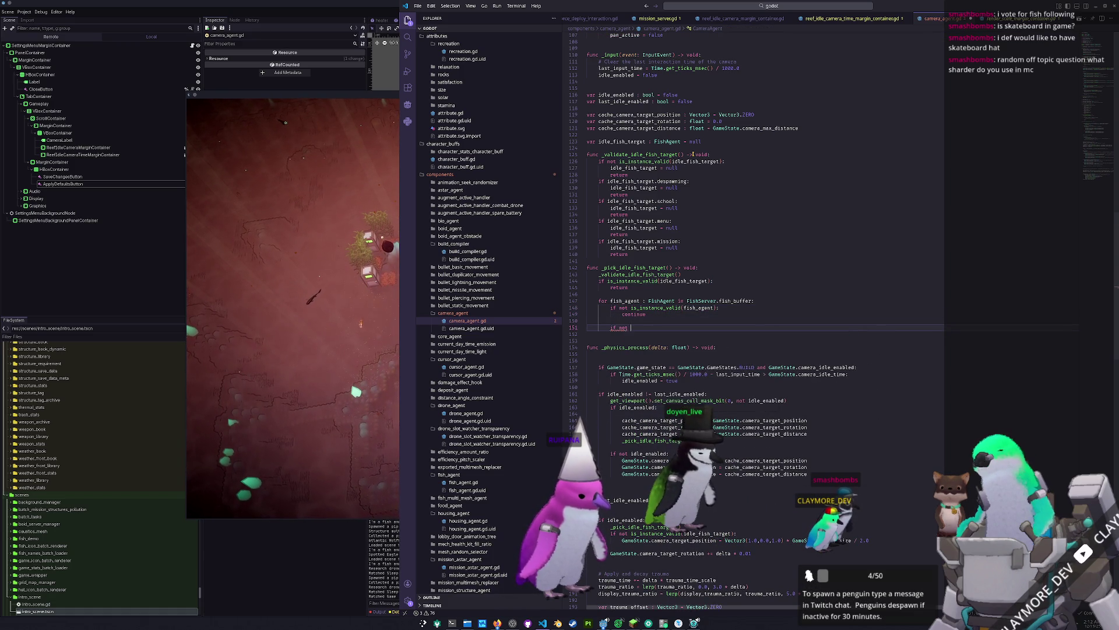
pyautogui.write('_instance_')
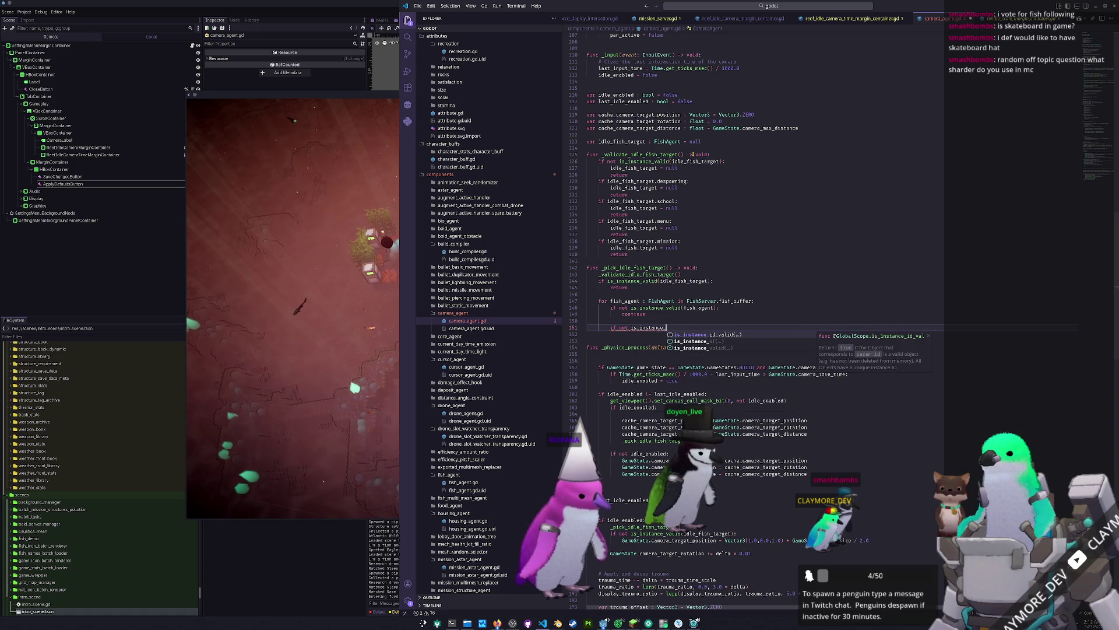
pyautogui.press('BackSpace')
pyautogui.press('BackSpace')
pyautogui.press('BackSpace')
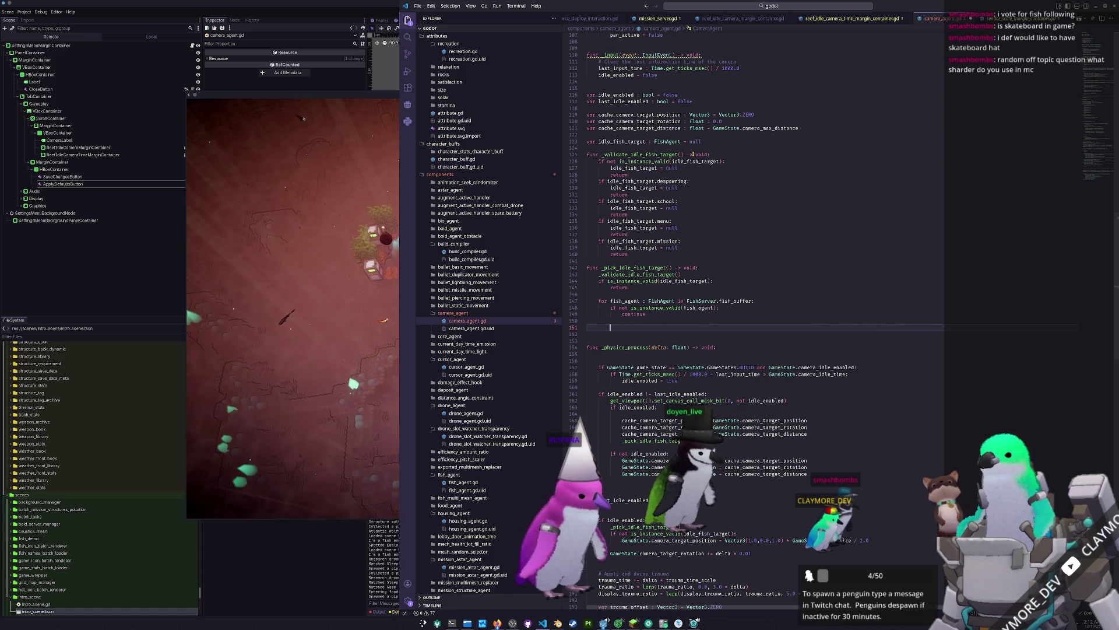
pyautogui.press('BackSpace')
pyautogui.press('BackSpace')
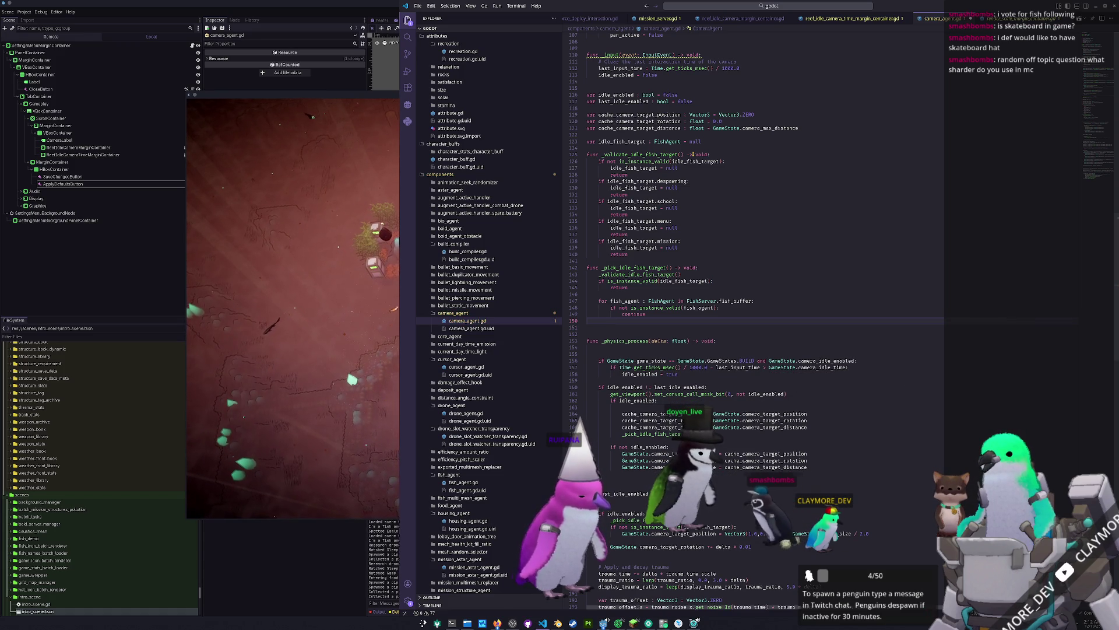
pyautogui.write('fish')
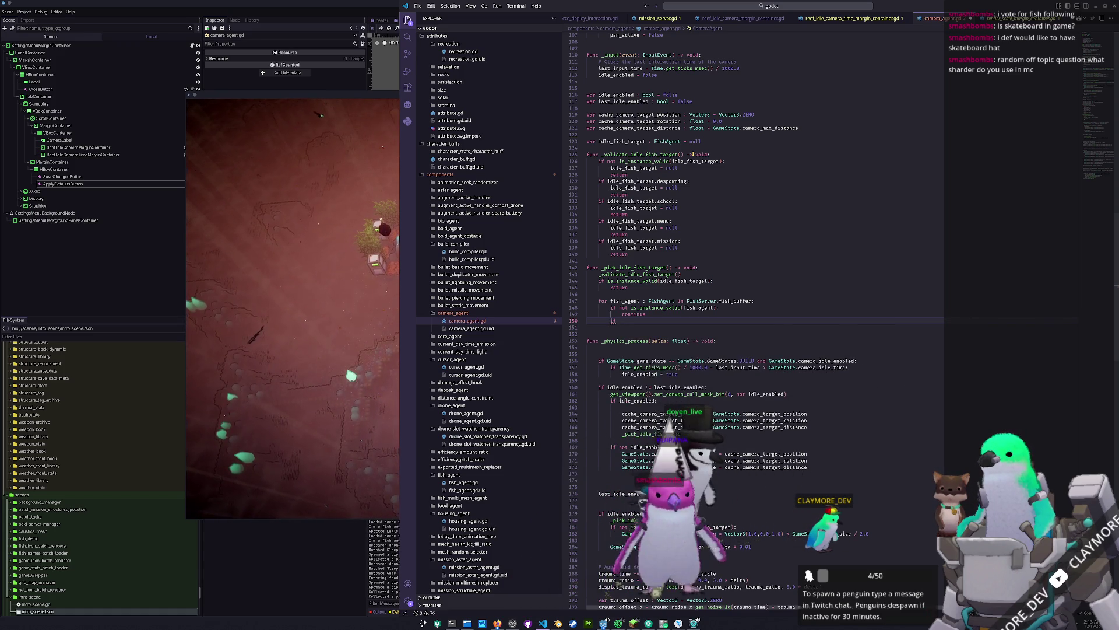
pyautogui.write('_agent.despawning:')
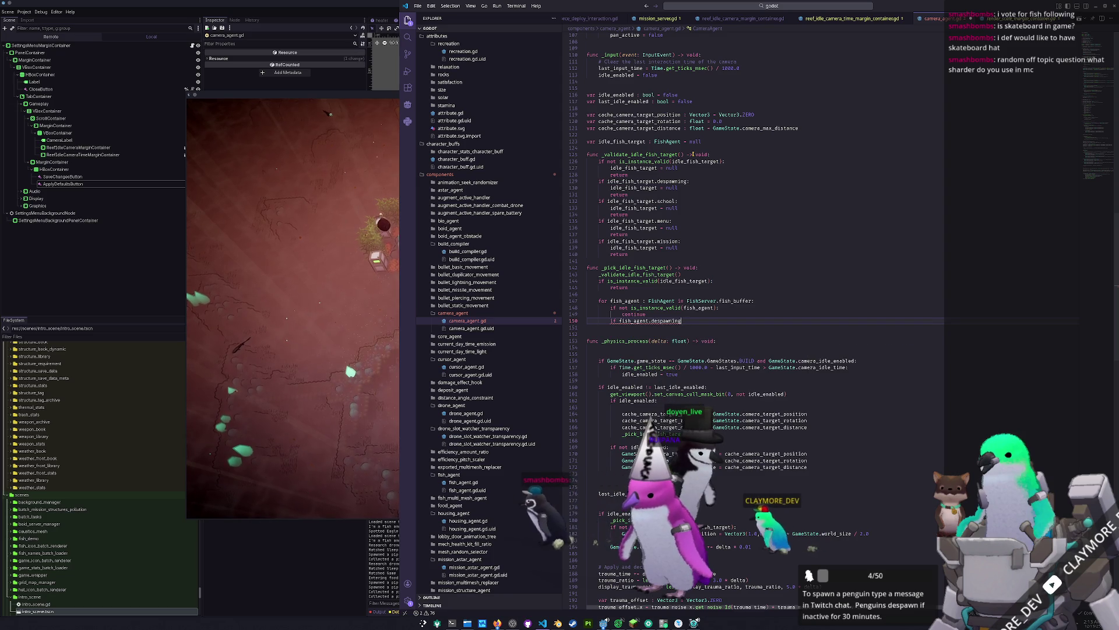
pyautogui.press('Return')
pyautogui.write('continue')
pyautogui.press('Return')
# Add continue checks for fish_agent.school, fish_agent.menu and fish_agent.mission
pyautogui.write('if fish_agent.school:')
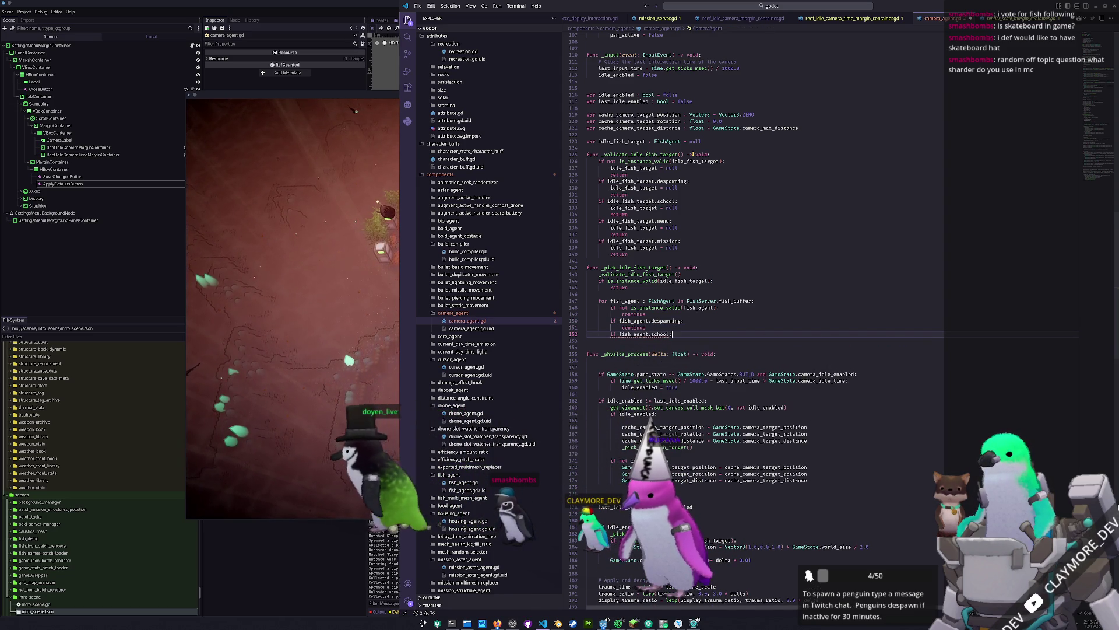
pyautogui.press('Return')
pyautogui.write('contin')
pyautogui.press('Return')
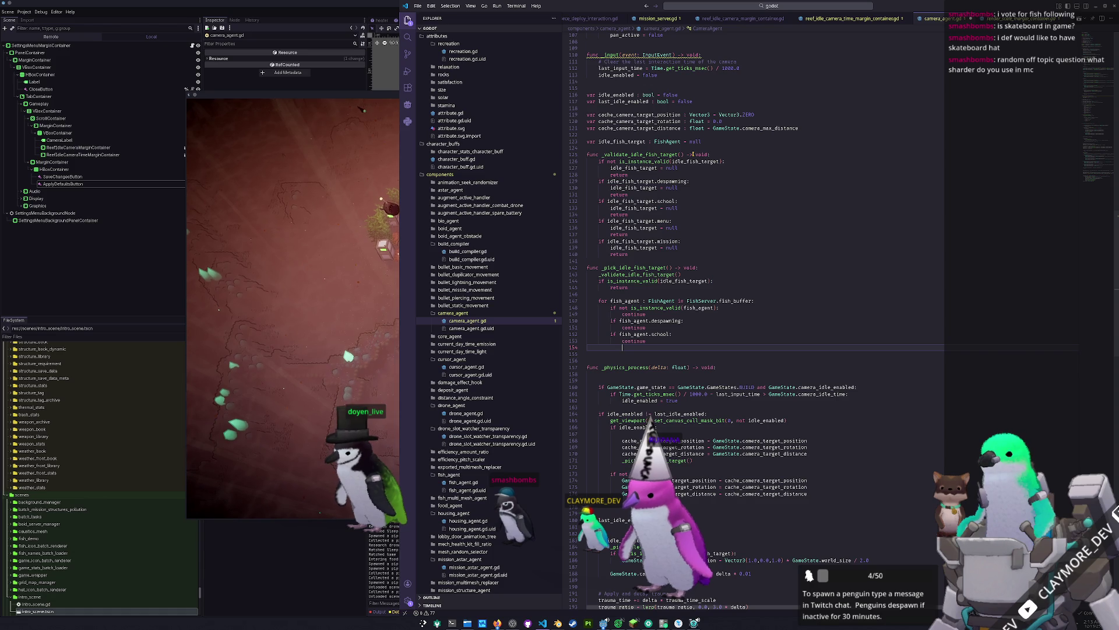
pyautogui.write('ish_agent.')
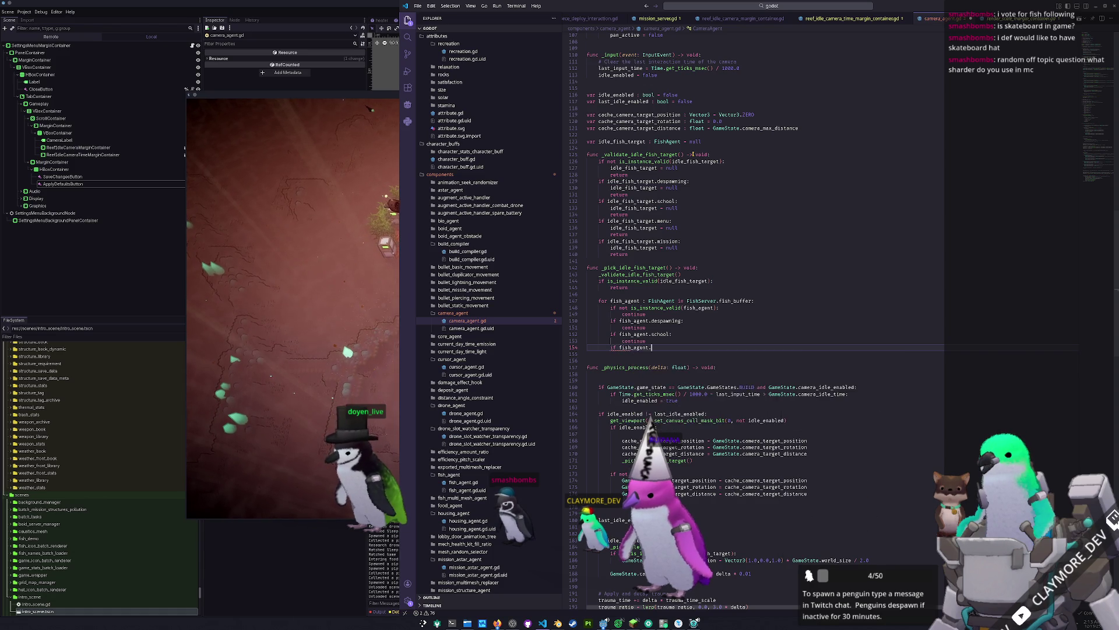
pyautogui.write('enu:')
pyautogui.press('Return')
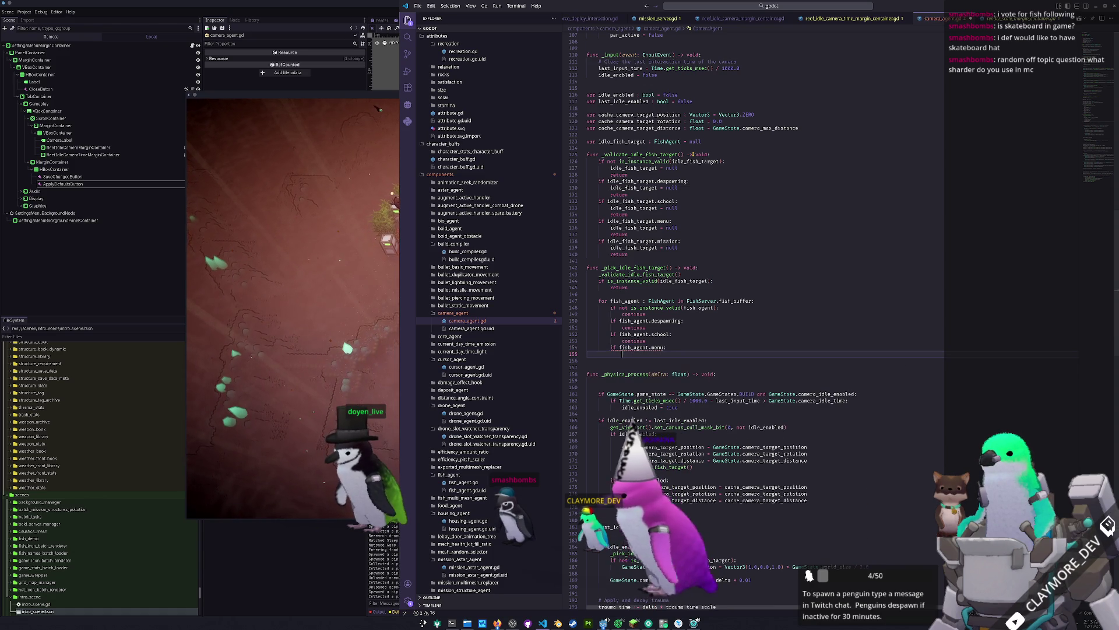
pyautogui.write('ntinue')
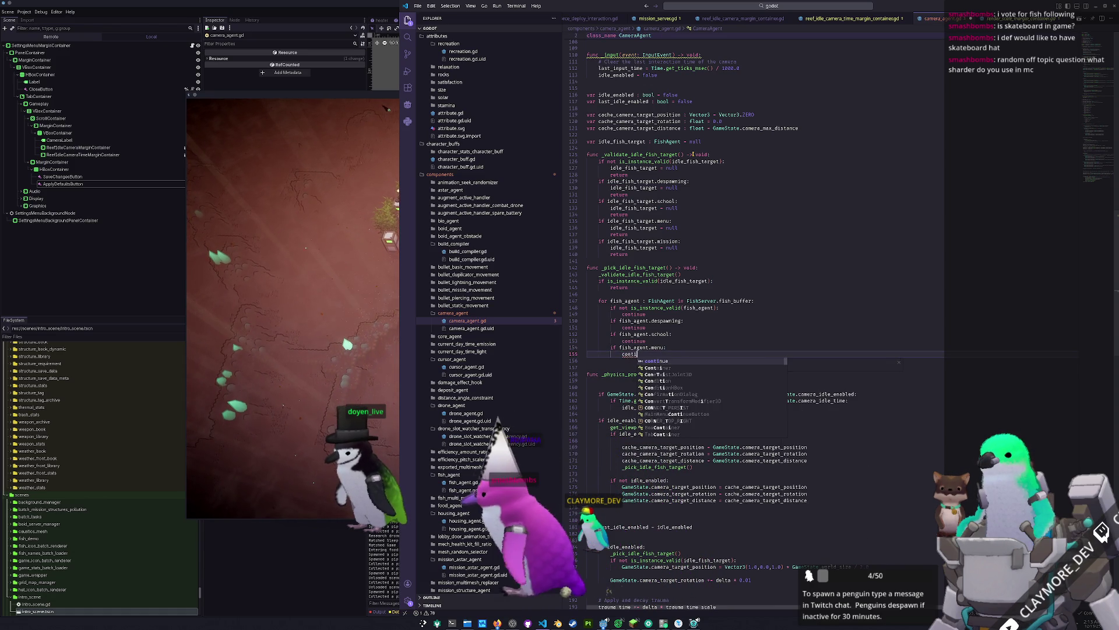
pyautogui.press('Return')
pyautogui.press('BackSpace')
pyautogui.write('if fish')
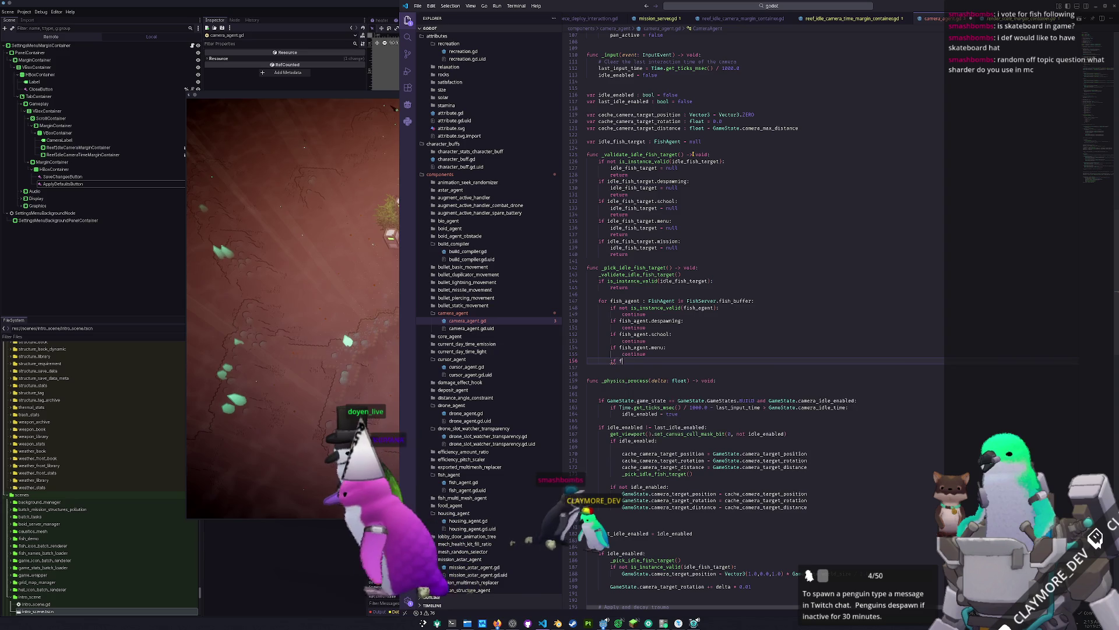
pyautogui.write('_agent.m')
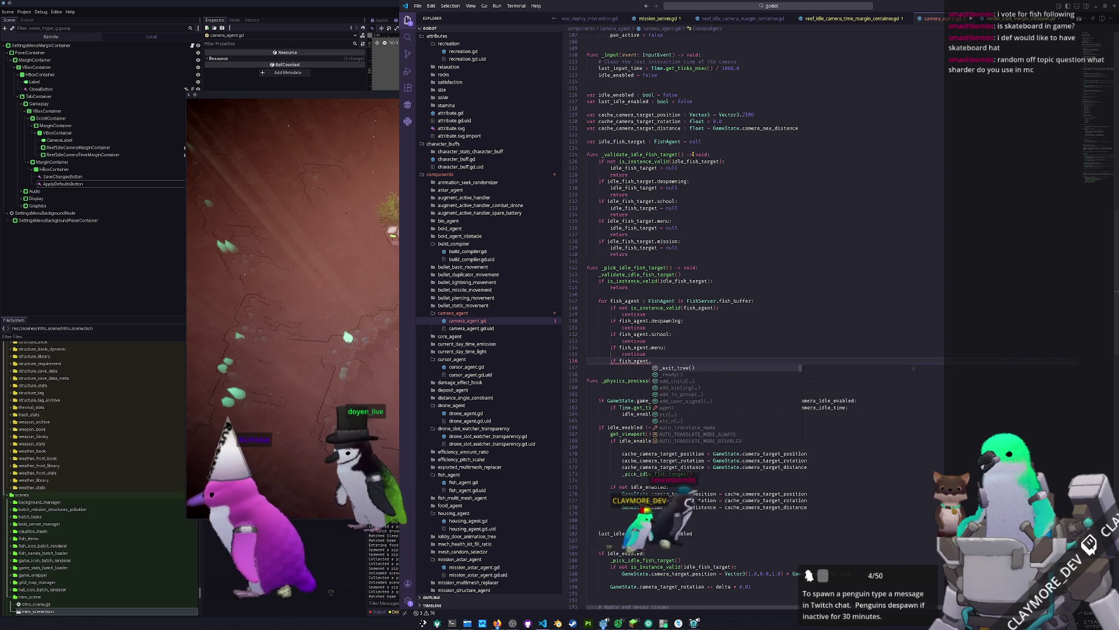
pyautogui.write('ission:')
pyautogui.press('Return')
pyautogui.write('continue')
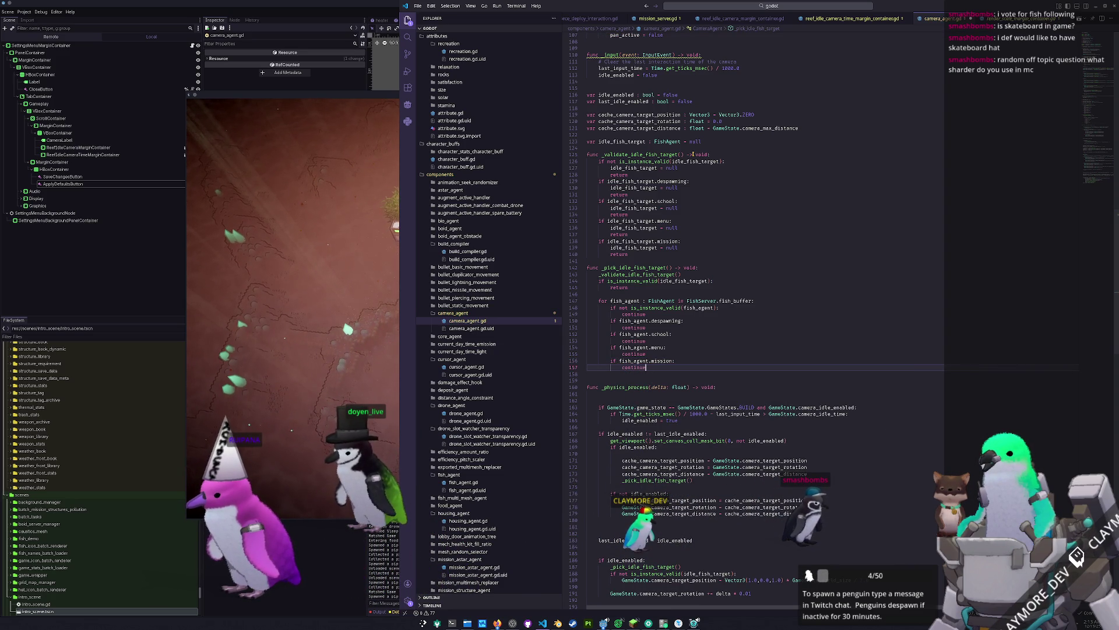
pyautogui.press('Return')
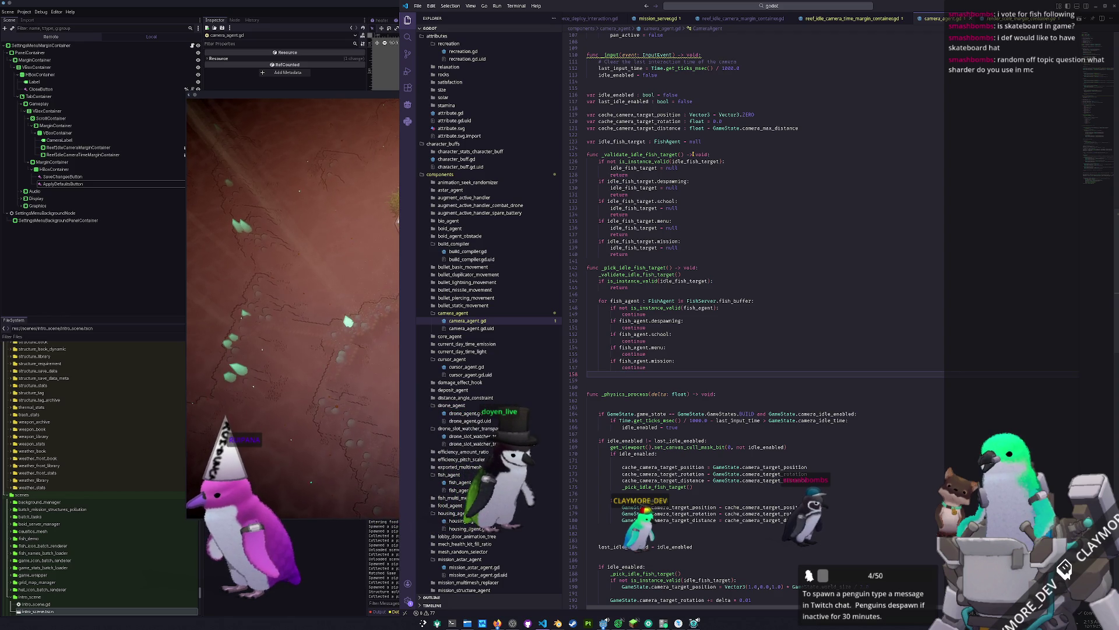
# Insert blank lines separating the validate and pick functions
pyautogui.press('Up')
pyautogui.press('Up')
pyautogui.press('Up')
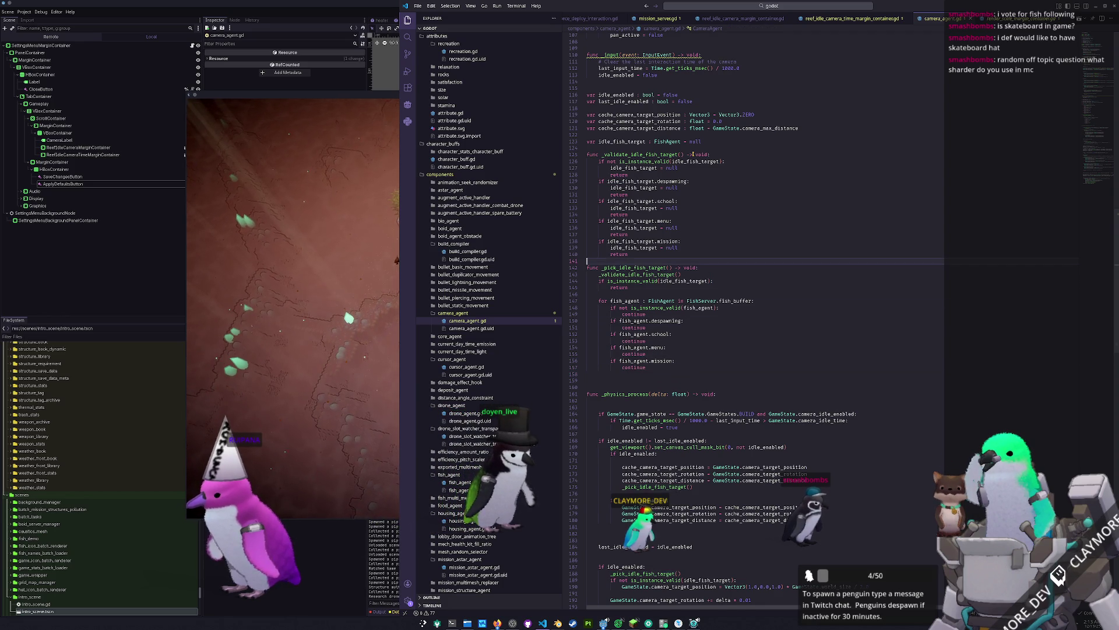
pyautogui.press('Return')
pyautogui.press('Up')
pyautogui.press('Up')
pyautogui.press('Up')
pyautogui.press('Up')
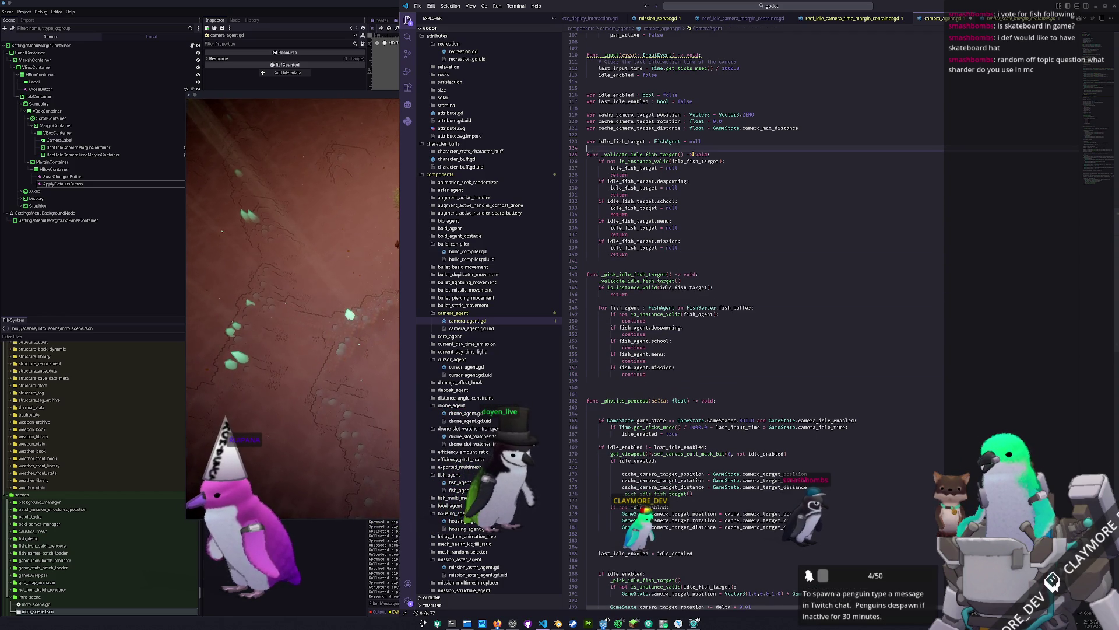
pyautogui.press('Return')
pyautogui.press('Down')
pyautogui.press('Down')
pyautogui.press('Down')
pyautogui.press('Down')
pyautogui.press('Down')
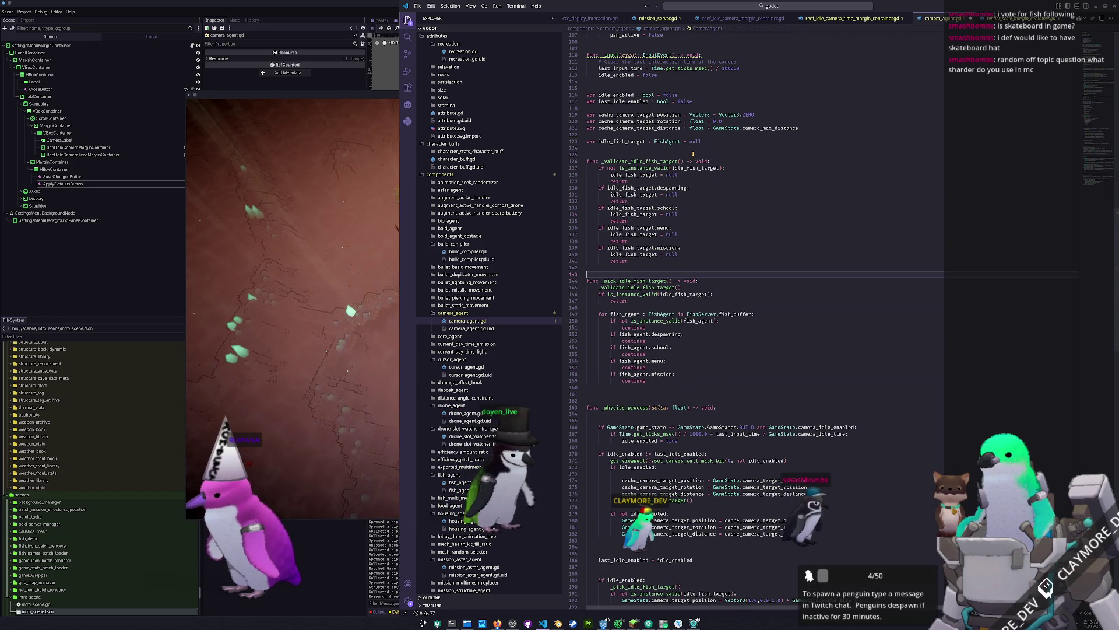
pyautogui.press('Down')
pyautogui.press('Down')
pyautogui.press('Down')
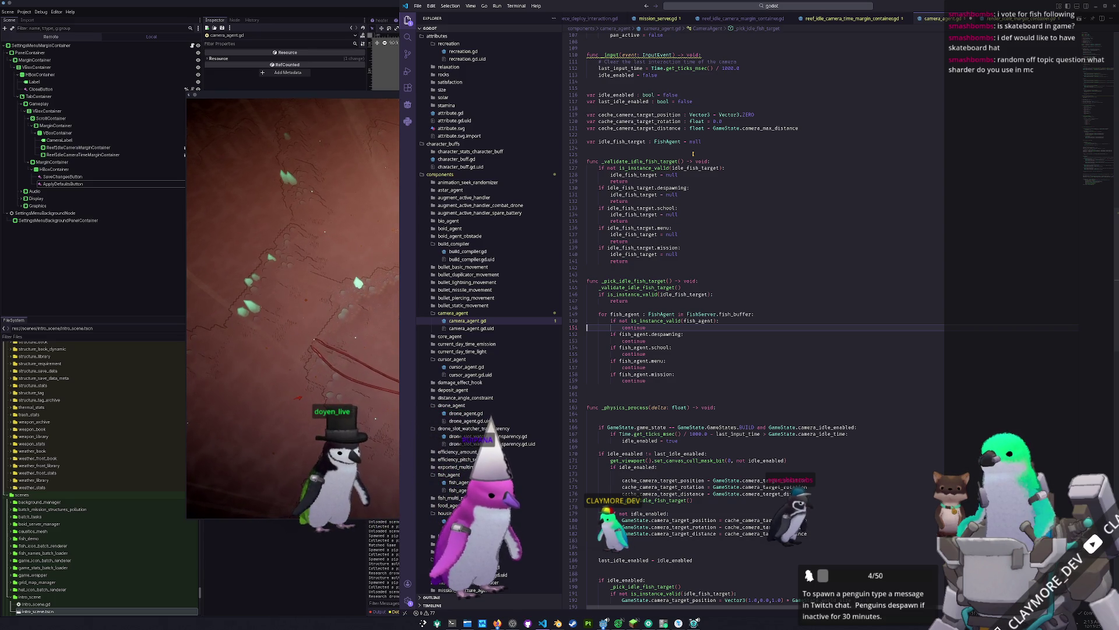
# At the end of the fish loop, add 'if randf() < 0.1: continue' to randomly skip fish
pyautogui.press('Down')
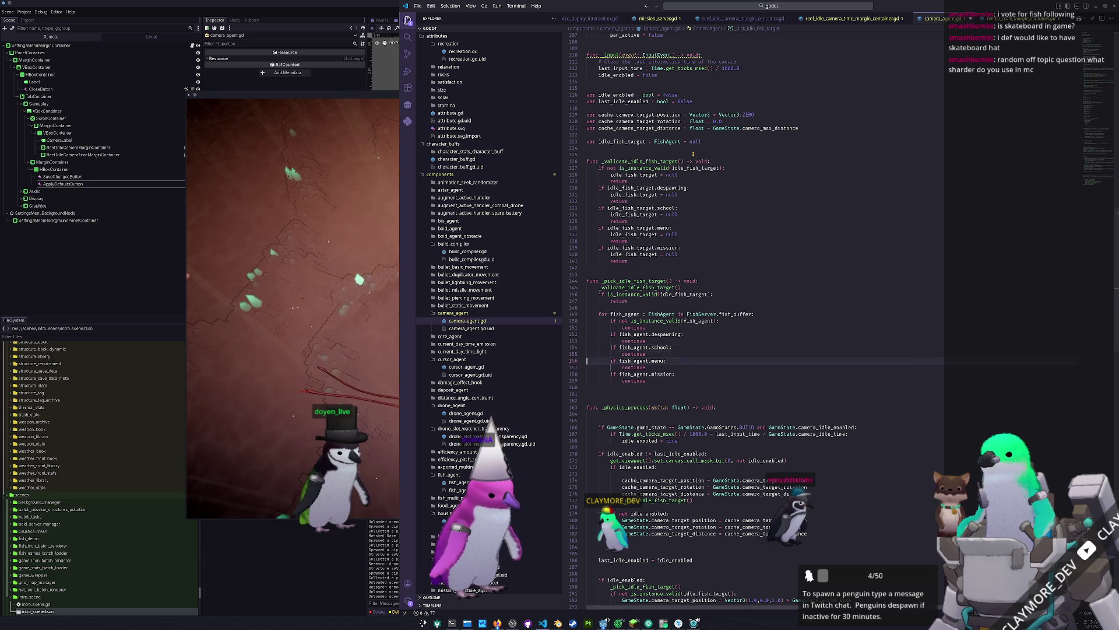
pyautogui.press('Return')
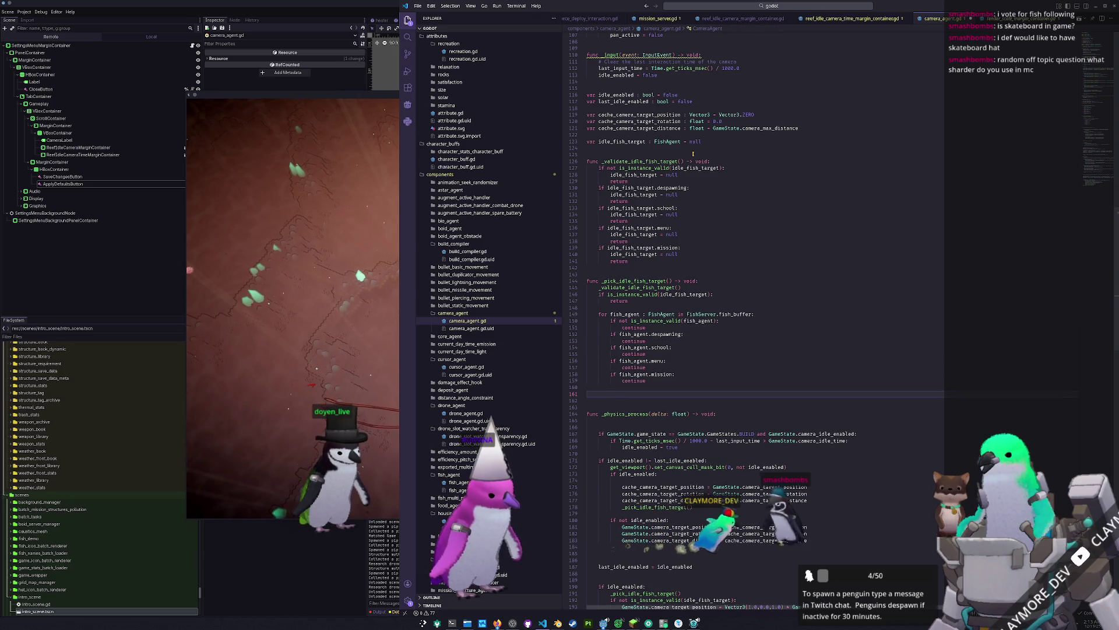
pyautogui.write('if randf(')
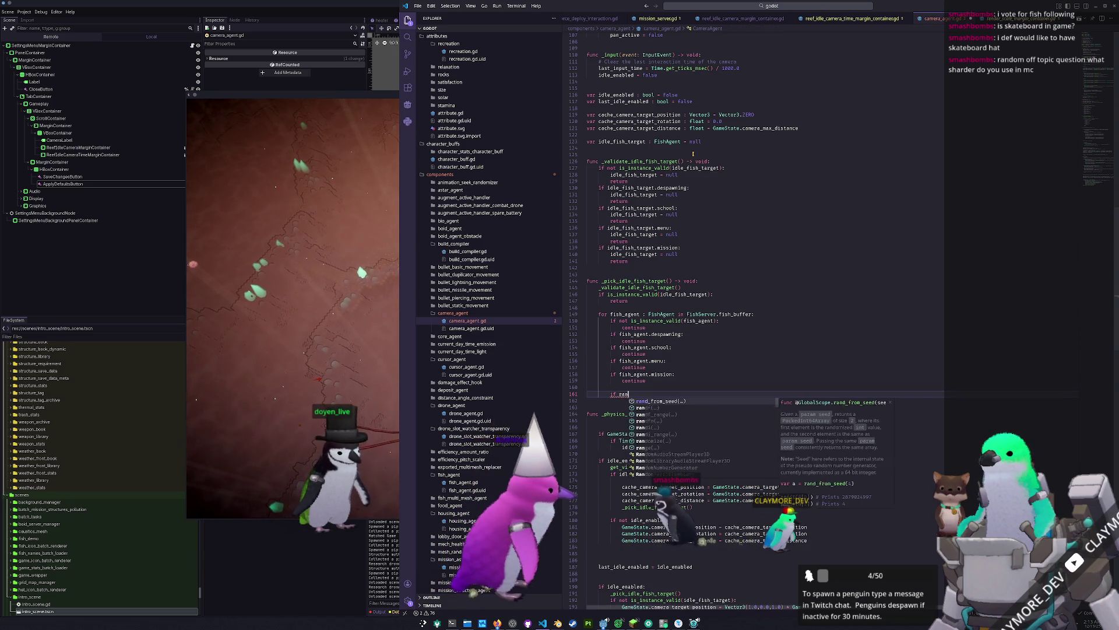
pyautogui.write(') < 0.1')
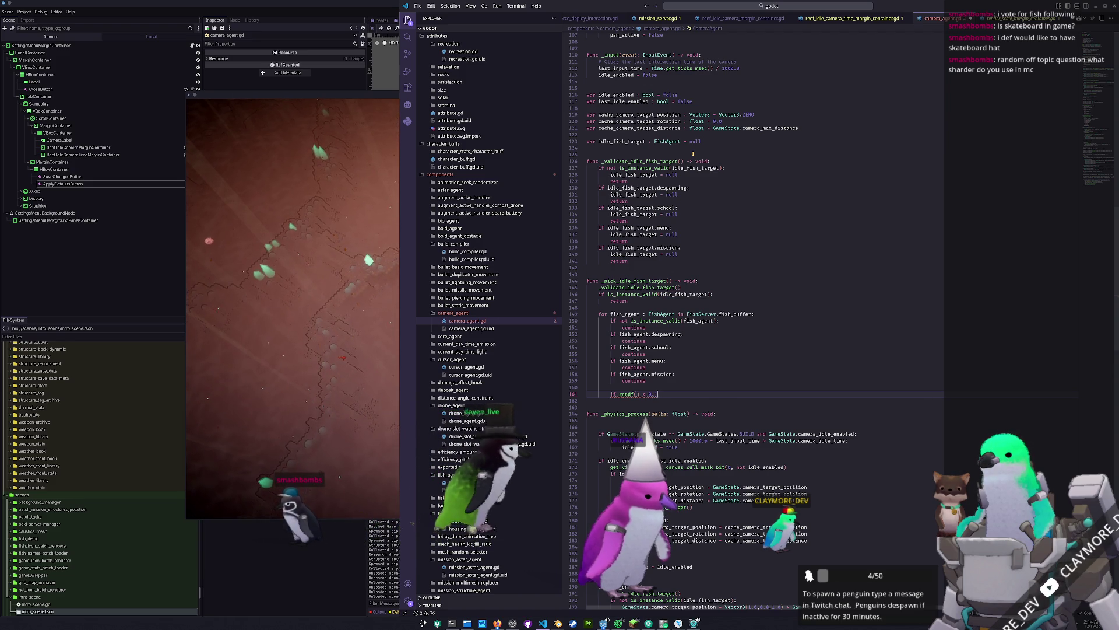
pyautogui.write(':')
pyautogui.press('Return')
pyautogui.write('continue')
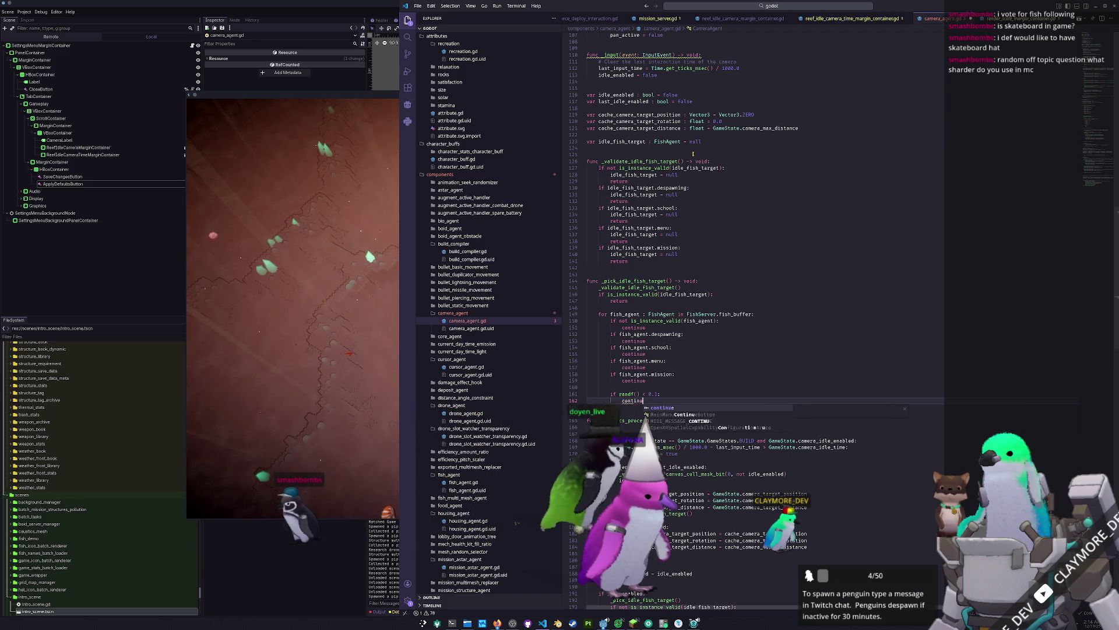
pyautogui.press('Return')
pyautogui.press('Return')
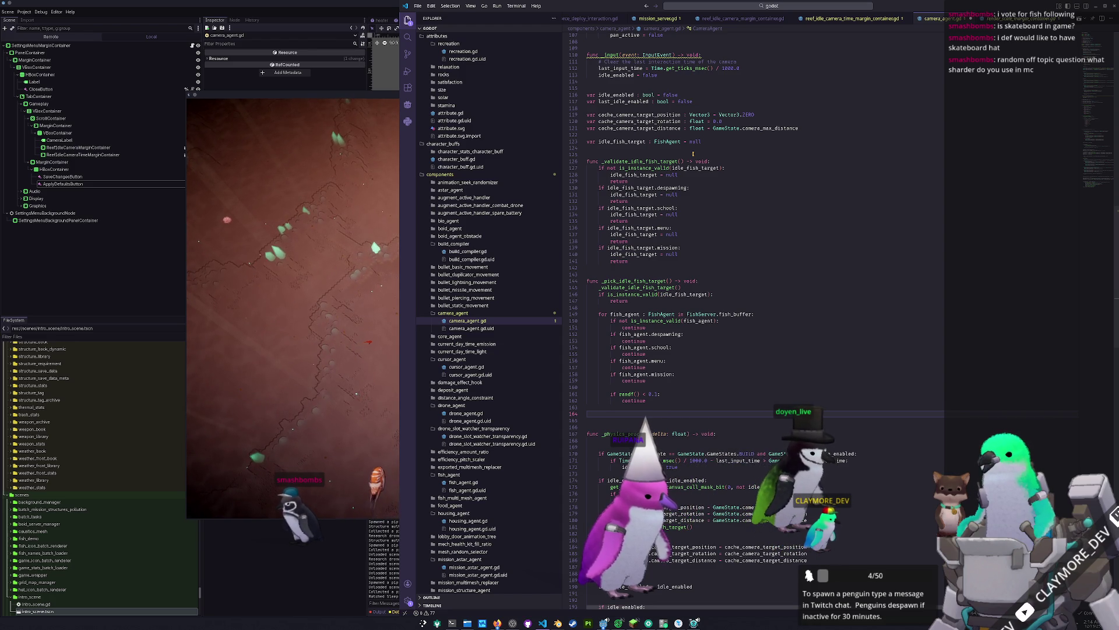
# Otherwise assign the fish to idle_fish_target and return
pyautogui.write('fish')
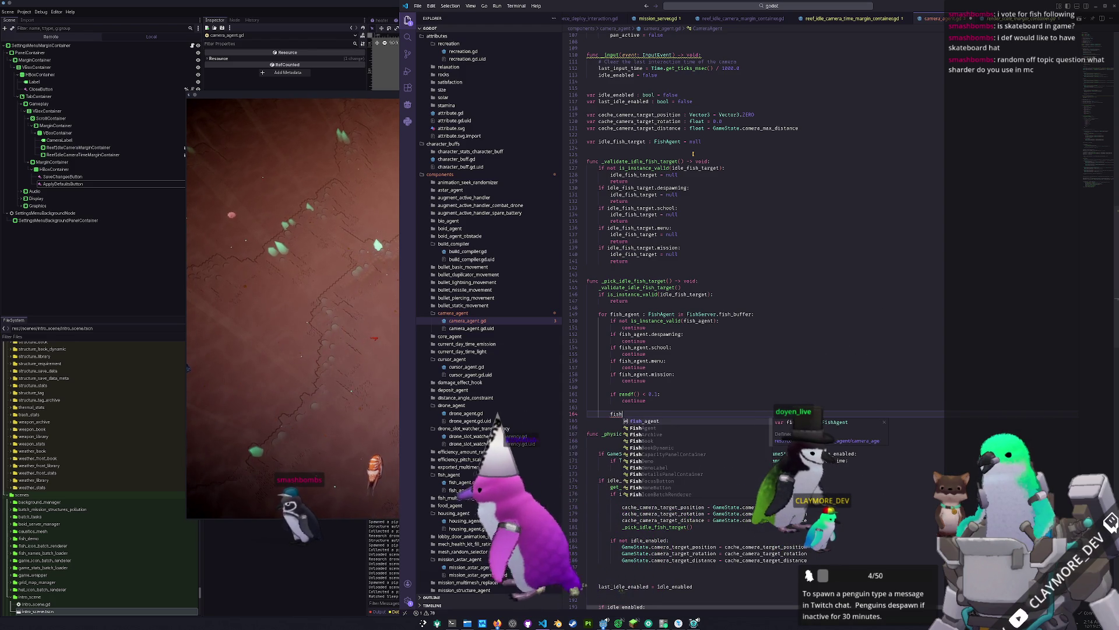
pyautogui.press('BackSpace')
pyautogui.press('BackSpace')
pyautogui.press('BackSpace')
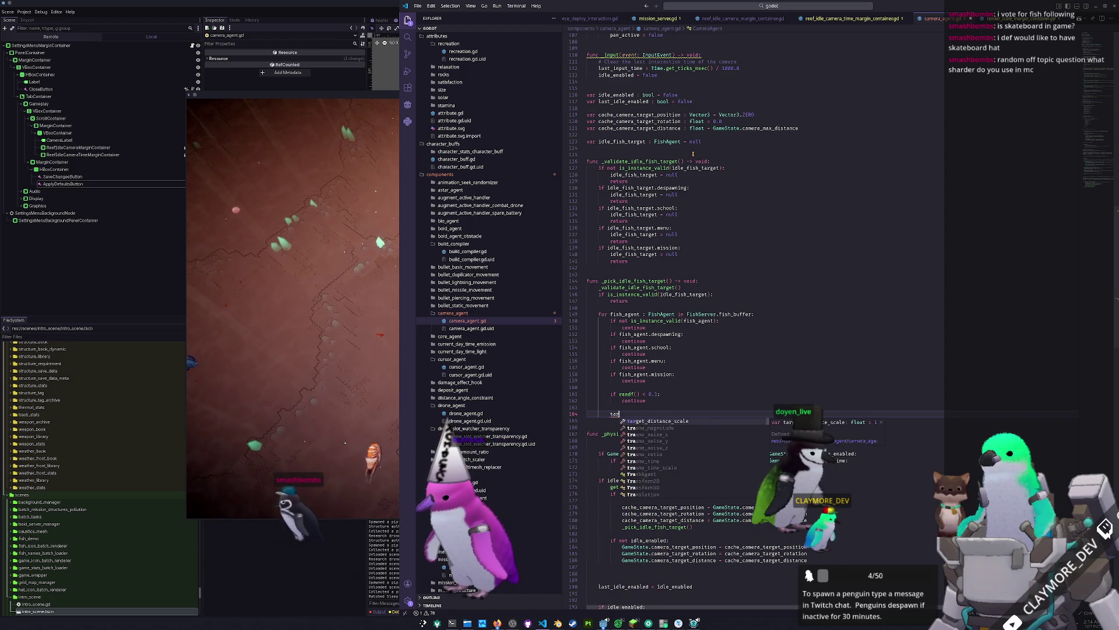
pyautogui.write('idle_fis')
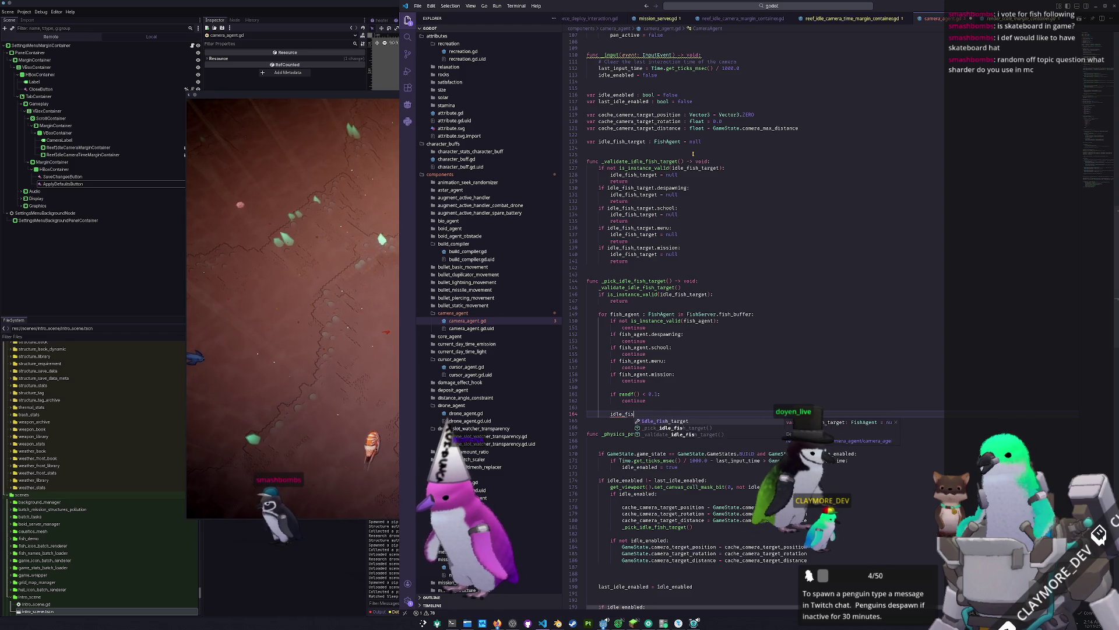
pyautogui.write('sh_agent')
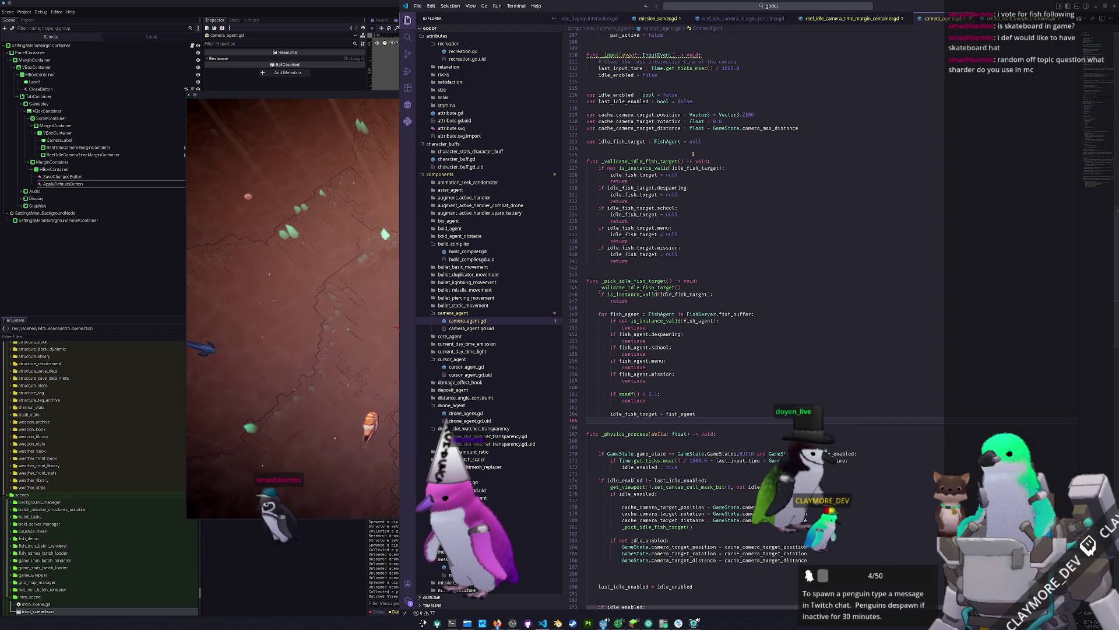
pyautogui.press('Return')
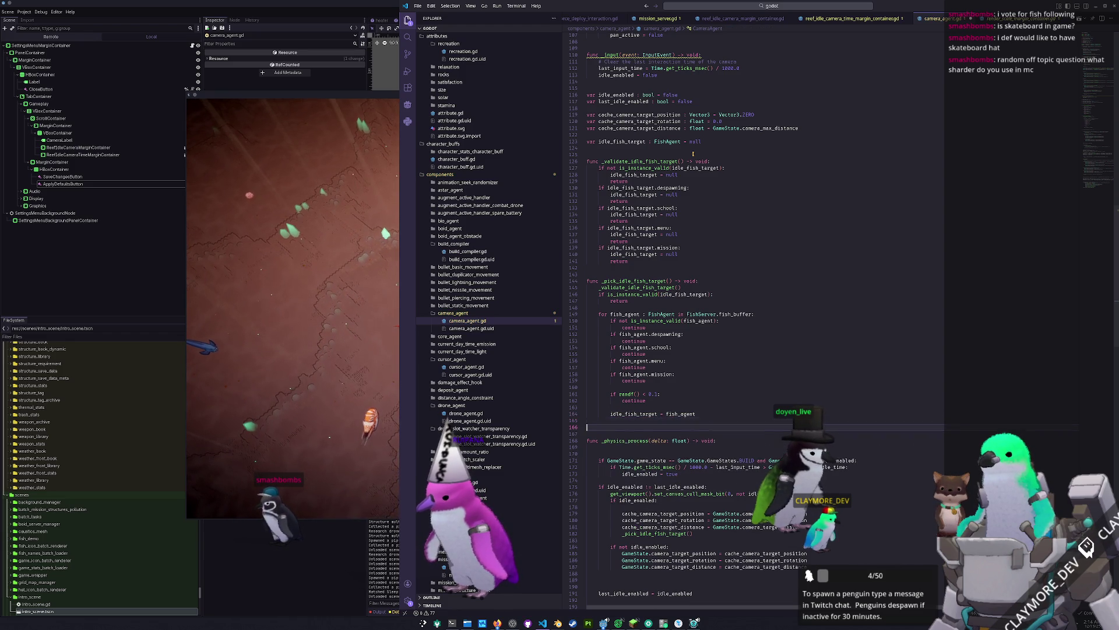
pyautogui.write('return')
pyautogui.press('Down')
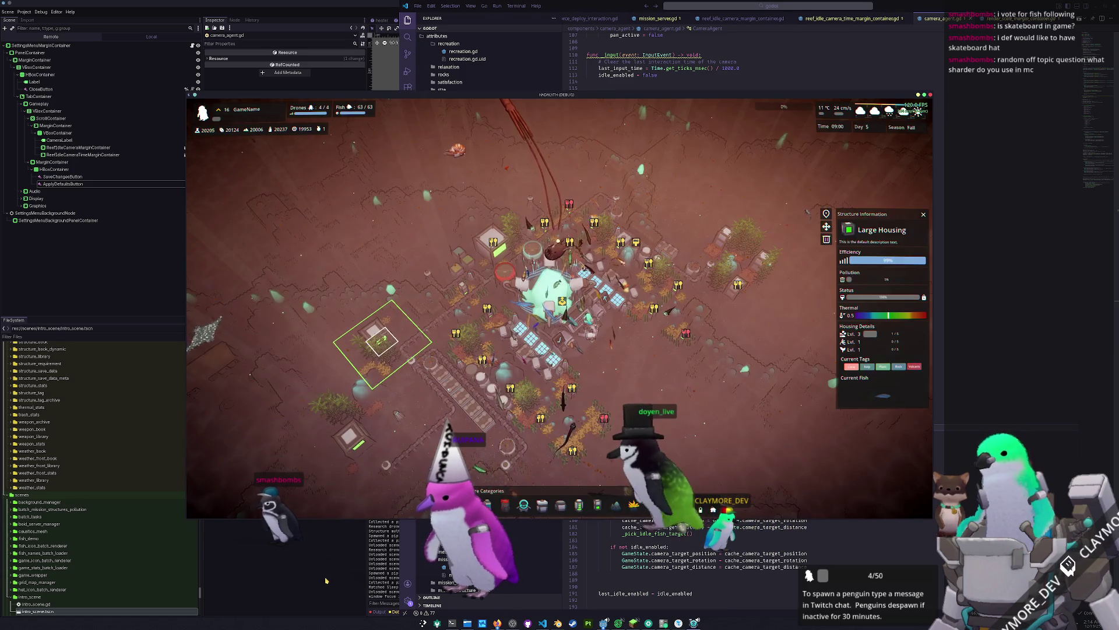
# Restart the game build, close the screenshot tool, and load the first save slot
pyautogui.press('F8')
pyautogui.press('F5')
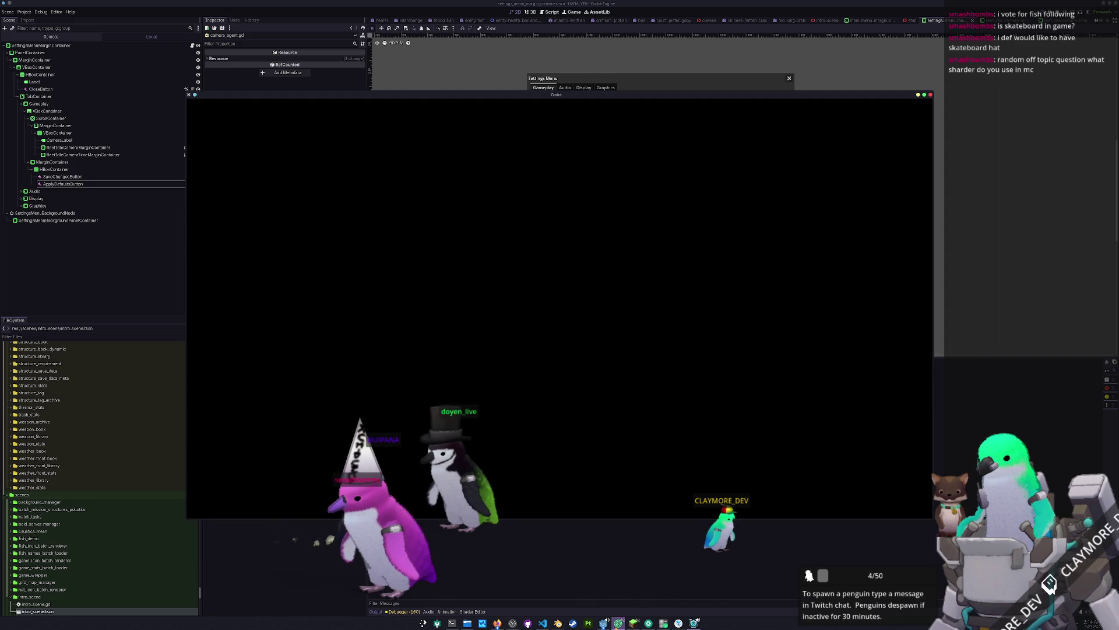
pyautogui.hotkey('alt', 'Tab')
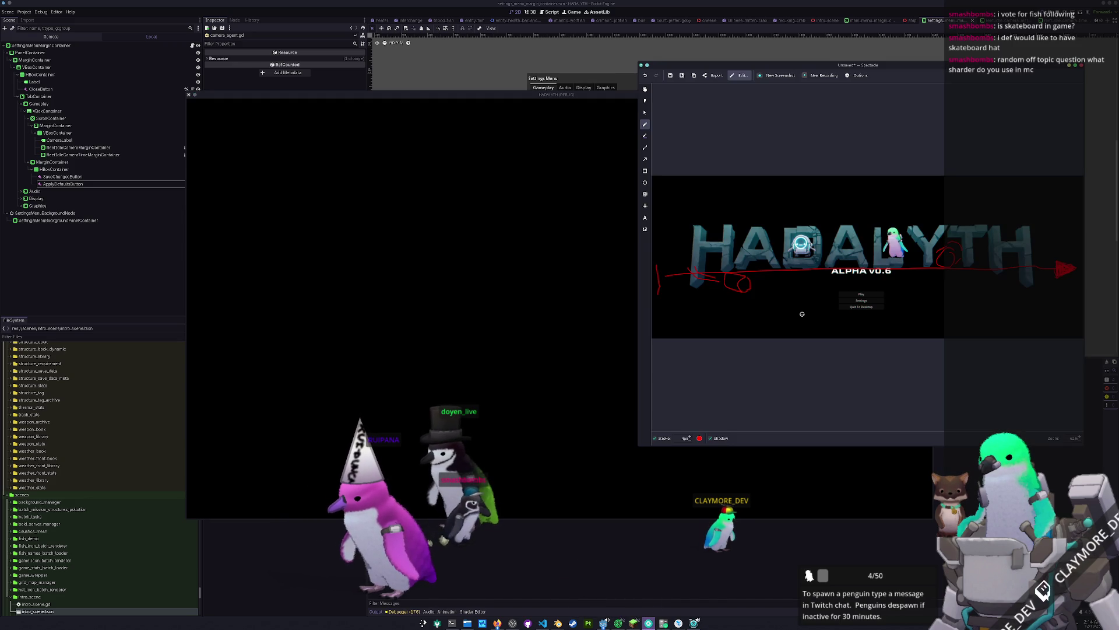
pyautogui.rightClick(648, 623)
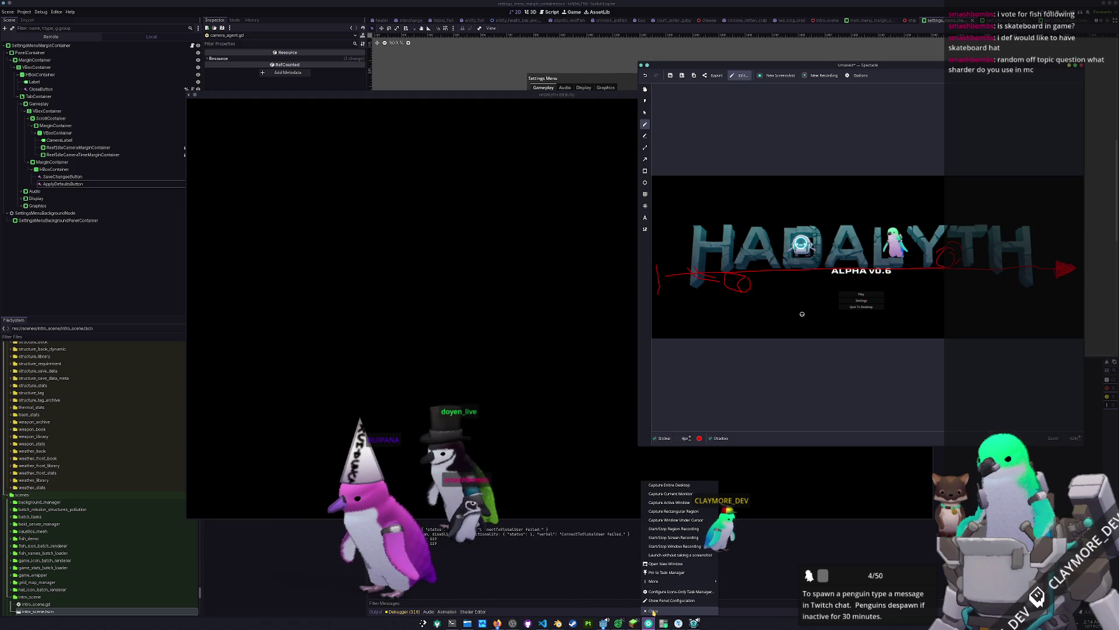
pyautogui.click(653, 610)
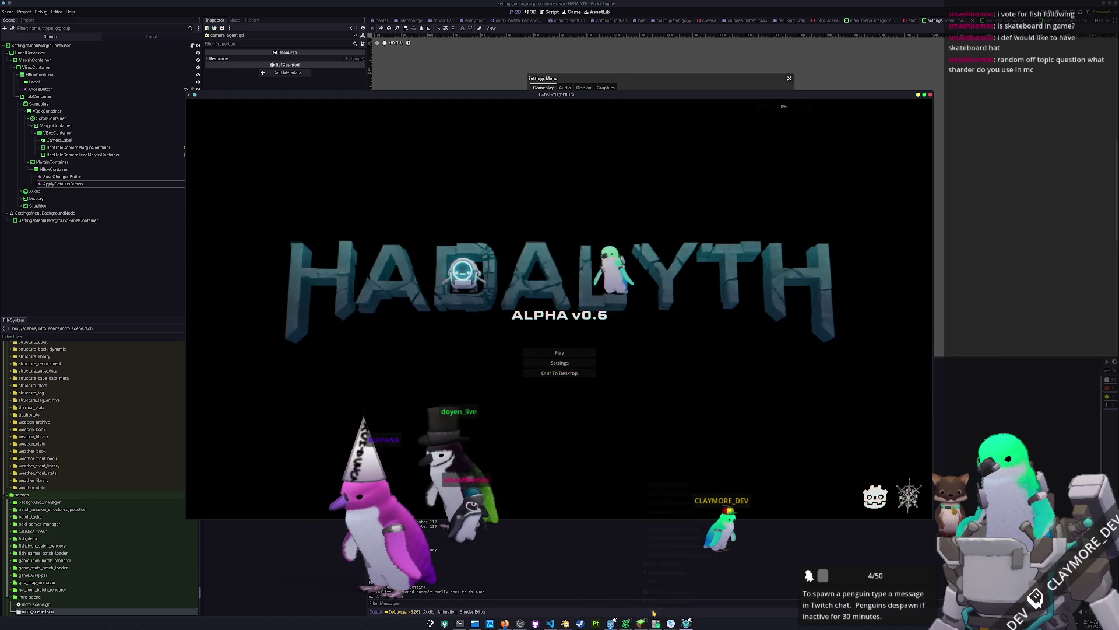
pyautogui.click(552, 352)
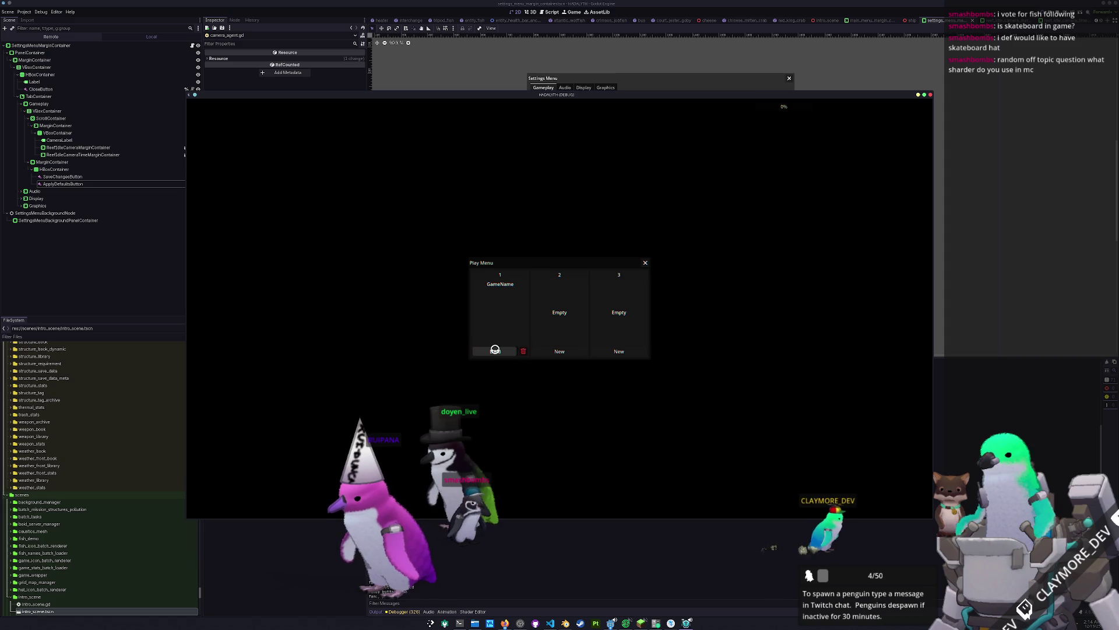
pyautogui.click(495, 351)
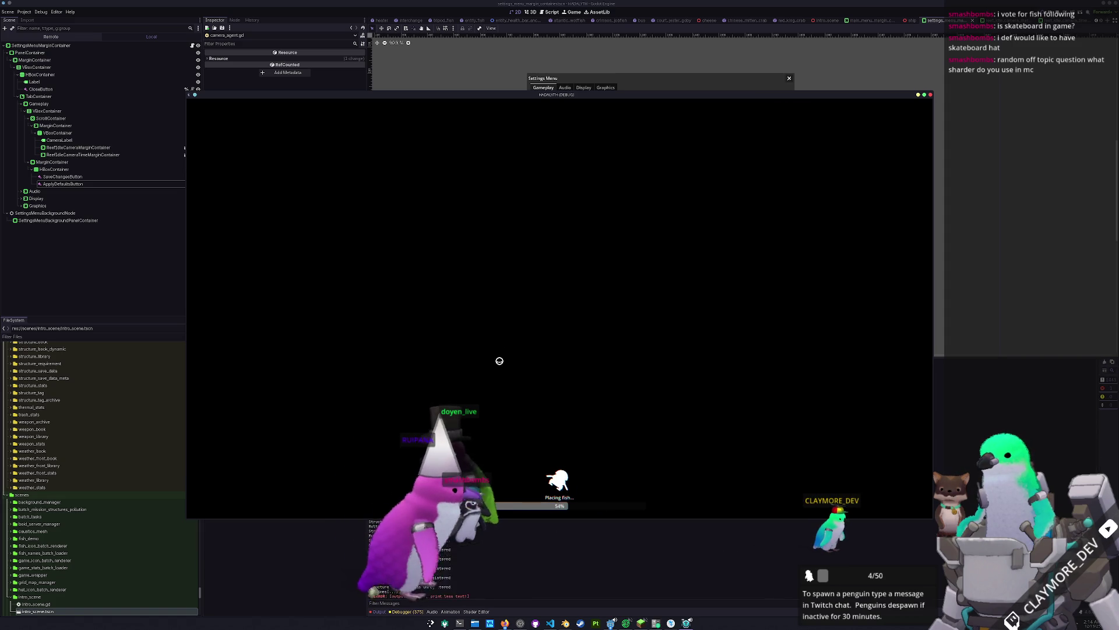
# Walk the player onto the central pad and travel from the base into the reef
pyautogui.press('d')
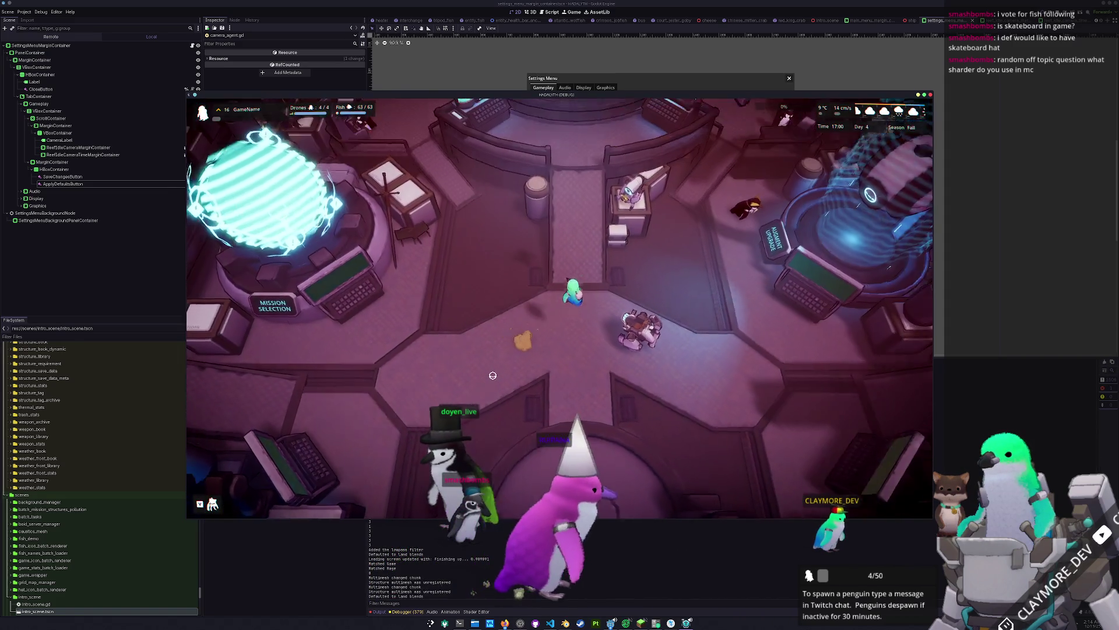
pyautogui.press('s')
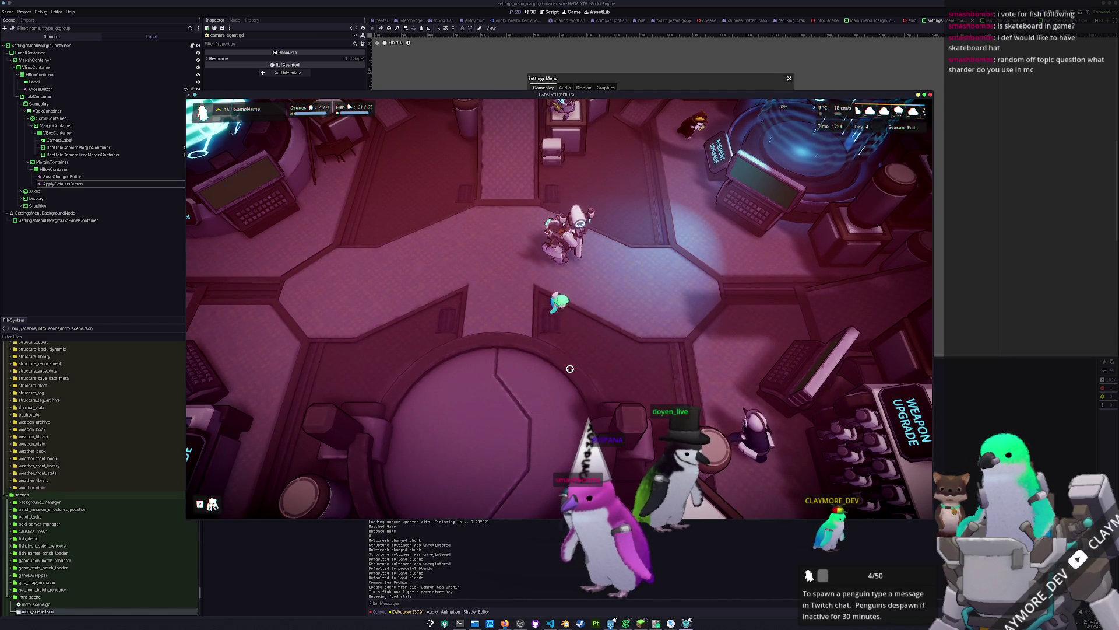
pyautogui.press('w')
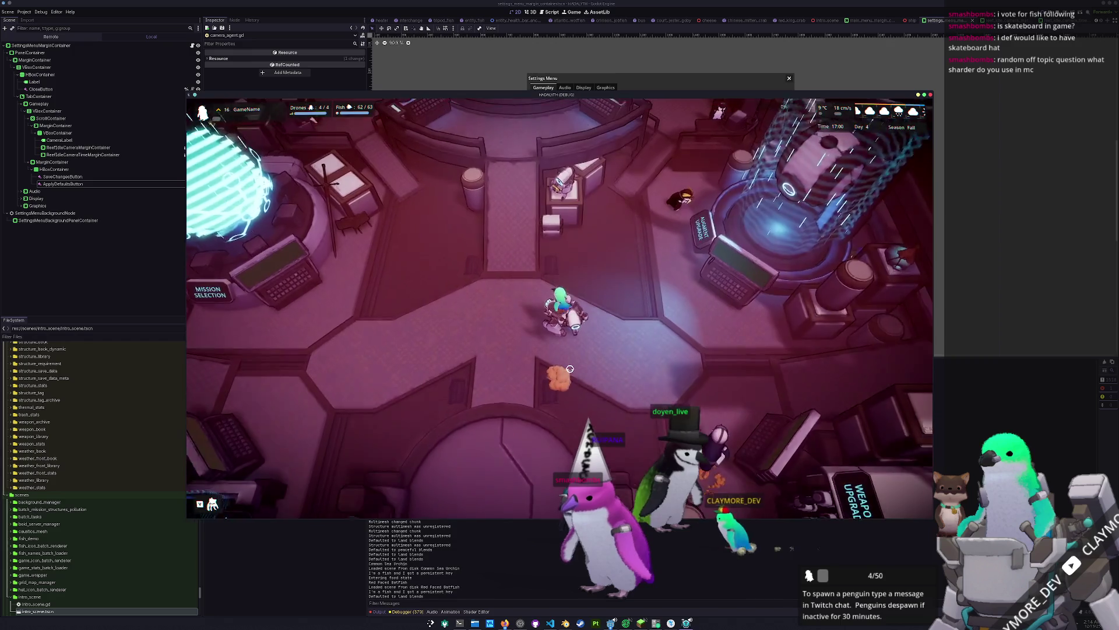
pyautogui.press('s')
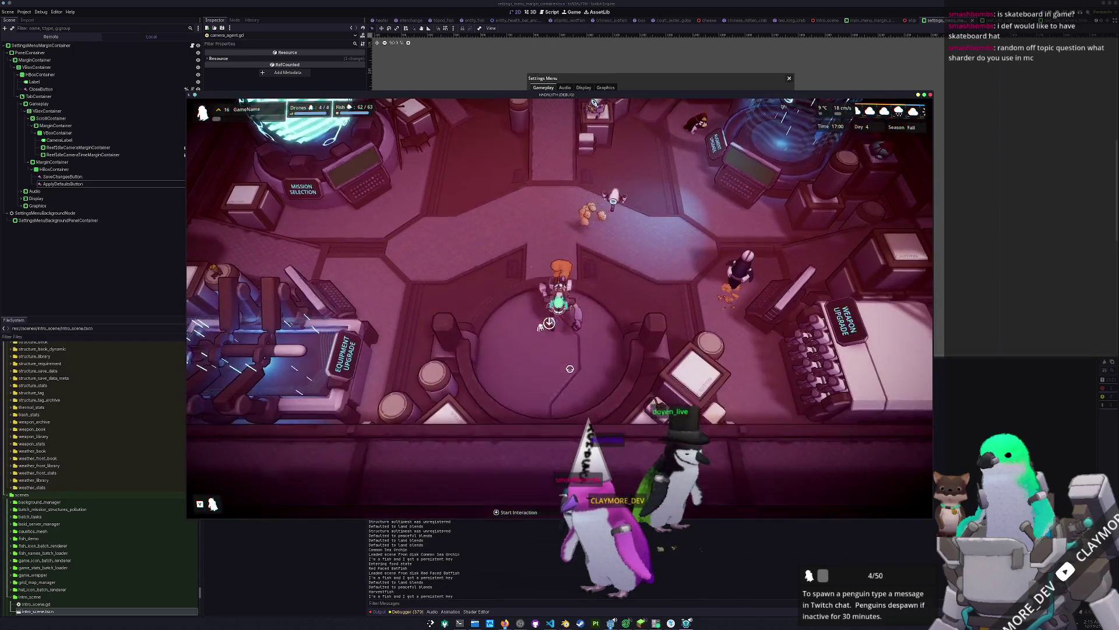
pyautogui.press('s')
pyautogui.press('e')
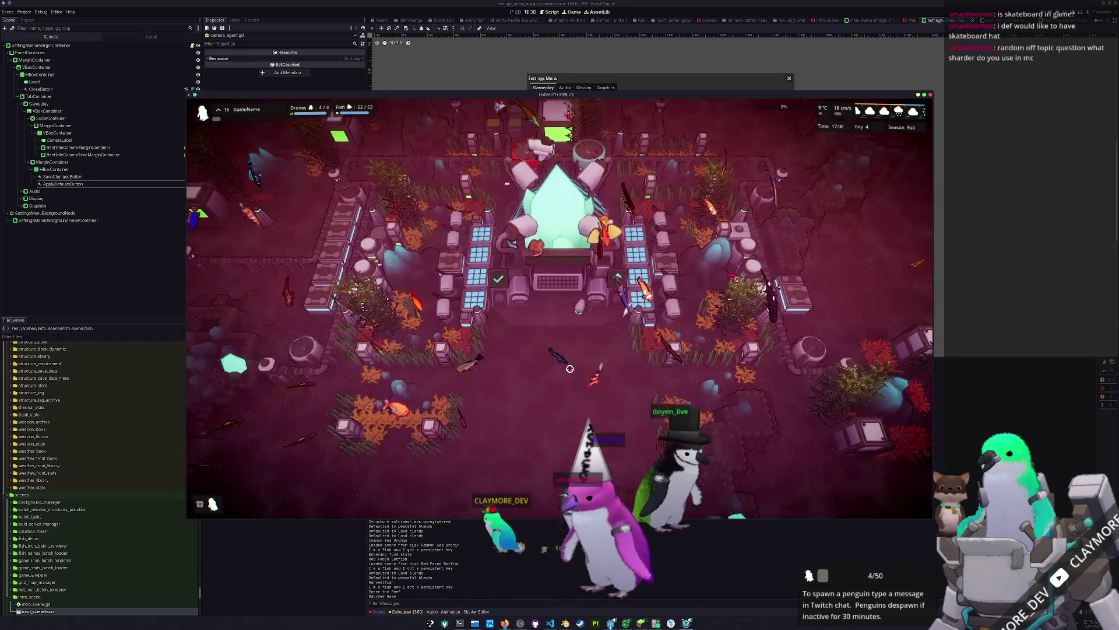
# Enter build mode, zoom in on the base, and return to the camera_agent.gd code
pyautogui.press('b')
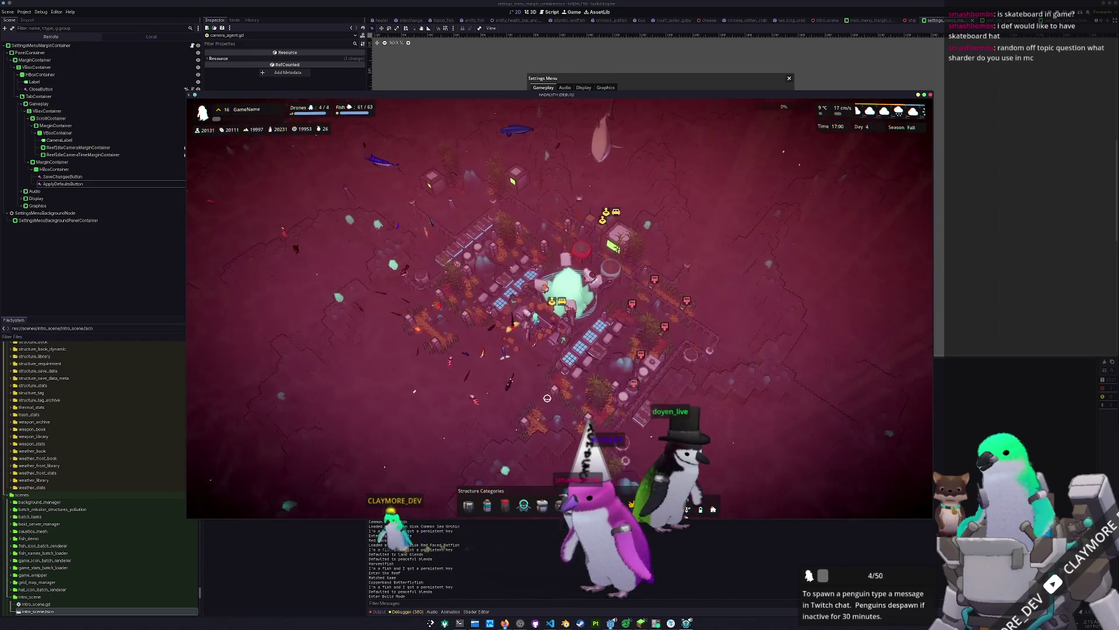
pyautogui.scroll(5, 665, 333)
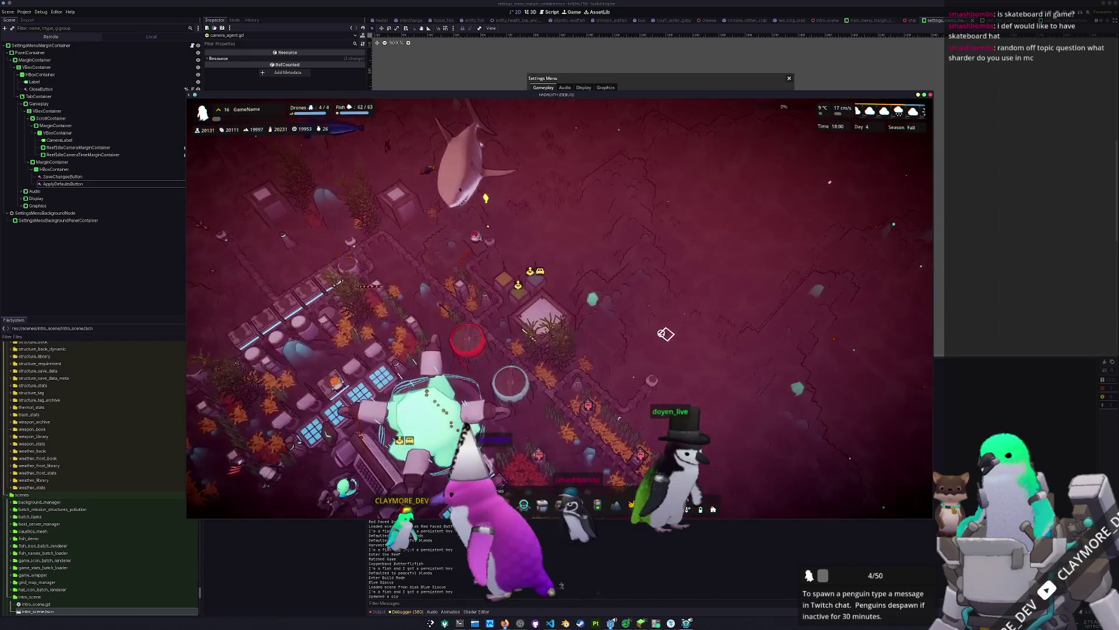
pyautogui.press('s')
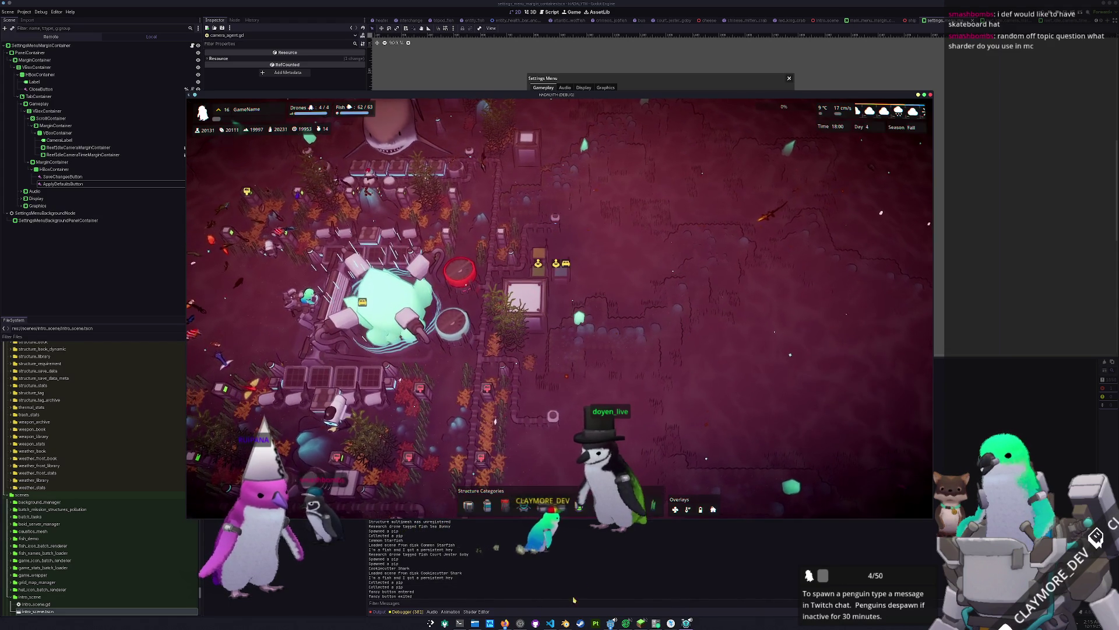
pyautogui.click(550, 622)
pyautogui.scroll(-12, 792, 316)
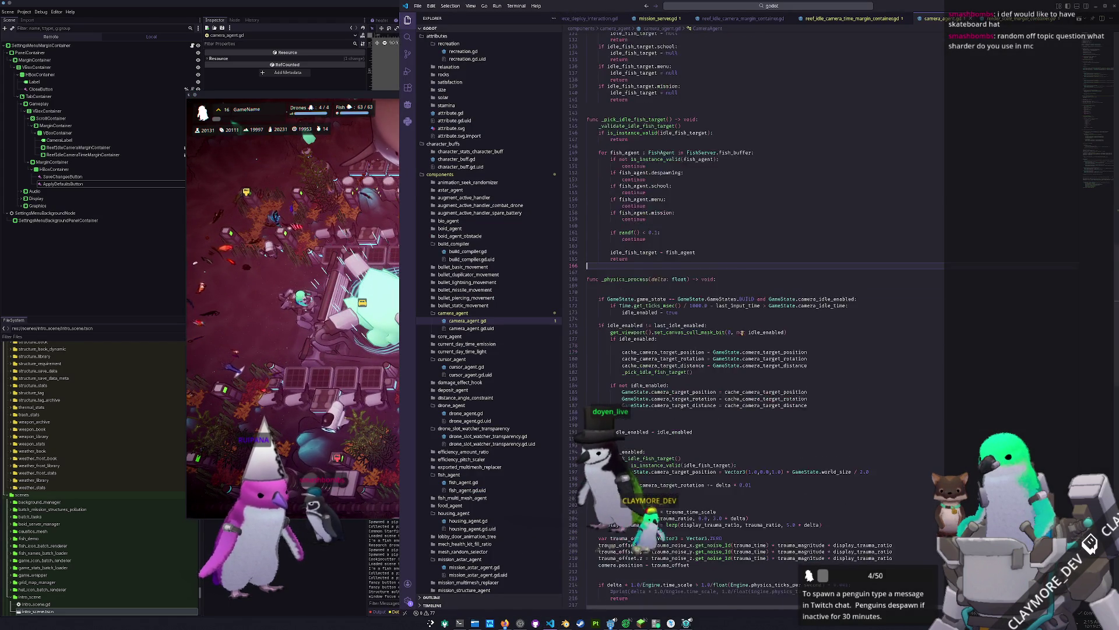
# In _physics_process, add an else setting camera_target_position to idle_fish_target.agent.global_position
pyautogui.click(655, 417)
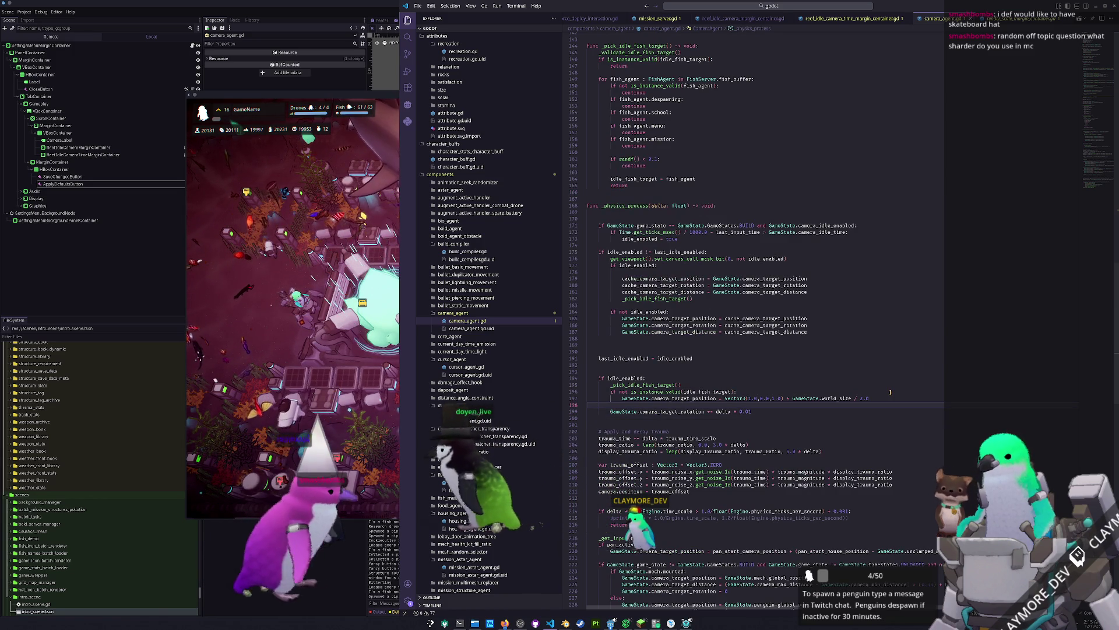
pyautogui.press('Tab')
pyautogui.press('Tab')
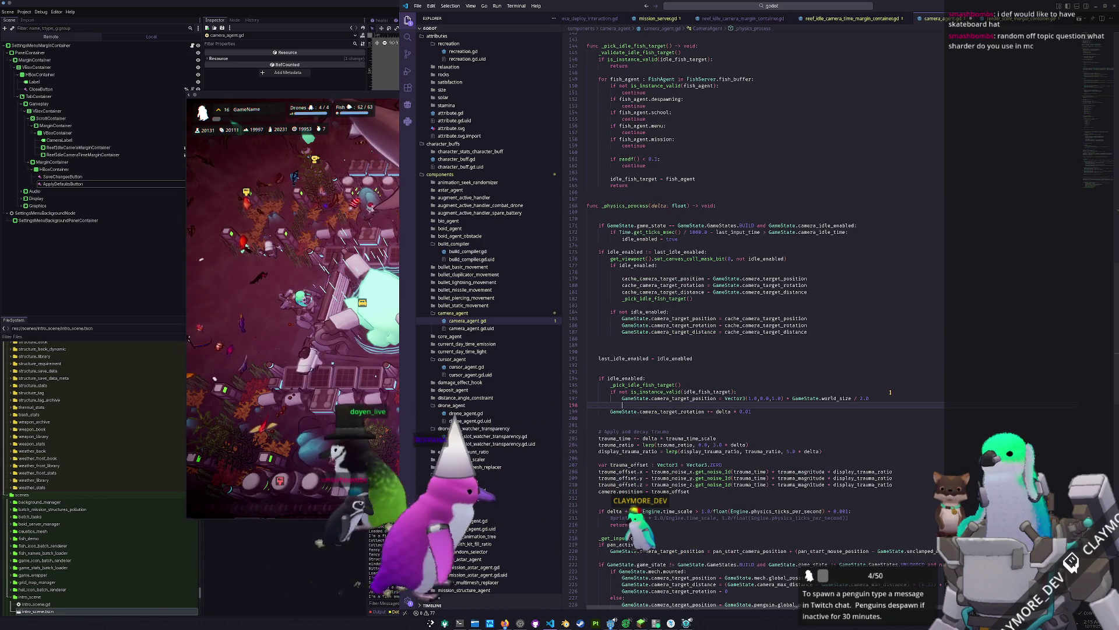
pyautogui.press('Return')
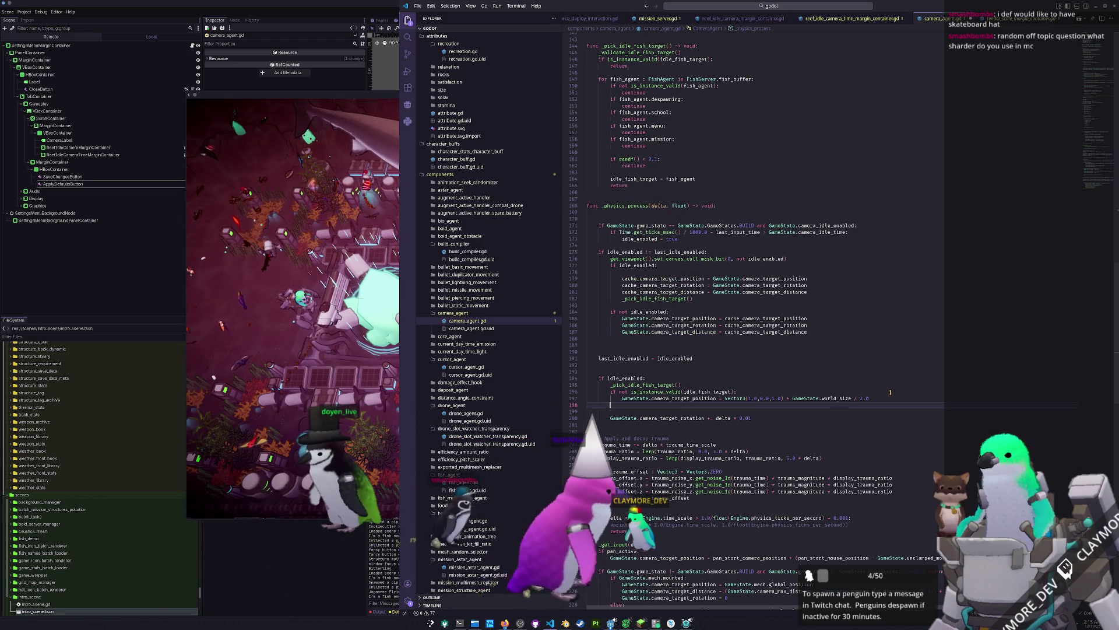
pyautogui.write('lse:')
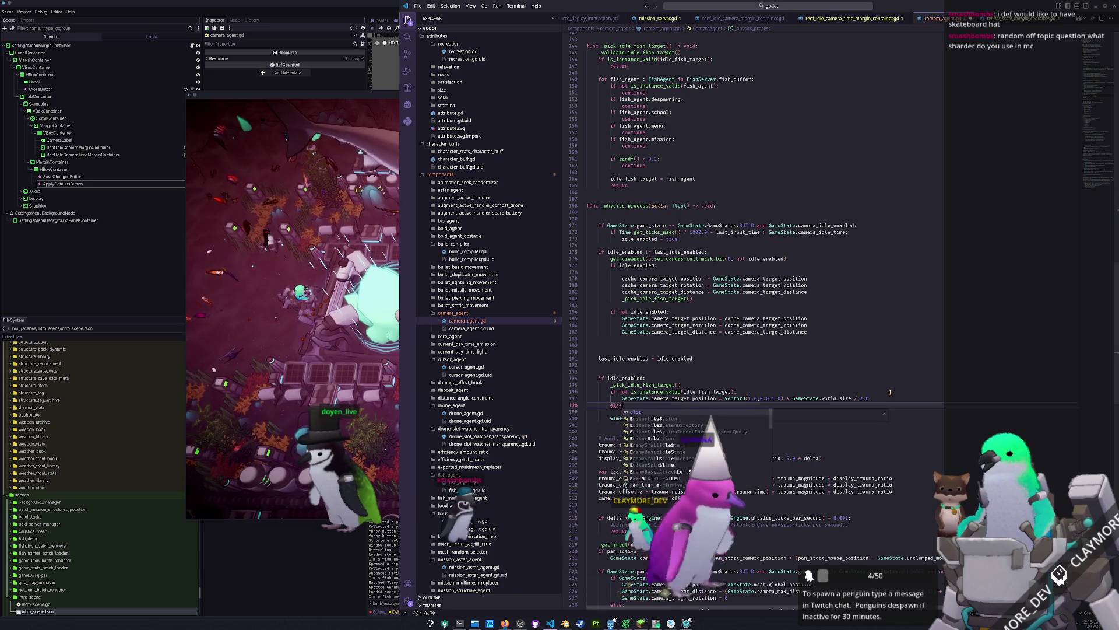
pyautogui.press('Return')
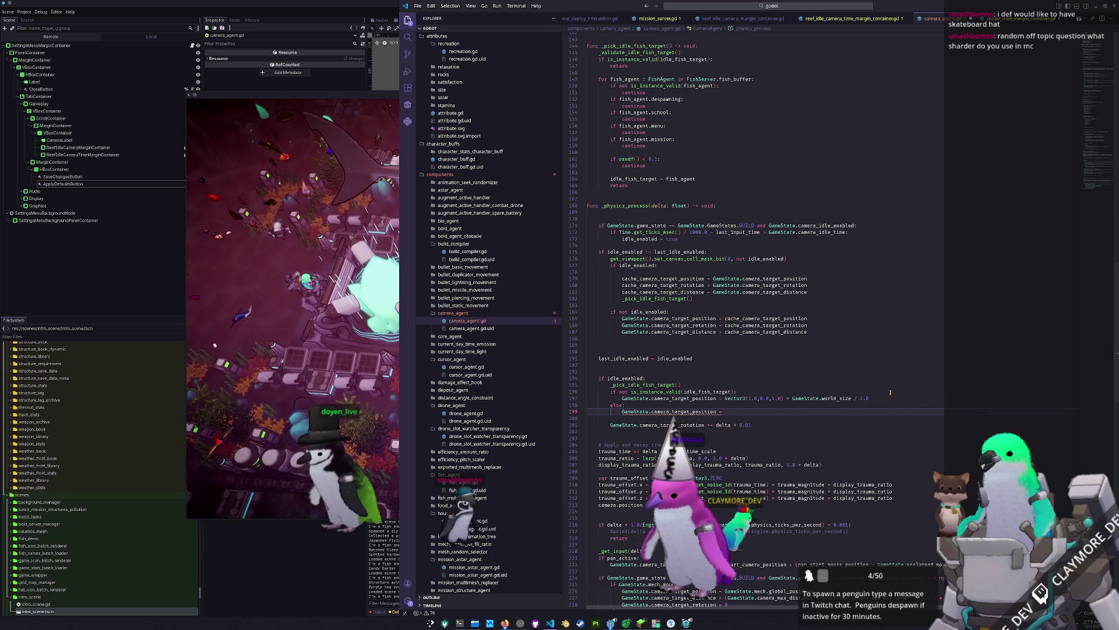
pyautogui.write('arget_')
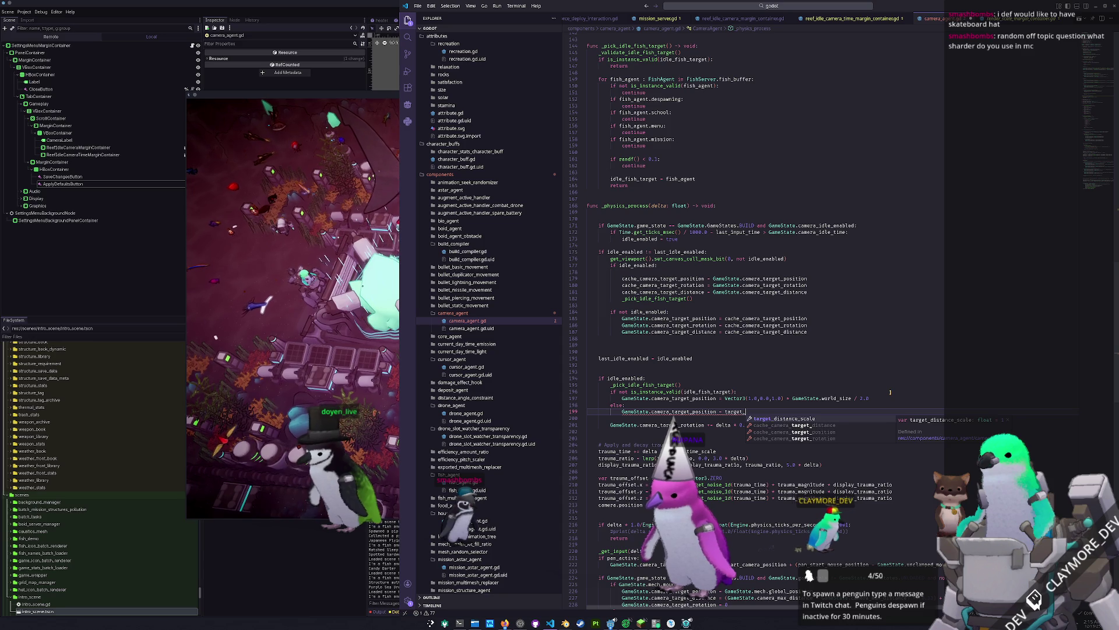
pyautogui.press('BackSpace')
pyautogui.press('BackSpace')
pyautogui.press('BackSpace')
pyautogui.write('idle_fish_target.agent.global_position')
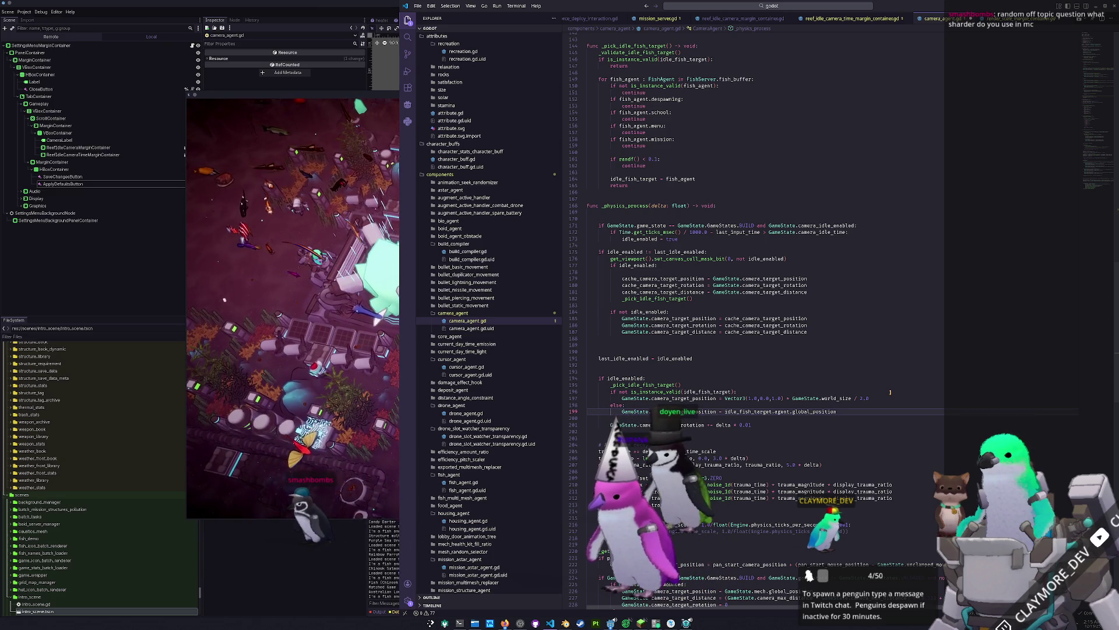
pyautogui.press('Return')
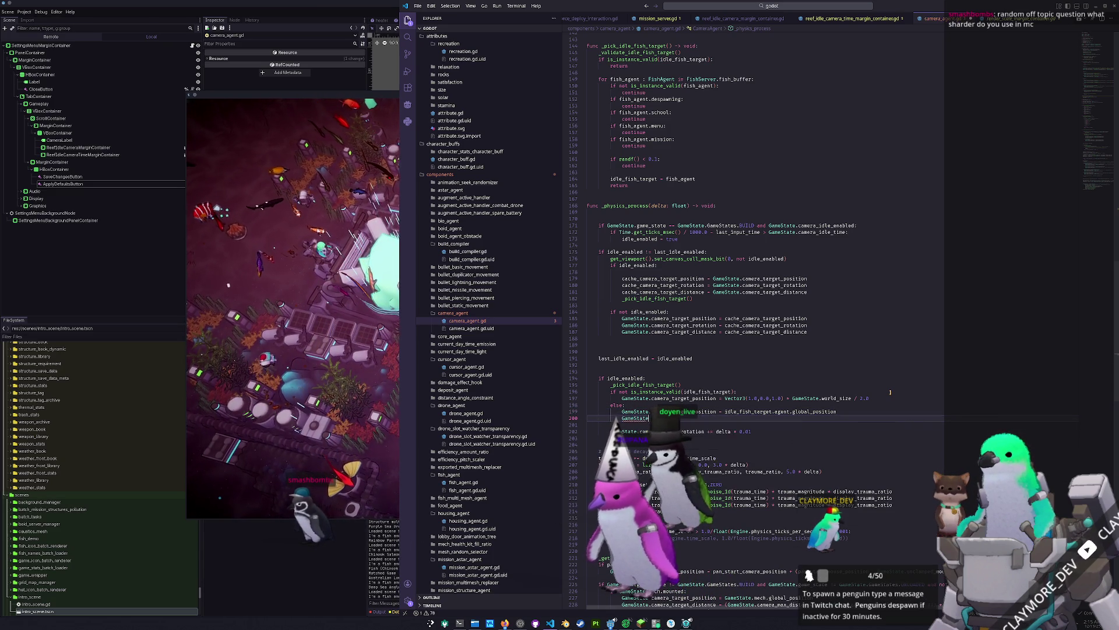
pyautogui.write('_positio')
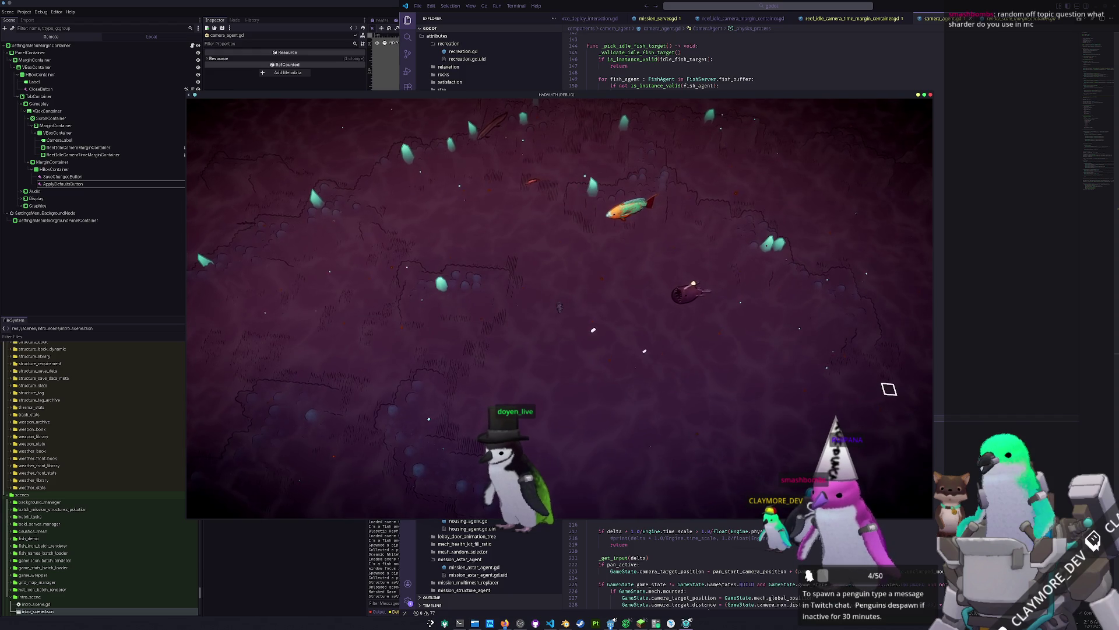
# Stop the game with F8, run it again with F5, and return to the code
pyautogui.press('F8')
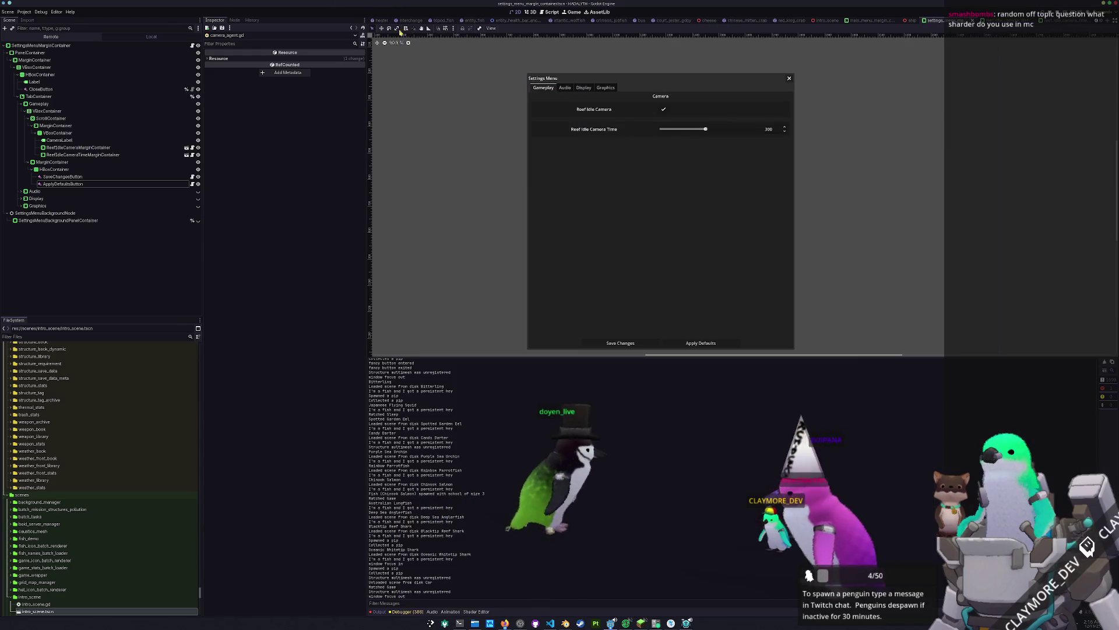
pyautogui.press('F5')
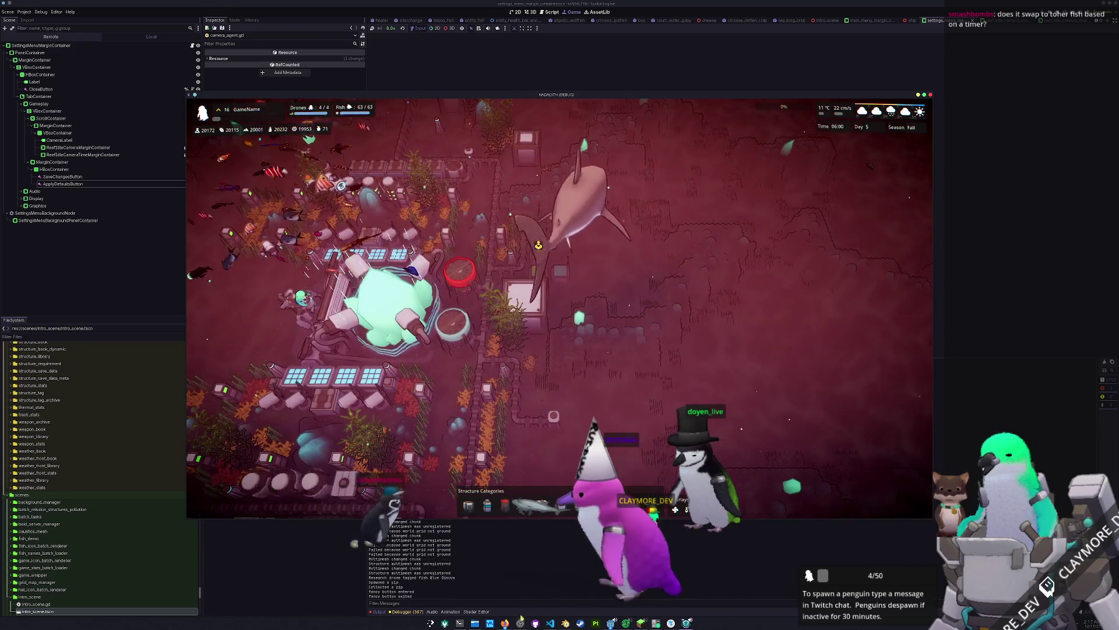
pyautogui.hotkey('alt', 'Tab')
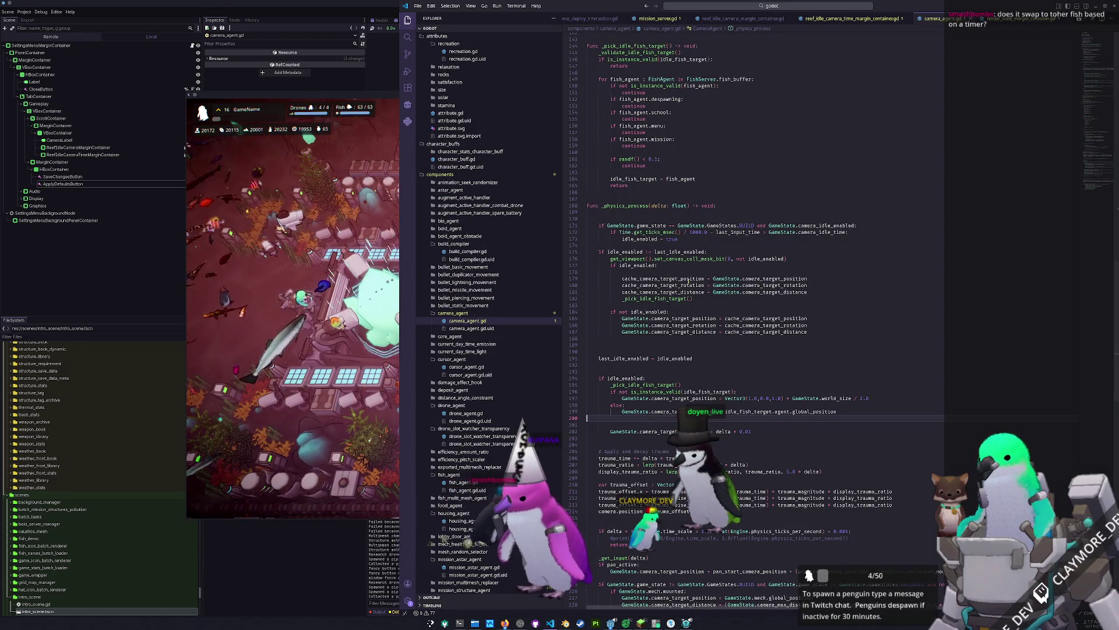
# Move through the fish-picking loop and idle-camera code to locate the randf check
pyautogui.click(646, 188)
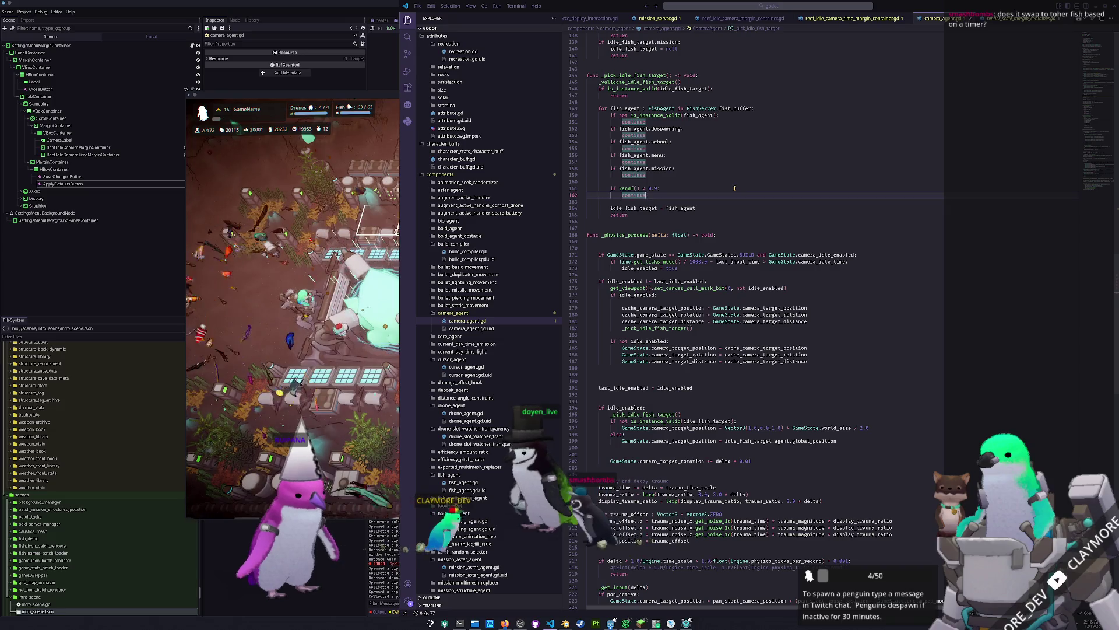
pyautogui.press('Up')
pyautogui.press('Up')
pyautogui.press('Up')
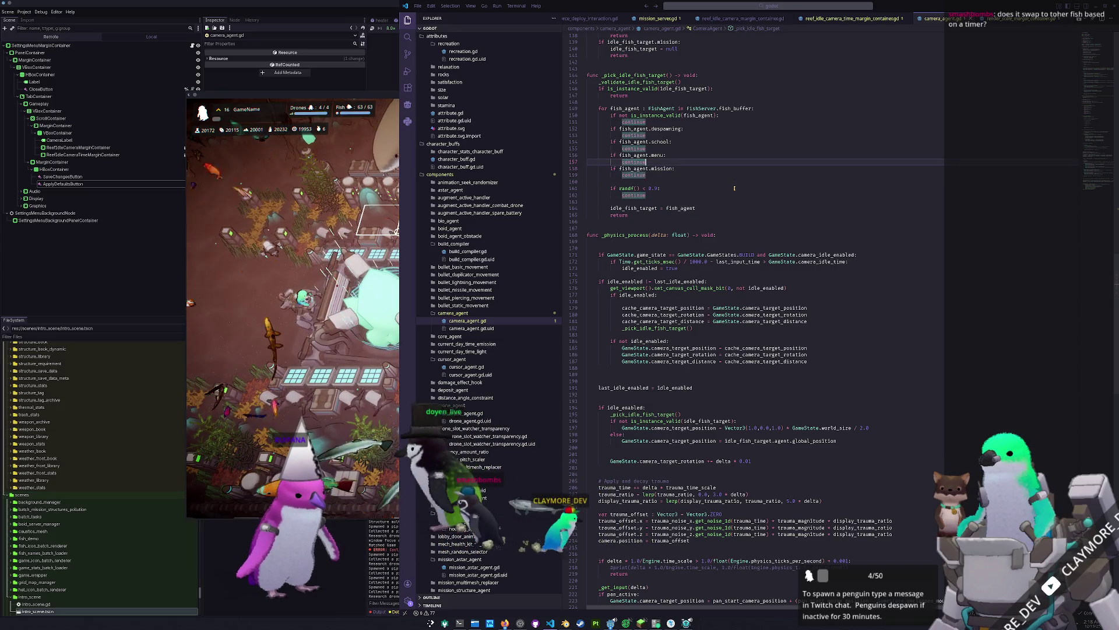
pyautogui.press('Up')
pyautogui.press('Up')
pyautogui.press('Up')
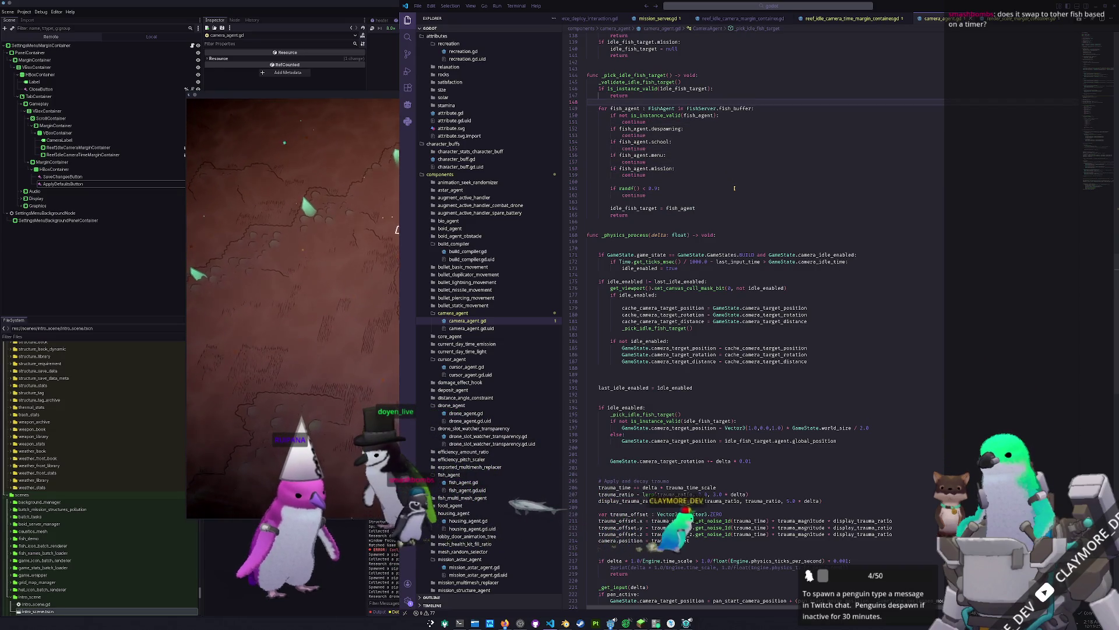
pyautogui.press('Down')
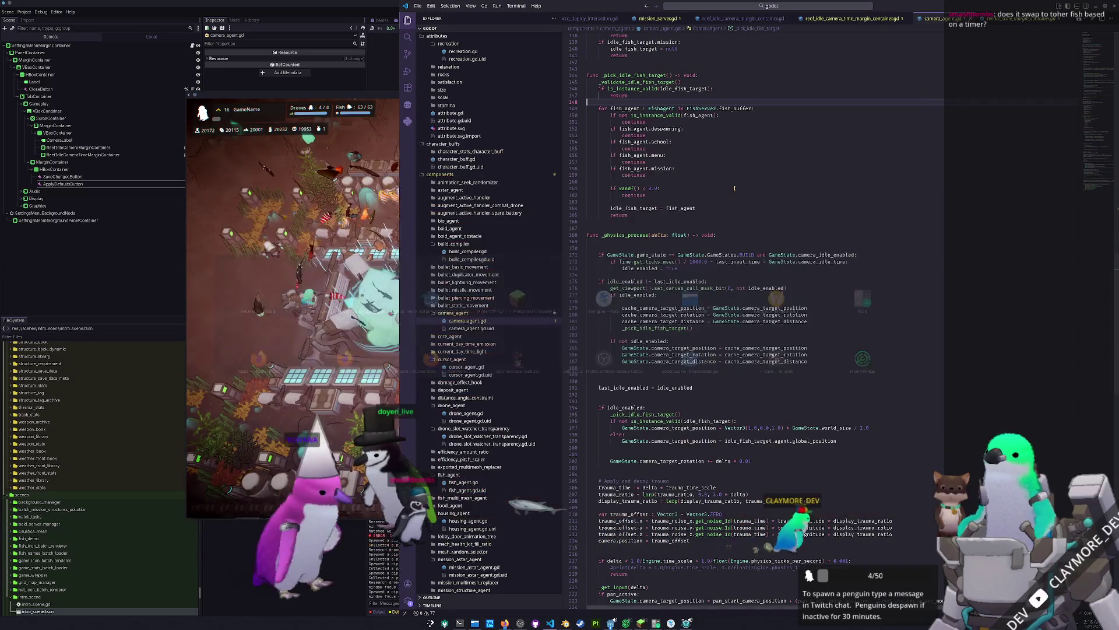
pyautogui.press('Down')
pyautogui.press('Down')
pyautogui.press('Down')
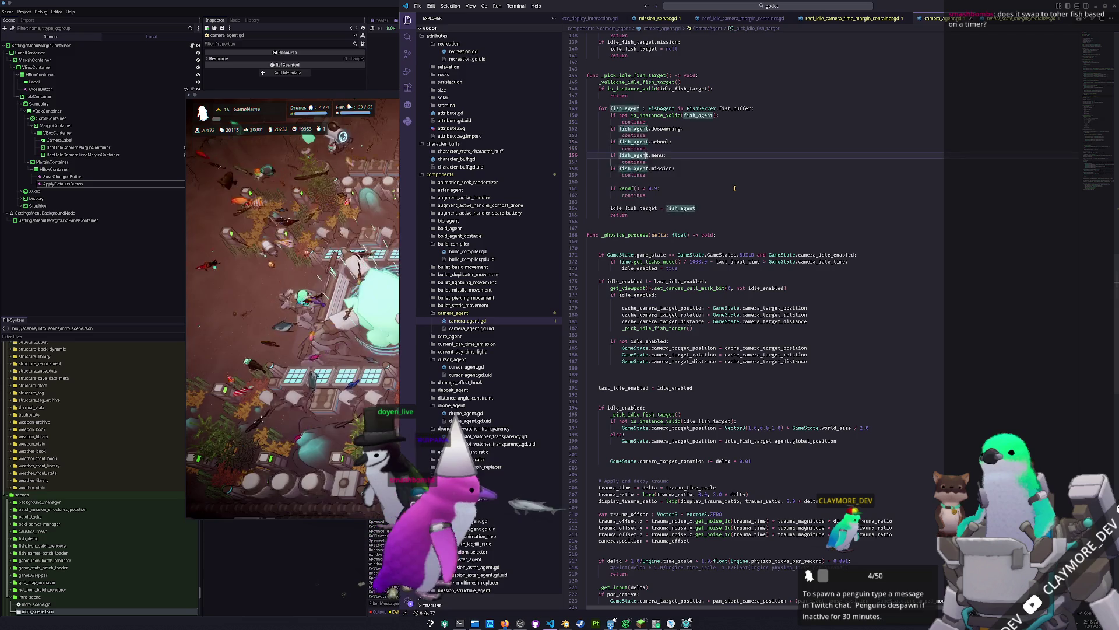
pyautogui.press('Down')
pyautogui.press('Down')
pyautogui.press('Down')
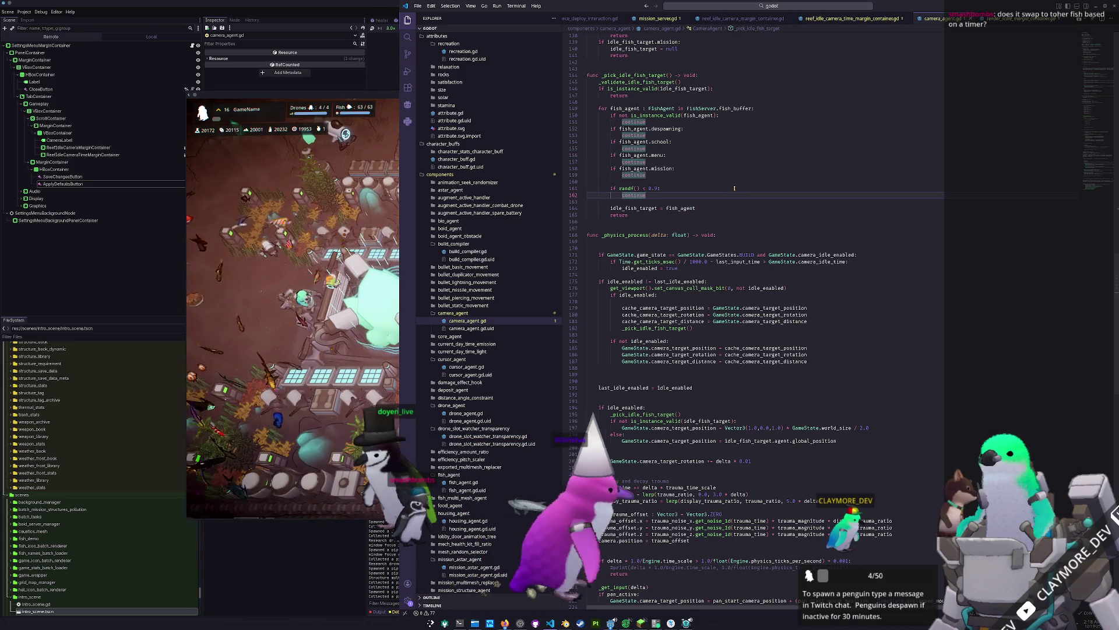
pyautogui.press('Down')
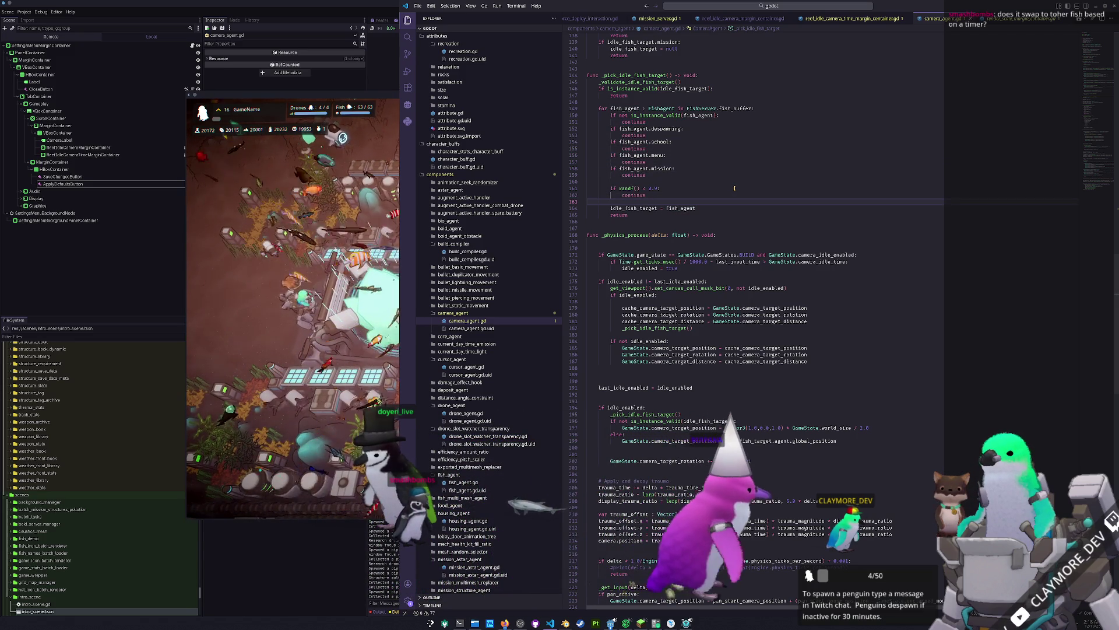
pyautogui.press('Down')
pyautogui.press('Down')
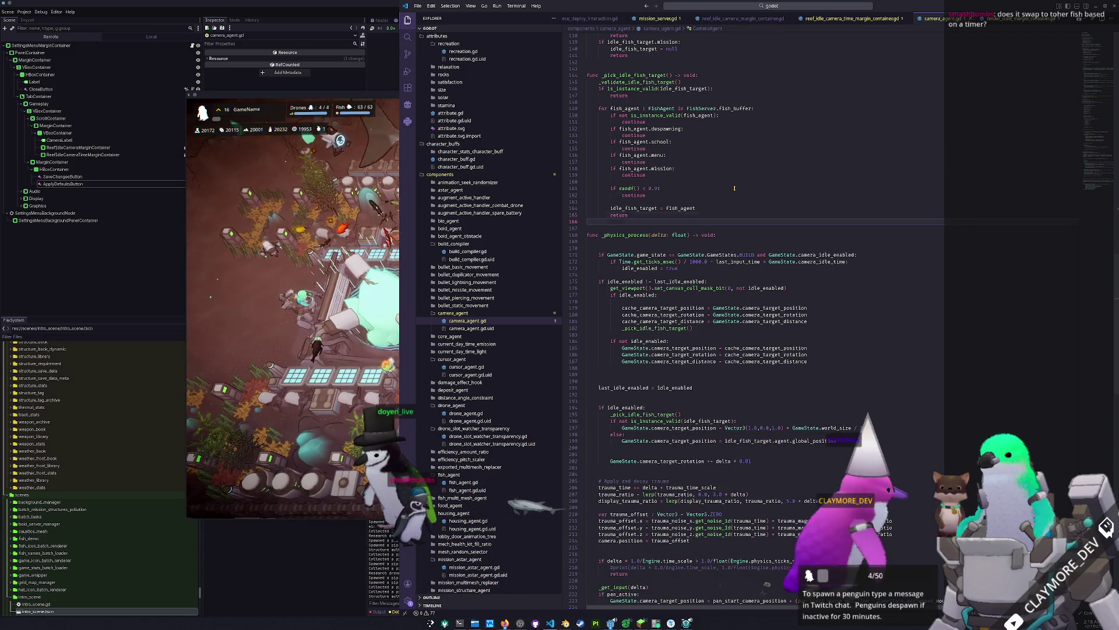
pyautogui.press('Down')
pyautogui.press('Down')
pyautogui.press('Down')
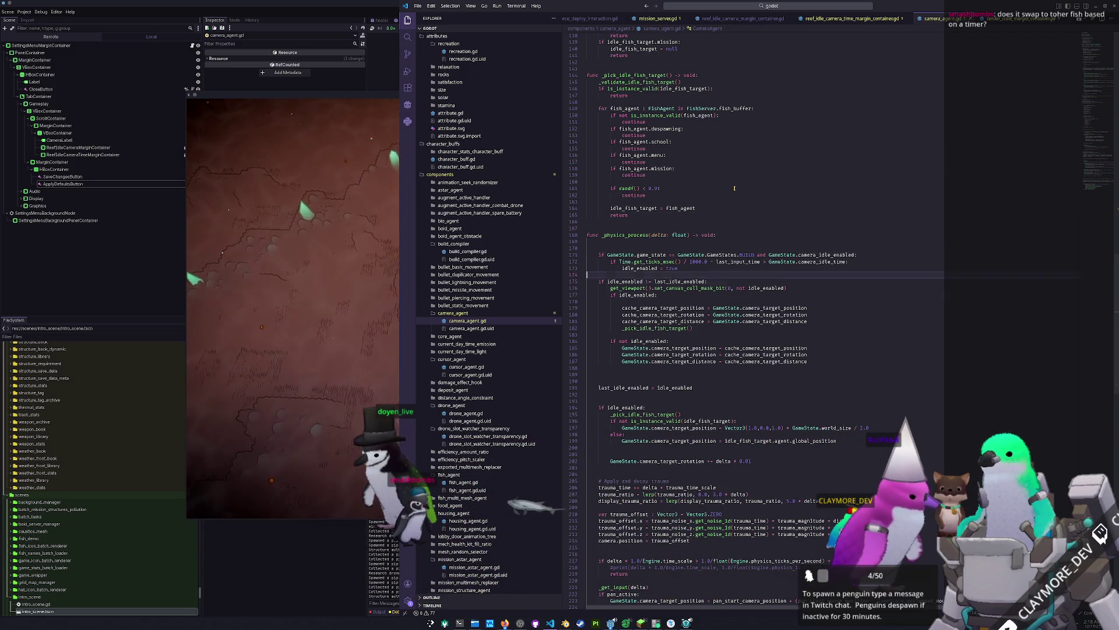
pyautogui.press('Down')
pyautogui.press('Down')
pyautogui.press('Down')
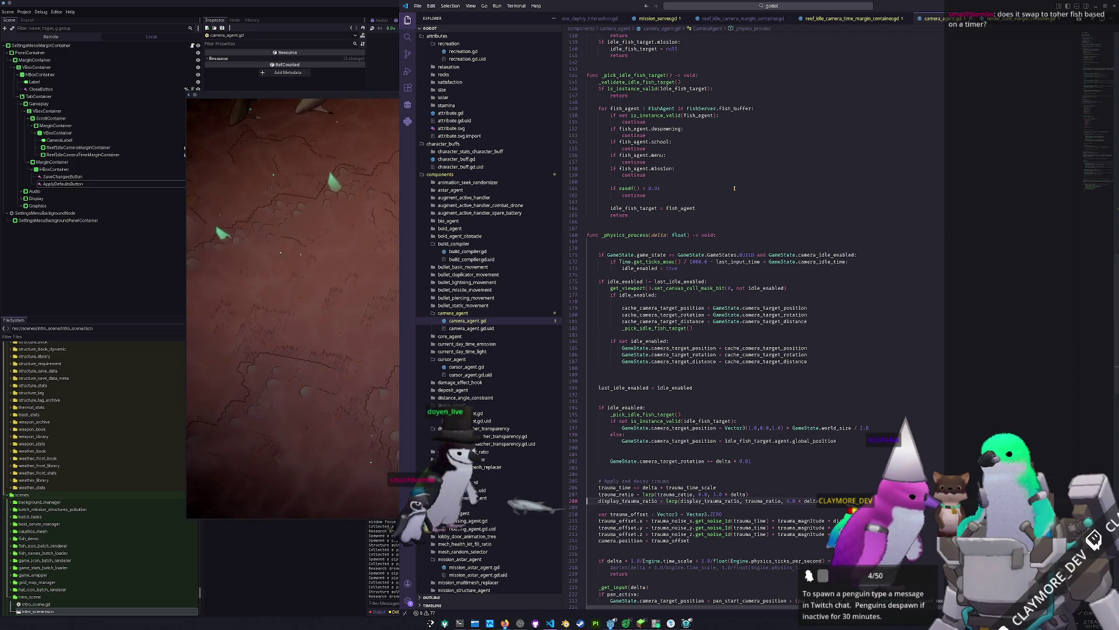
pyautogui.press('Down')
pyautogui.press('Down')
pyautogui.press('Down')
# Replace the 0.9 randf threshold on line 161 with 0.99999999999999 and switch to the game
pyautogui.press('Up')
pyautogui.press('Up')
pyautogui.press('Up')
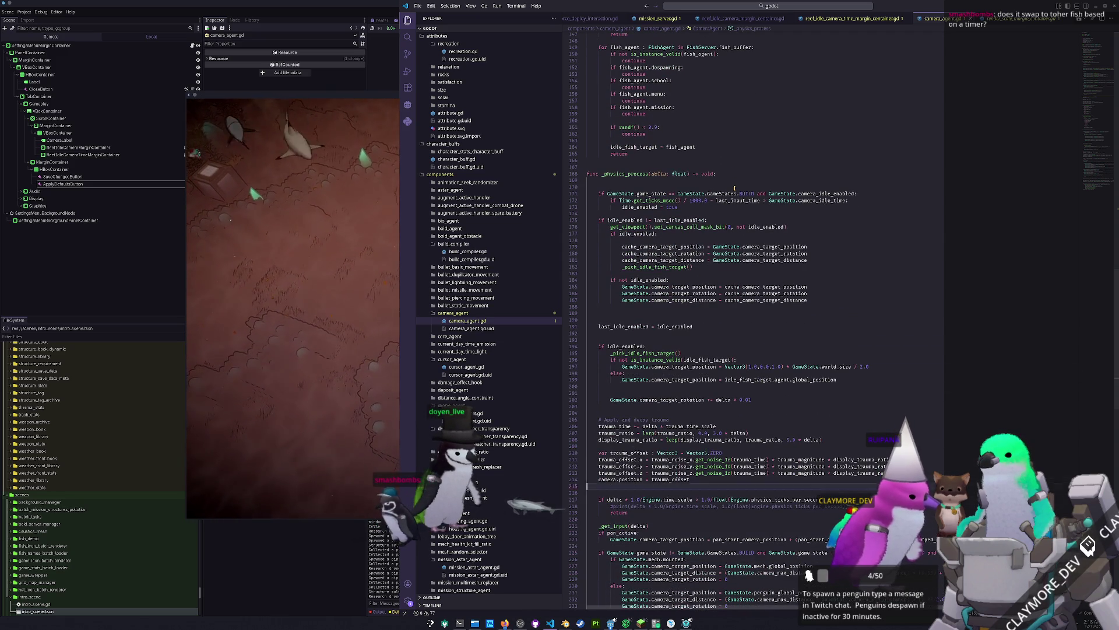
pyautogui.scroll(2, 699, 186)
pyautogui.doubleClick(654, 170)
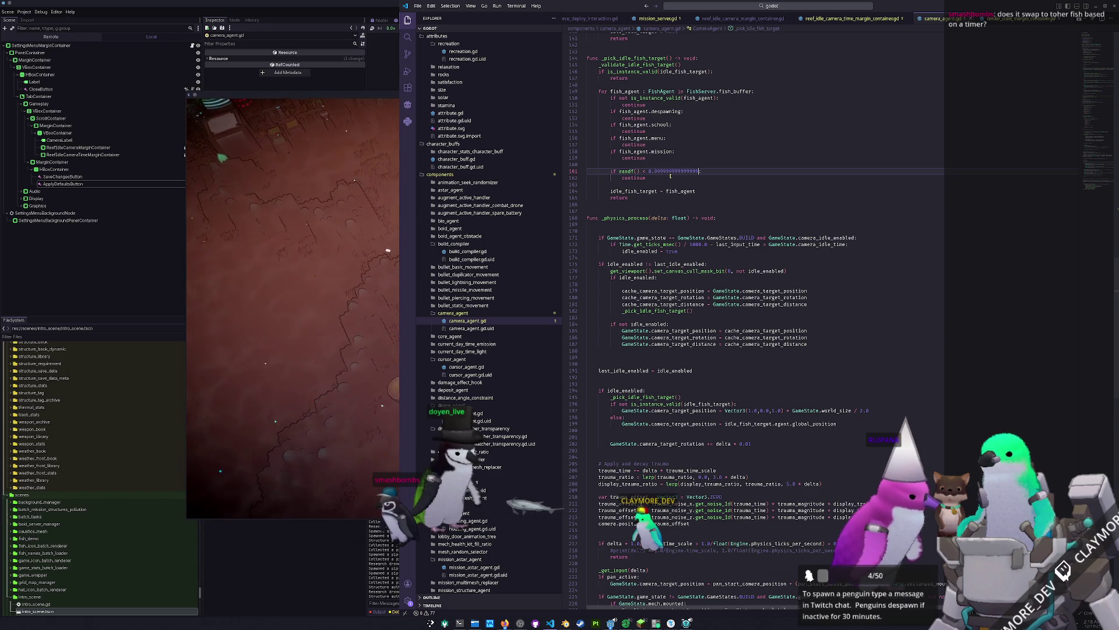
pyautogui.hotkey('alt', 'Tab')
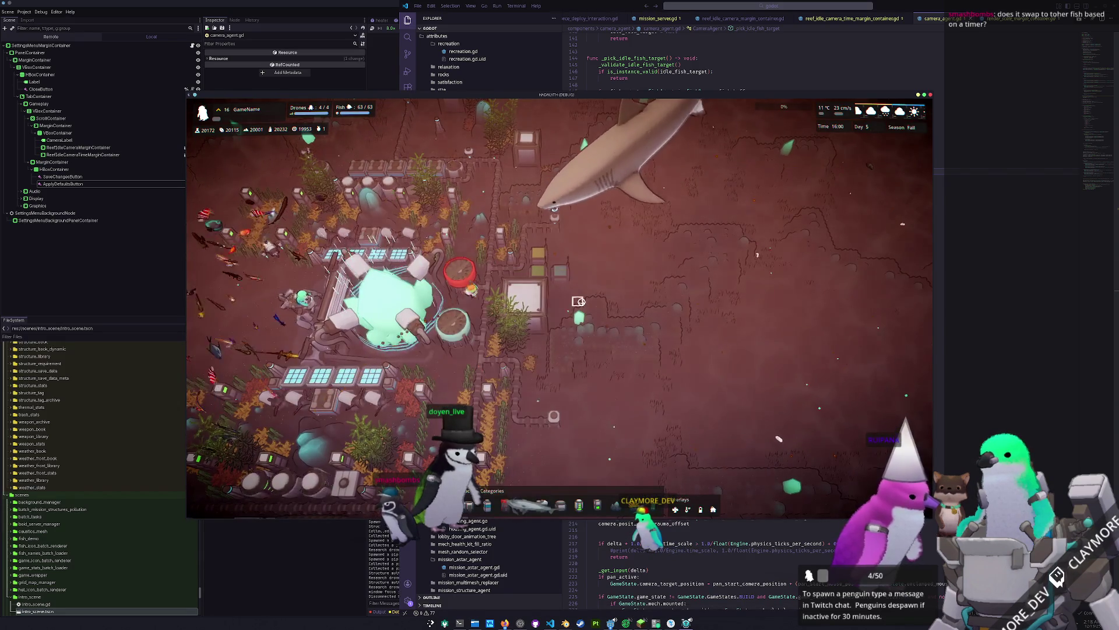
# Bring the running game forward and reposition the code editor beside it
pyautogui.hotkey('alt', 'Tab')
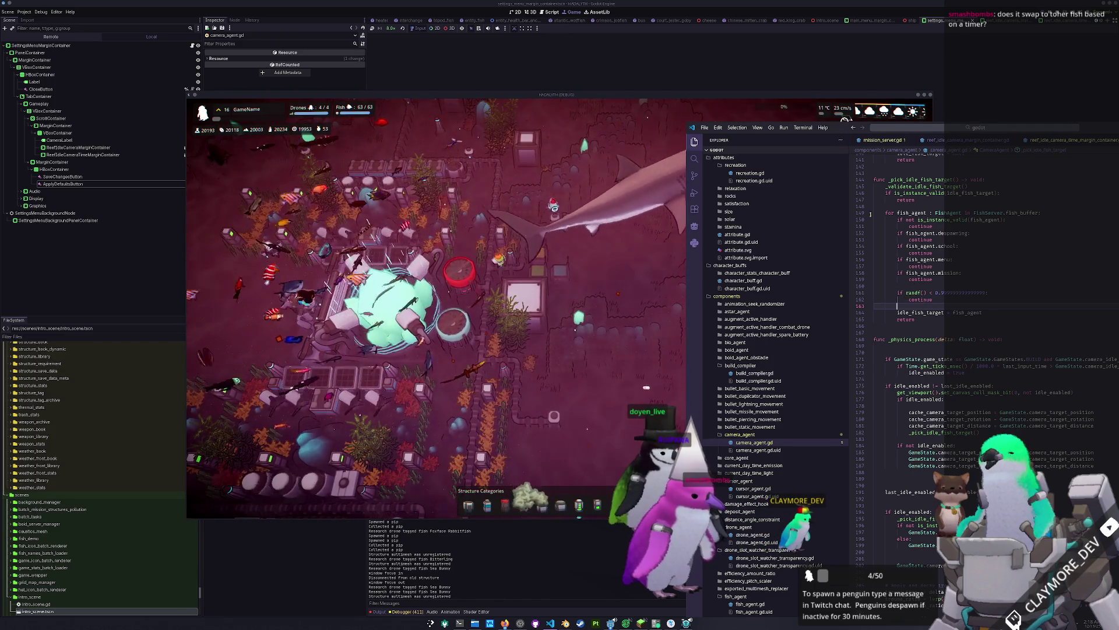
pyautogui.moveTo(838, 133); pyautogui.dragTo(688, 19)
pyautogui.click(764, 217)
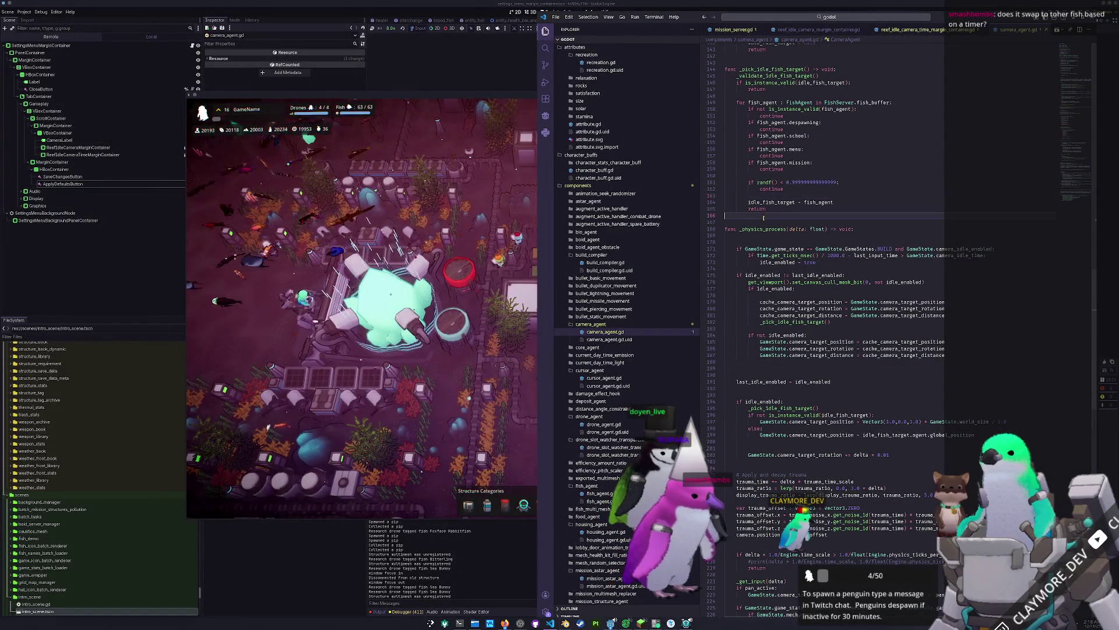
# Move the code editor aside to widen the game and recheck the randf threshold on line 161
pyautogui.scroll(2, 764, 218)
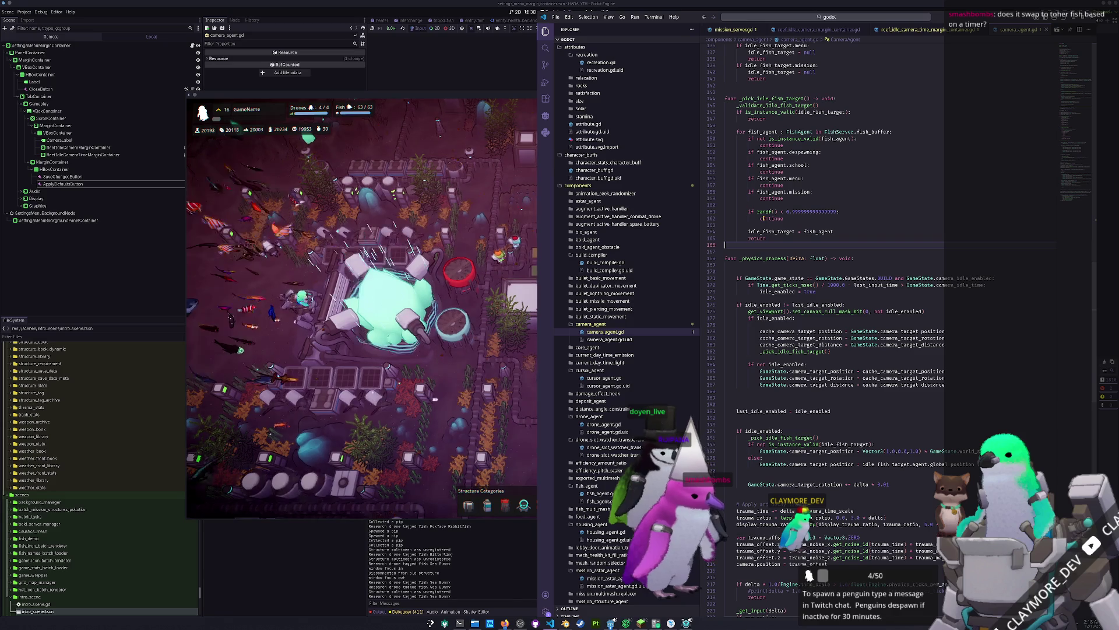
pyautogui.click(764, 224)
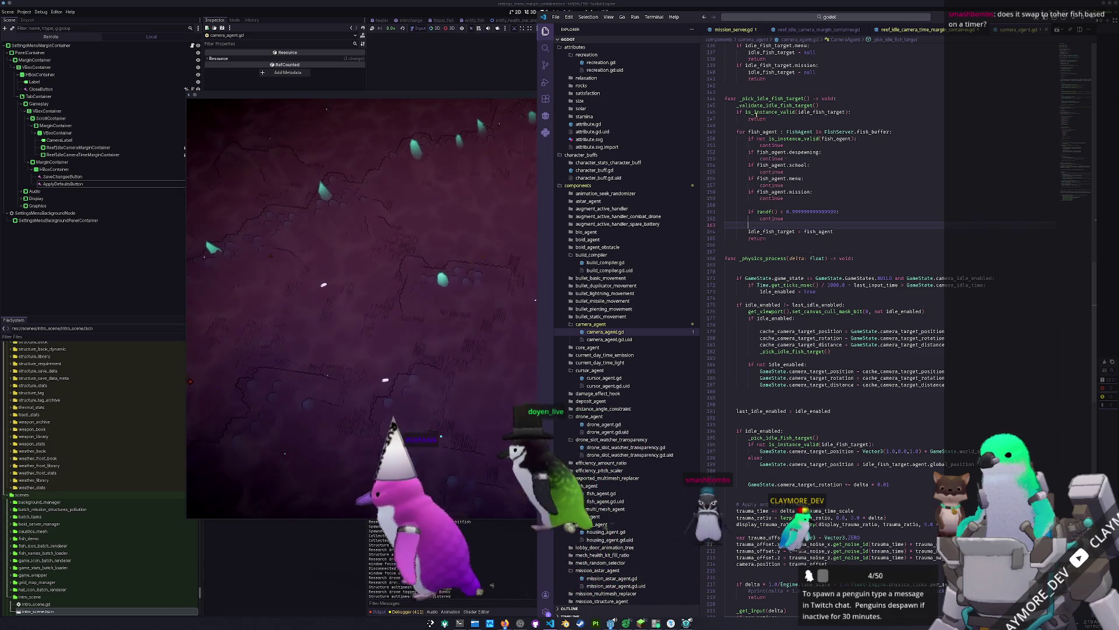
pyautogui.moveTo(685, 17)
pyautogui.mouseDown()
pyautogui.moveTo(824, 47)
pyautogui.moveTo(621, 27)
pyautogui.mouseUp()
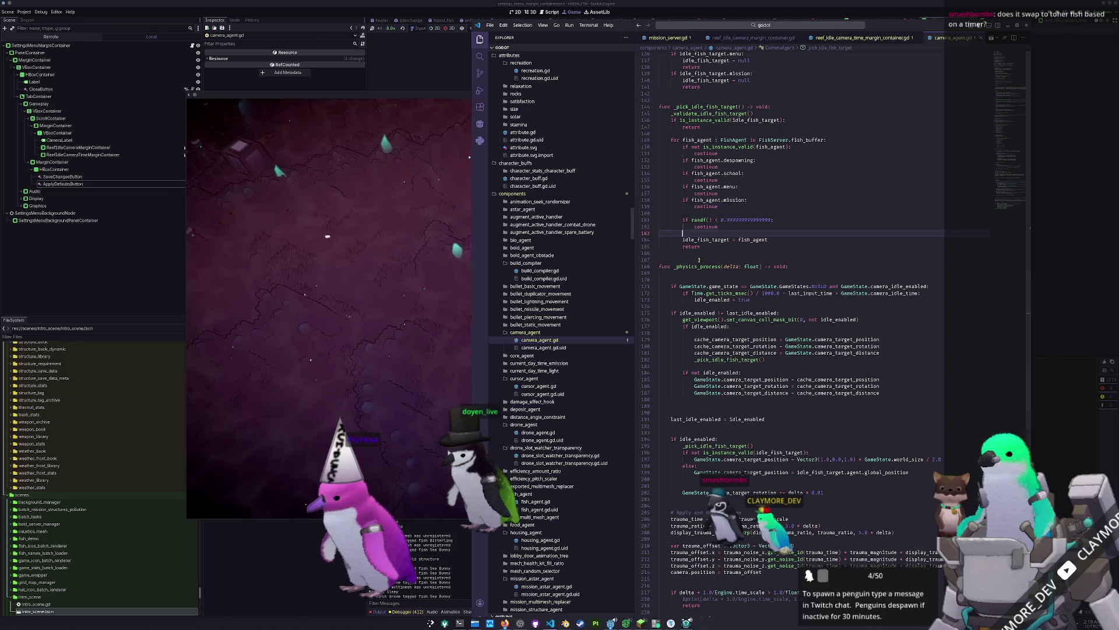
pyautogui.doubleClick(748, 219)
pyautogui.scroll(7, 828, 286)
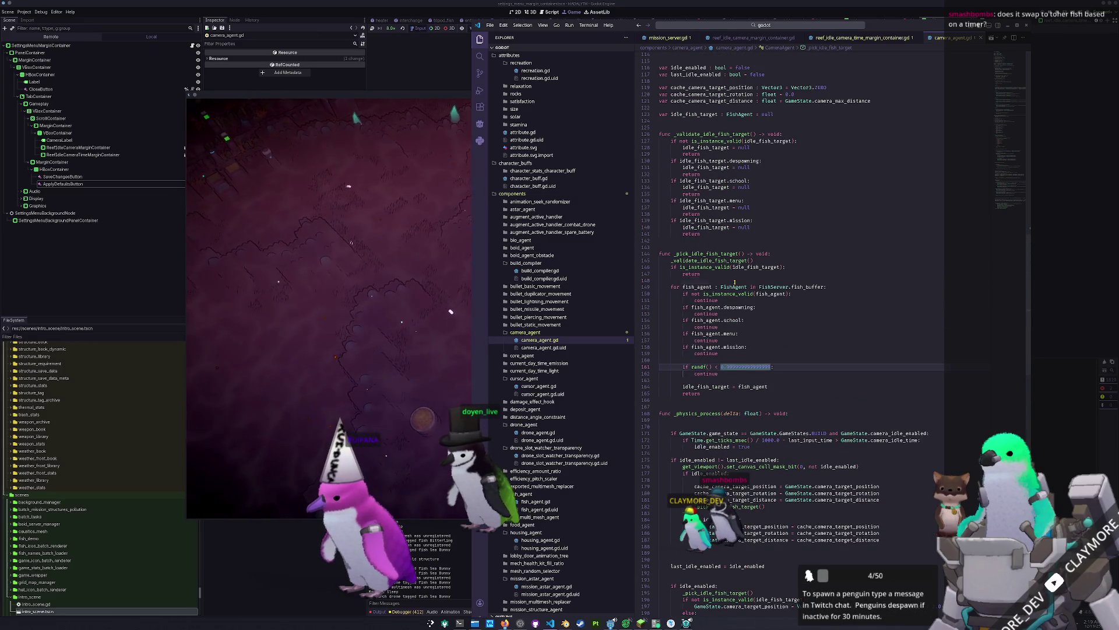
pyautogui.click(735, 282)
pyautogui.scroll(-15, 810, 287)
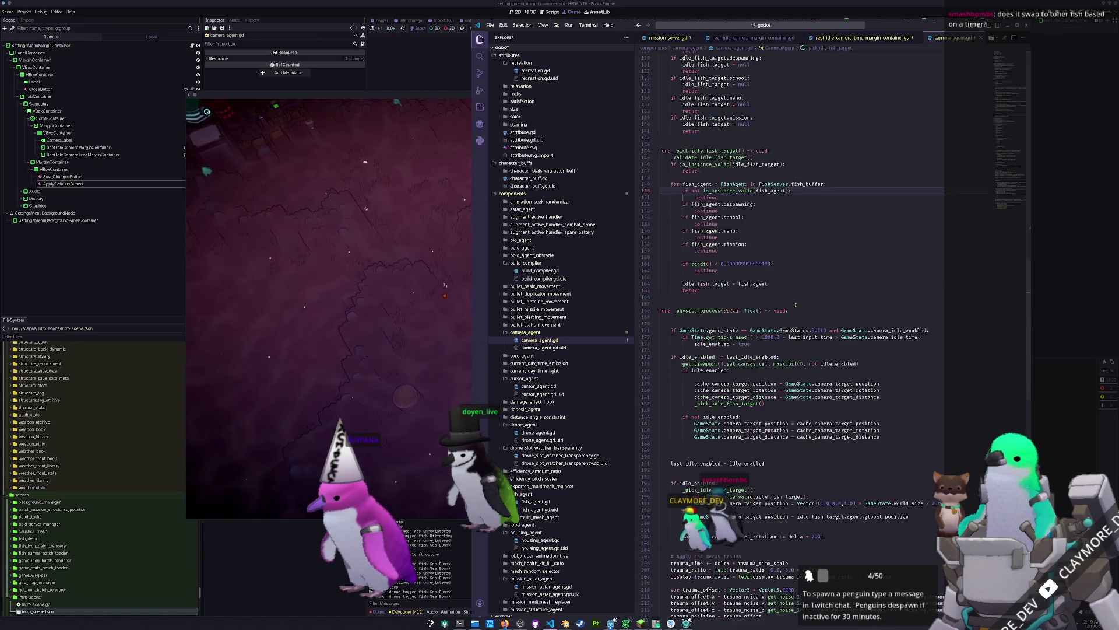
pyautogui.scroll(-5, 739, 362)
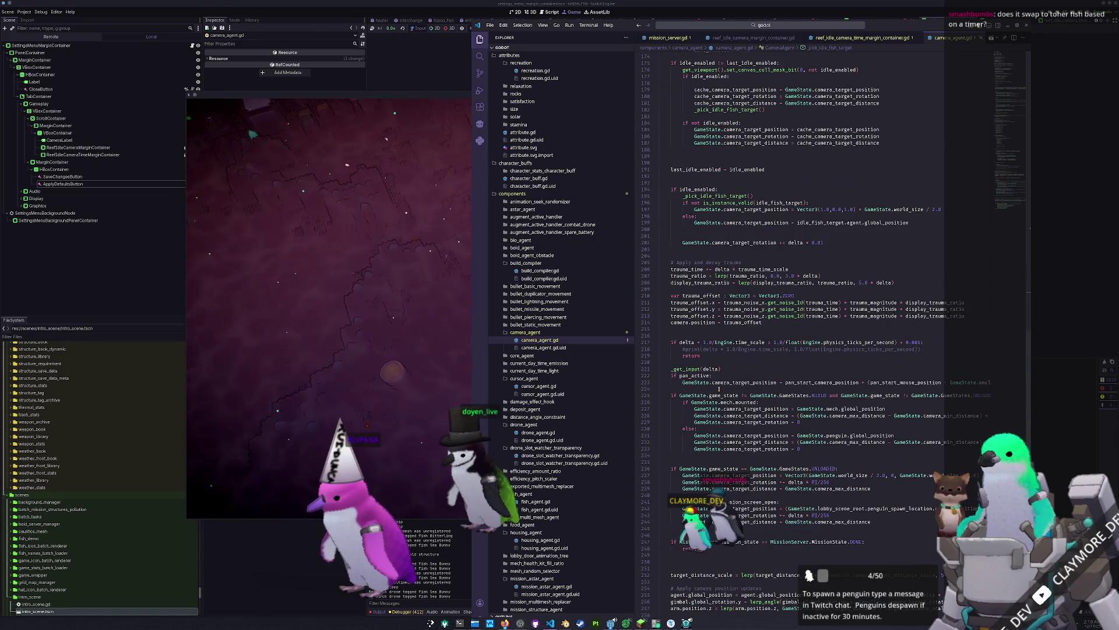
pyautogui.scroll(12, 719, 388)
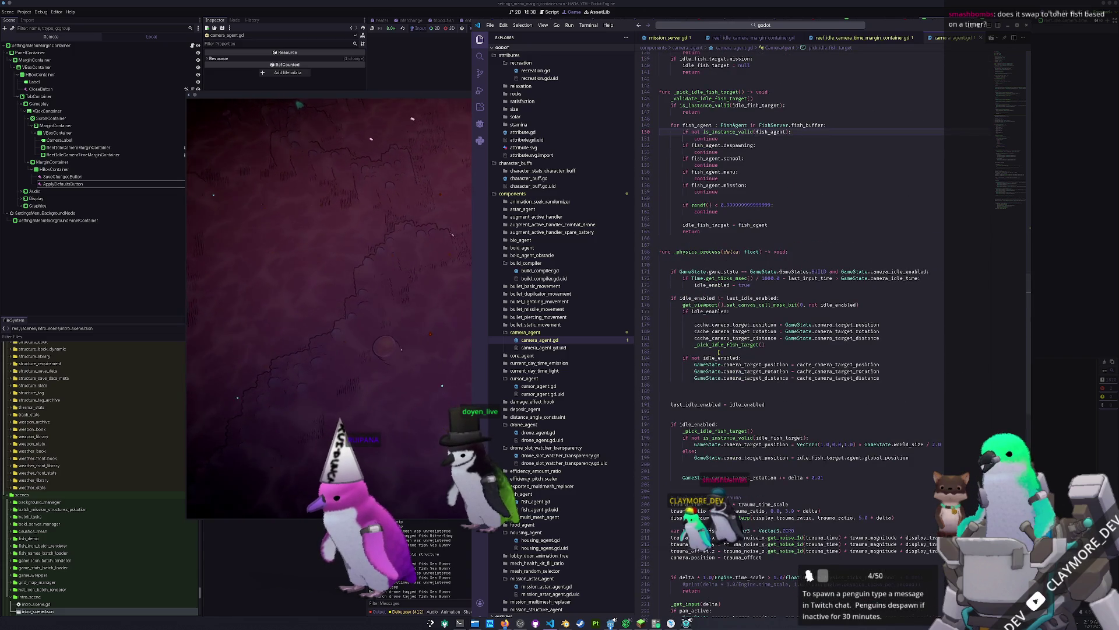
# Jump to the _pick_idle_fish_target and _validate_idle_fish_target definitions, then return to the loop
pyautogui.click(723, 430)
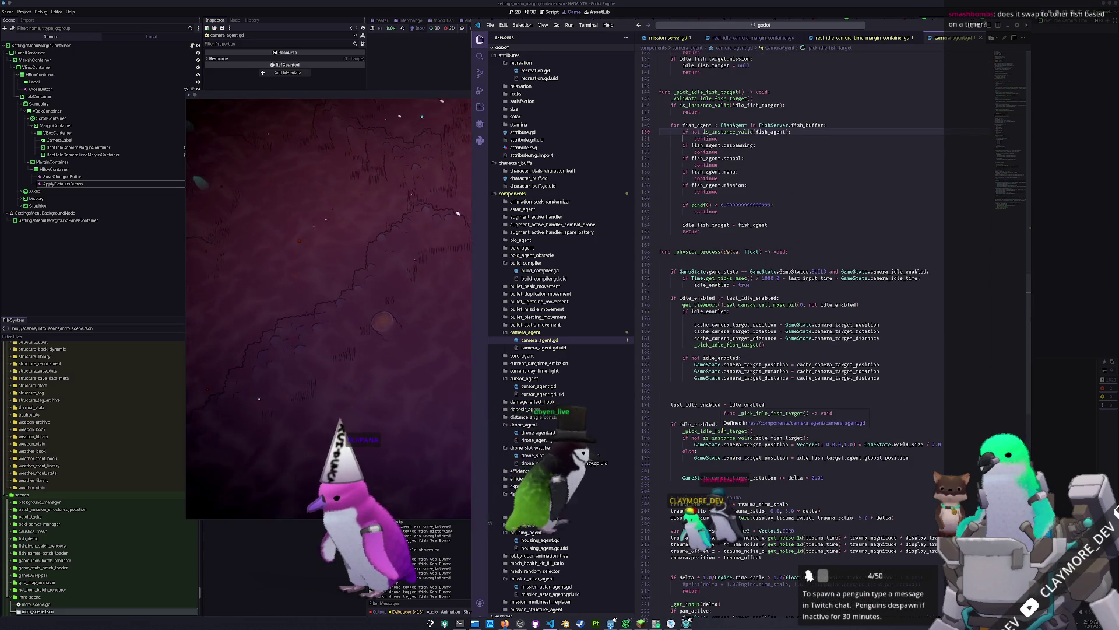
pyautogui.keyDown('ctrl'); pyautogui.click(721, 430); pyautogui.keyUp('ctrl')
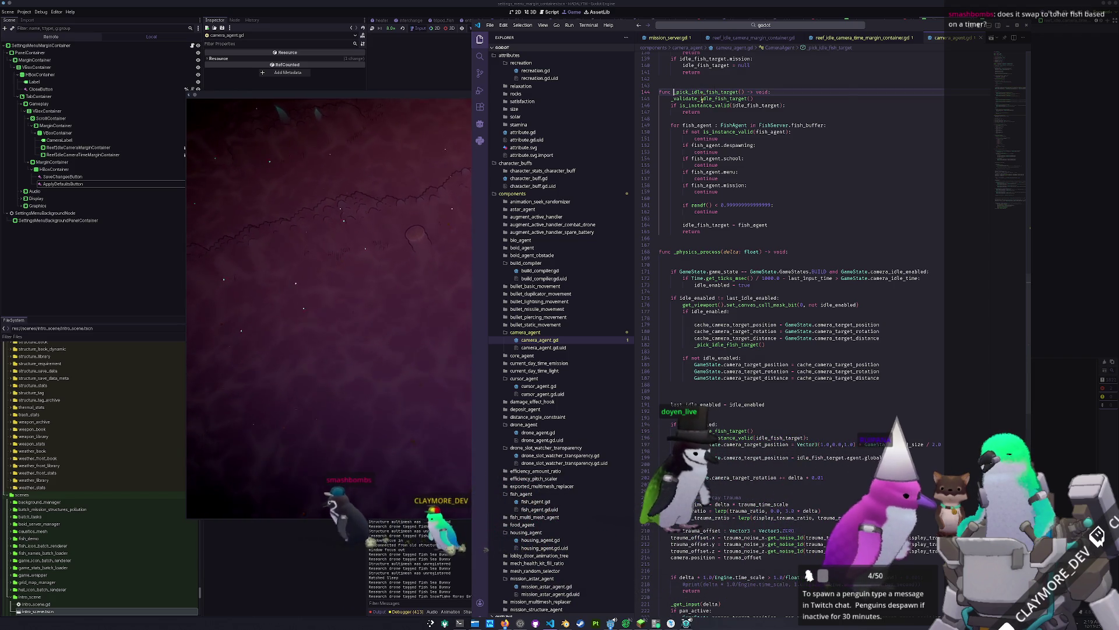
pyautogui.keyDown('ctrl'); pyautogui.click(704, 98); pyautogui.keyUp('ctrl')
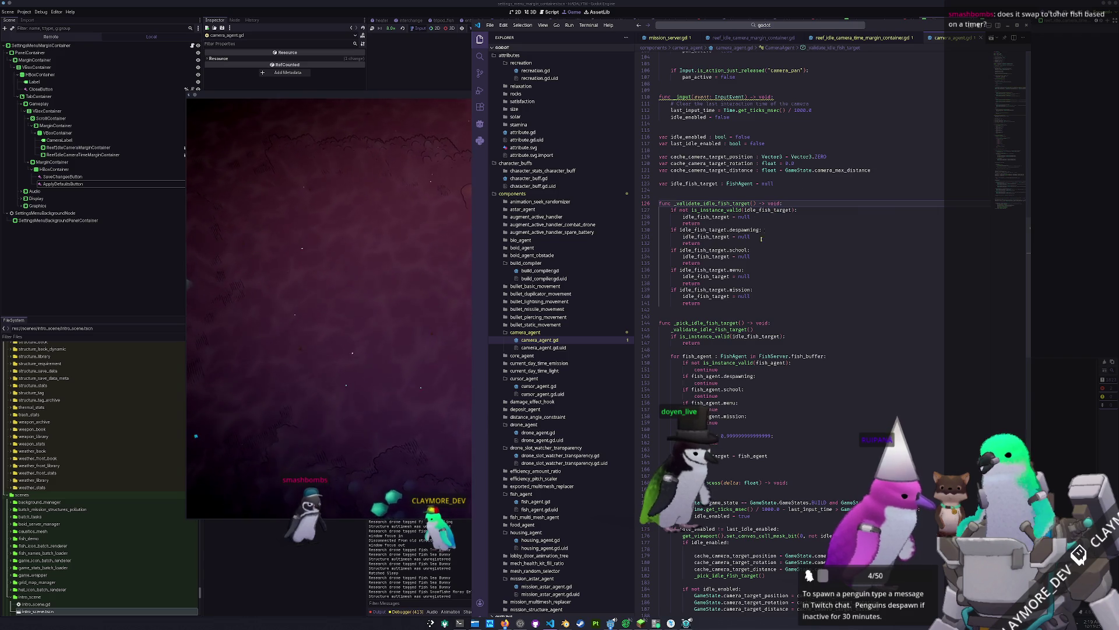
pyautogui.click(696, 347)
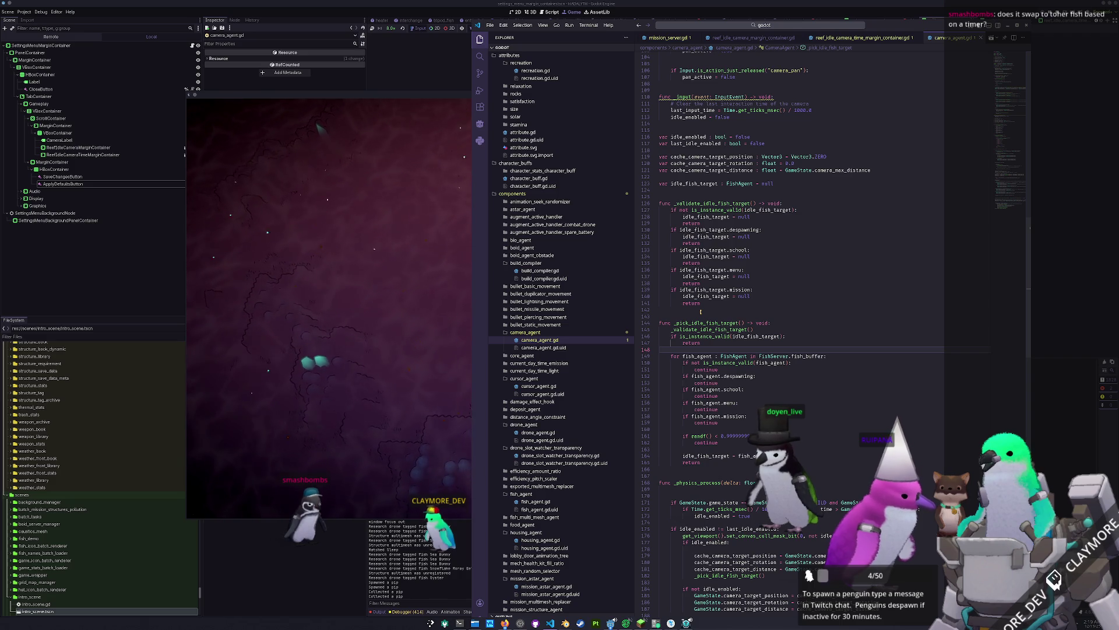
pyautogui.scroll(-2, 700, 312)
pyautogui.scroll(-1, 673, 340)
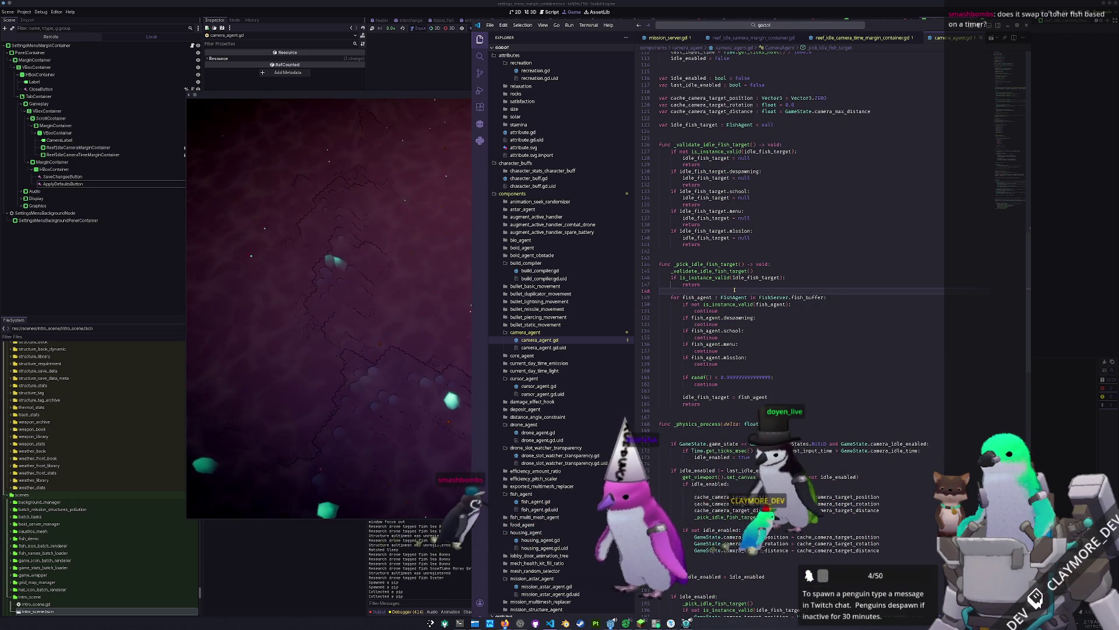
pyautogui.scroll(-1, 752, 293)
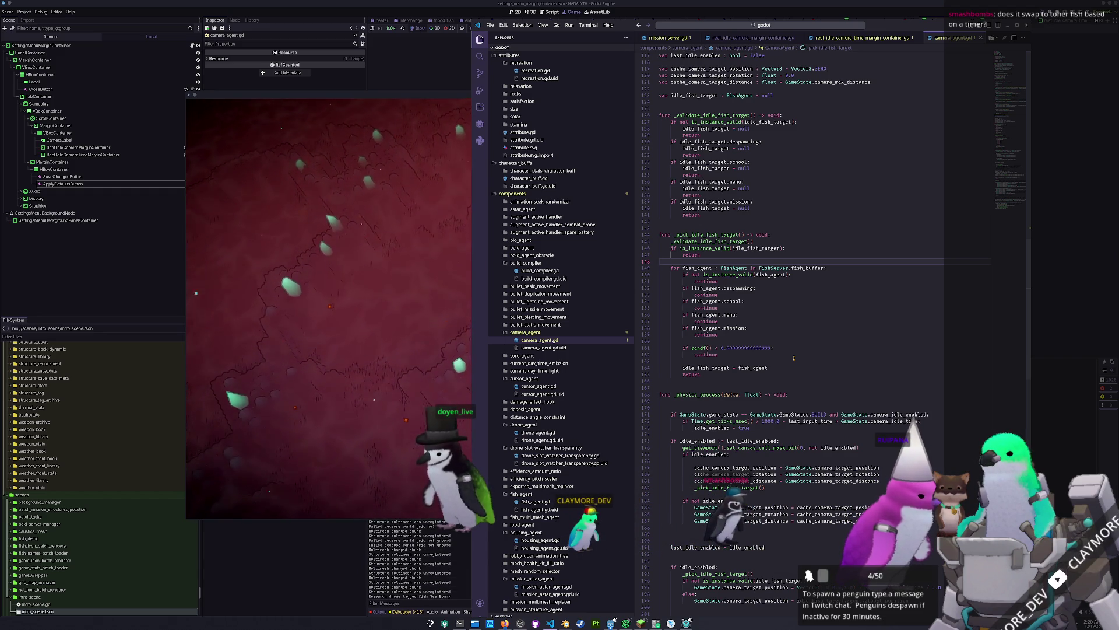
# Select the 0.99999999999999 threshold, view the randf documentation, and stop the running game
pyautogui.scroll(-2, 793, 358)
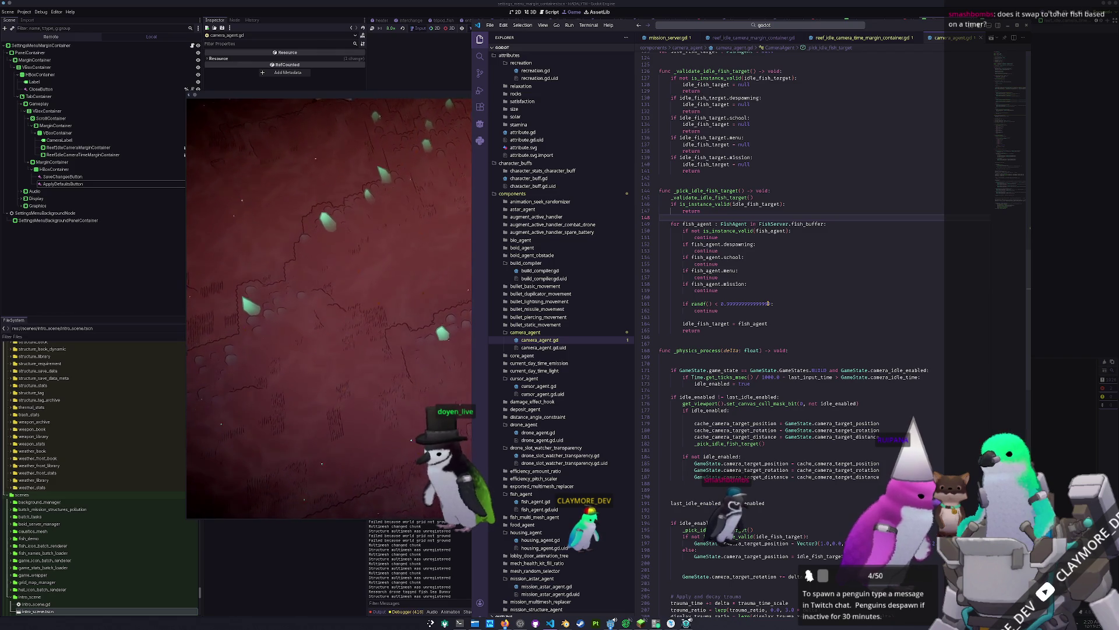
pyautogui.doubleClick(767, 303)
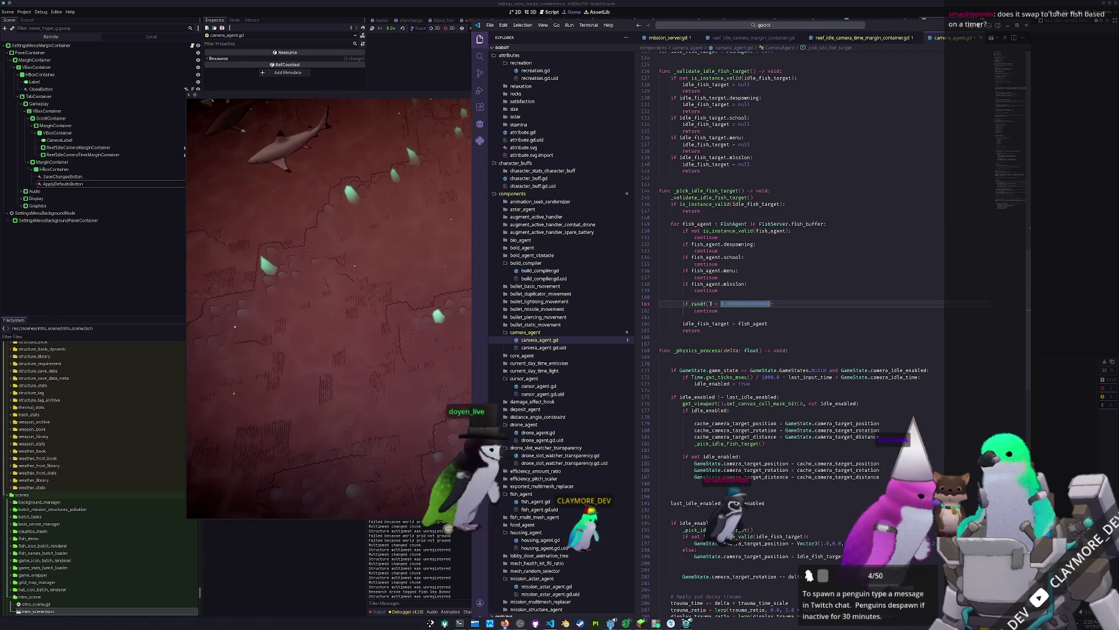
pyautogui.moveTo(706, 303)
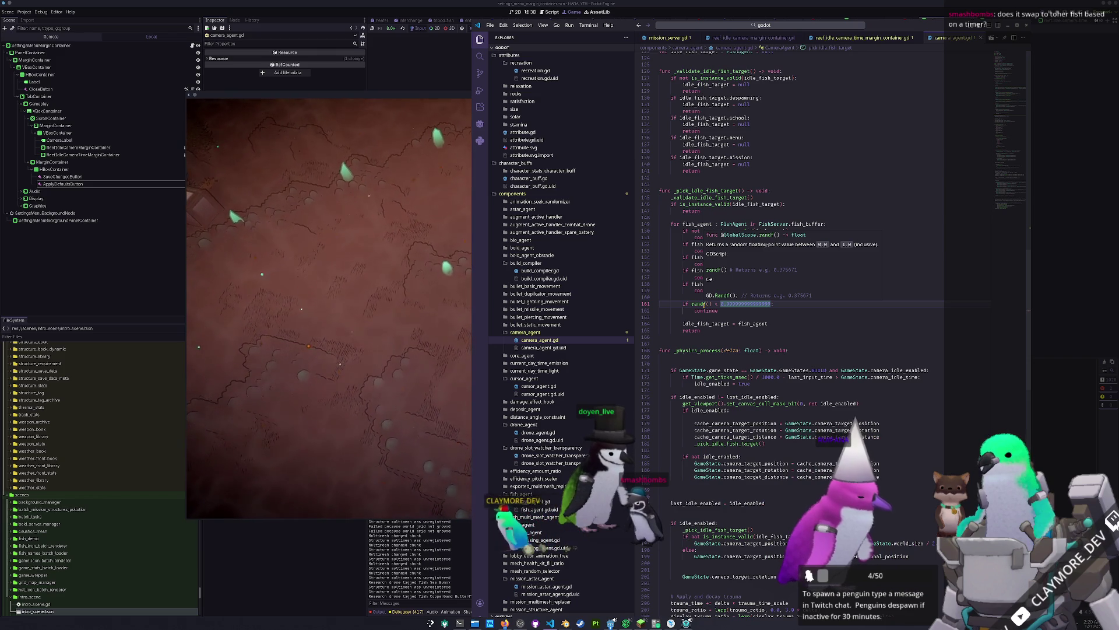
pyautogui.hotkey('alt', 'Tab')
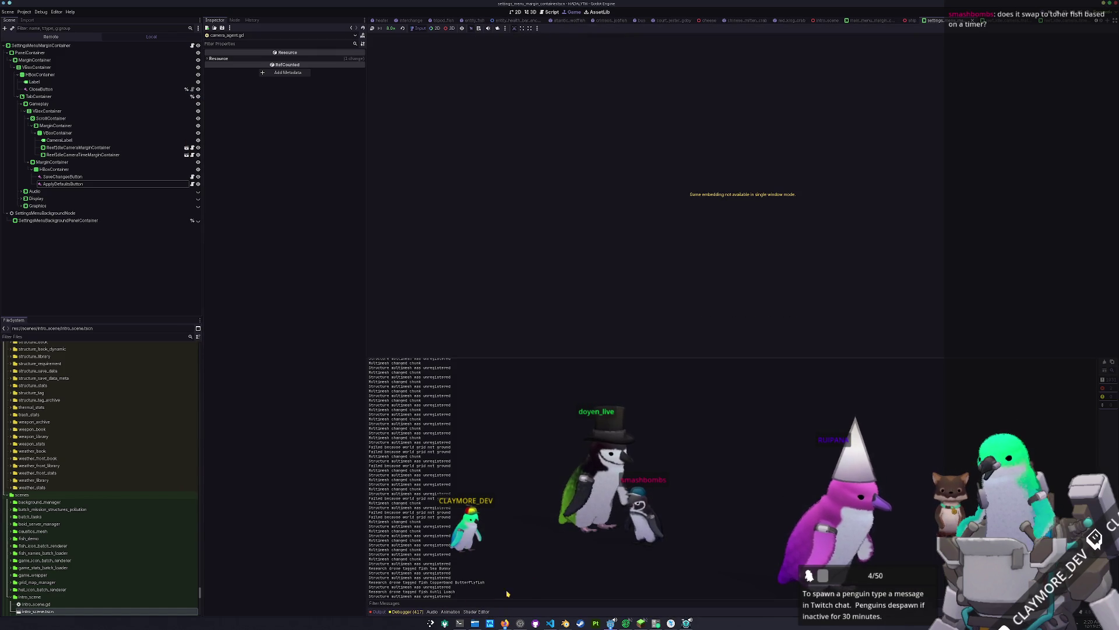
# Show the Debugger errors list, relaunch HADALYTH, and load a saved world from Play
pyautogui.click(406, 612)
pyautogui.click(412, 361)
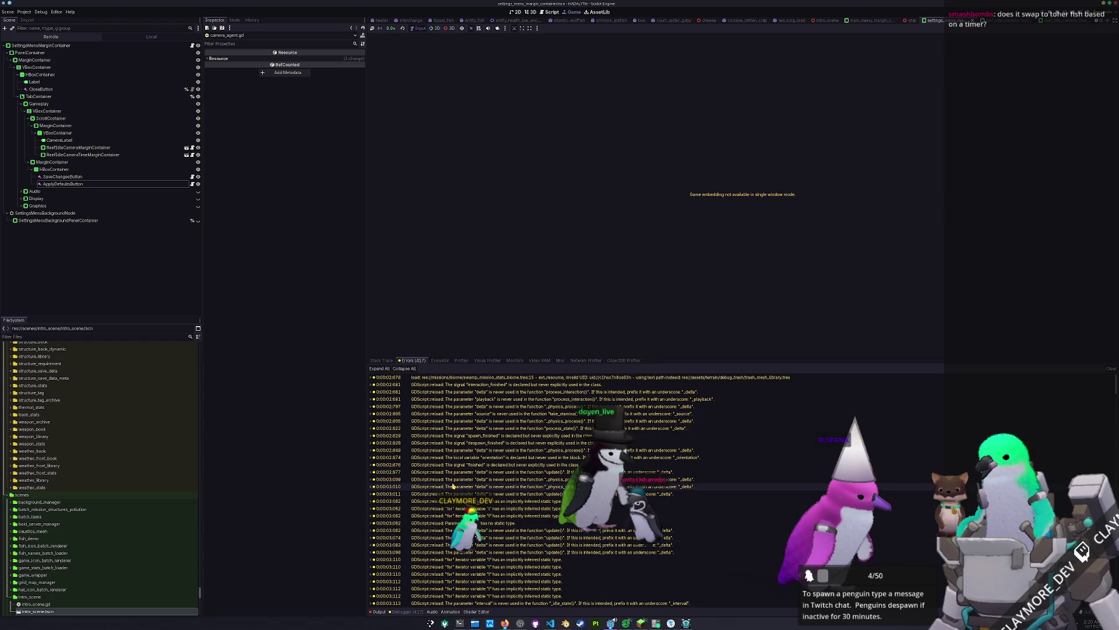
pyautogui.press('F8')
pyautogui.press('F5')
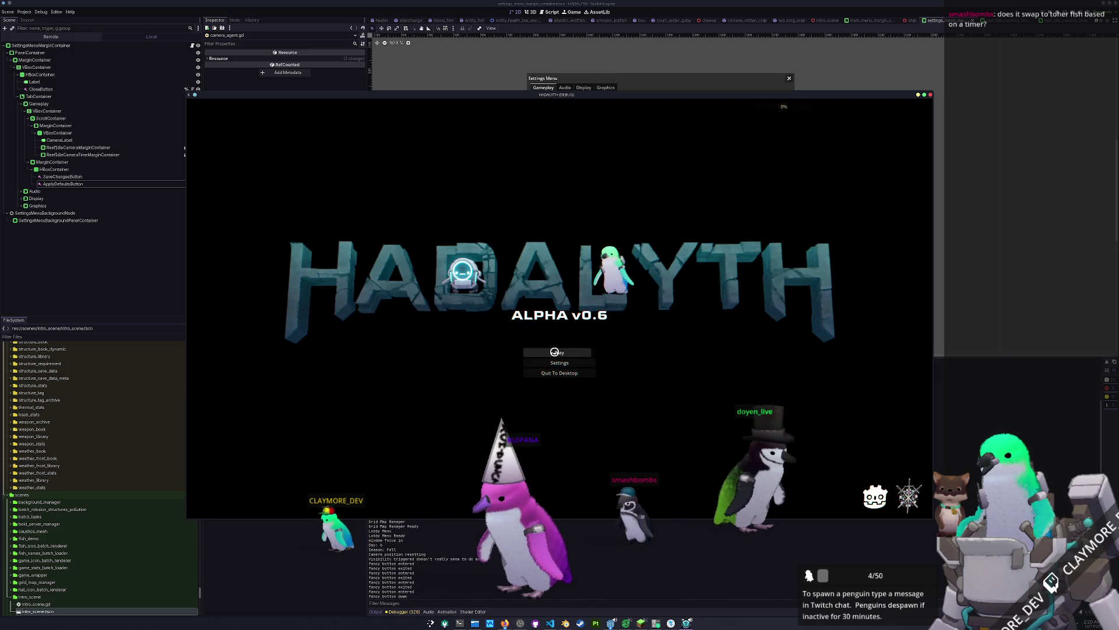
pyautogui.click(560, 351)
pyautogui.click(510, 349)
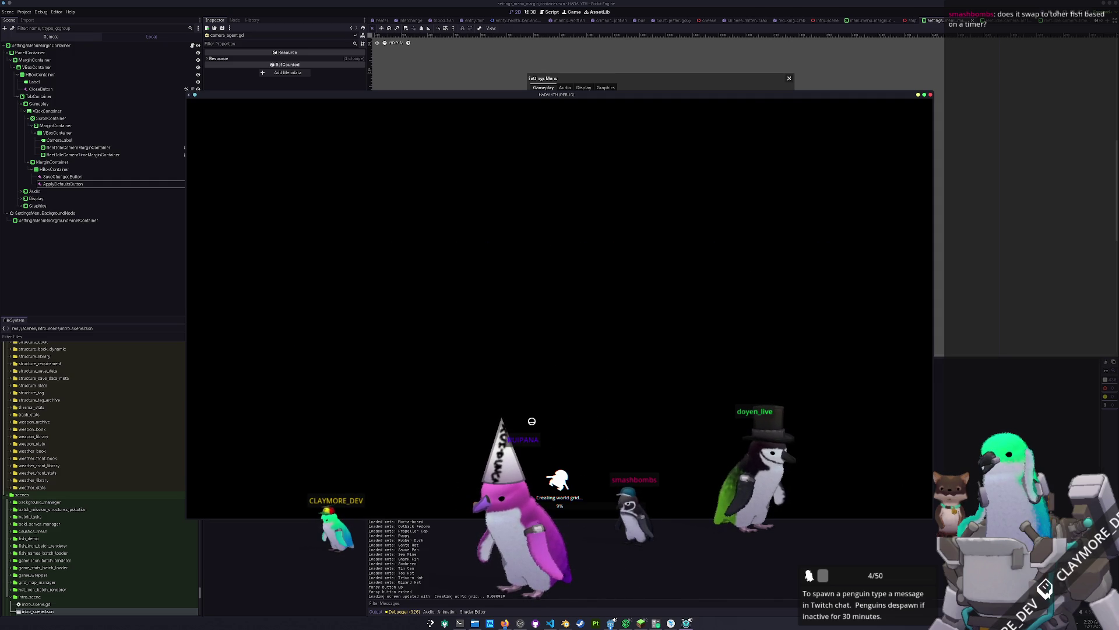
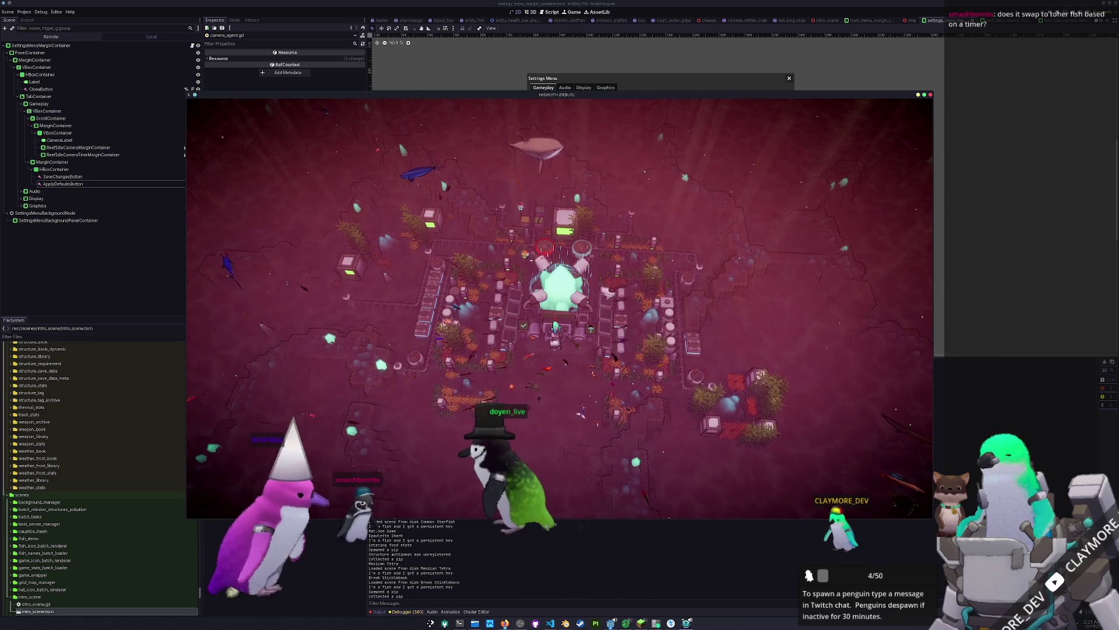
# Bring up camera_agent.gd in VS Code and select the threshold number on line 161
pyautogui.moveTo(567, 591)
pyautogui.click(550, 623)
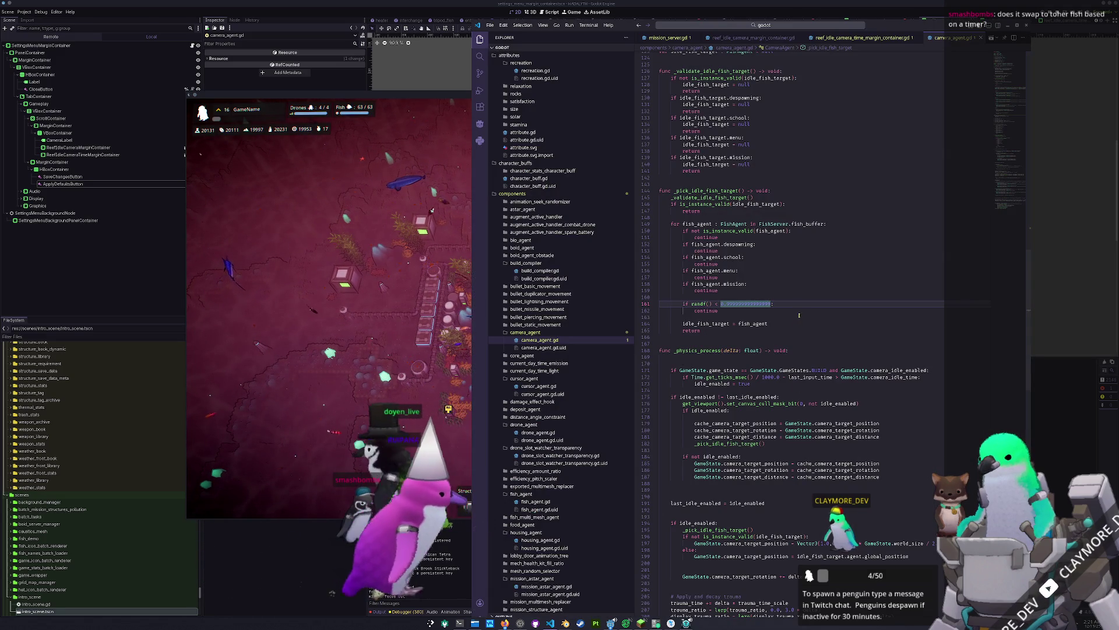
pyautogui.hotkey('ctrl', 'shift', 'Left')
pyautogui.hotkey('ctrl', 'shift', 'Left')
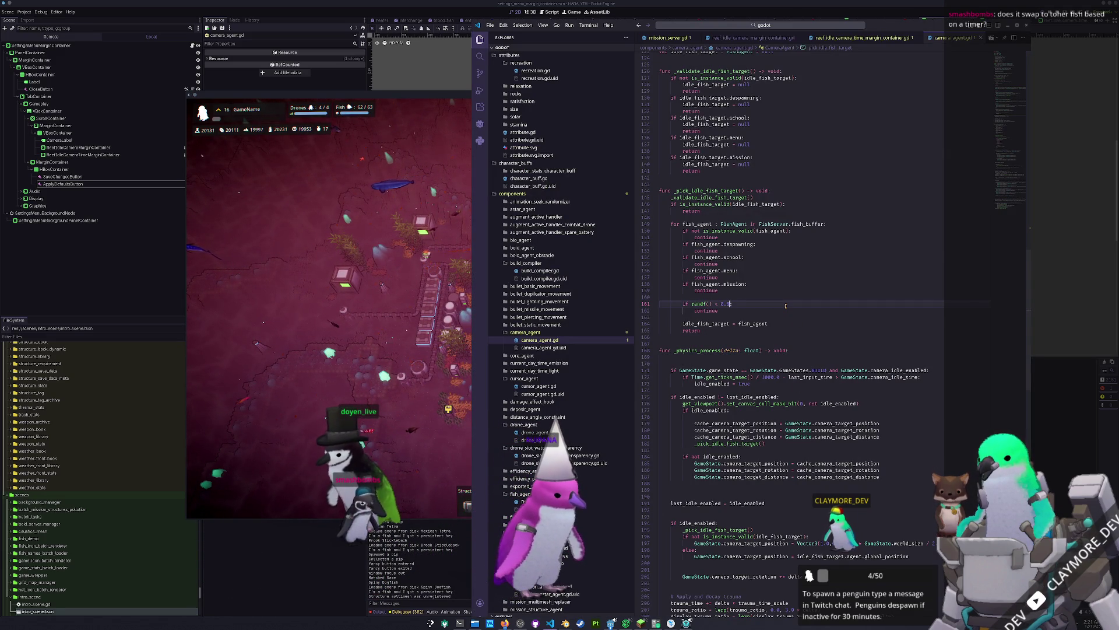
# Snap the VS Code window to the right half, then a lower quarter, and minimize it to reveal the game
pyautogui.press('super+Right')
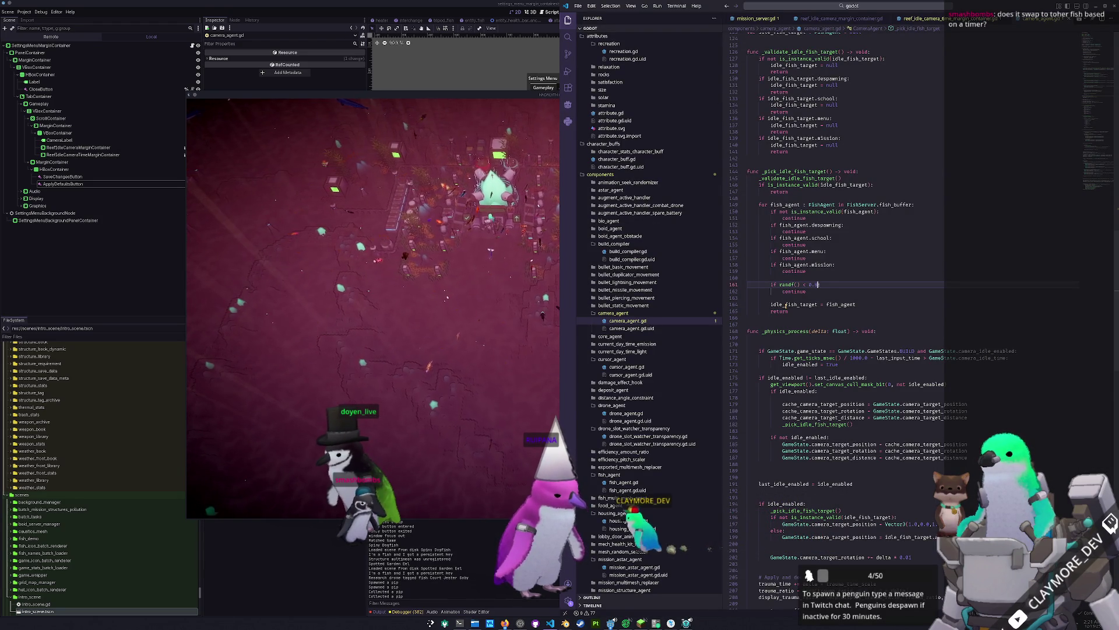
pyautogui.press('super+Up')
pyautogui.press('super+Down')
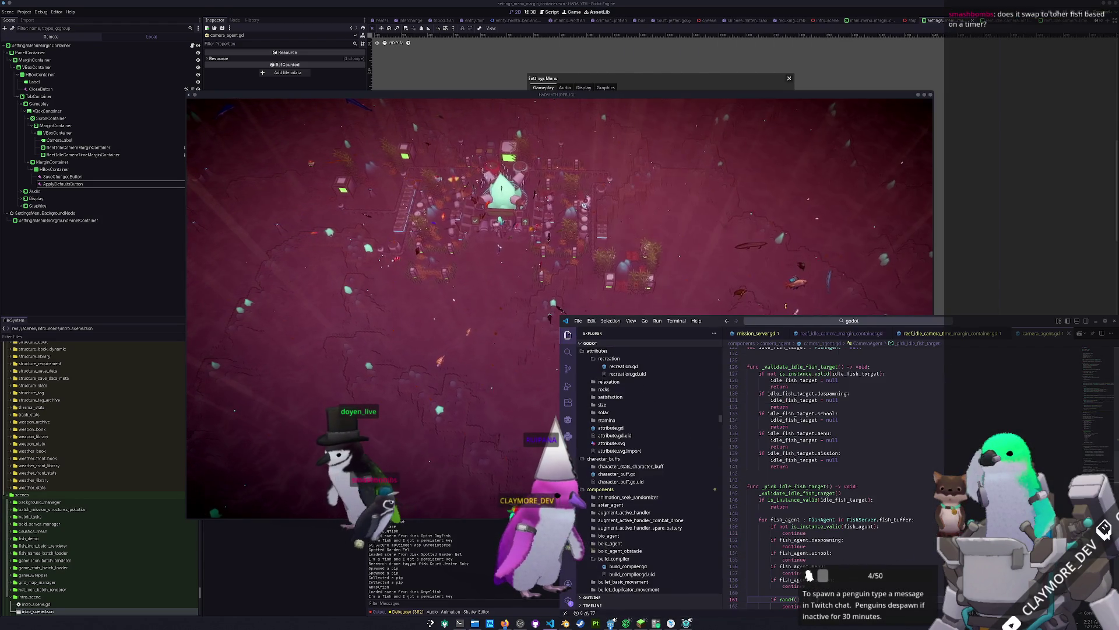
pyautogui.press('super+Down')
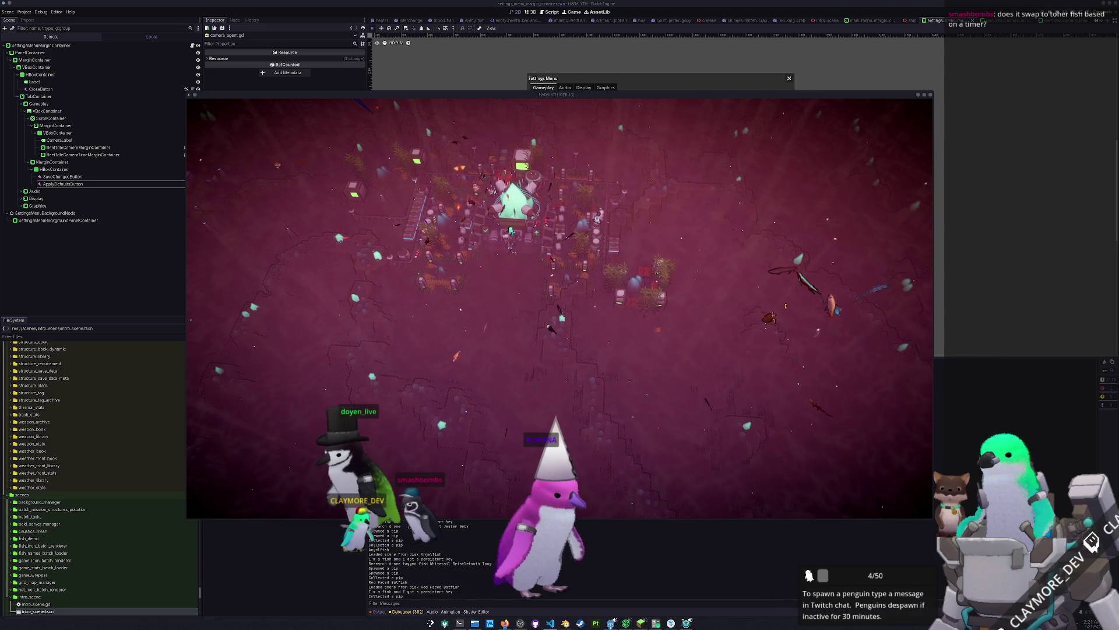
pyautogui.hotkey('alt', 'Tab')
pyautogui.press('super+Down')
# Restore VS Code beside the game, focus the game to leave idle camera, then return to the code
pyautogui.hotkey('alt', 'Tab')
pyautogui.press('super+Down')
pyautogui.hotkey('alt', 'Tab')
pyautogui.press('super+Up')
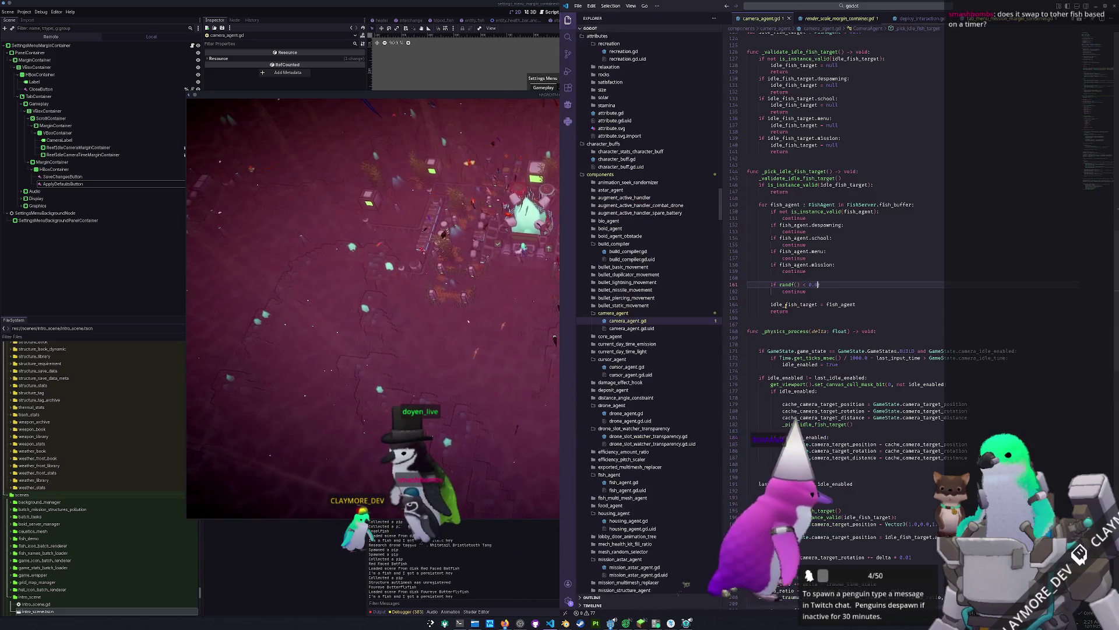
pyautogui.press('super+Down')
pyautogui.click(786, 306)
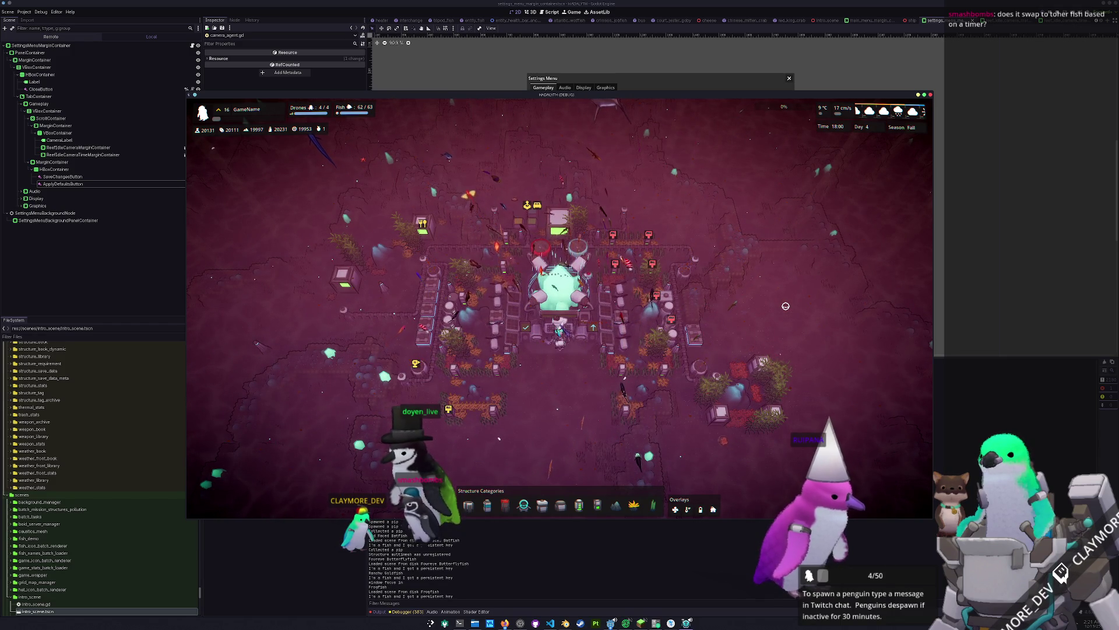
pyautogui.hotkey('alt', 'Tab')
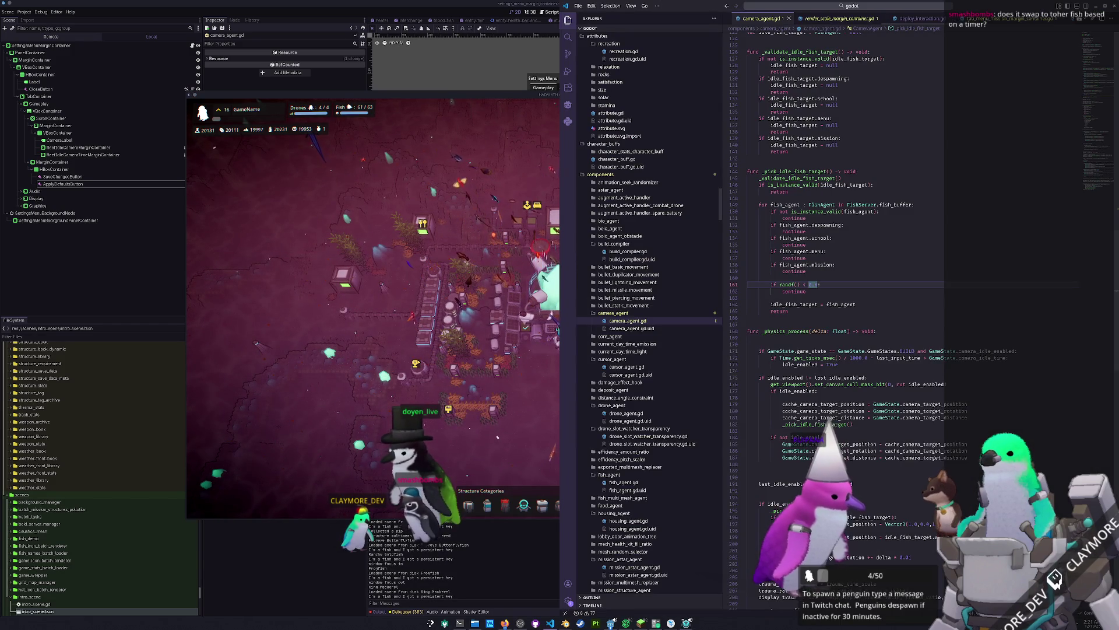
# Resize the code editor to show the game, then restore it to the right half
pyautogui.press('super+Up')
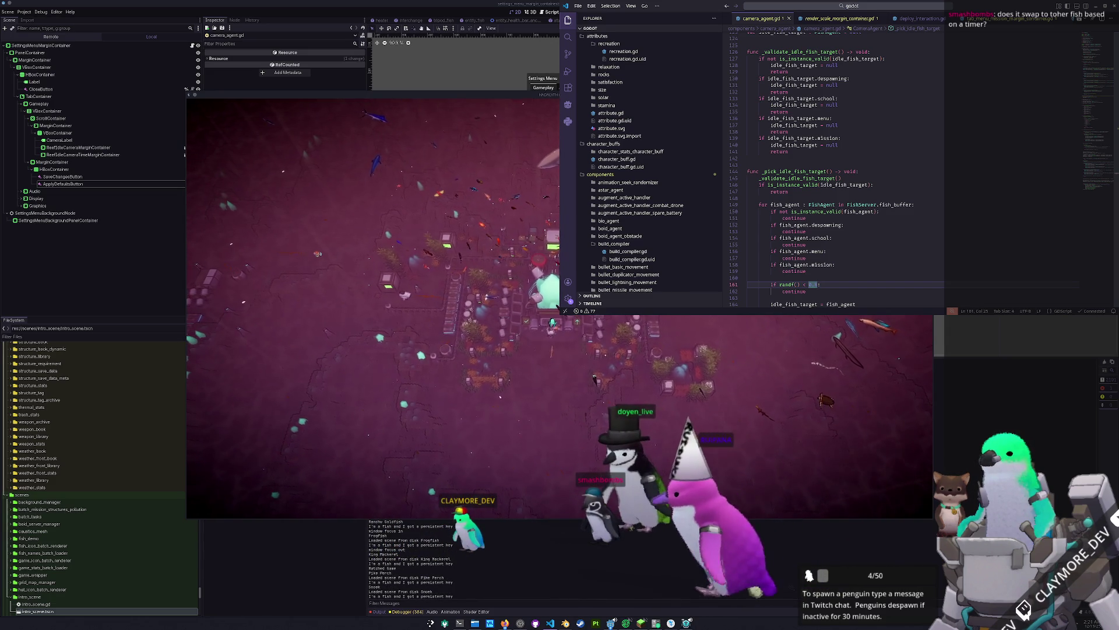
pyautogui.press('super+Down')
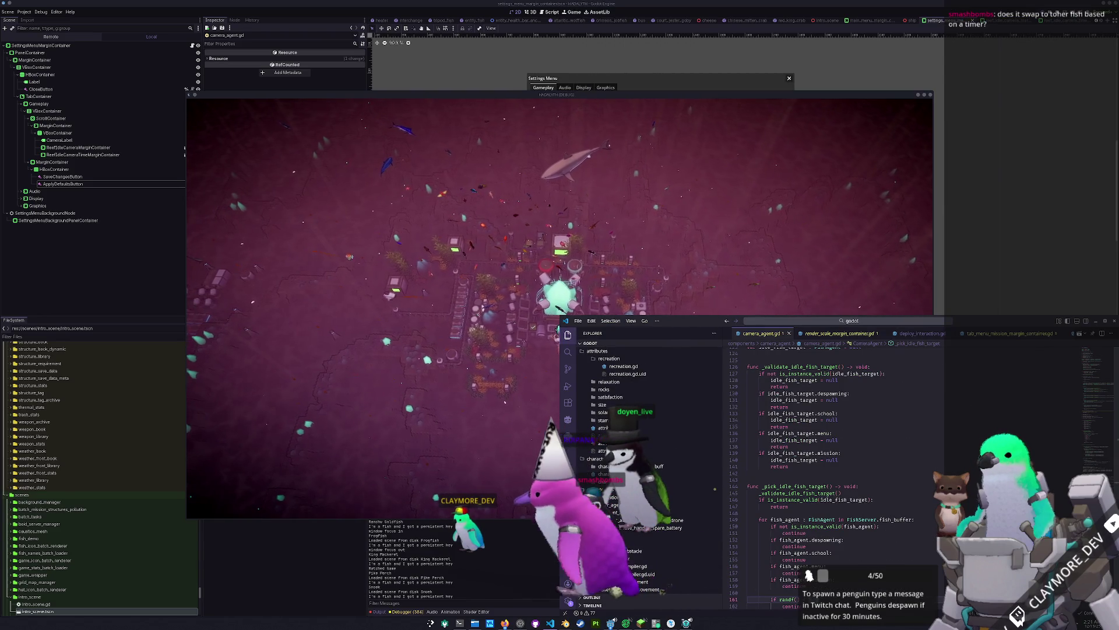
pyautogui.press('super+Up')
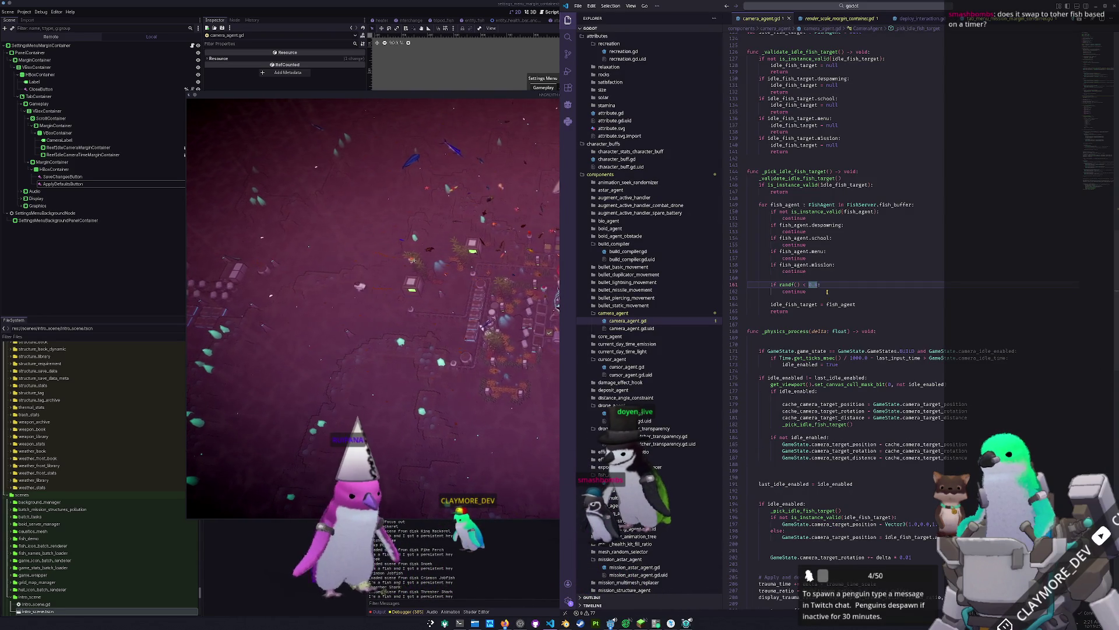
# Inspect lines 161-164 of _pick_idle_fish_target: randf docs, idle_fish_target, fish_agent and the 0.8 threshold
pyautogui.click(832, 291)
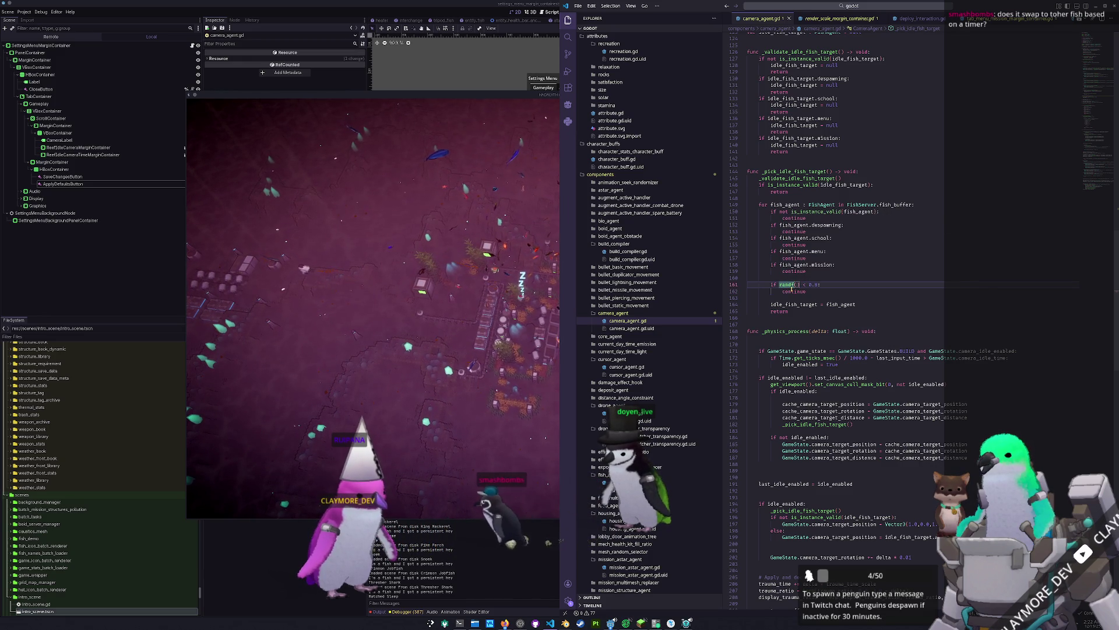
pyautogui.moveTo(788, 285)
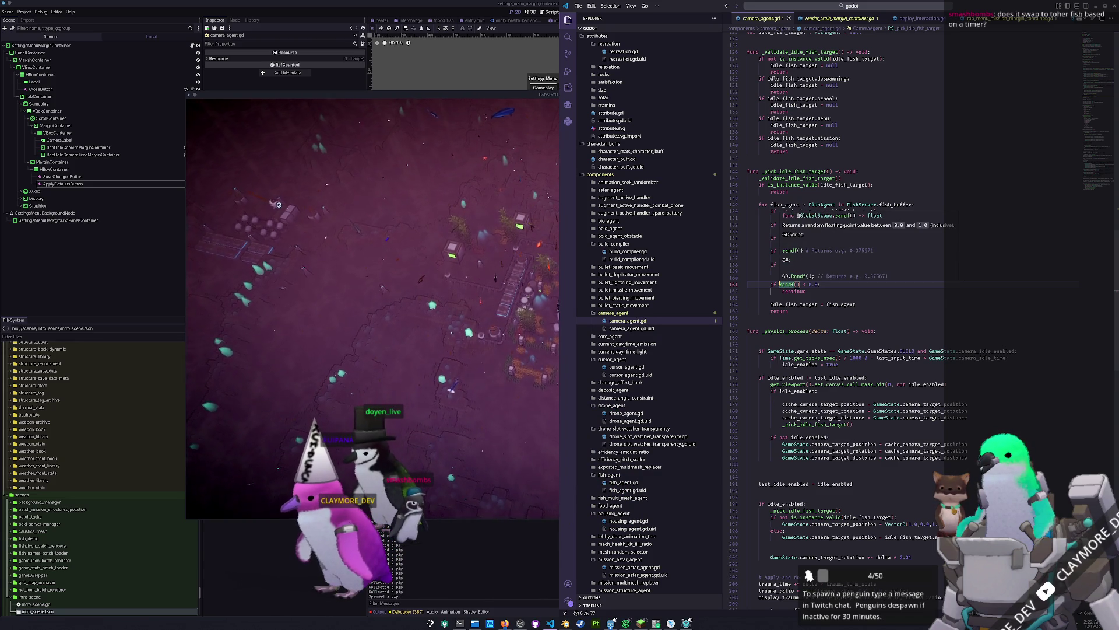
pyautogui.click(781, 292)
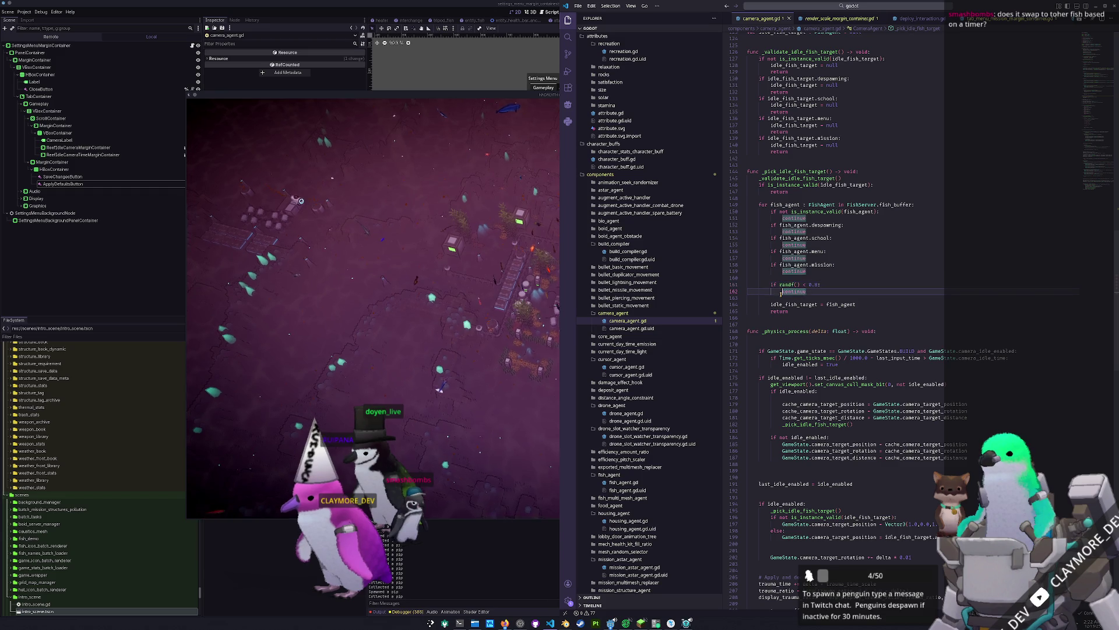
pyautogui.click(777, 299)
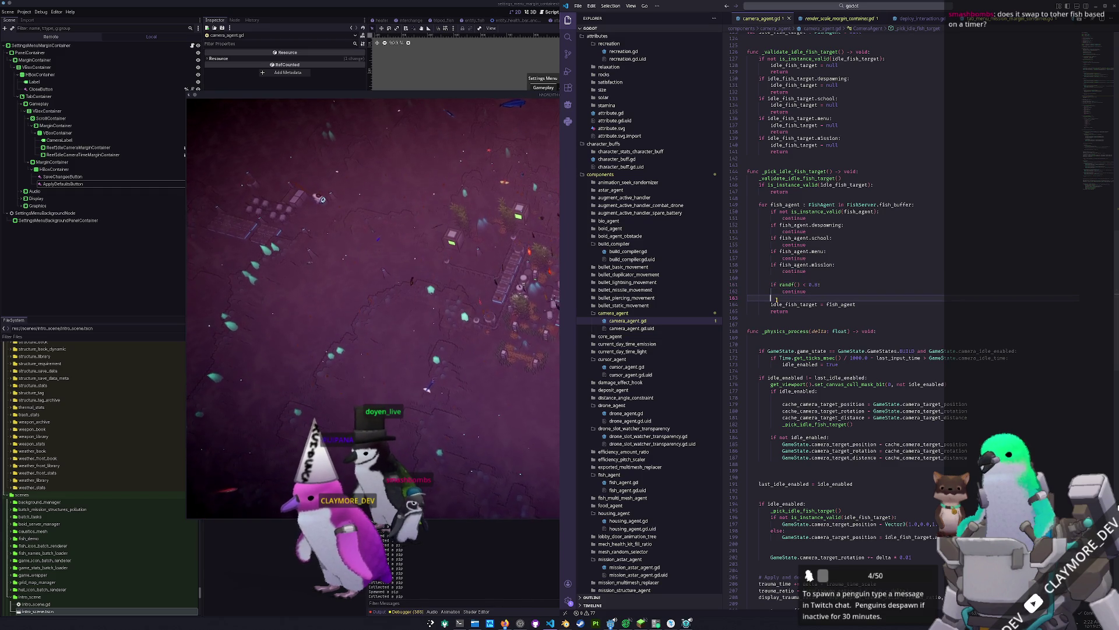
pyautogui.doubleClick(806, 305)
pyautogui.doubleClick(840, 305)
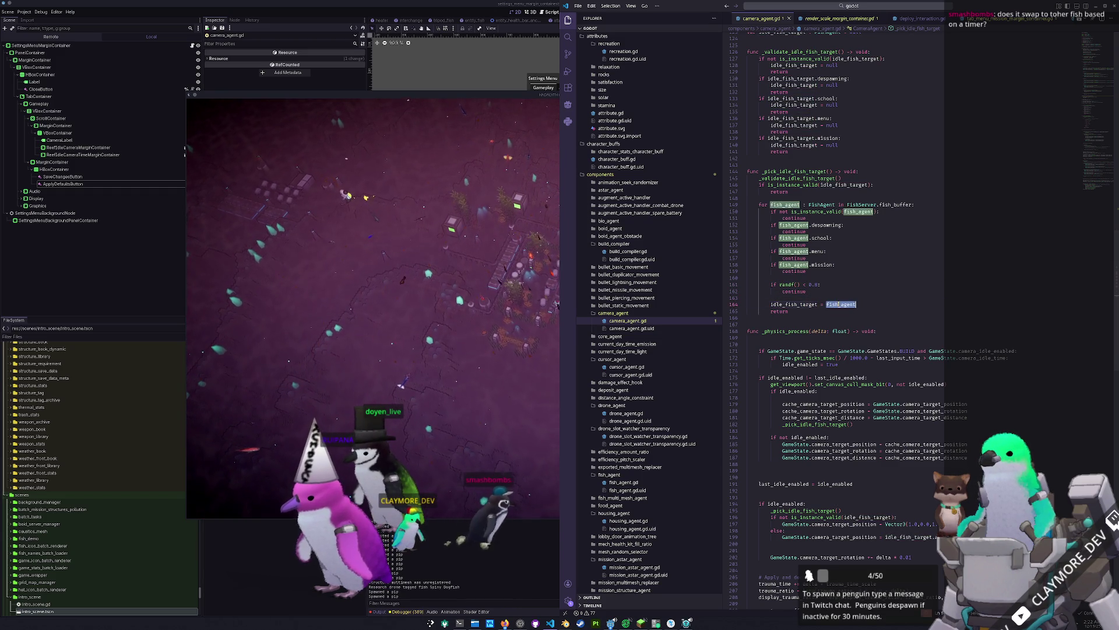
pyautogui.click(839, 304)
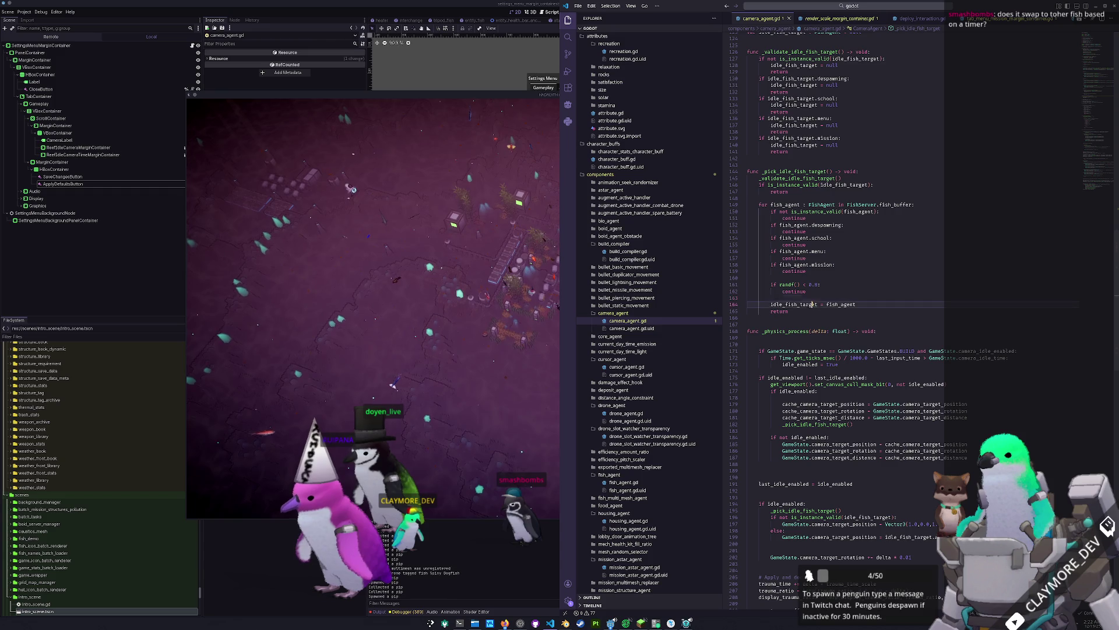
pyautogui.doubleClick(816, 284)
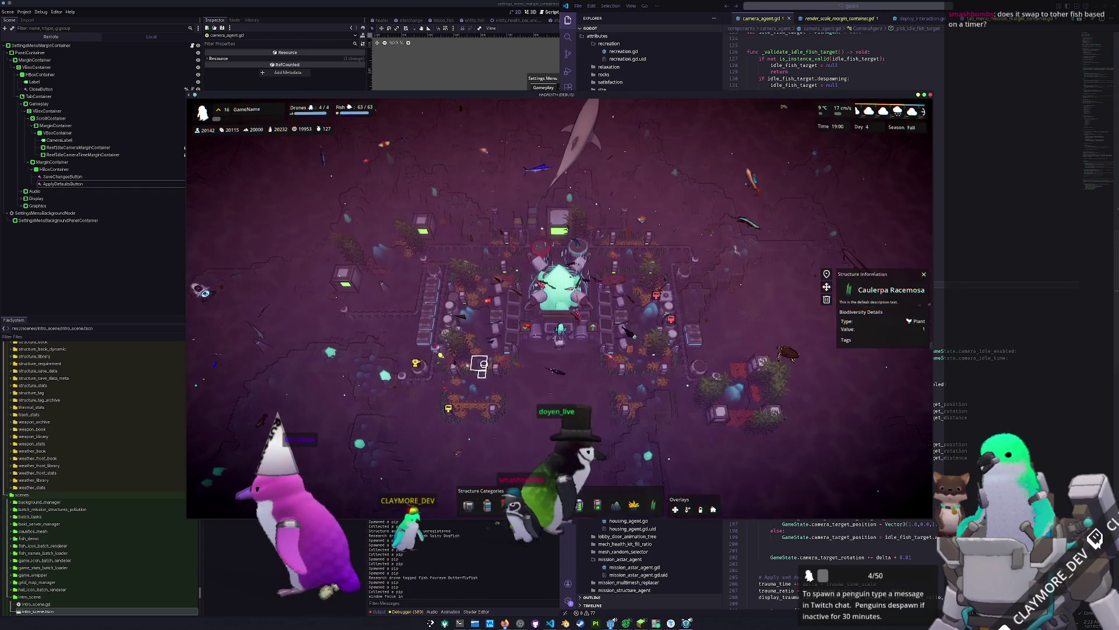
# Watch the idle camera follow fish, exit idle mode, then bring camera_agent.gd back at full height
pyautogui.hotkey('alt', 'Tab')
pyautogui.hotkey('alt', 'Tab')
pyautogui.press('super+Up')
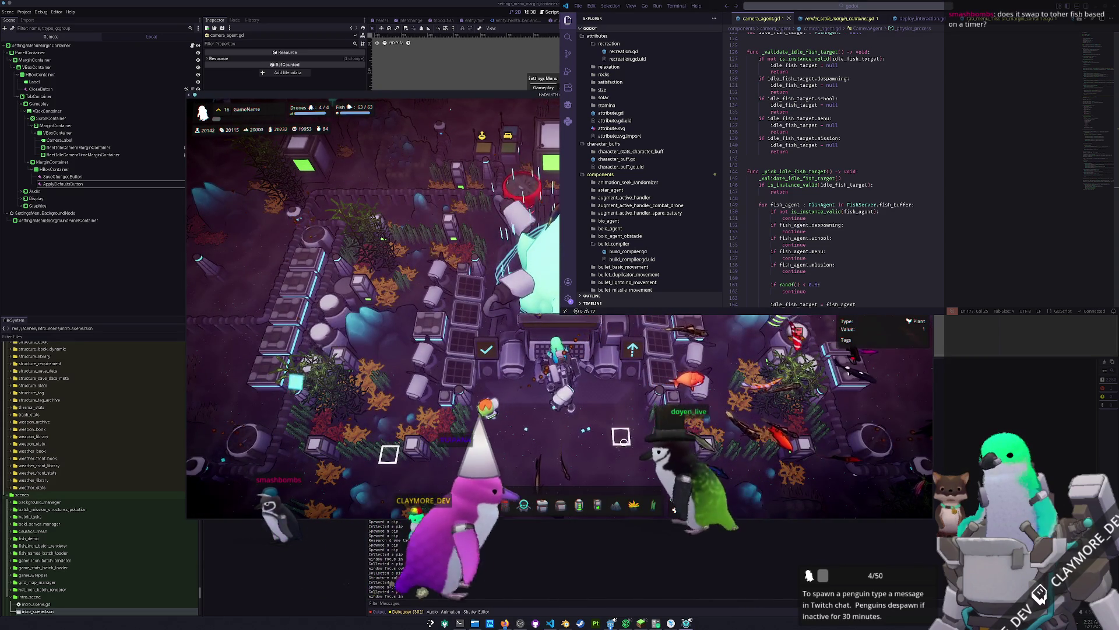
pyautogui.click(826, 284)
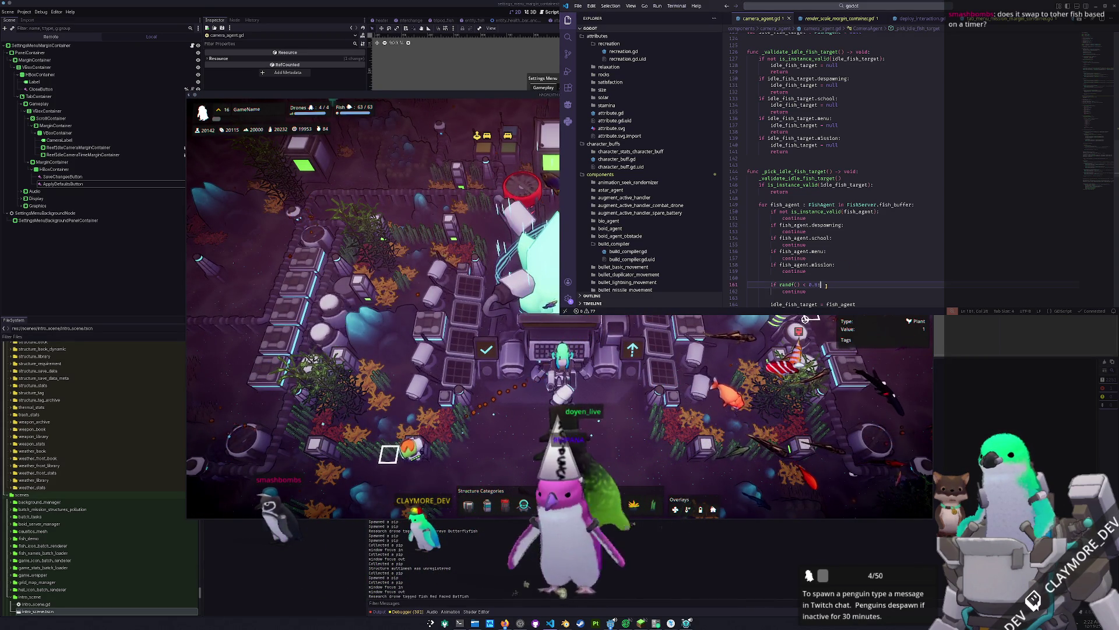
pyautogui.click(631, 458)
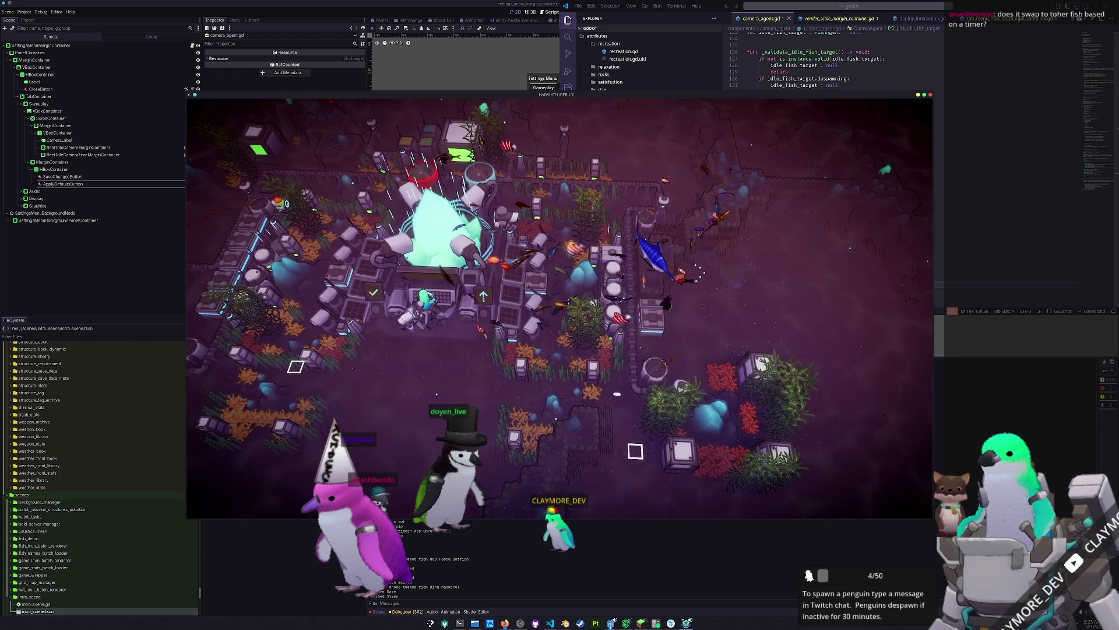
pyautogui.click(630, 457)
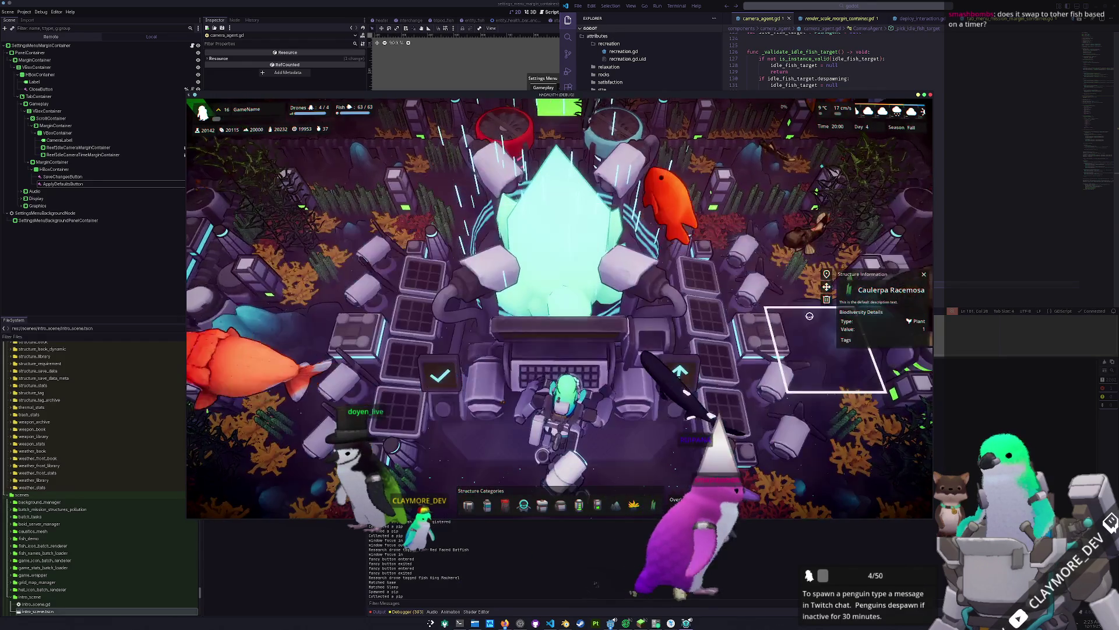
pyautogui.click(771, 231)
pyautogui.press('super+Down')
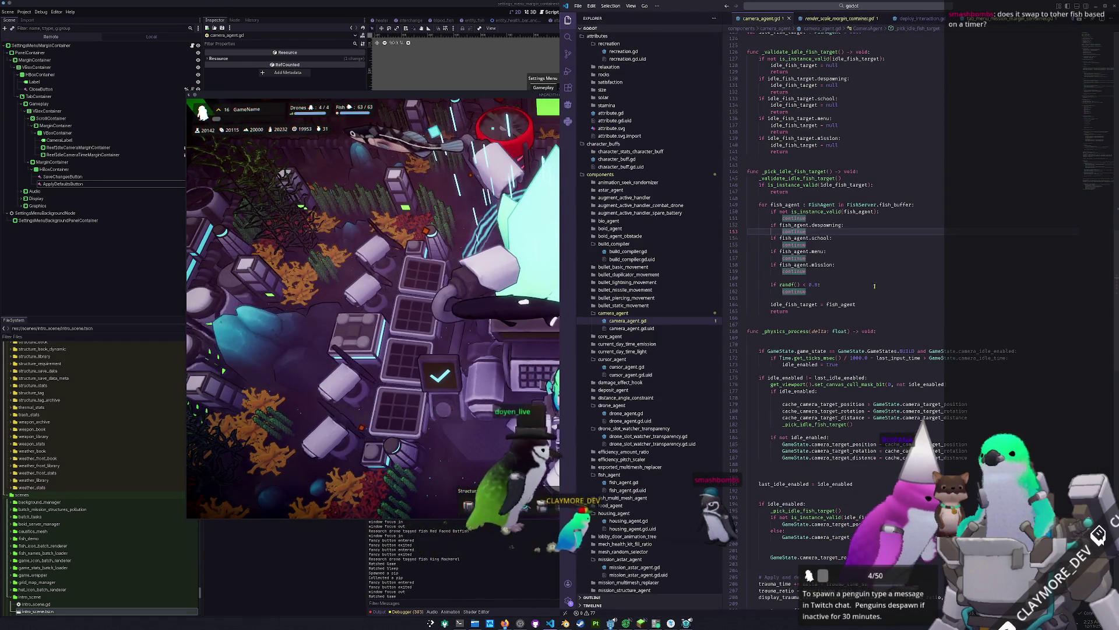
# Raise the random-chance threshold on line 161 from 0.8 to 0.9
pyautogui.click(803, 289)
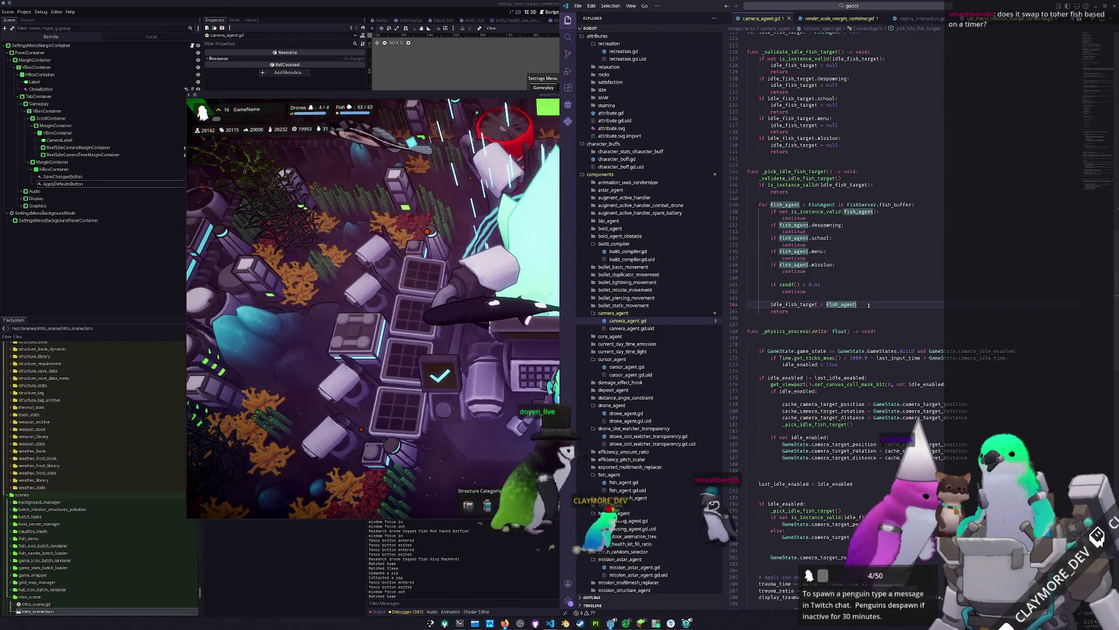
pyautogui.doubleClick(816, 285)
pyautogui.write('9')
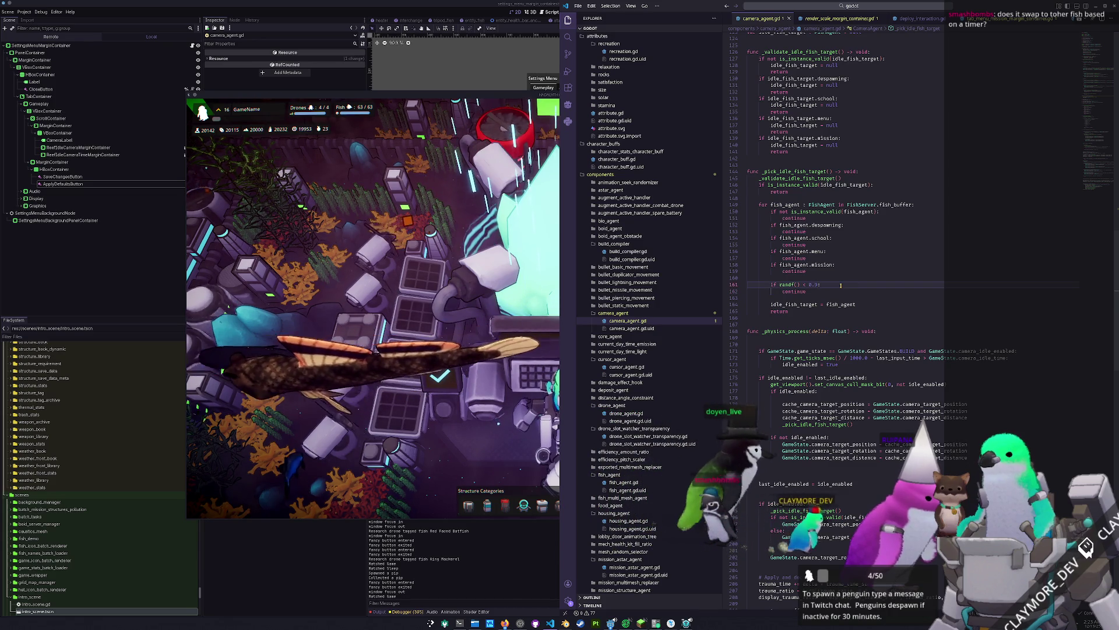
pyautogui.click(815, 297)
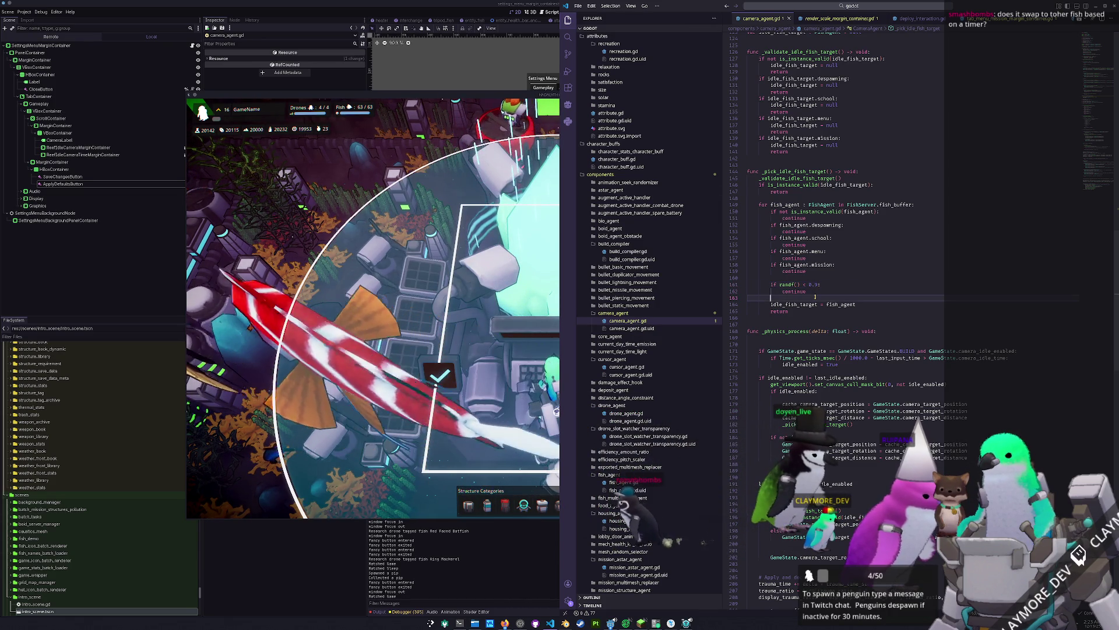
# Add print("Failed randf") on a new line under the randf check
pyautogui.doubleClick(783, 285)
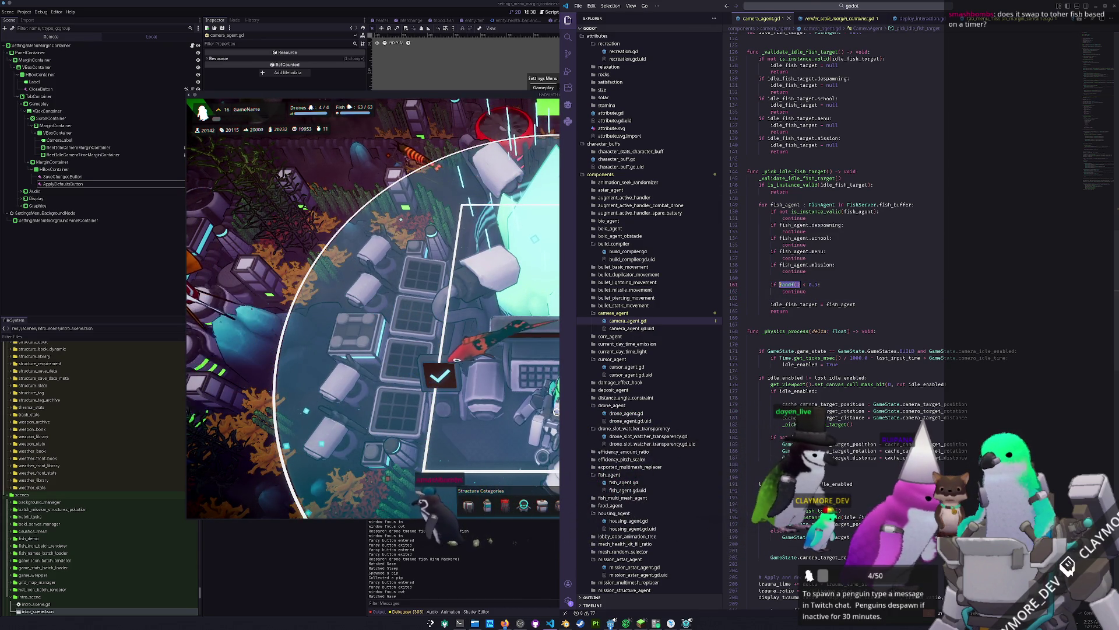
pyautogui.press('End')
pyautogui.press('Return')
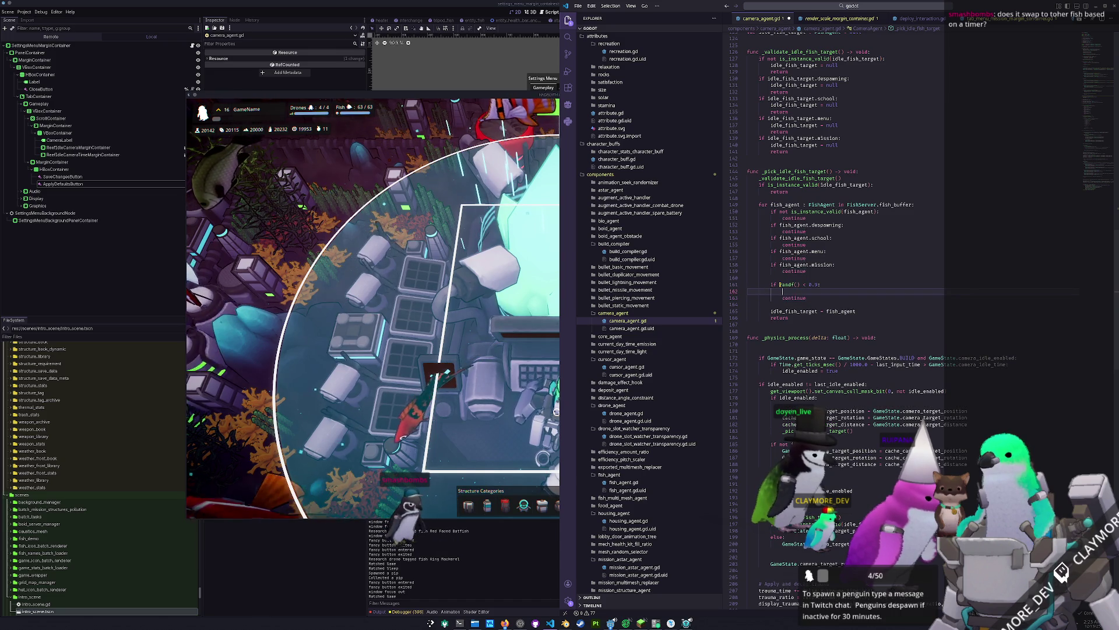
pyautogui.write('print("Failed randf"')
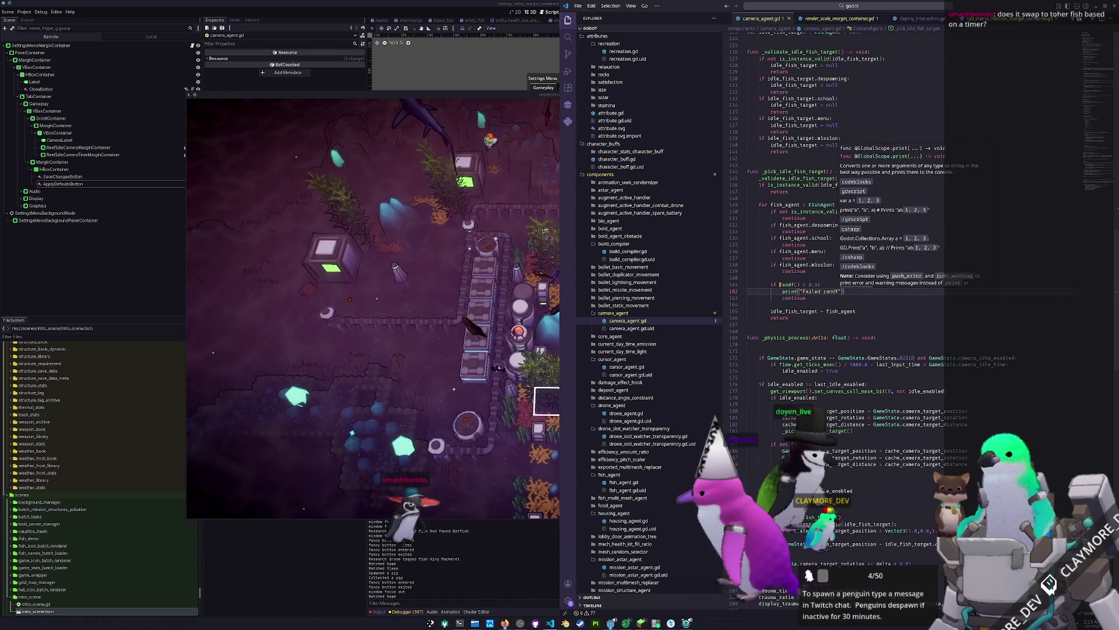
pyautogui.hotkey('alt', 'Tab')
pyautogui.hotkey('alt', 'Tab')
pyautogui.moveTo(786, 285)
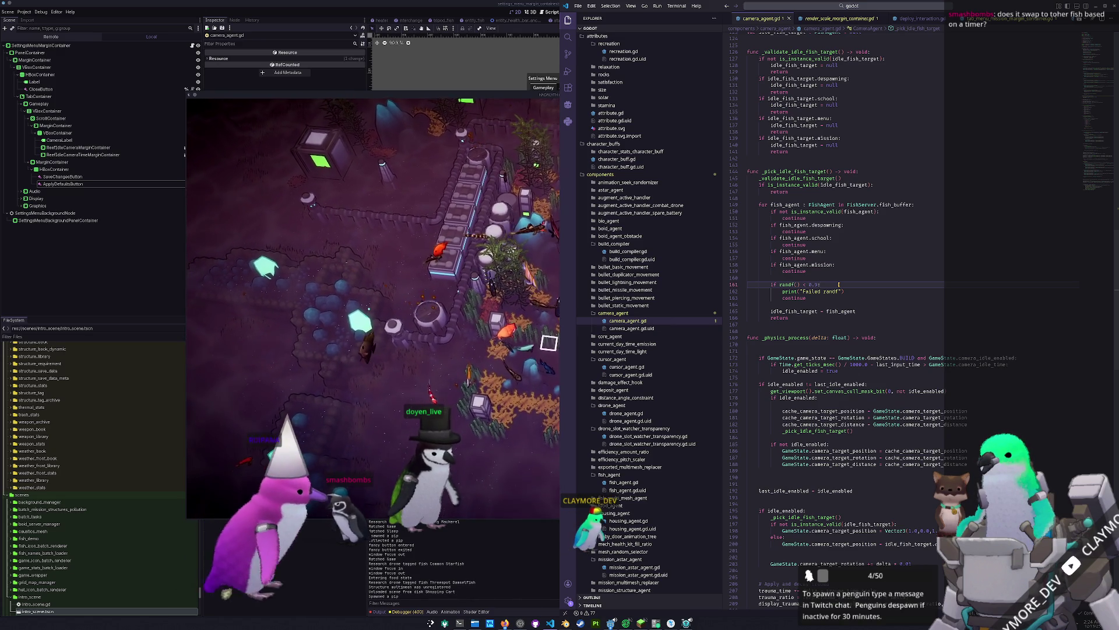
pyautogui.click(776, 304)
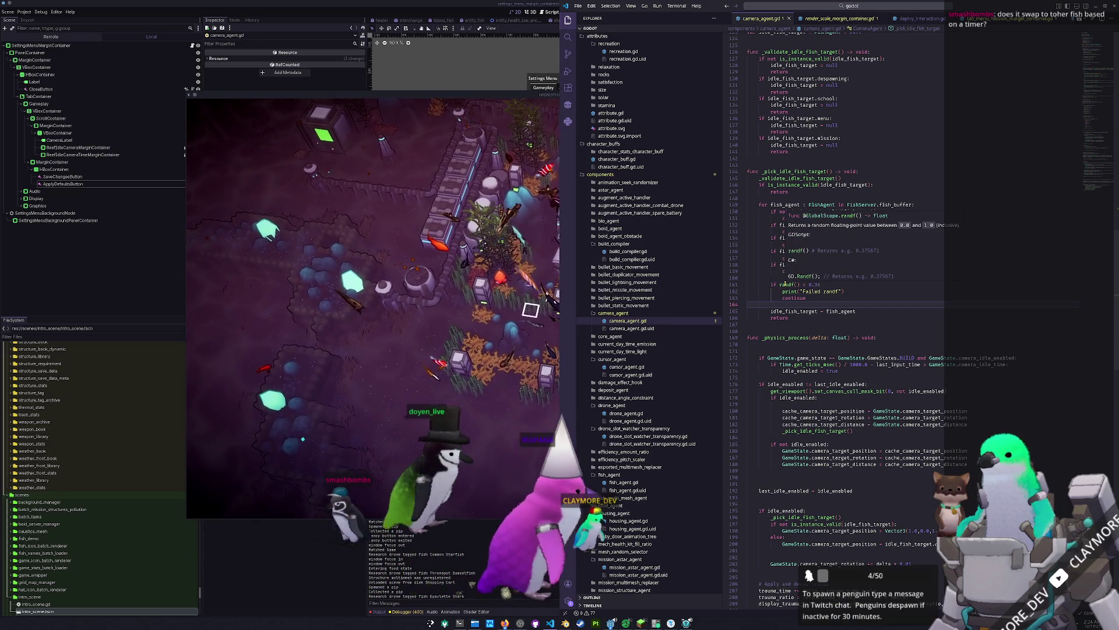
pyautogui.doubleClick(786, 285)
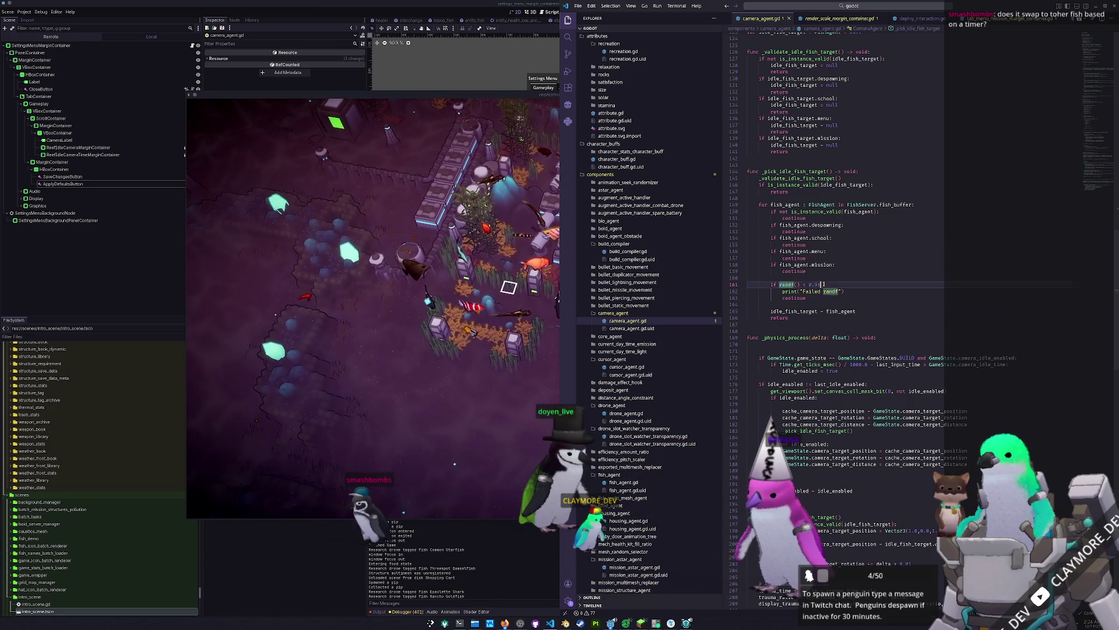
pyautogui.click(824, 296)
pyautogui.click(816, 305)
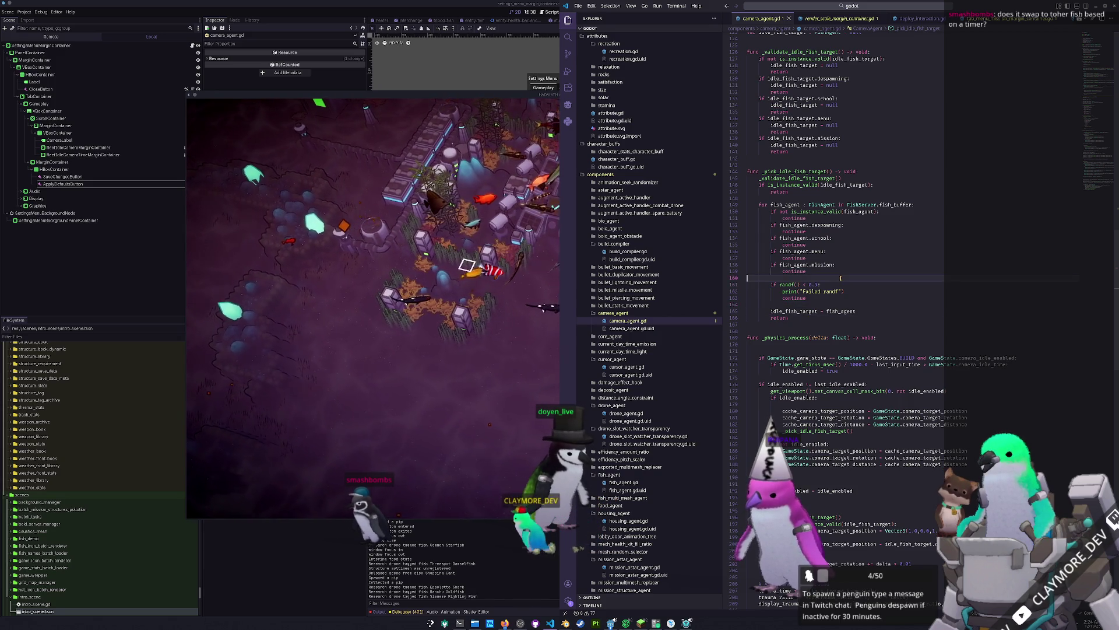
pyautogui.click(868, 226)
pyautogui.click(858, 290)
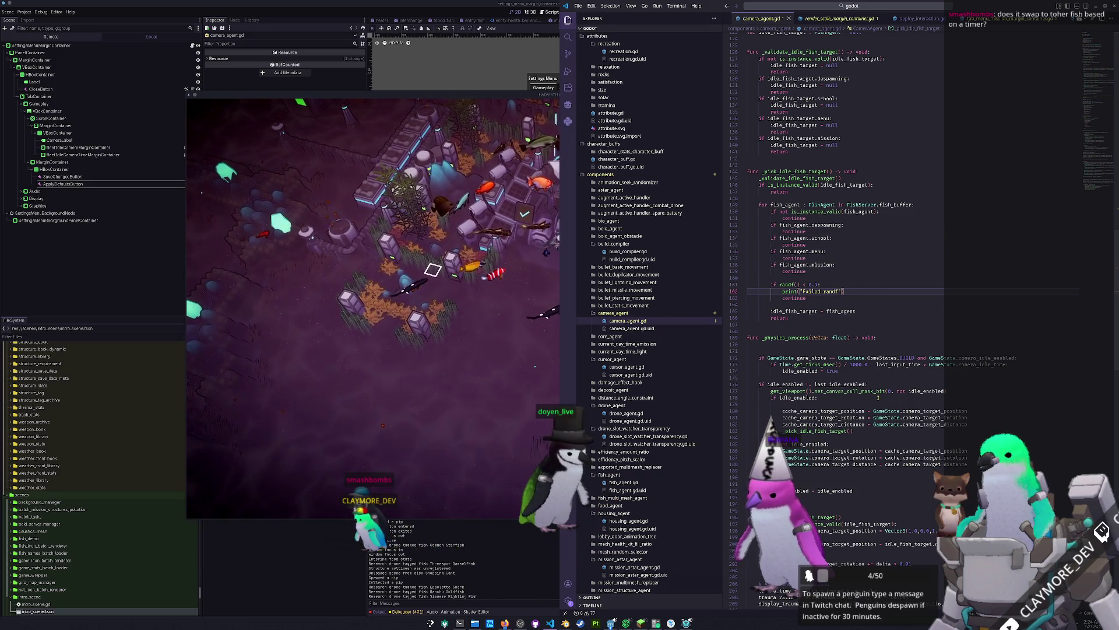
pyautogui.click(815, 432)
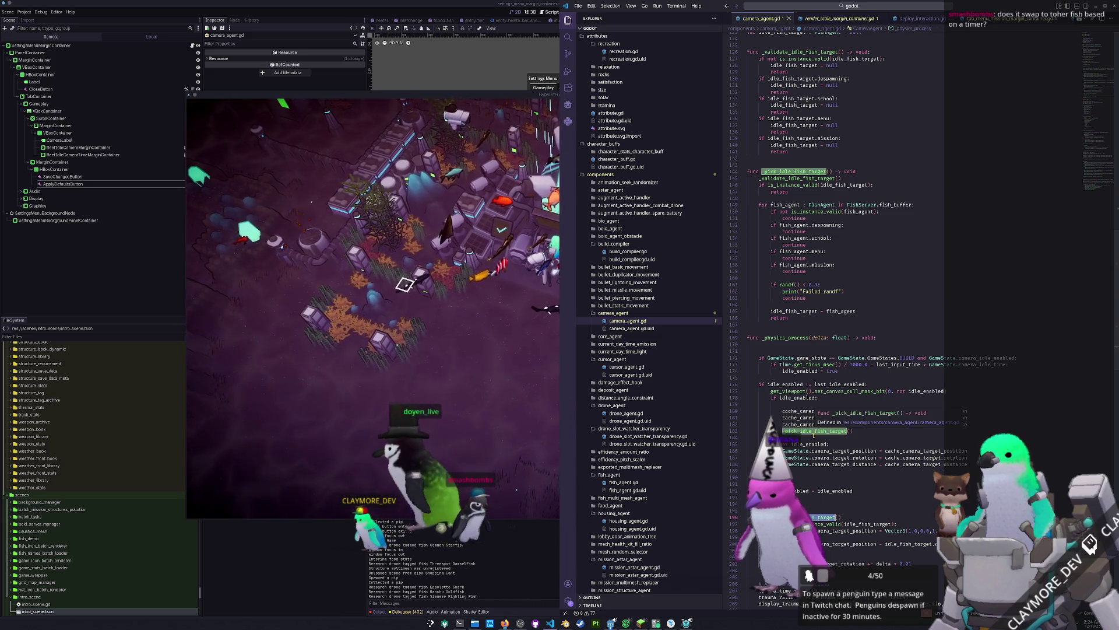
# Declare var rand : RandomNumberGenerator = RandomNumberGenerator.new() above _ready
pyautogui.scroll(8, 765, 448)
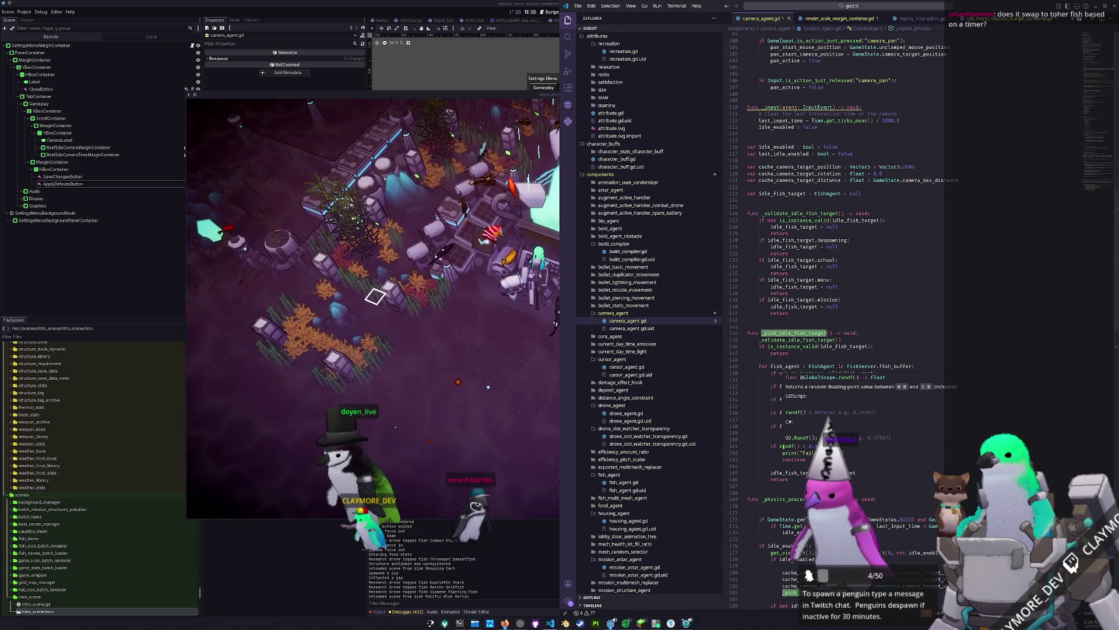
pyautogui.click(783, 446)
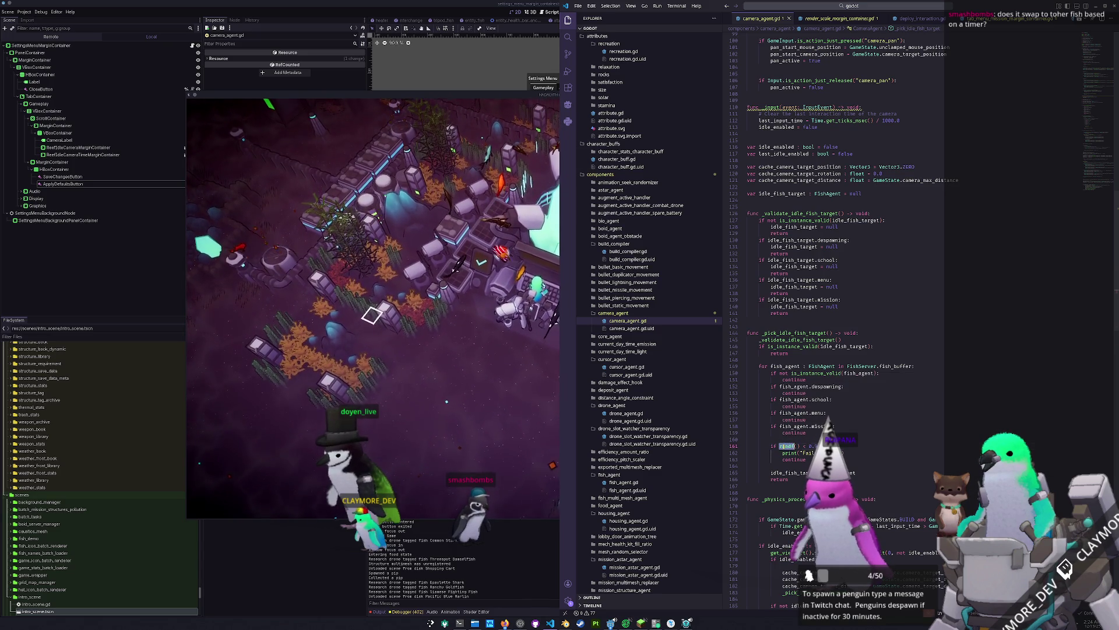
pyautogui.scroll(20, 829, 242)
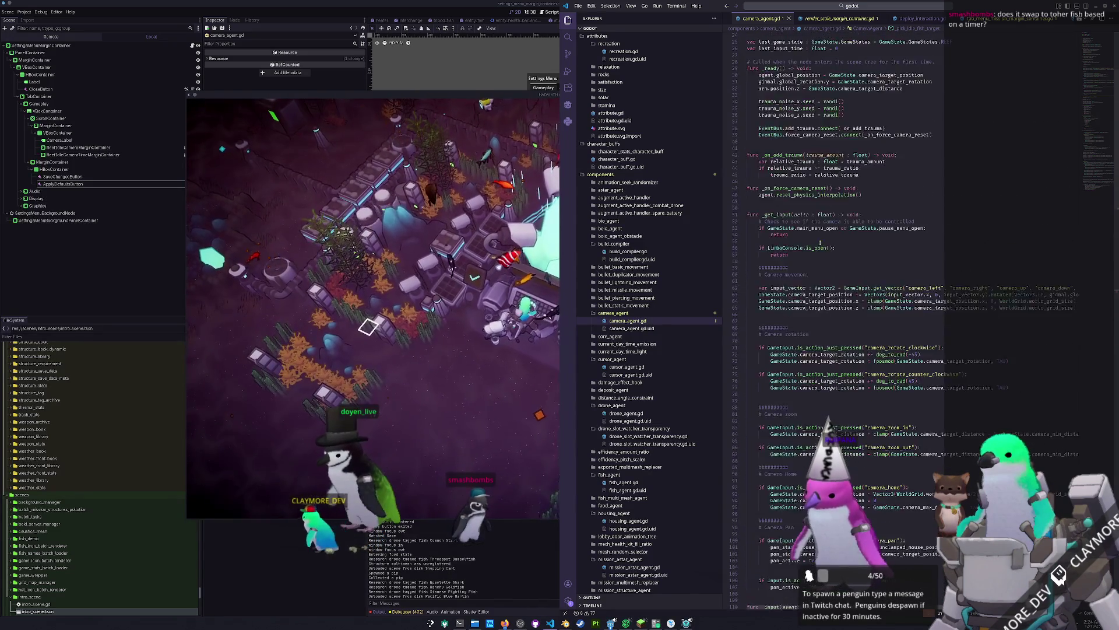
pyautogui.scroll(1, 829, 242)
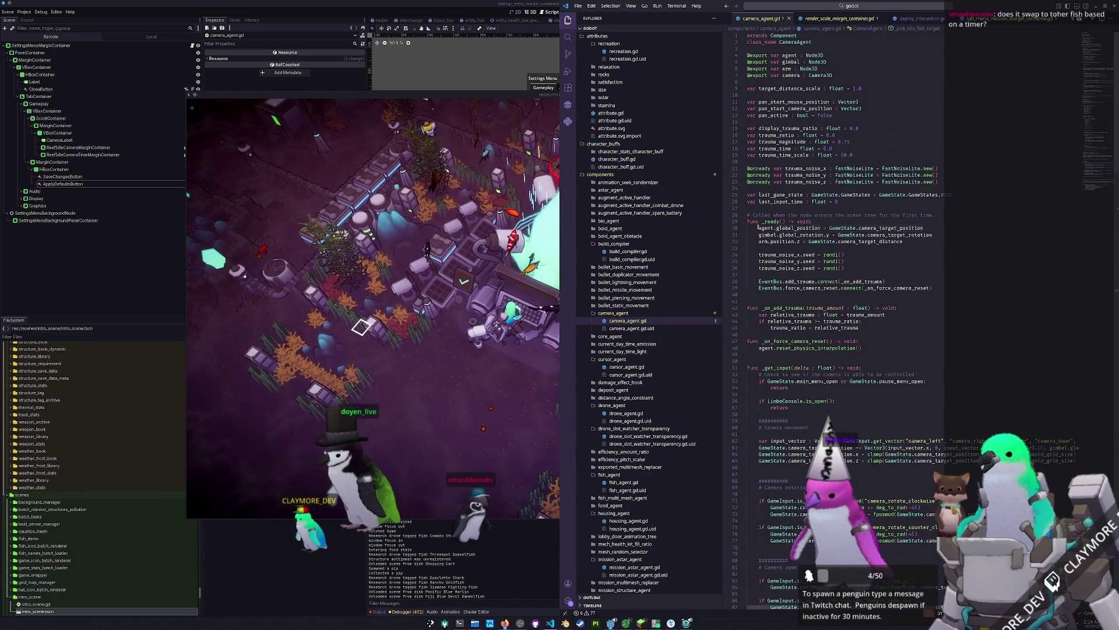
pyautogui.click(758, 228)
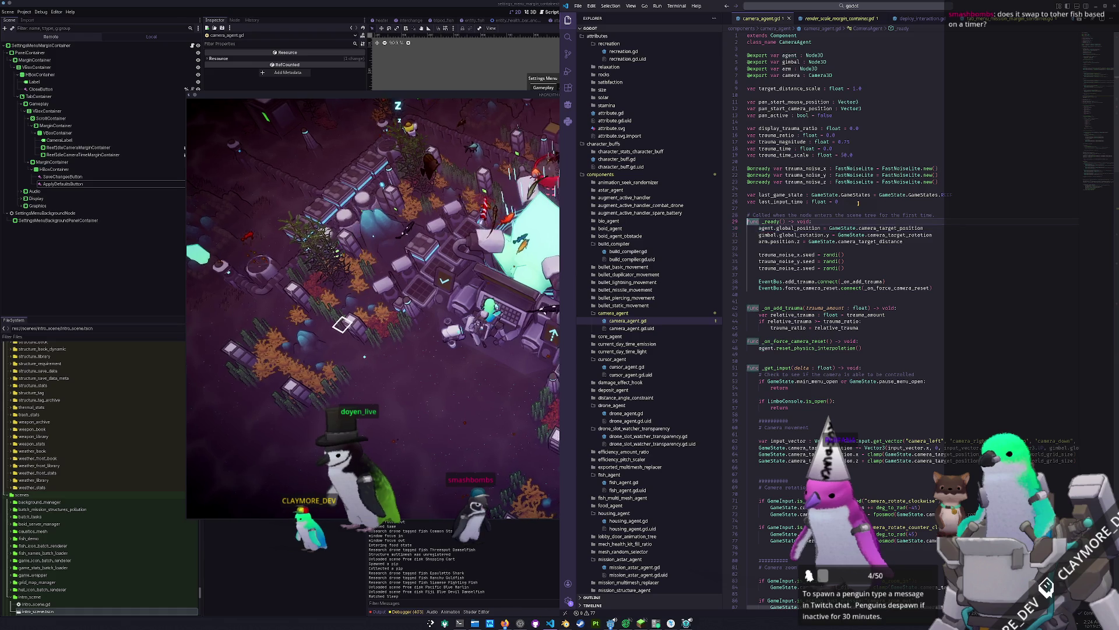
pyautogui.press('Return')
pyautogui.press('Return')
pyautogui.press('Up')
pyautogui.write('var ')
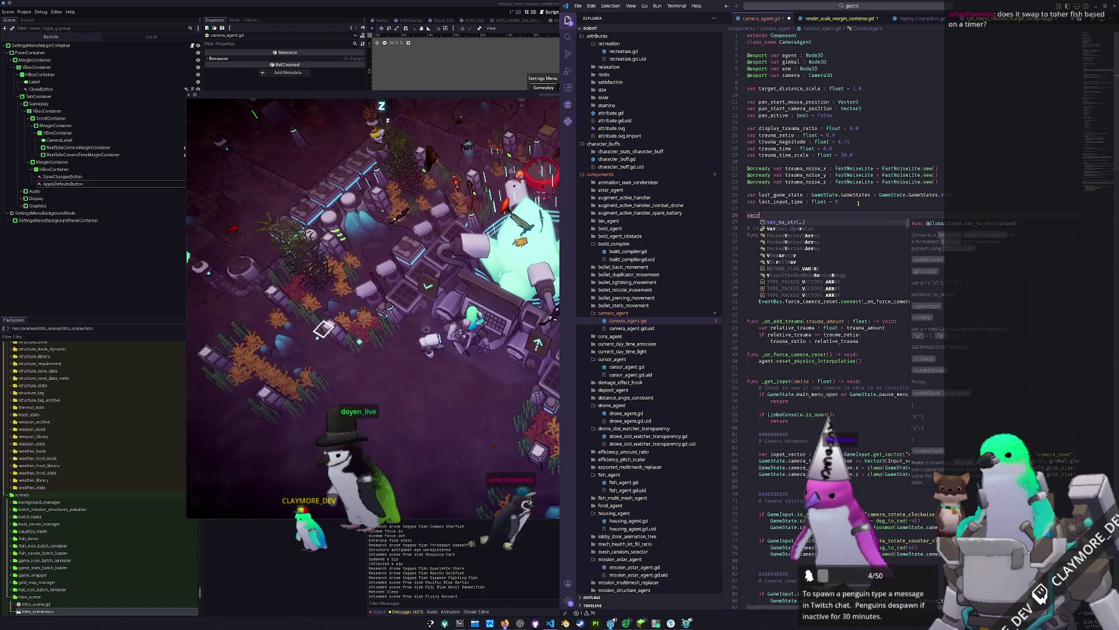
pyautogui.write('rand : Rand')
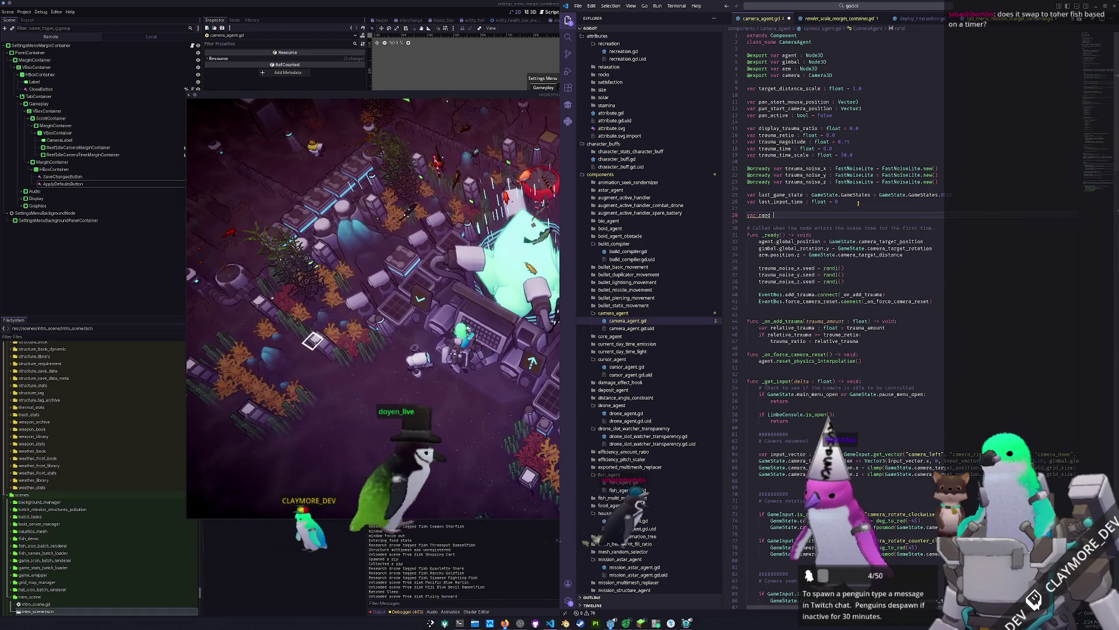
pyautogui.write('omNumber')
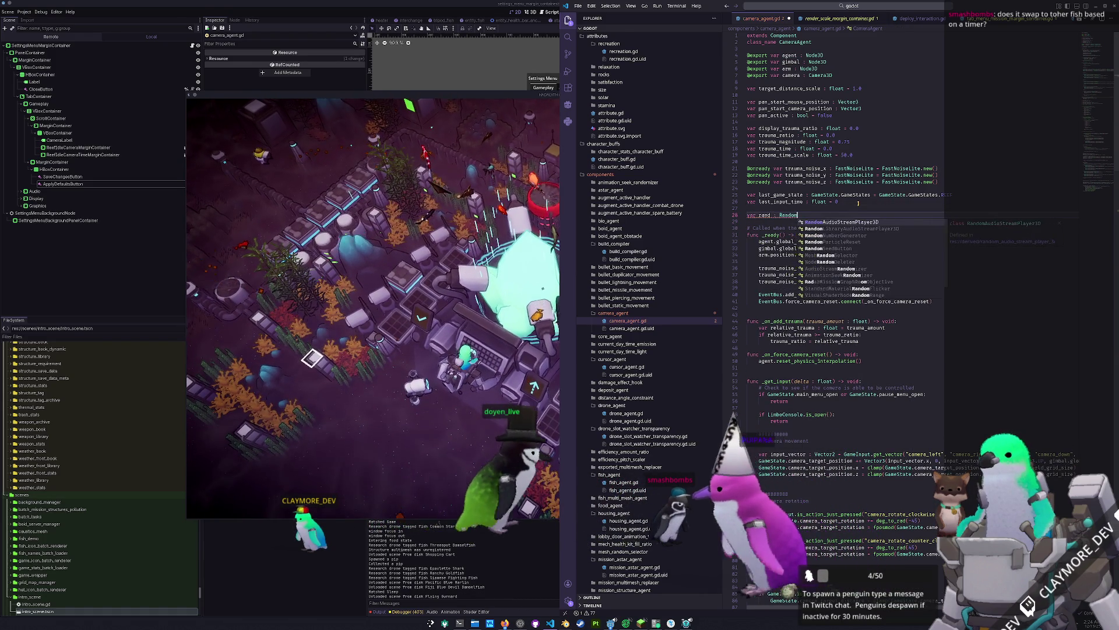
pyautogui.press('Tab')
pyautogui.write('= RandomN')
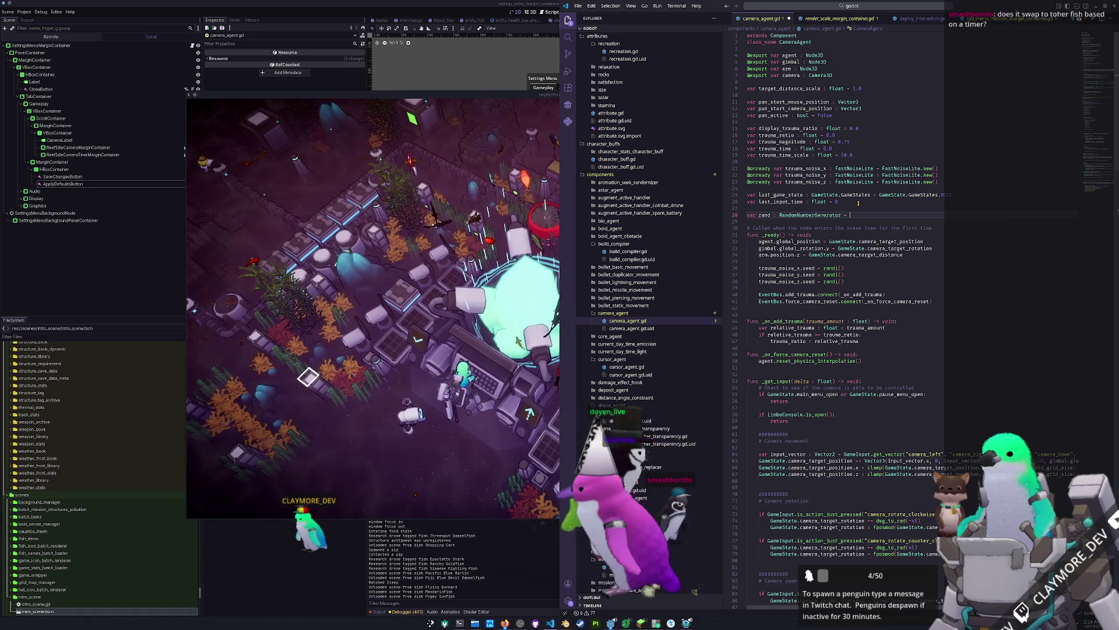
pyautogui.press('Tab')
pyautogui.write('.new()')
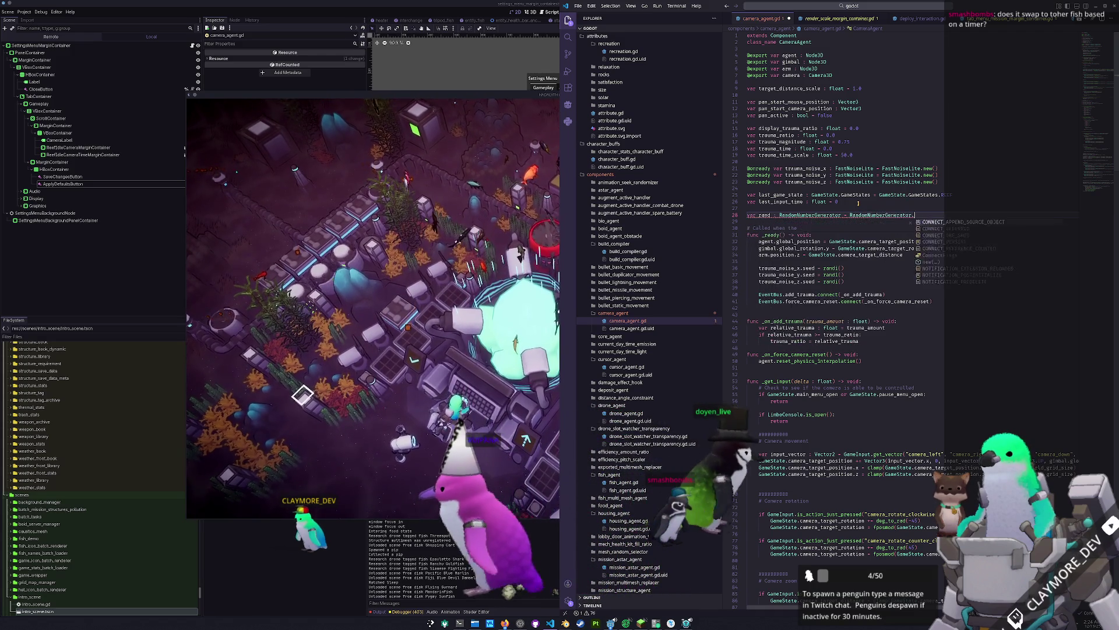
# Seed rand at the start of _ready with floori(Time.get_unix_time_from_system())
pyautogui.press('Down')
pyautogui.press('Down')
pyautogui.press('Down')
pyautogui.press('Return')
pyautogui.press('Return')
pyautogui.press('Up')
pyautogui.press('Up')
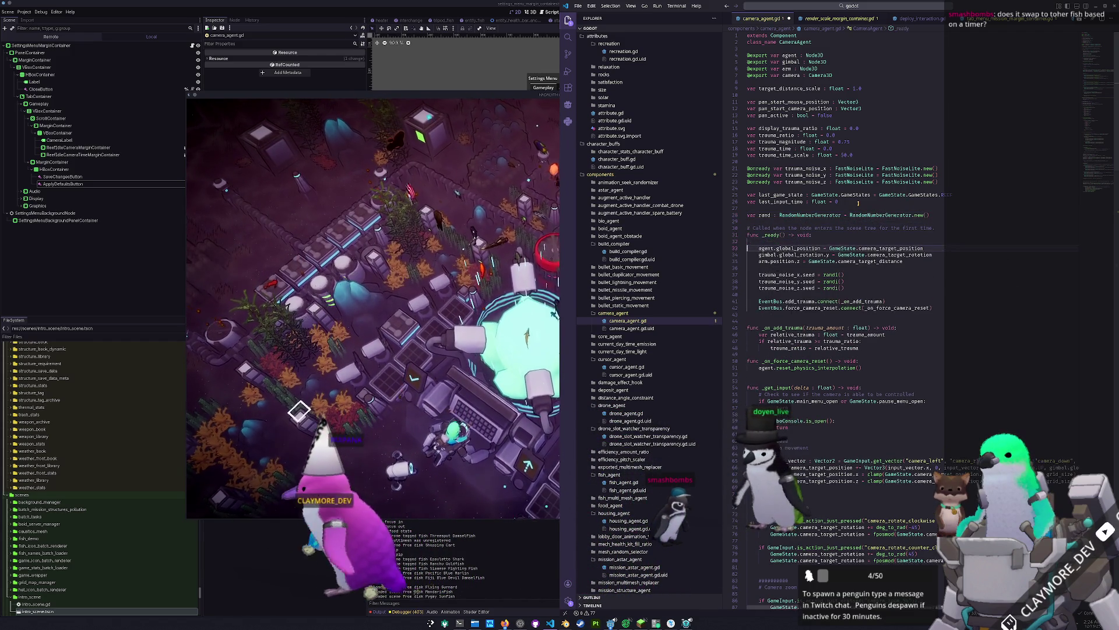
pyautogui.write('rand.see')
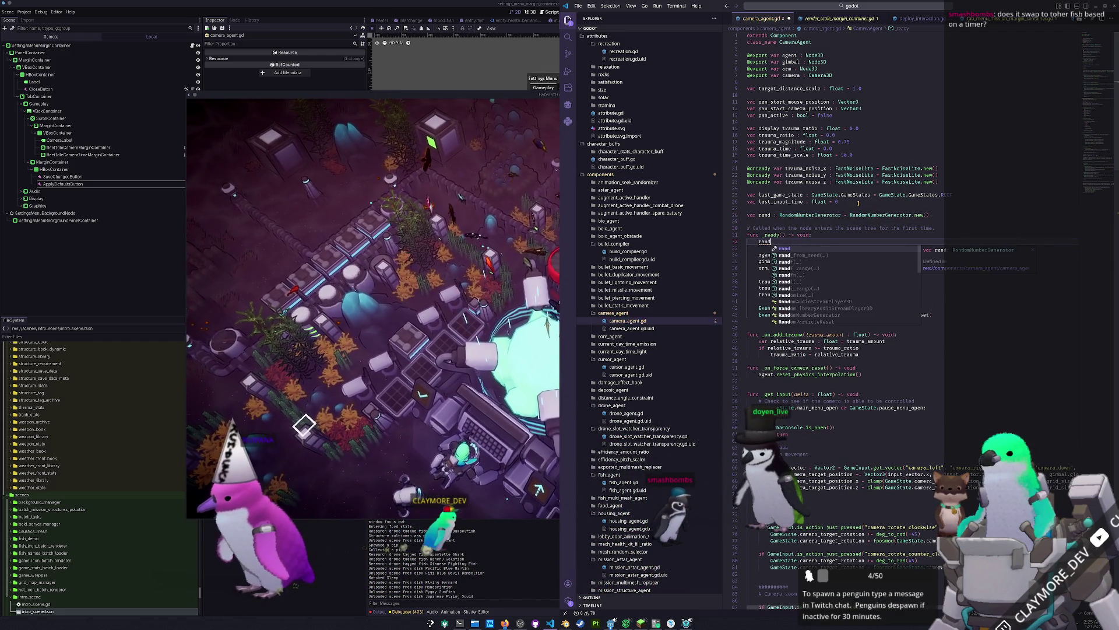
pyautogui.write('d = ')
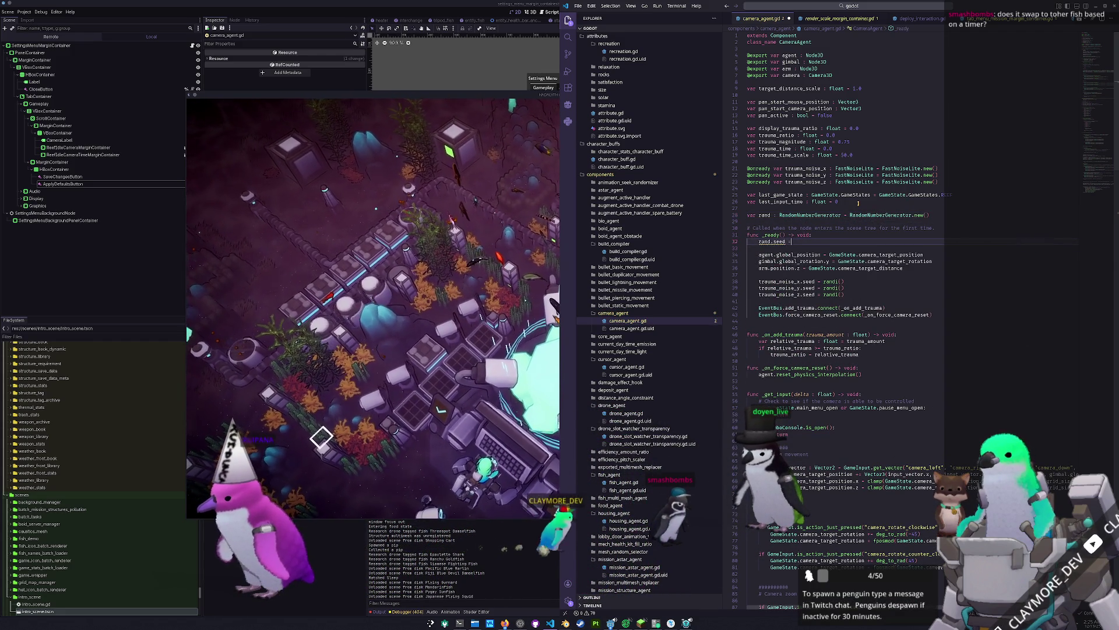
pyautogui.write('Time.get_uni')
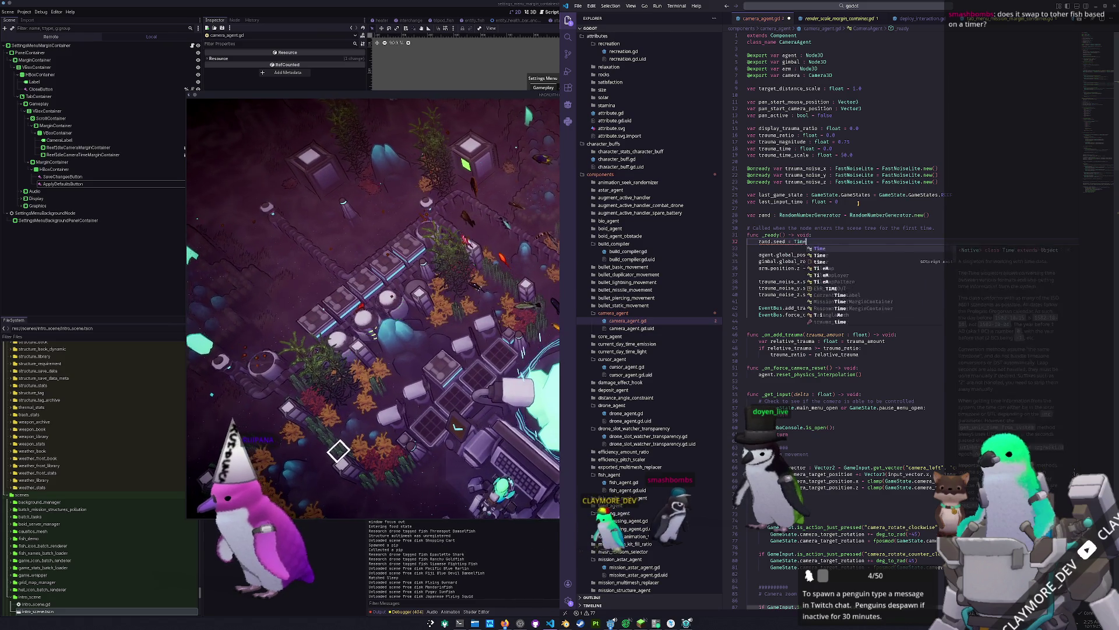
pyautogui.write('x_time_from_system(')
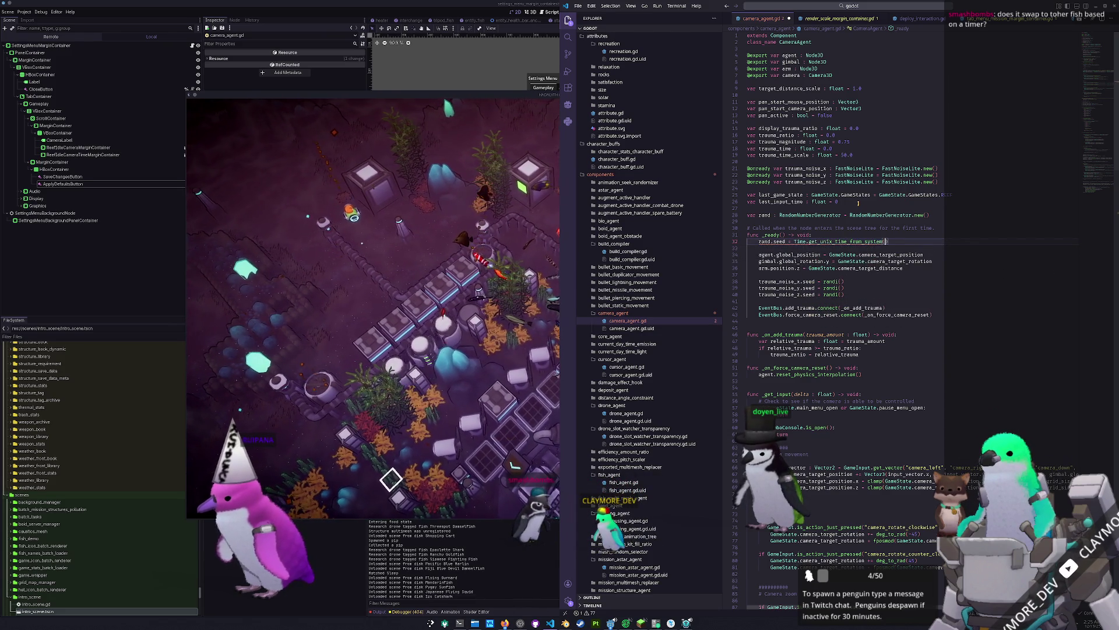
pyautogui.moveTo(784, 244)
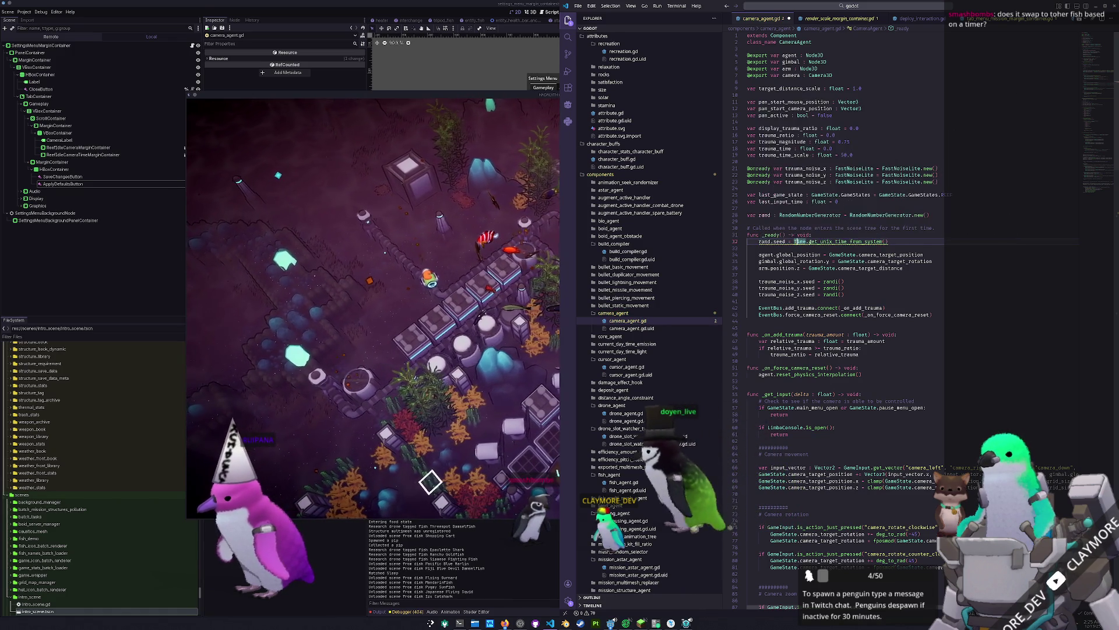
pyautogui.write('loori(')
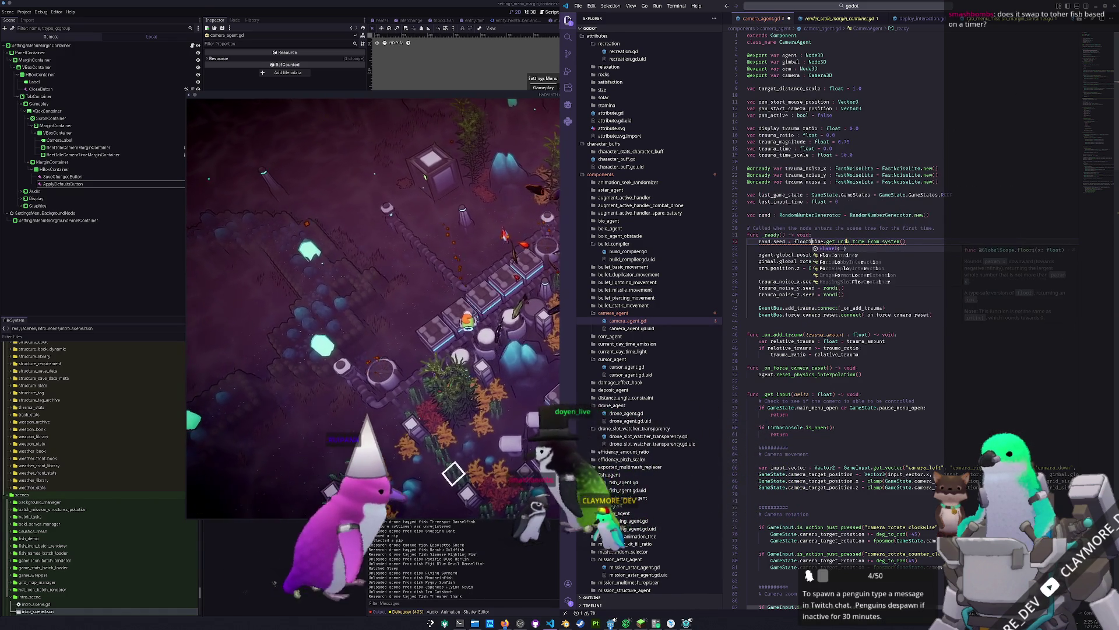
pyautogui.press('End')
pyautogui.write(')')
pyautogui.press('Down')
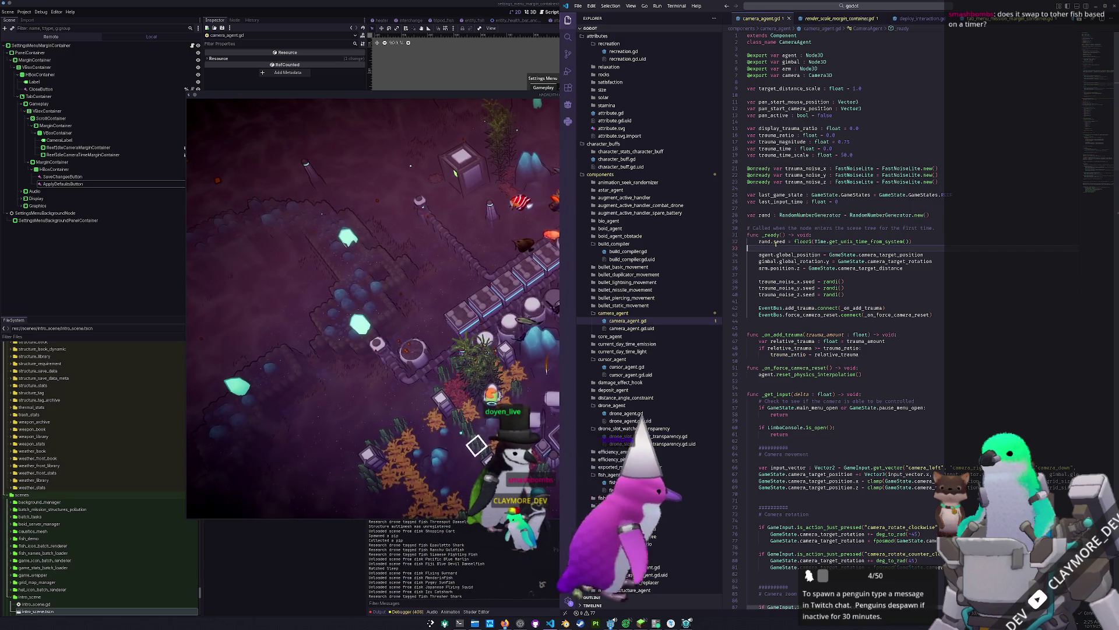
pyautogui.doubleClick(765, 241)
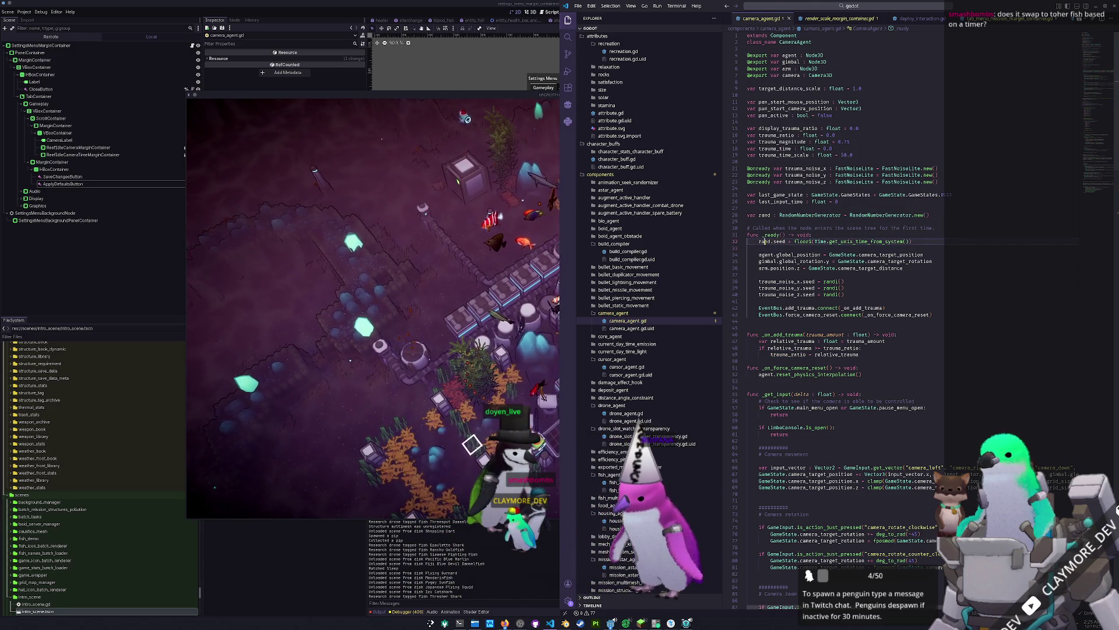
# Change randf() on line 165 to rand.randf(), then bring the running game forward
pyautogui.scroll(-7, 757, 313)
pyautogui.scroll(-10, 758, 313)
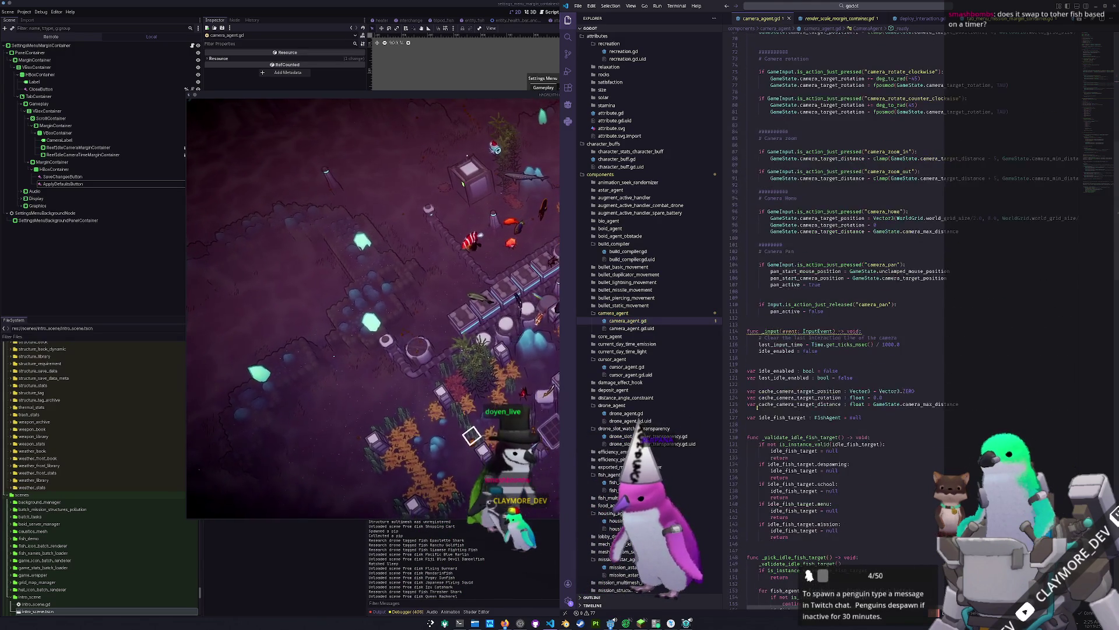
pyautogui.scroll(-8, 756, 406)
pyautogui.scroll(-14, 755, 407)
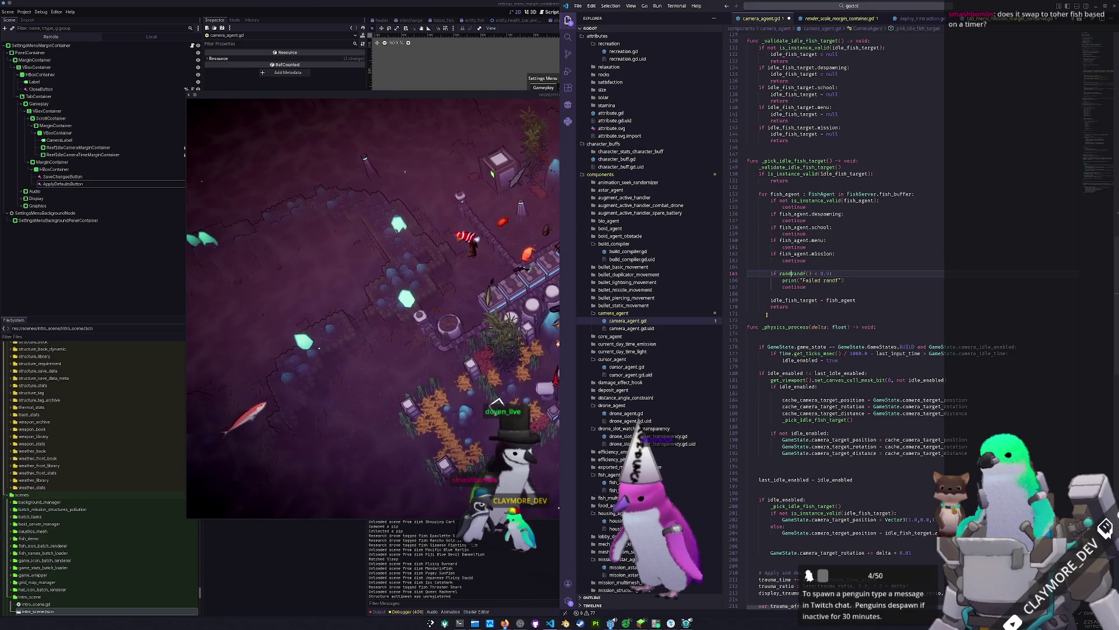
pyautogui.click(780, 273)
pyautogui.write('rand.')
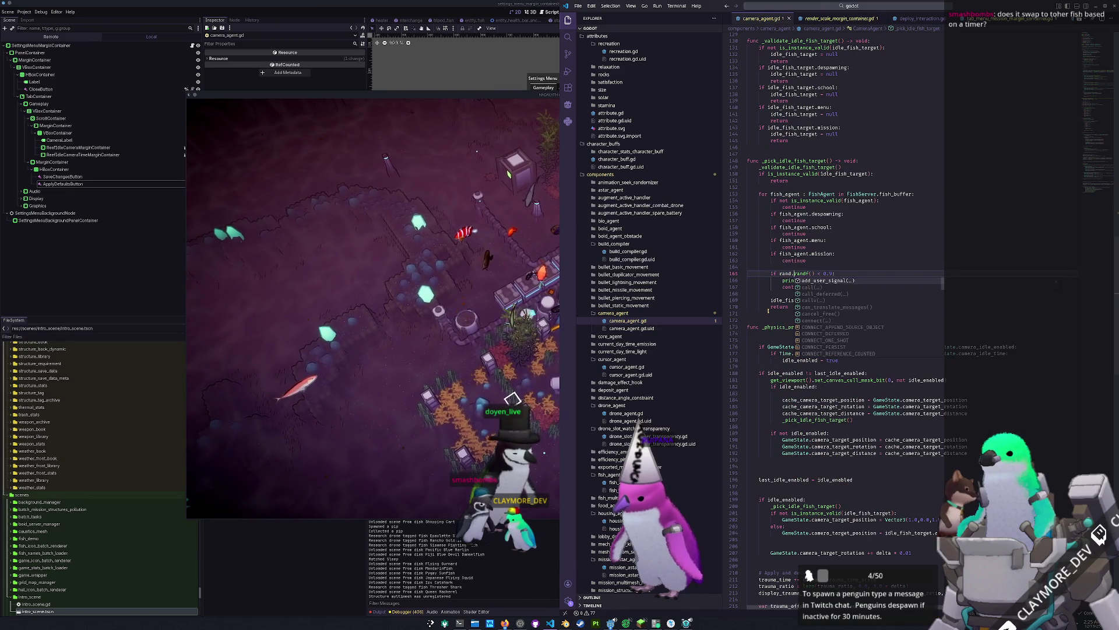
pyautogui.click(771, 294)
pyautogui.click(518, 395)
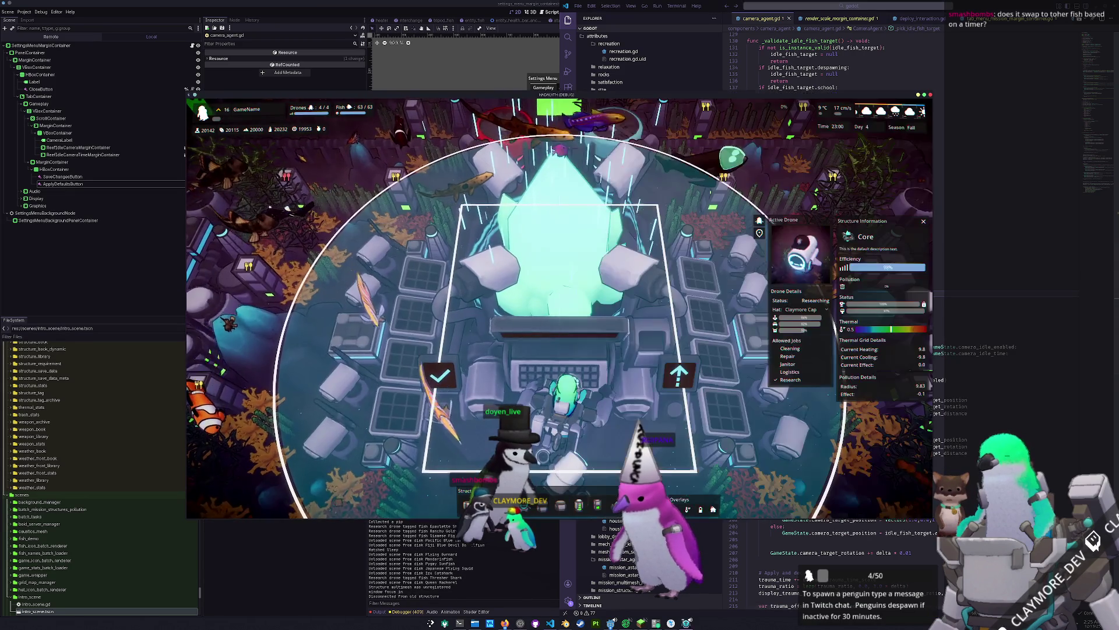
# Zoom the game view out from the Core, then return to camera_agent.gd
pyautogui.scroll(-3, 662, 401)
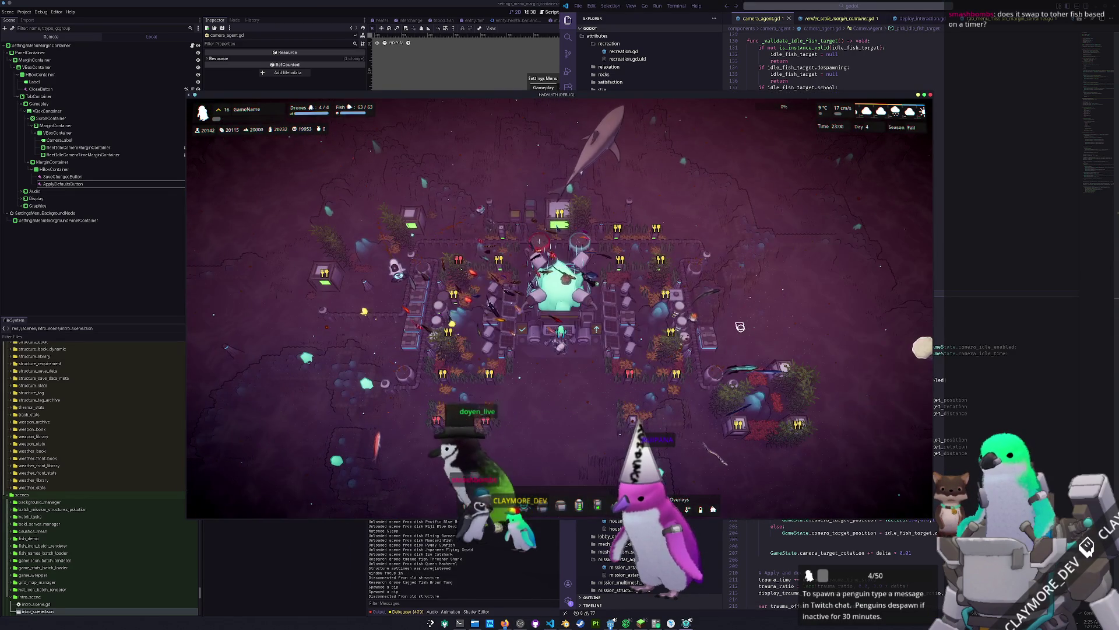
pyautogui.hotkey('alt', 'Tab')
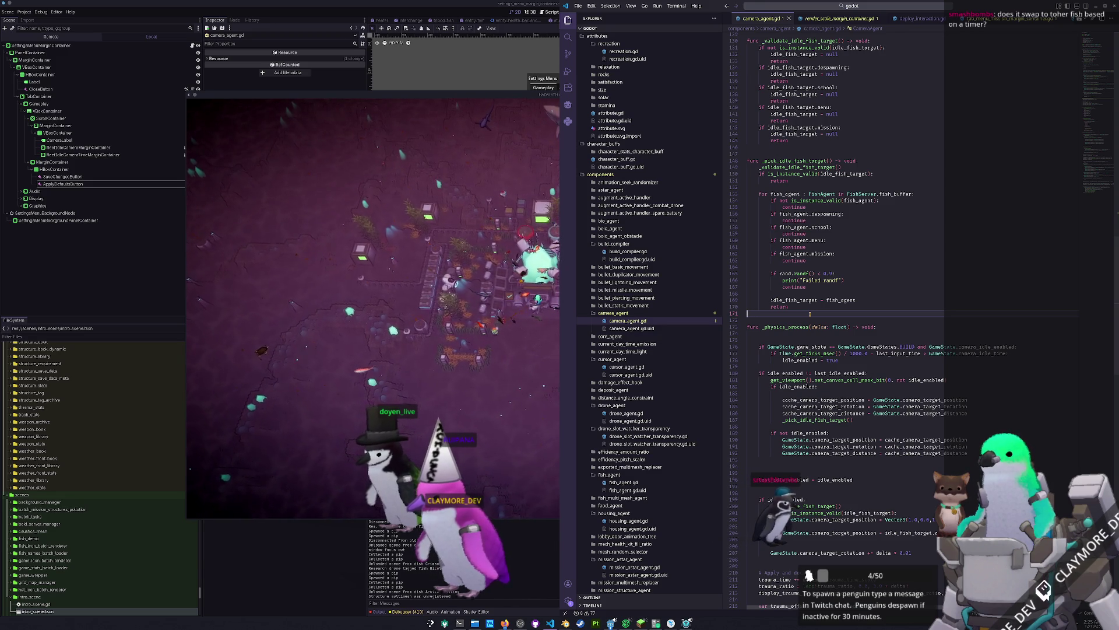
# Insert print("Fish agent") at the start of the fish-buffer loop, on line 154
pyautogui.scroll(2, 810, 314)
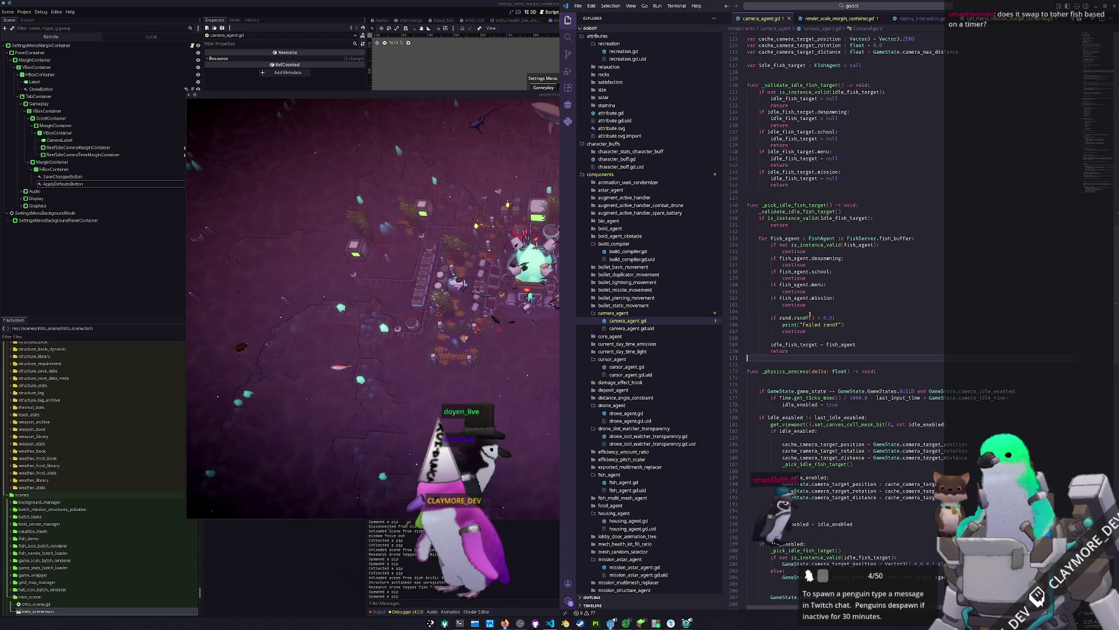
pyautogui.moveTo(796, 318)
pyautogui.click(797, 318)
pyautogui.click(760, 237)
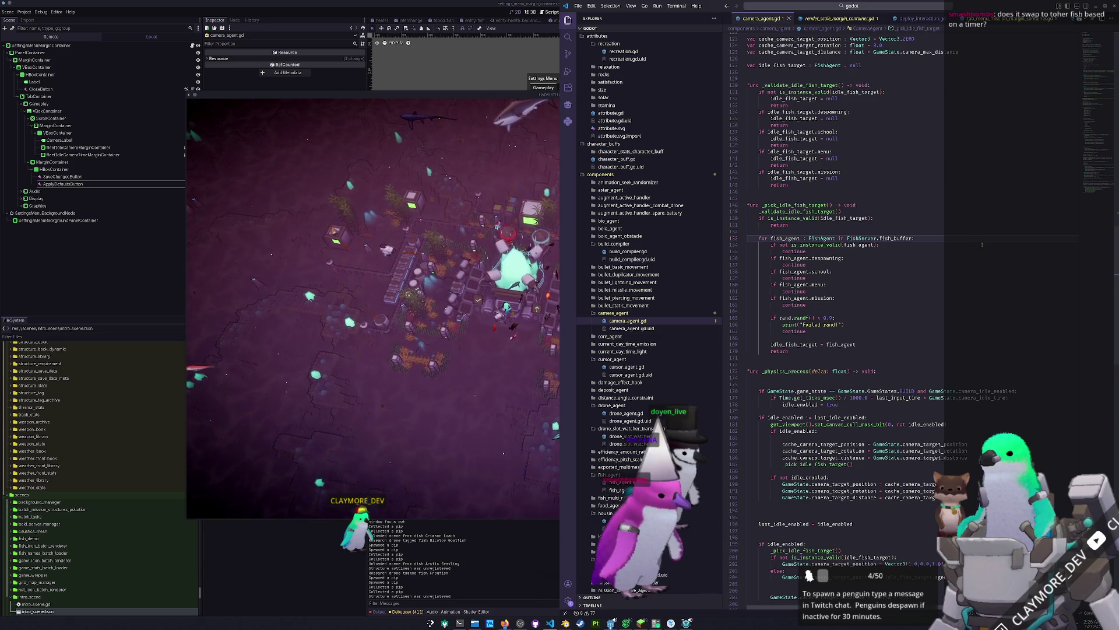
pyautogui.press('Return')
pyautogui.press('Return')
pyautogui.write('rint("Fi')
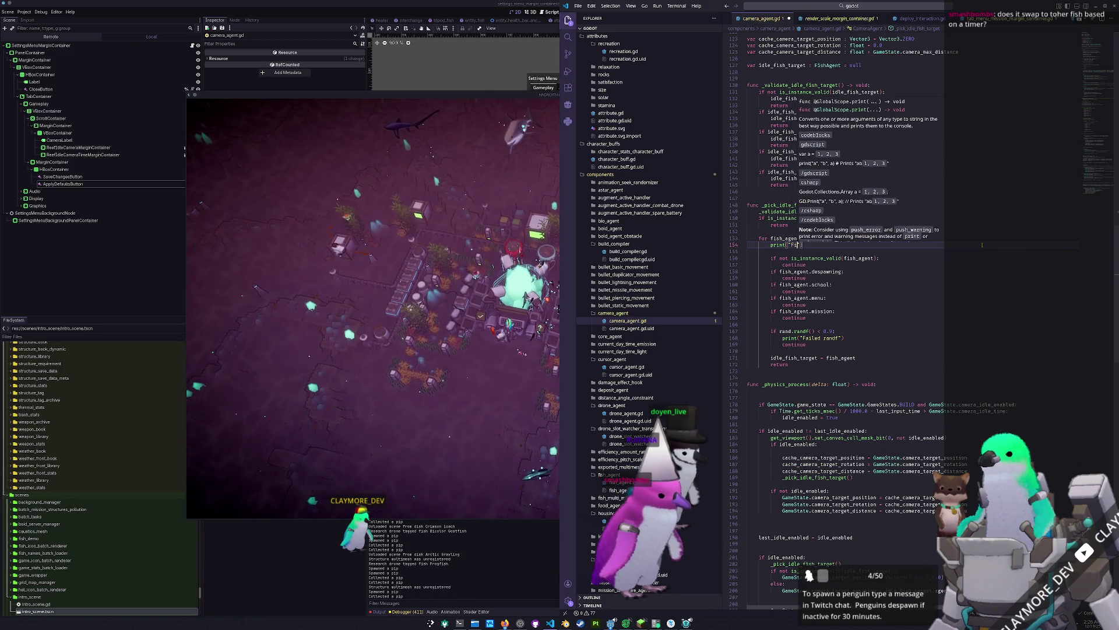
pyautogui.write('sh agent')
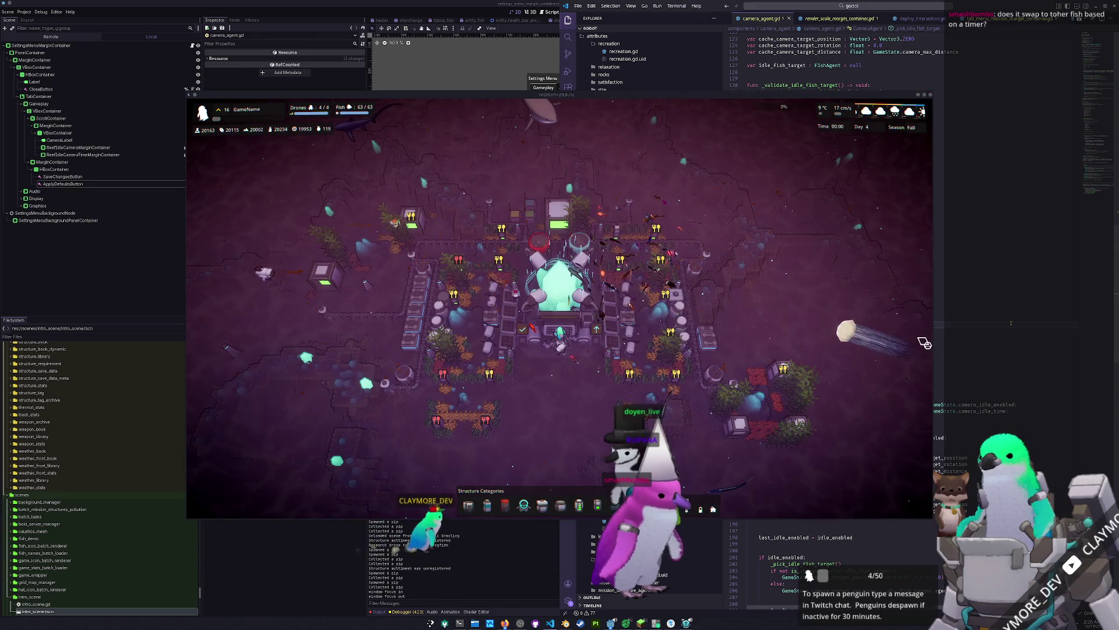
pyautogui.click(1011, 323)
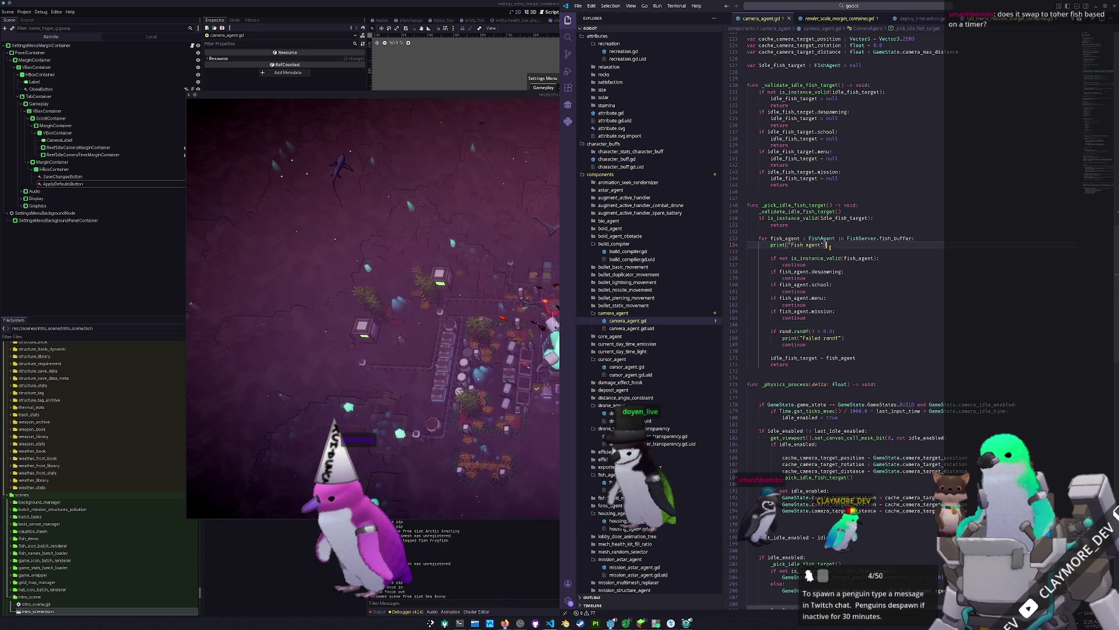
# Scroll through camera_agent.gd, then switch via the running game to the Godot editor's Settings Menu scene
pyautogui.scroll(-4, 830, 245)
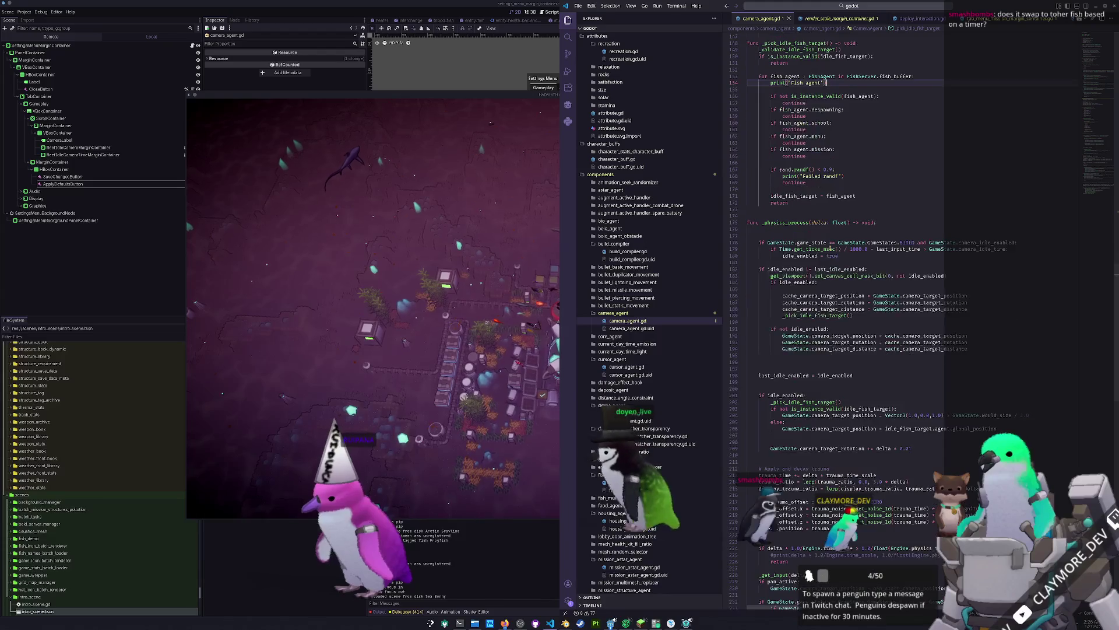
pyautogui.scroll(4, 830, 248)
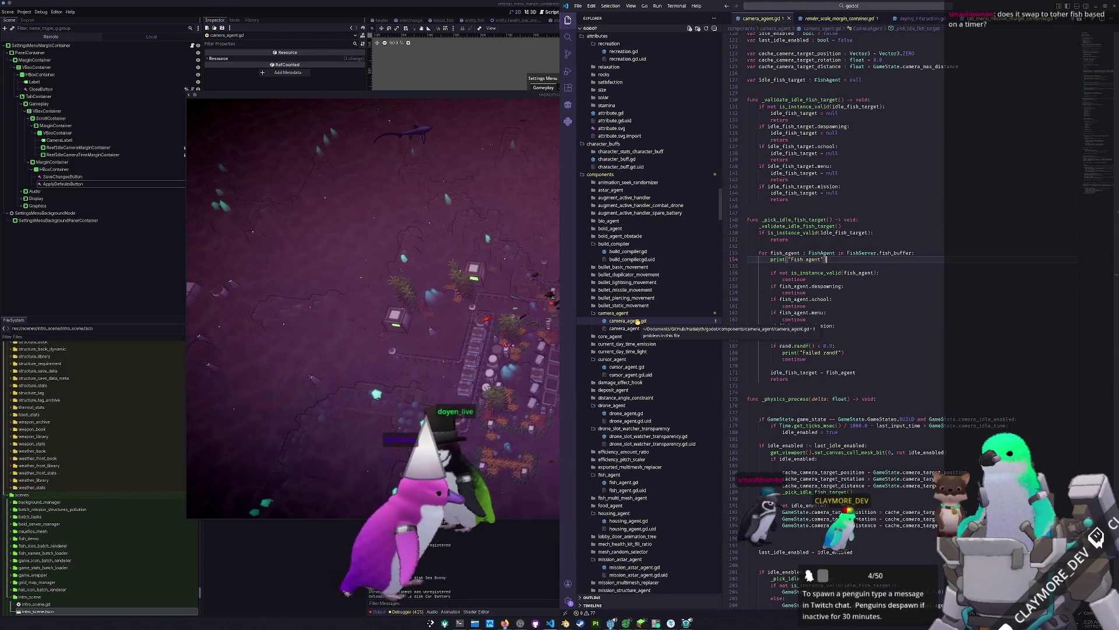
pyautogui.hotkey('alt', 'Tab')
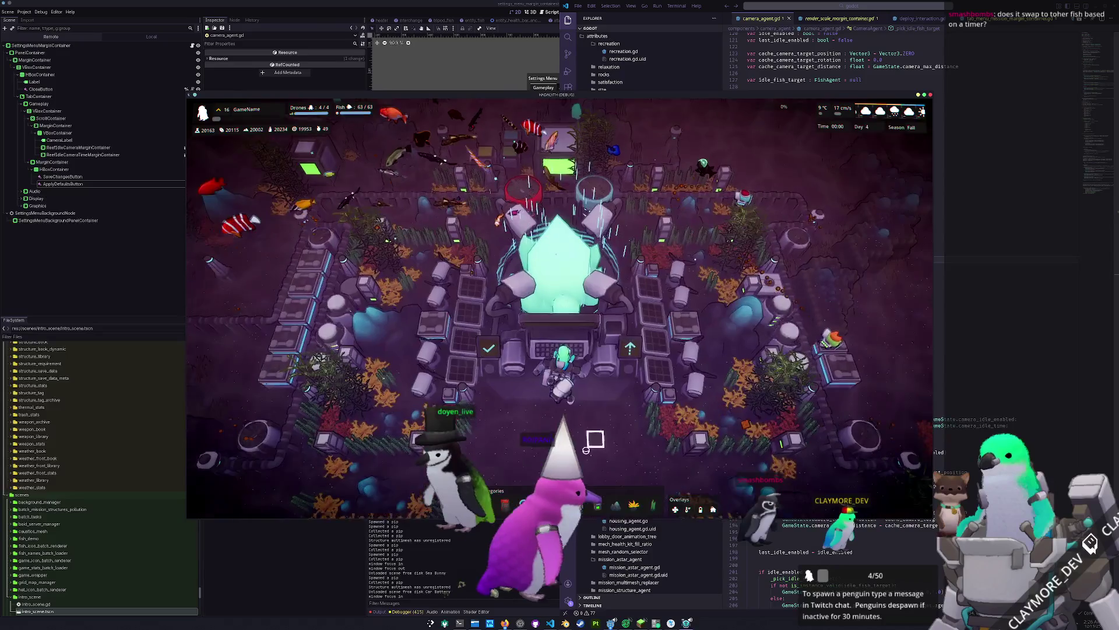
pyautogui.hotkey('alt', 'Tab')
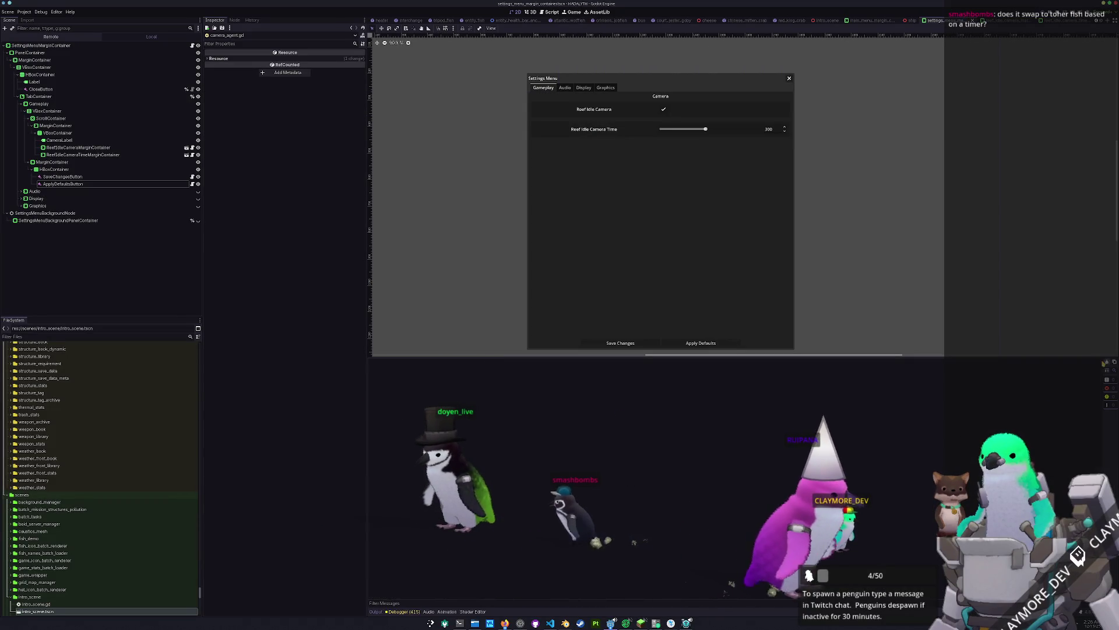
# Review the Debugger's Errors list, then return to the game and camera_agent.gd at line 169
pyautogui.click(410, 613)
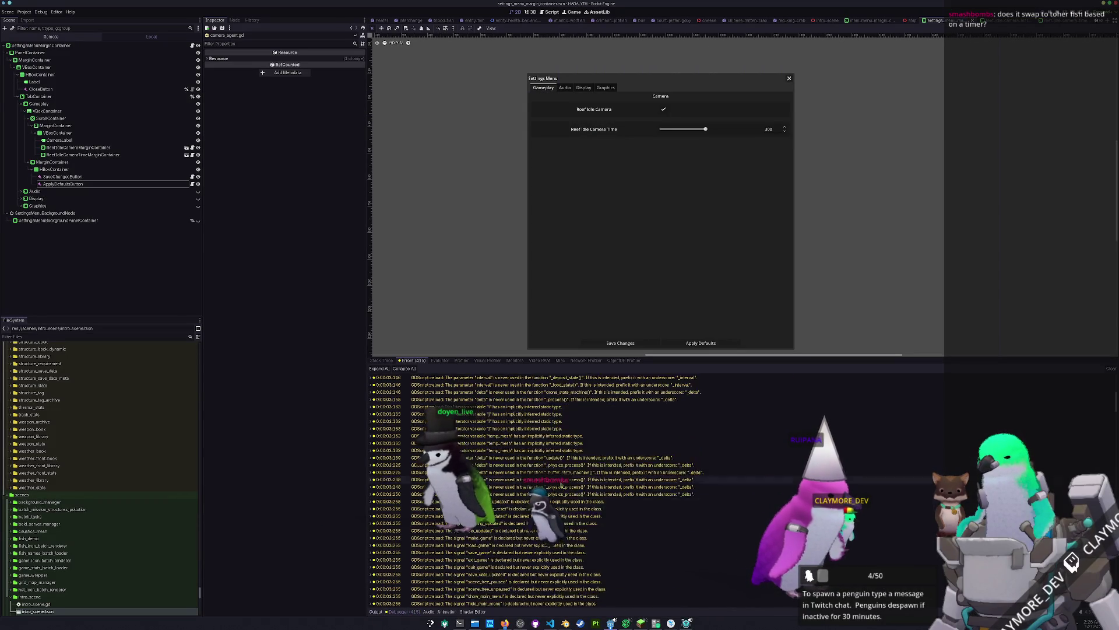
pyautogui.scroll(-10, 583, 490)
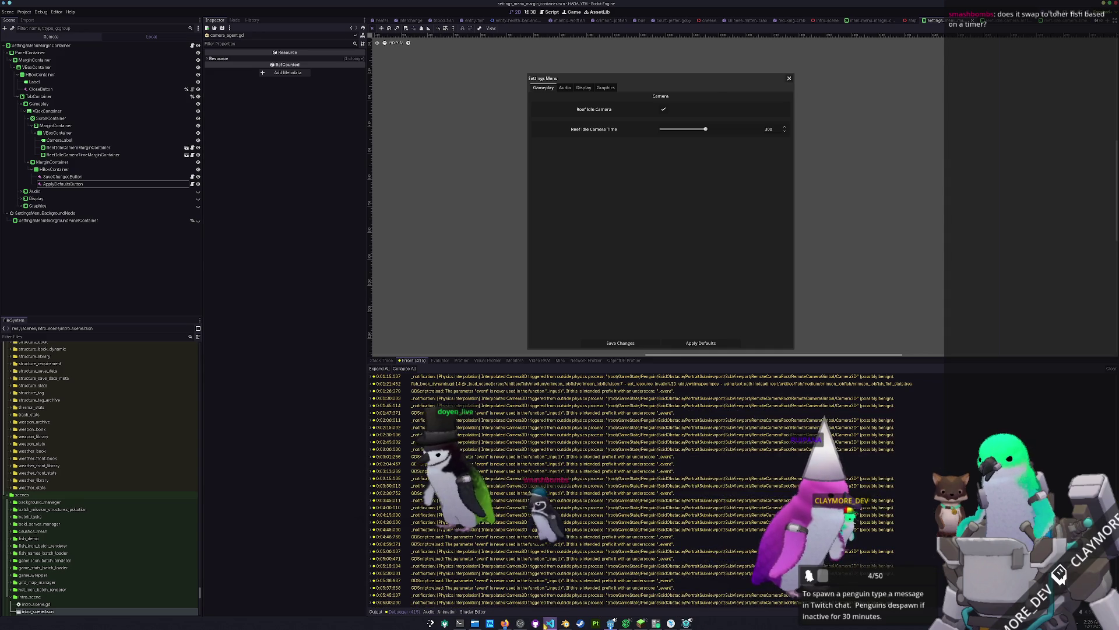
pyautogui.click(550, 623)
pyautogui.click(687, 622)
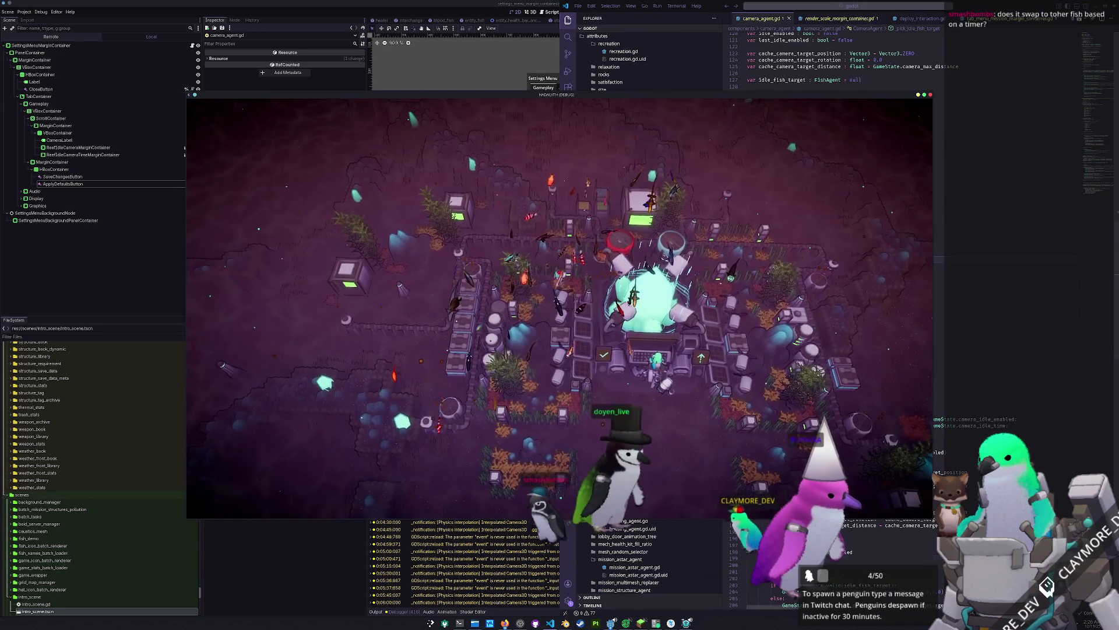
pyautogui.click(749, 557)
pyautogui.click(849, 362)
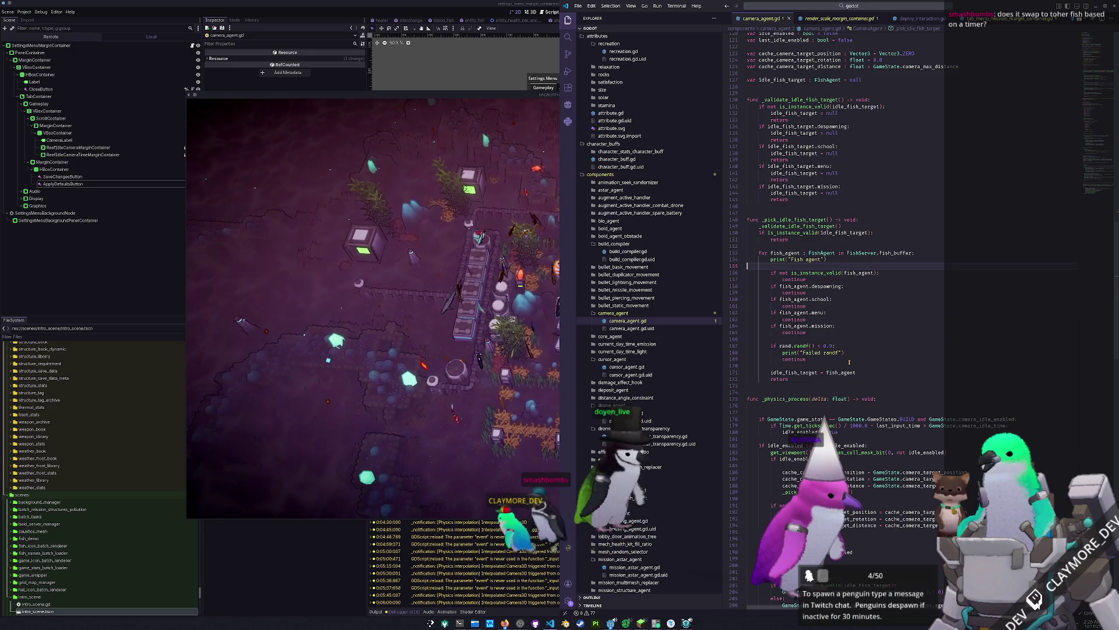
pyautogui.hotkey('shift', 'Up')
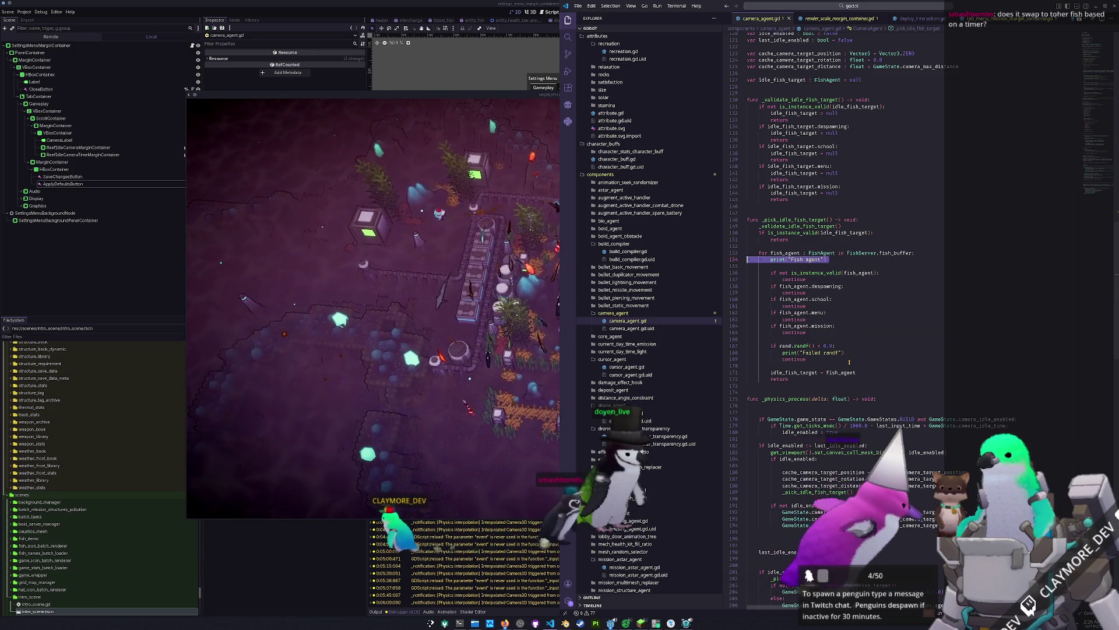
pyautogui.press('BackSpace')
pyautogui.press('Delete')
pyautogui.press('Down')
pyautogui.press('Down')
pyautogui.press('Down')
pyautogui.hotkey('shift', 'Up')
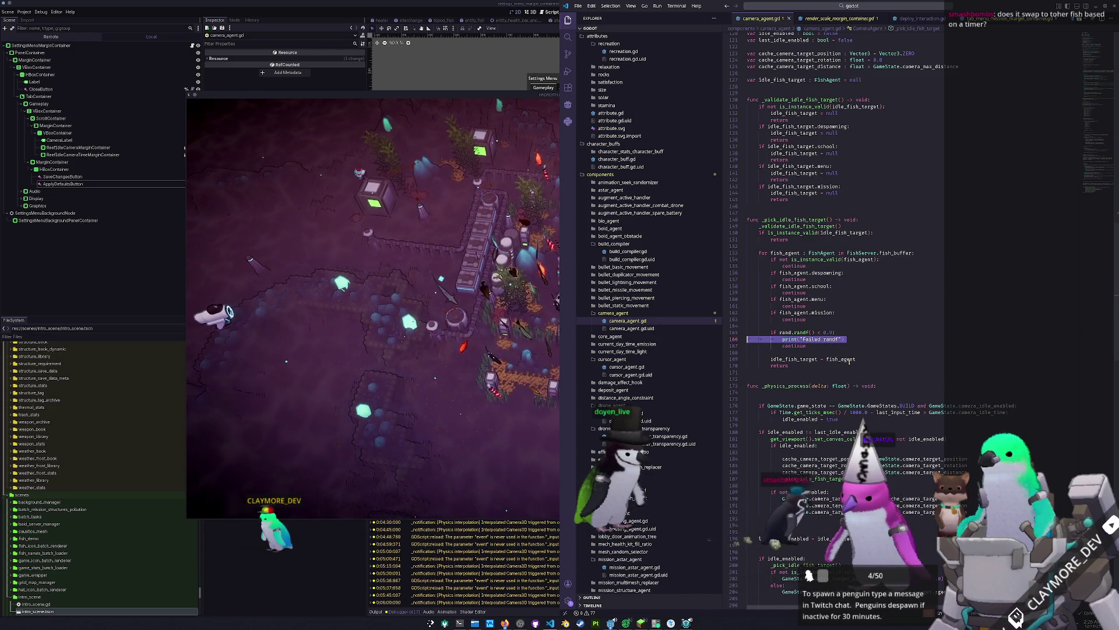
pyautogui.press('BackSpace')
pyautogui.doubleClick(783, 352)
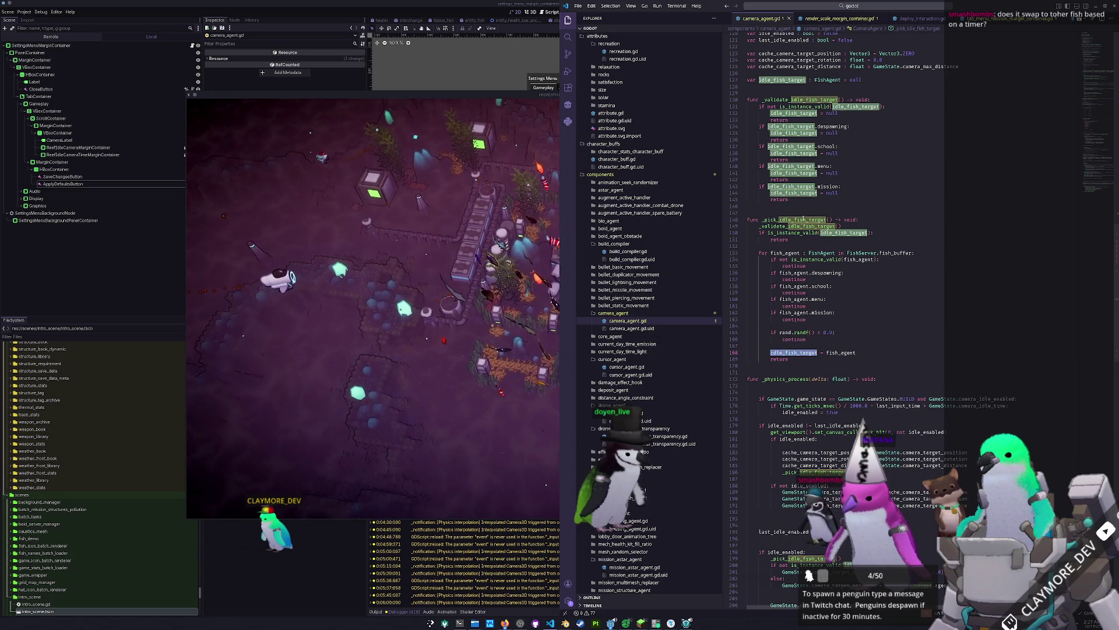
pyautogui.scroll(-13, 936, 218)
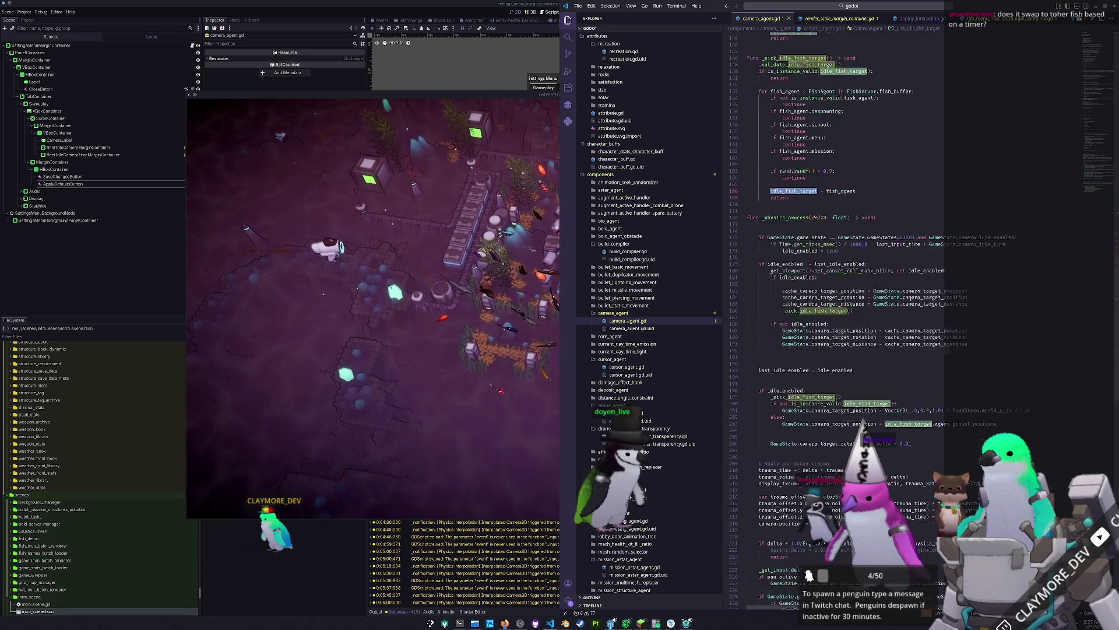
pyautogui.scroll(-14, 901, 328)
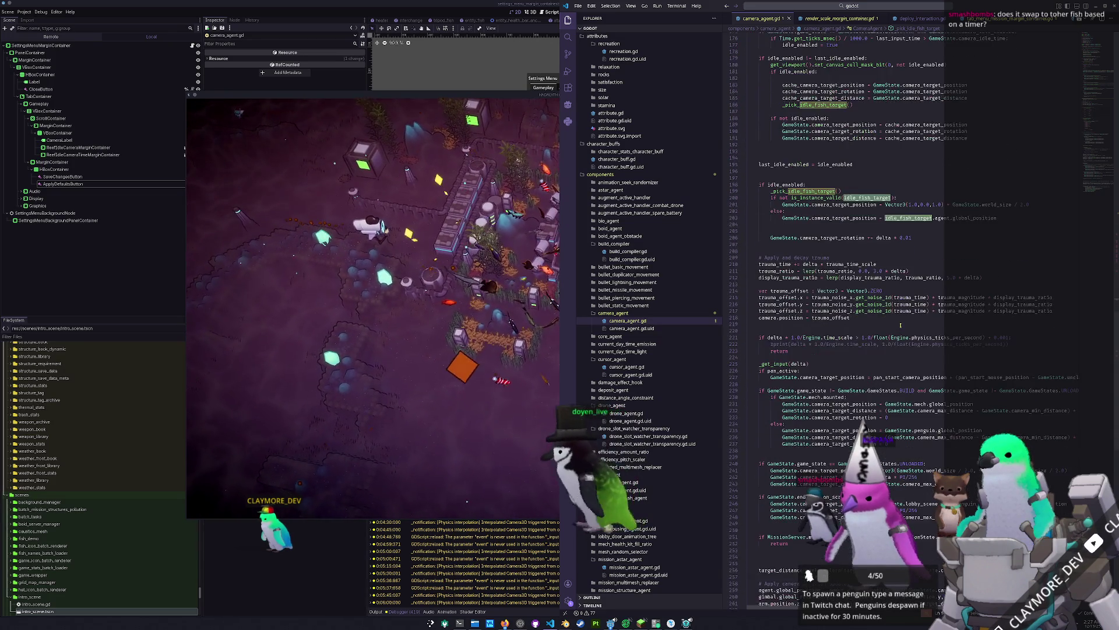
pyautogui.scroll(20, 797, 375)
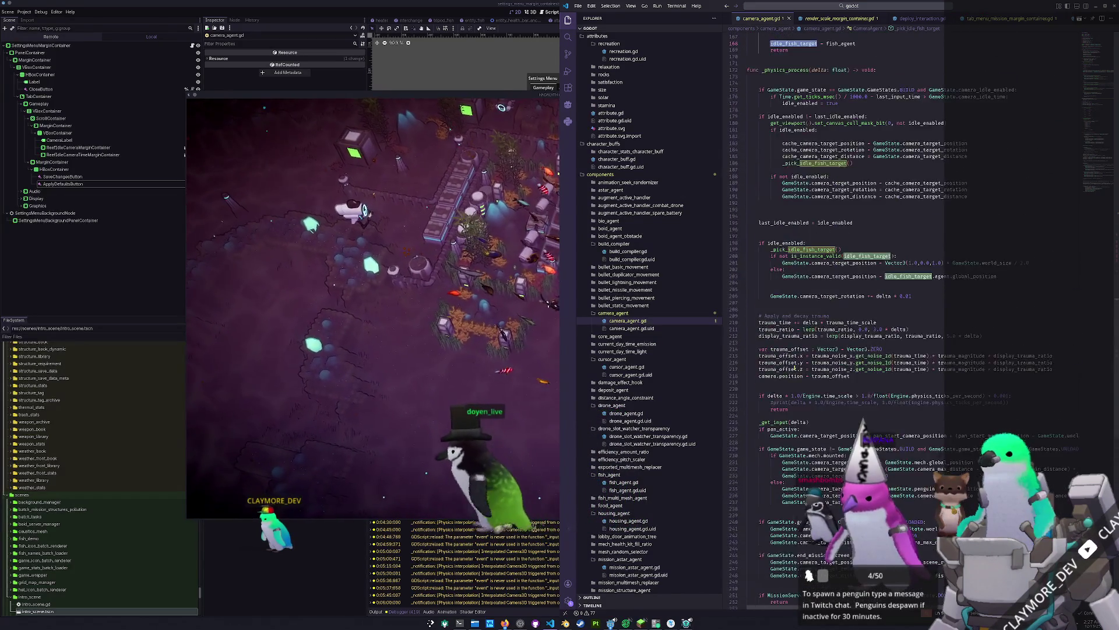
pyautogui.scroll(1, 777, 373)
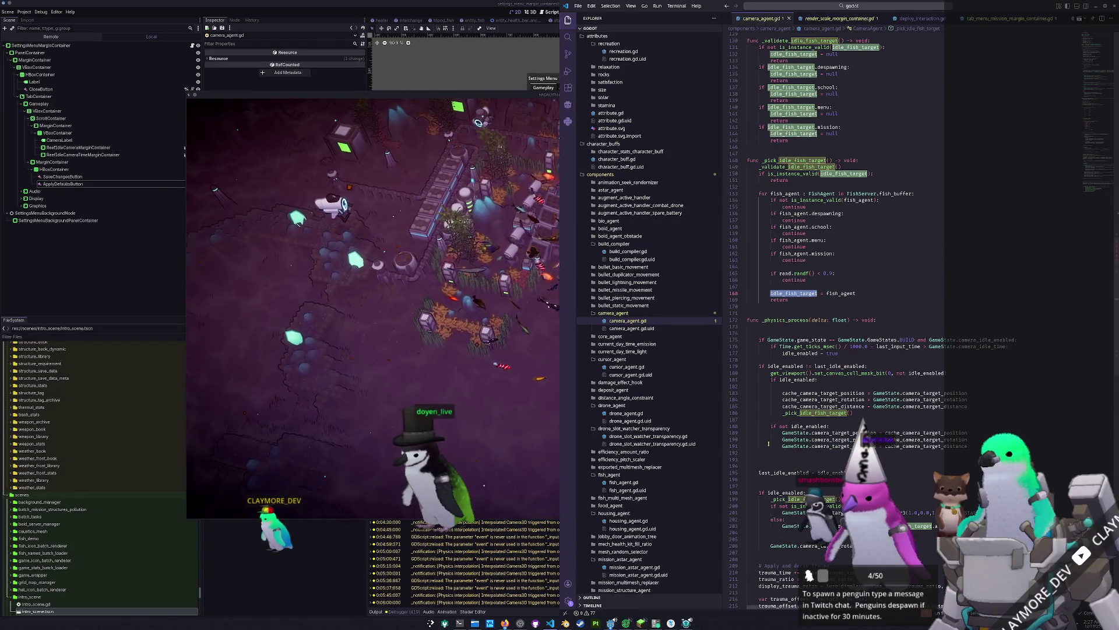
pyautogui.click(857, 227)
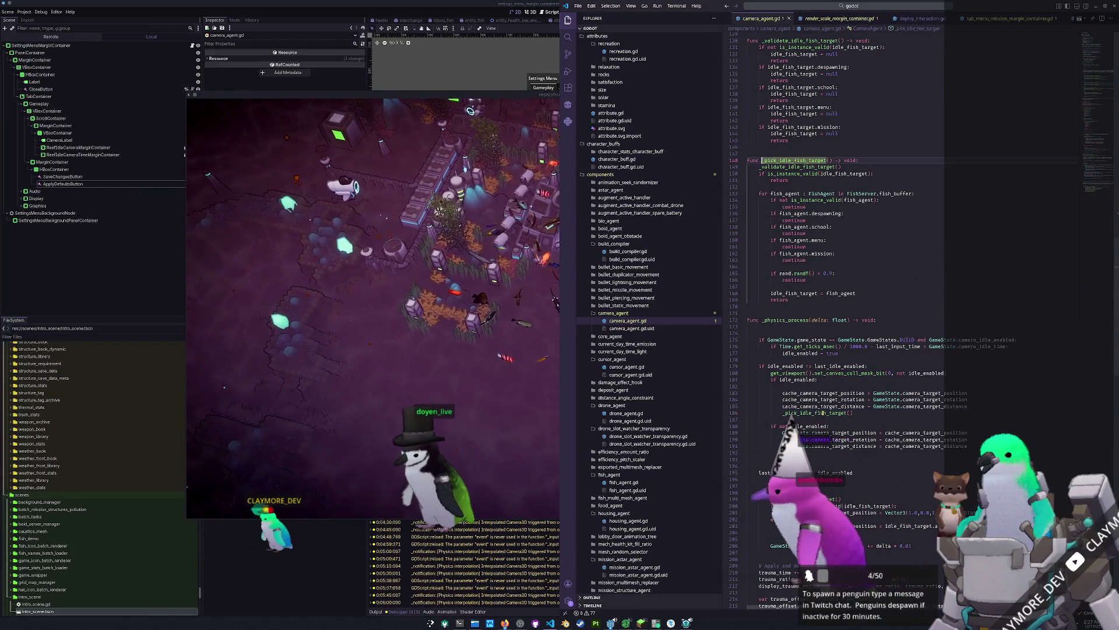
pyautogui.doubleClick(798, 167)
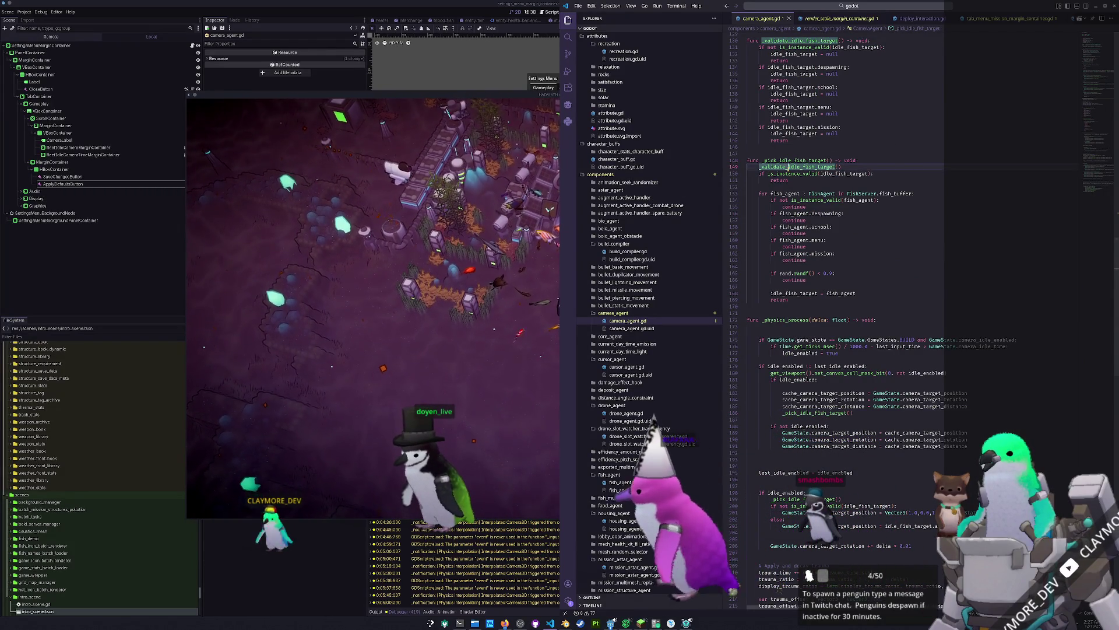
pyautogui.doubleClick(786, 293)
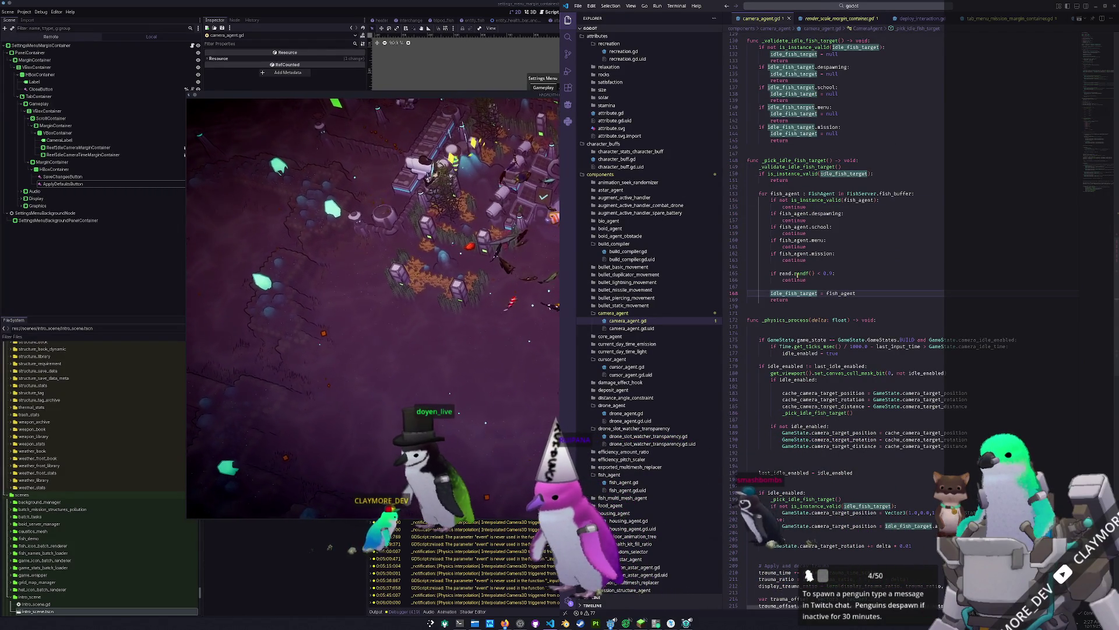
pyautogui.click(816, 287)
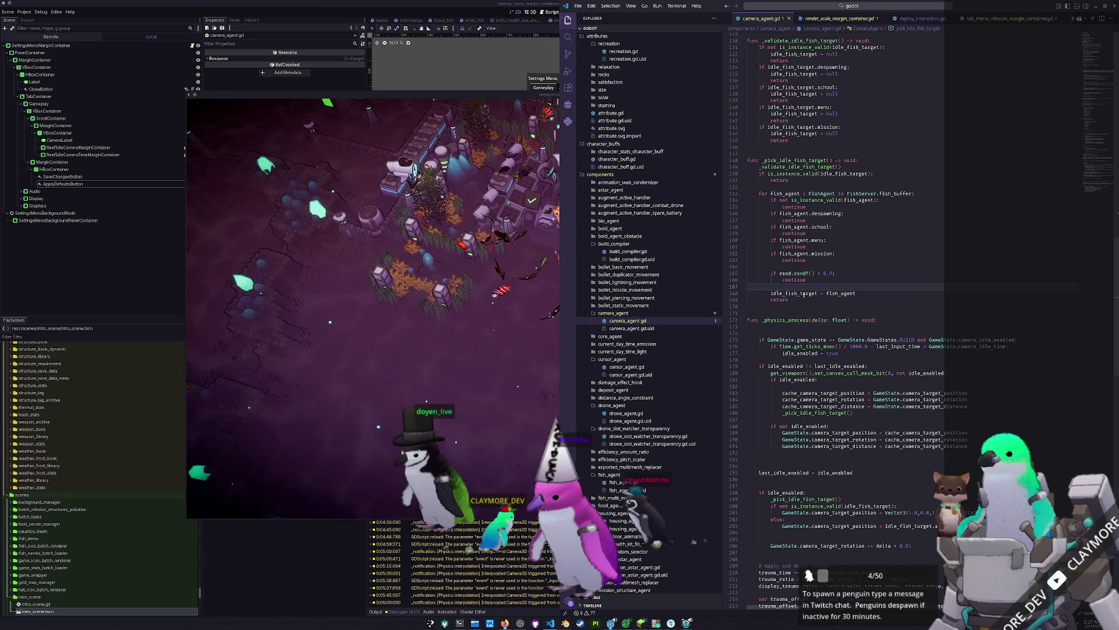
pyautogui.click(804, 294)
pyautogui.click(858, 294)
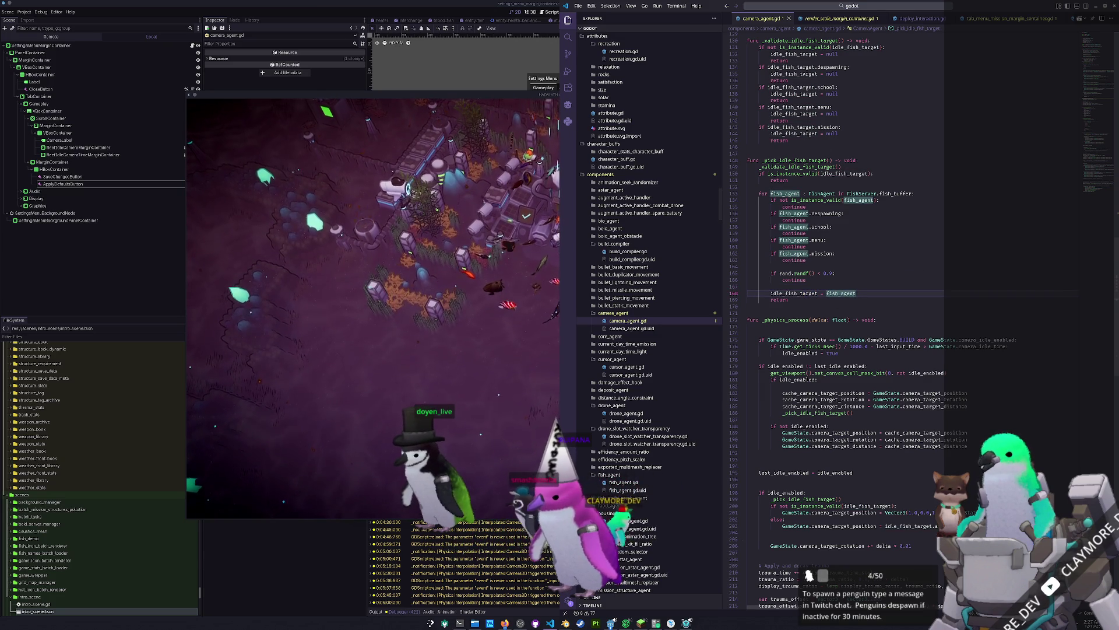
pyautogui.scroll(4, 871, 289)
pyautogui.click(880, 244)
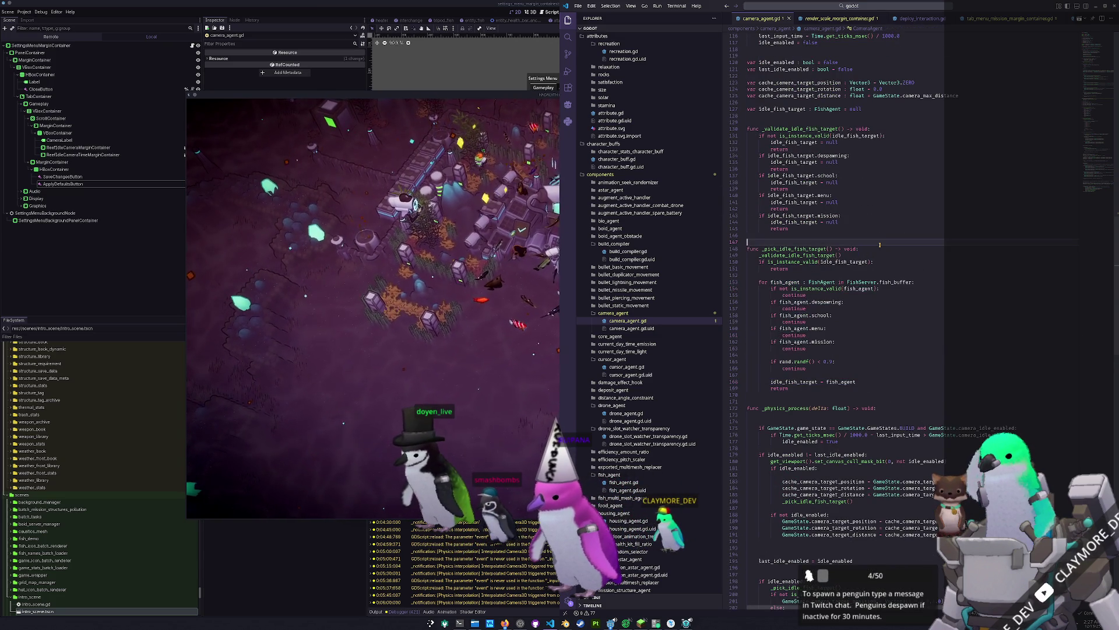
# Add print("This function is running") at the top of _pick_idle_fish_target, save, and check Godot's Output
pyautogui.press('End')
pyautogui.press('Return')
pyautogui.press('Return')
pyautogui.press('Up')
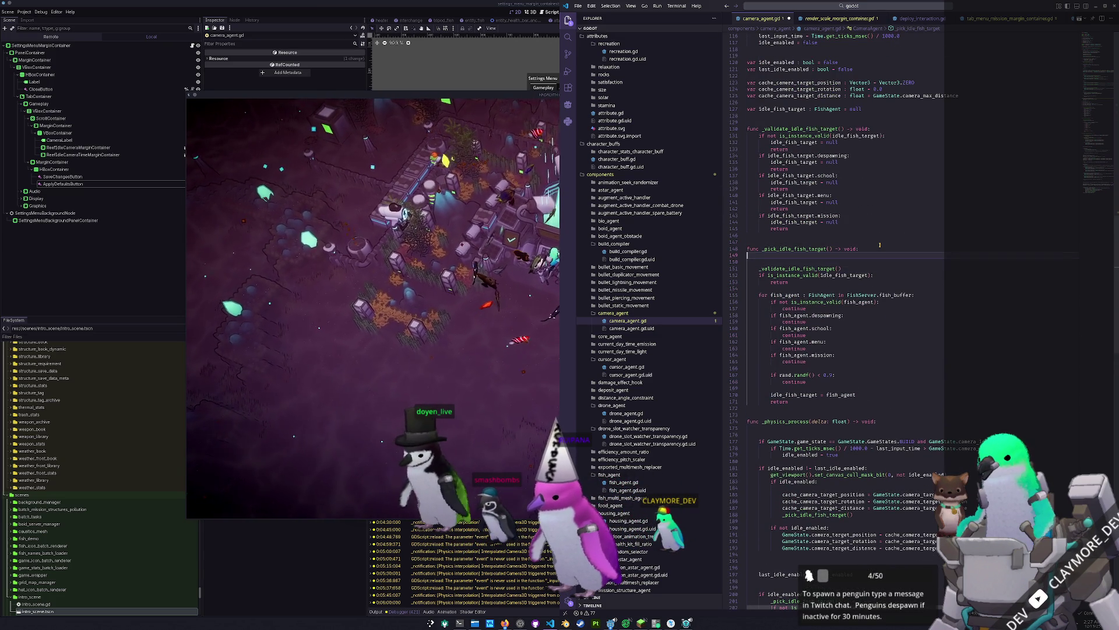
pyautogui.press('Return')
pyautogui.write('print(')
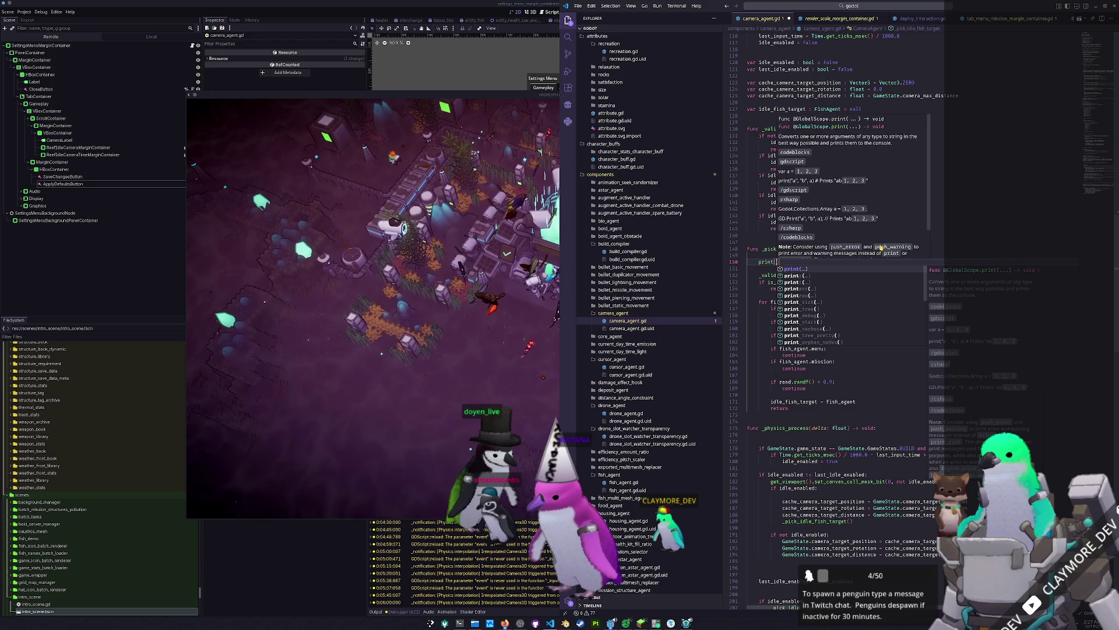
pyautogui.write('"')
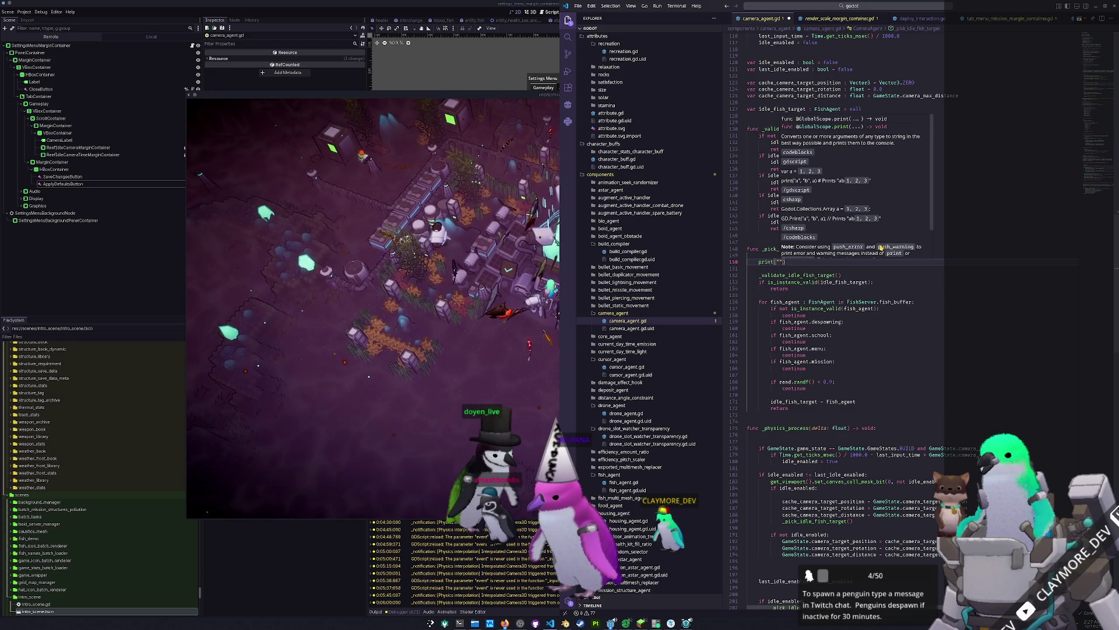
pyautogui.write('This function is')
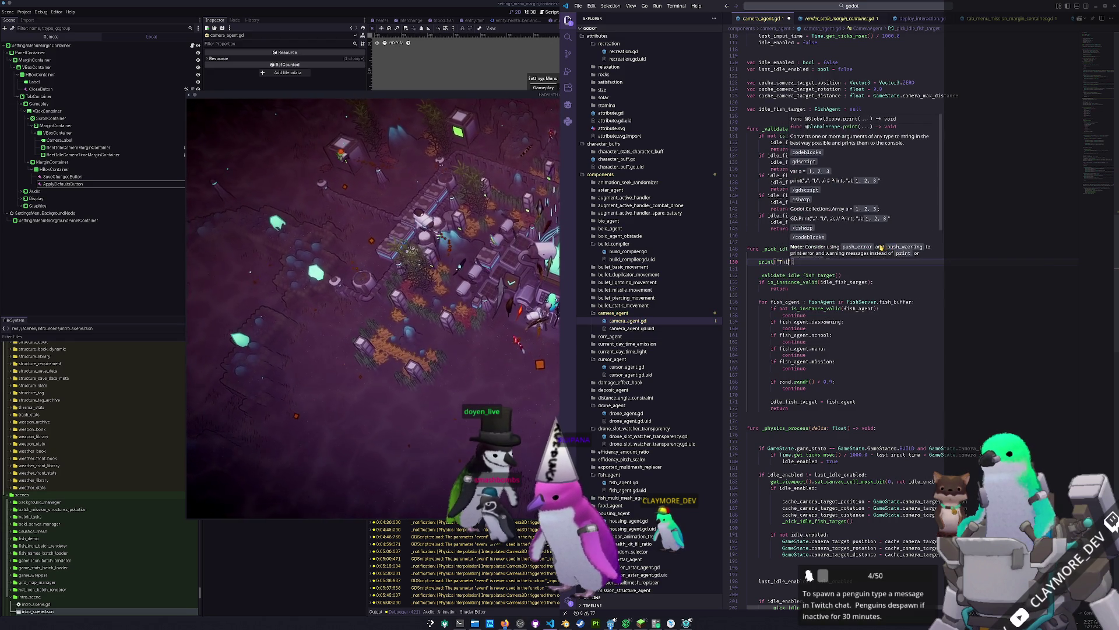
pyautogui.write(' running')
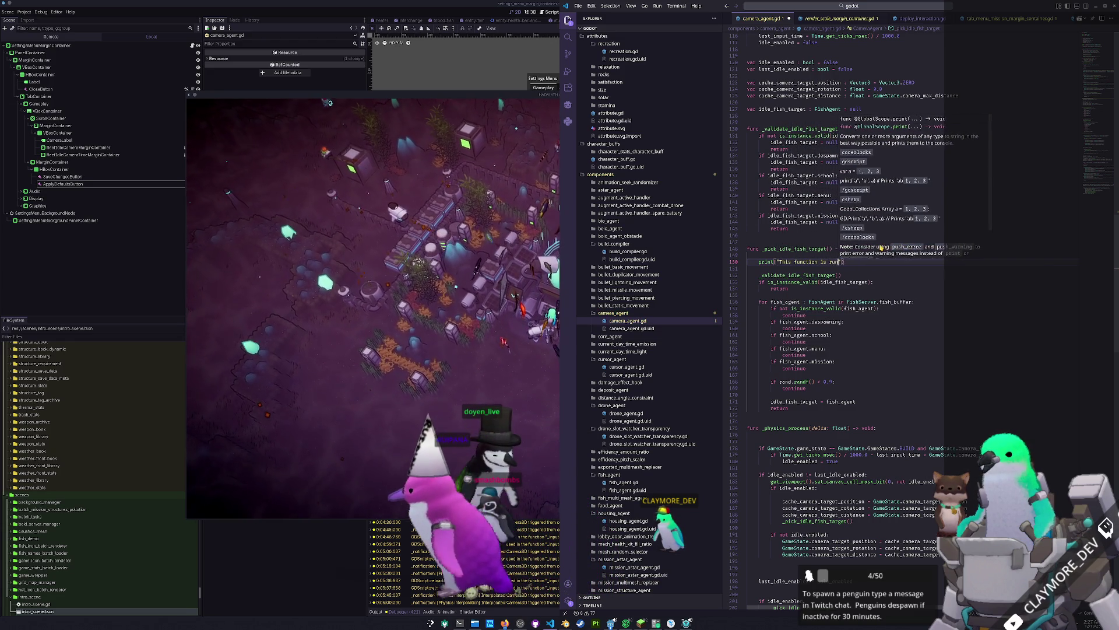
pyautogui.click(827, 489)
pyautogui.hotkey('ctrl', 's')
pyautogui.hotkey('alt', 'Tab')
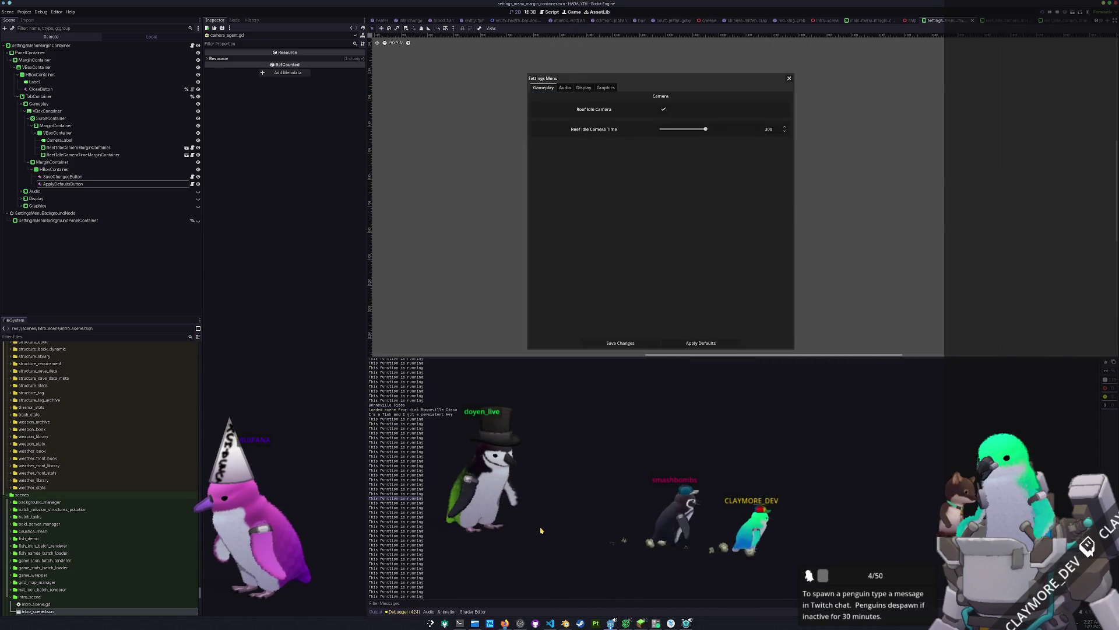
pyautogui.hotkey('alt', 'Tab')
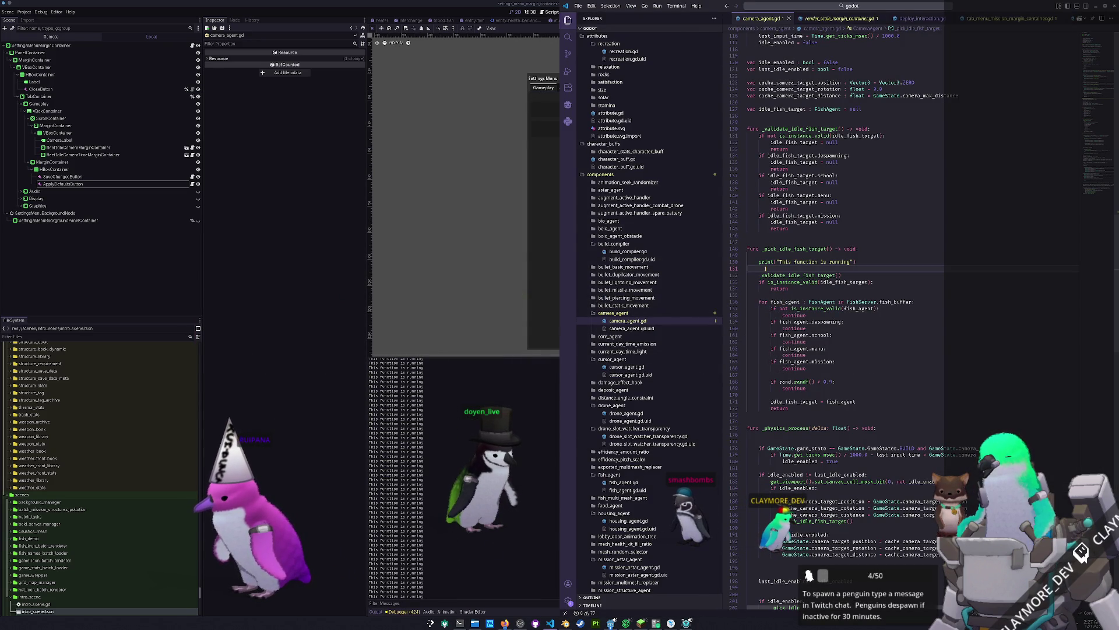
# Delete the 'This function is running' and 'Valid' debug prints, then return to Godot
pyautogui.press('BackSpace')
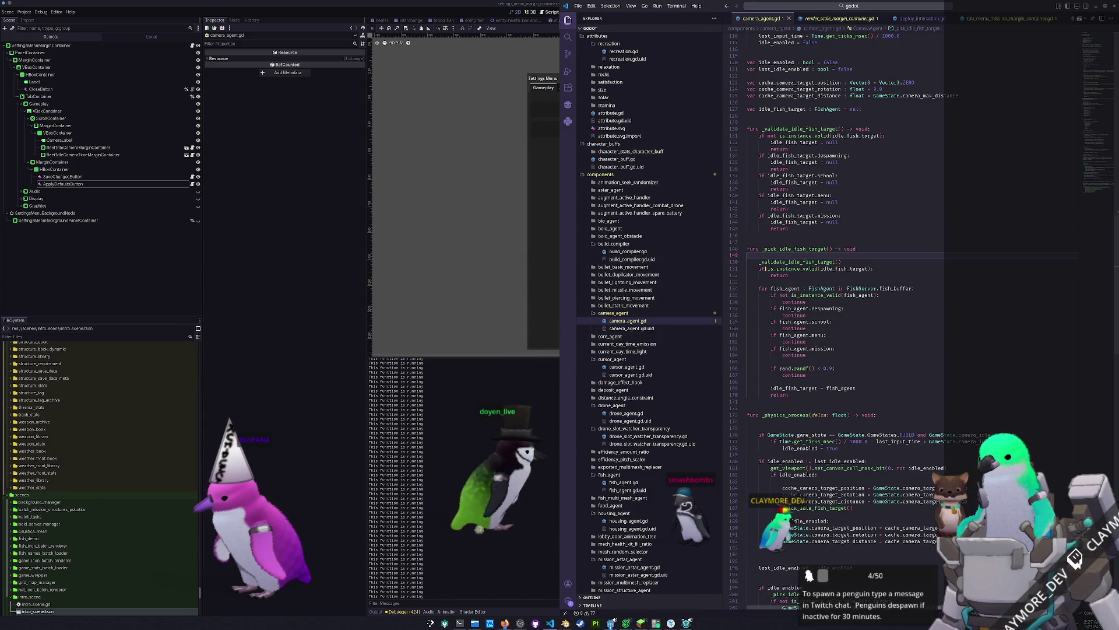
pyautogui.press('Return')
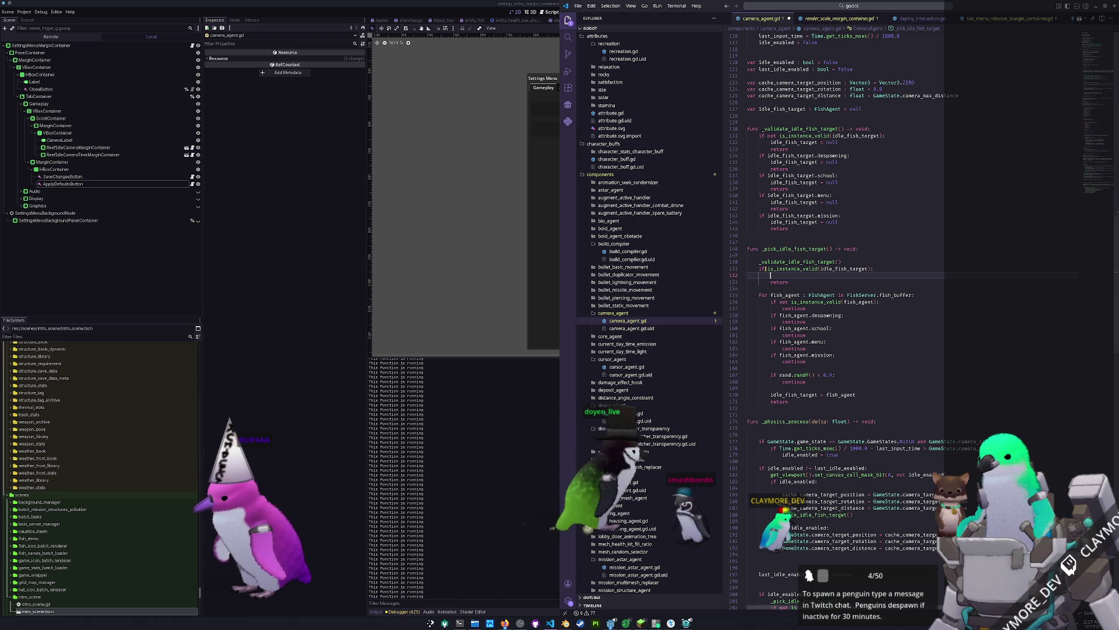
pyautogui.write('print("V')
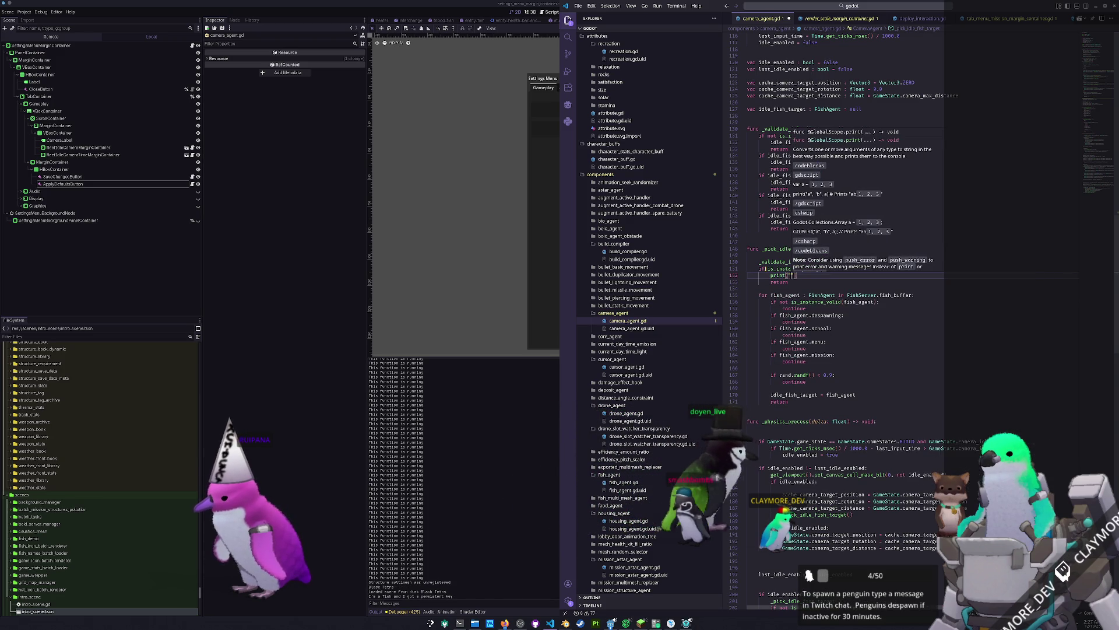
pyautogui.write('alid')
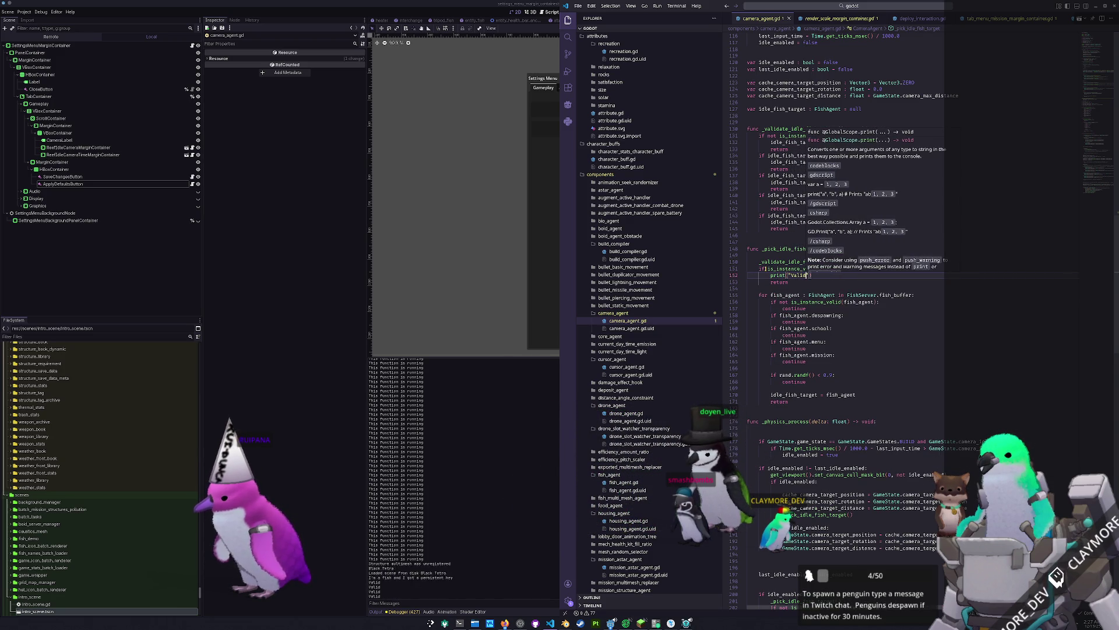
pyautogui.hotkey('ctrl', 'z')
pyautogui.hotkey('ctrl', 'z')
pyautogui.hotkey('ctrl', 'z')
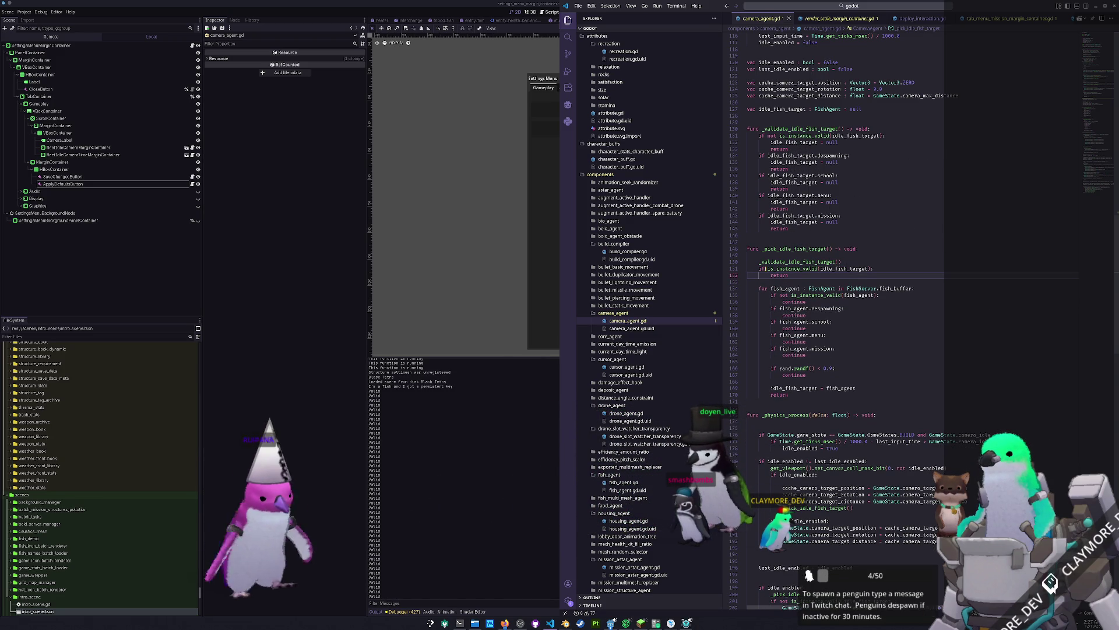
pyautogui.hotkey('alt', 'Tab')
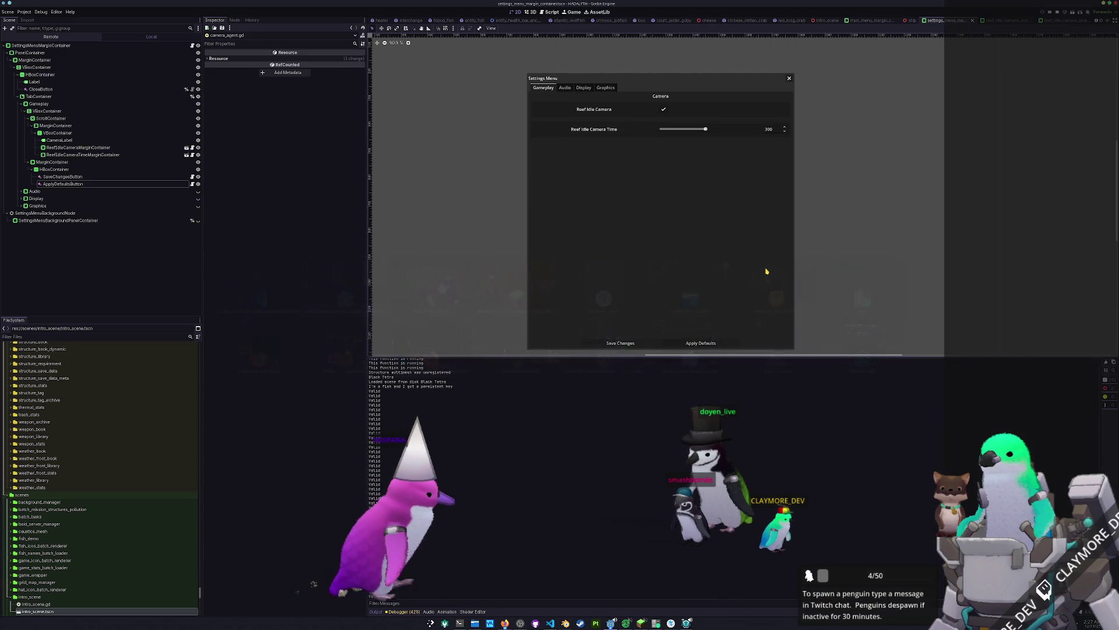
# Remove the leftover Valid and ITERATING debug prints from the fish loop
pyautogui.hotkey('alt', 'Tab')
pyautogui.hotkey('ctrl', 'v')
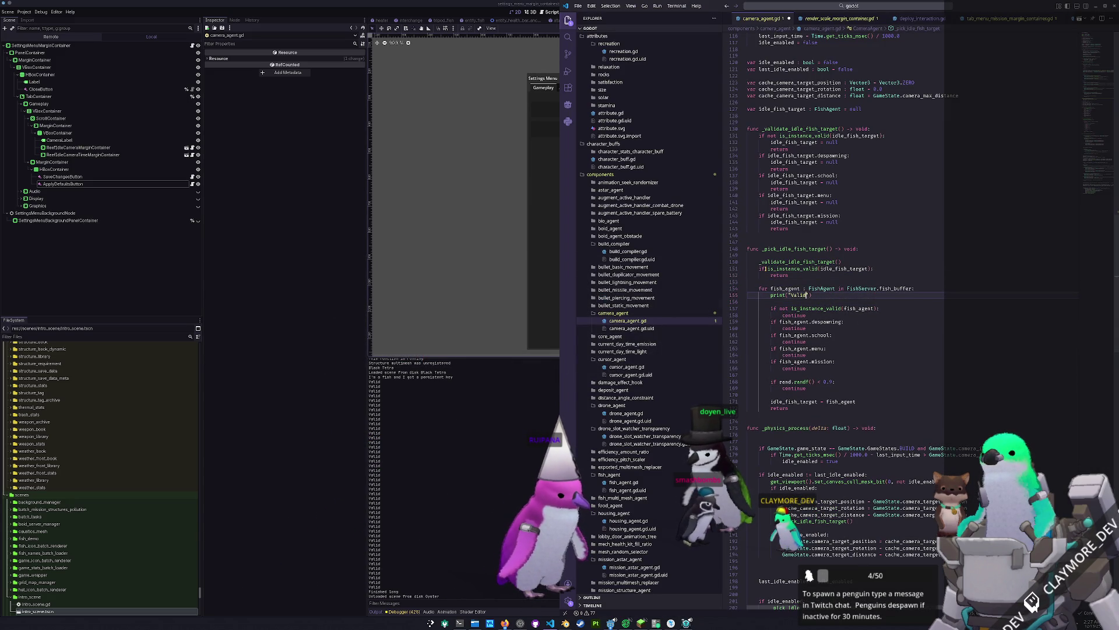
pyautogui.write('ITERATING')
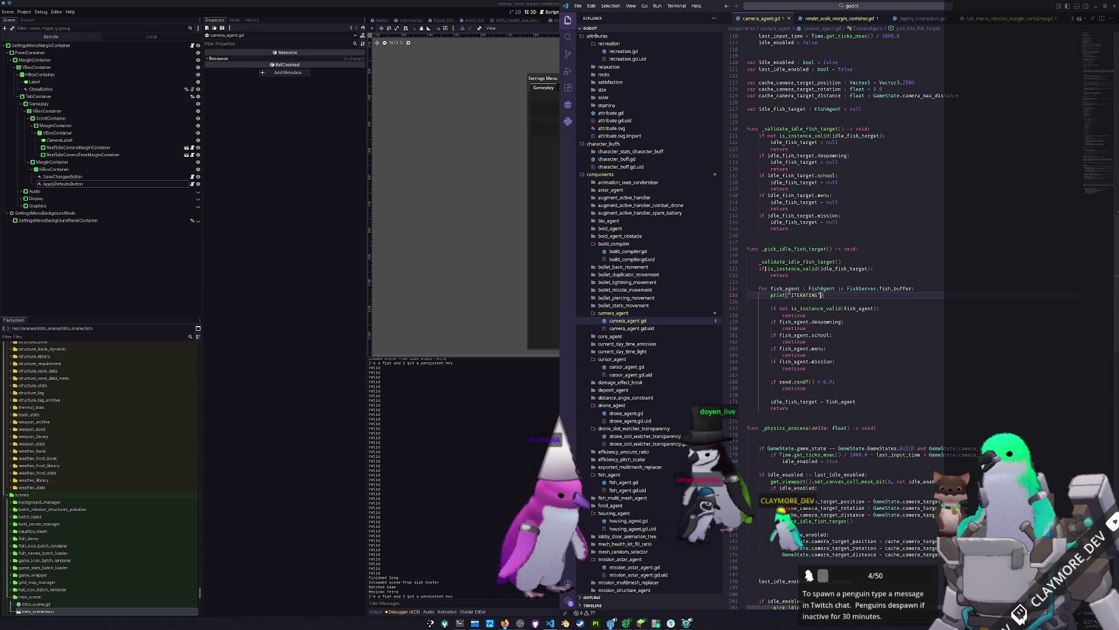
pyautogui.hotkey('ctrl', 'shift', 'k')
pyautogui.hotkey('ctrl', 'shift', 'k')
pyautogui.press('Up')
pyautogui.press('Up')
pyautogui.press('Up')
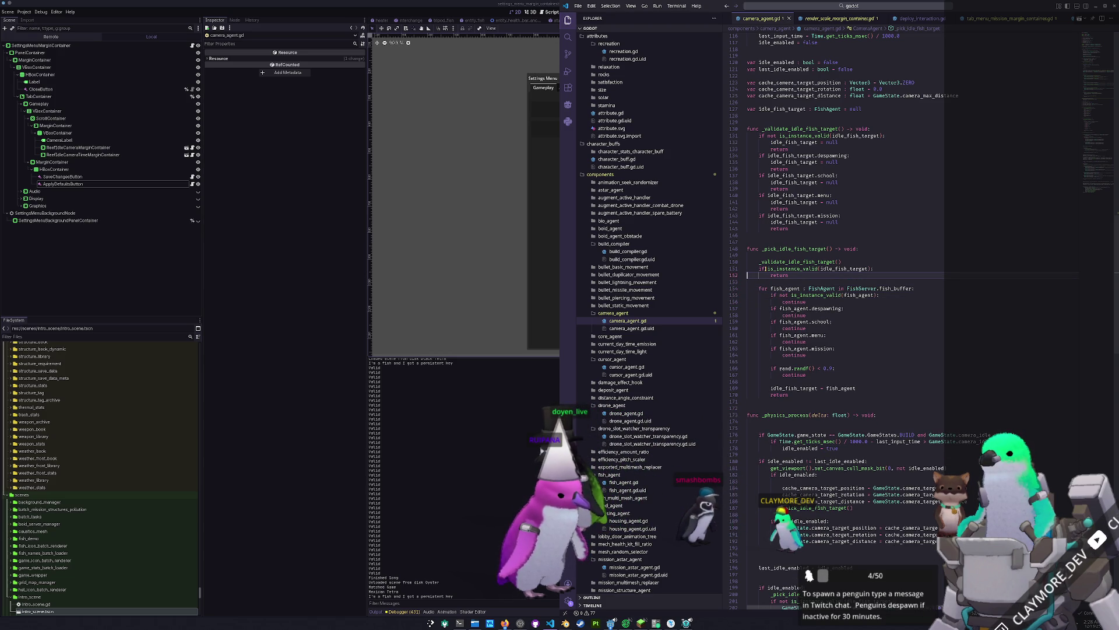
# Insert idle_fish_target = null just before the _pick_idle_fish_target() call in _physics_process
pyautogui.scroll(-15, 845, 315)
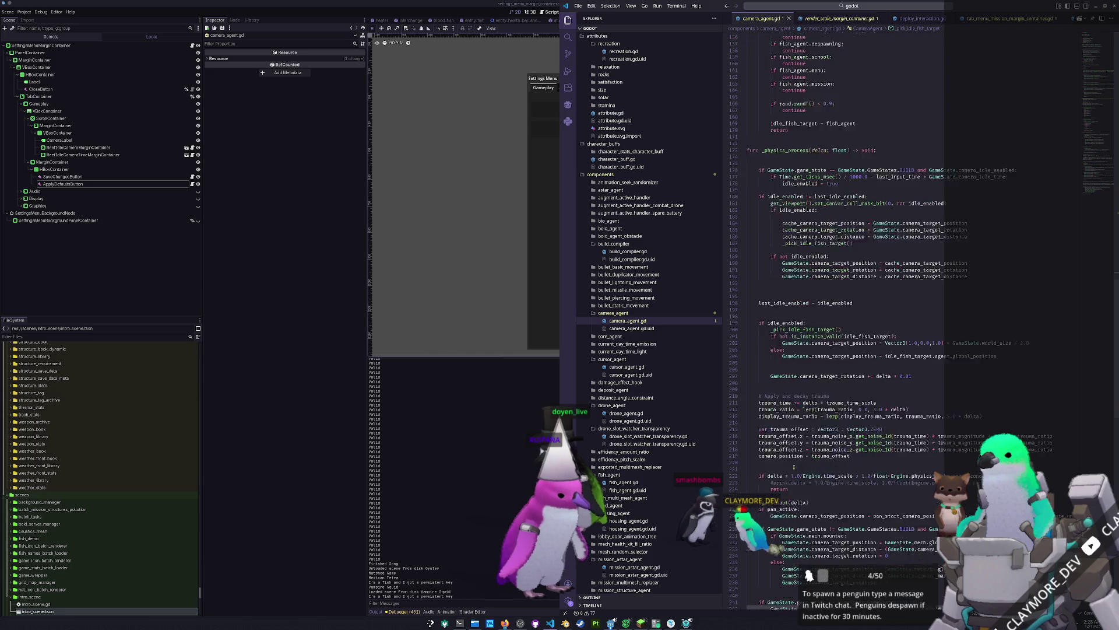
pyautogui.scroll(7, 776, 307)
pyautogui.click(968, 296)
pyautogui.press('Return')
pyautogui.write('idle_fish_target = null')
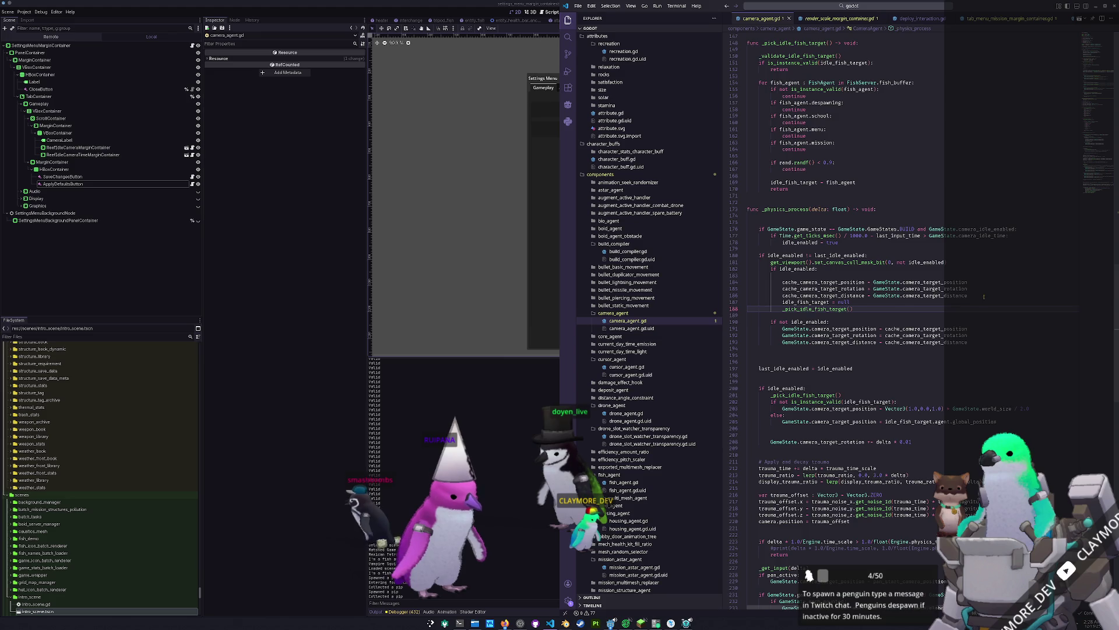
pyautogui.press('Home')
pyautogui.press('Home')
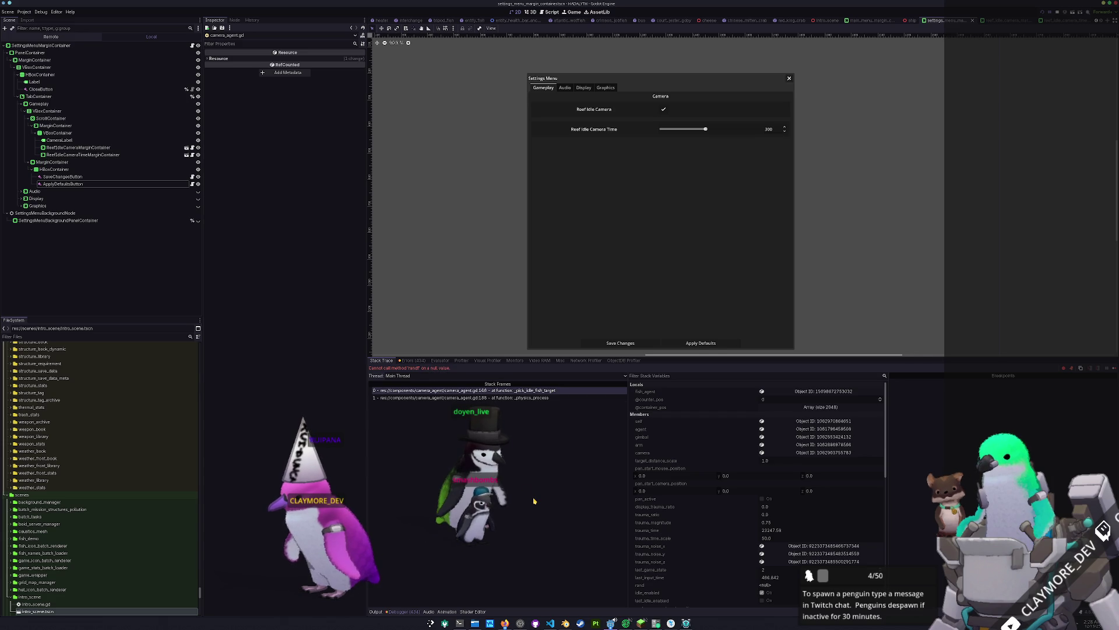
# Restart the game and change the fish-picking chance check from rand.randf() to randf()
pyautogui.press('F8')
pyautogui.press('F5')
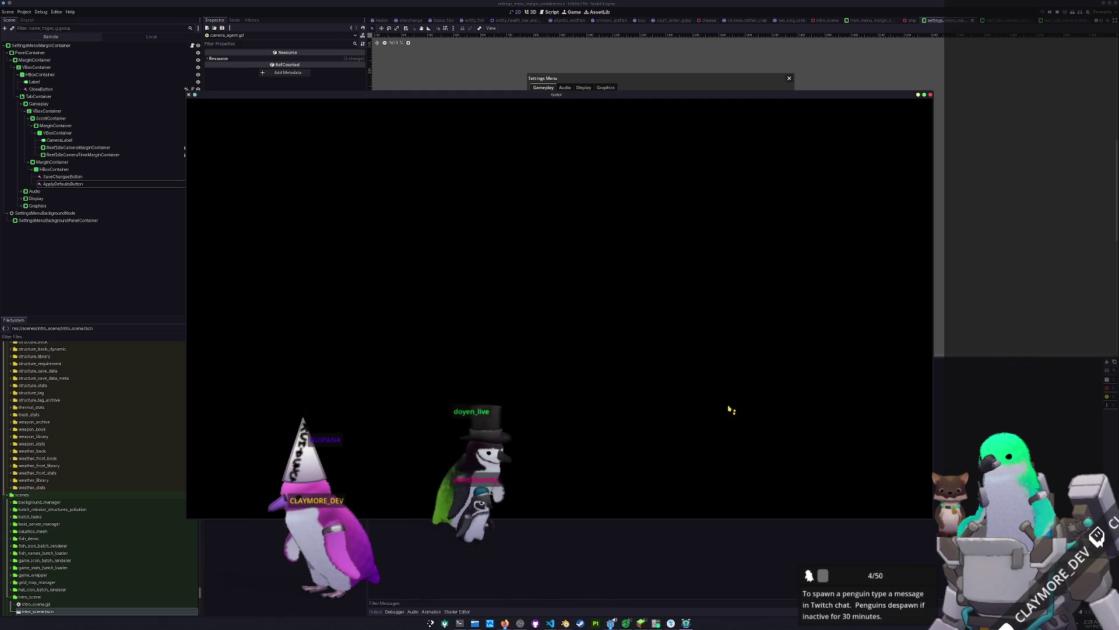
pyautogui.scroll(10, 813, 303)
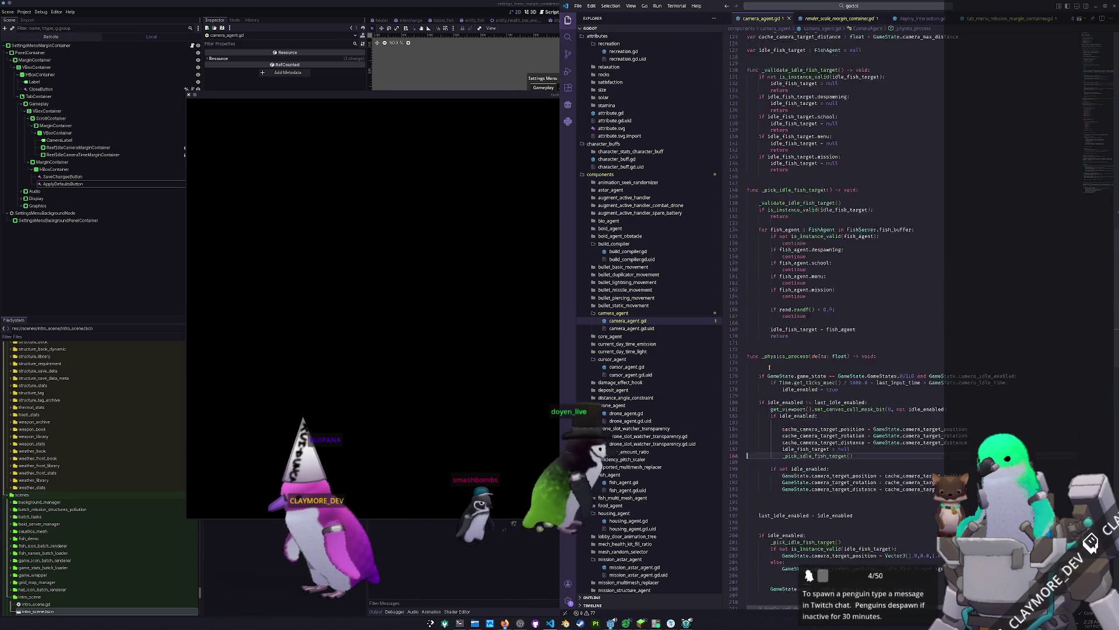
pyautogui.moveTo(778, 397); pyautogui.dragTo(793, 397)
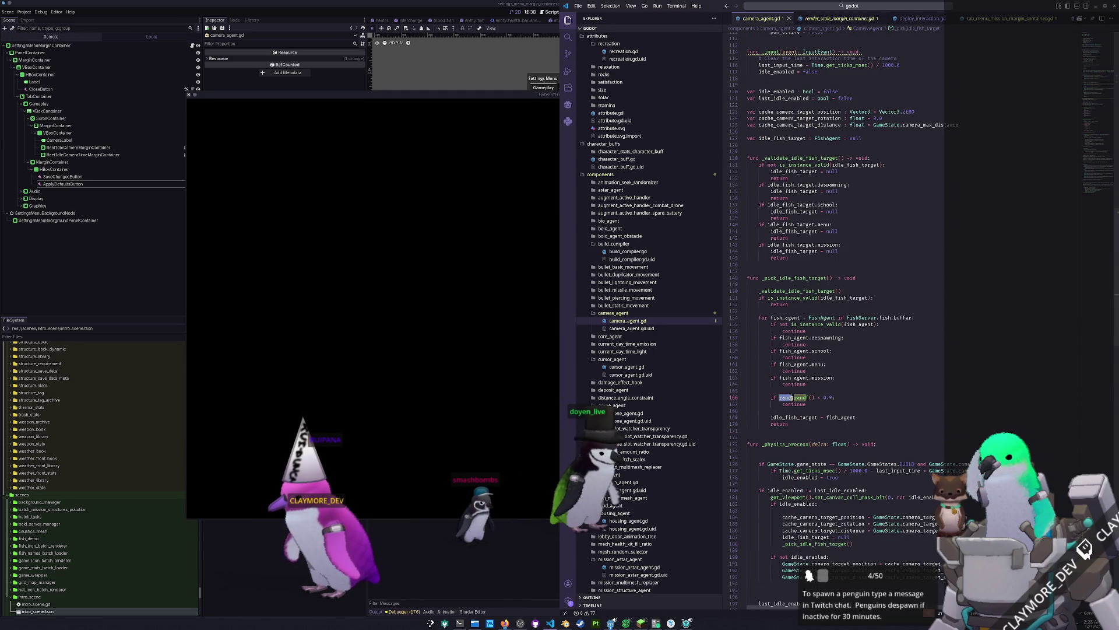
pyautogui.press('BackSpace')
pyautogui.doubleClick(813, 398)
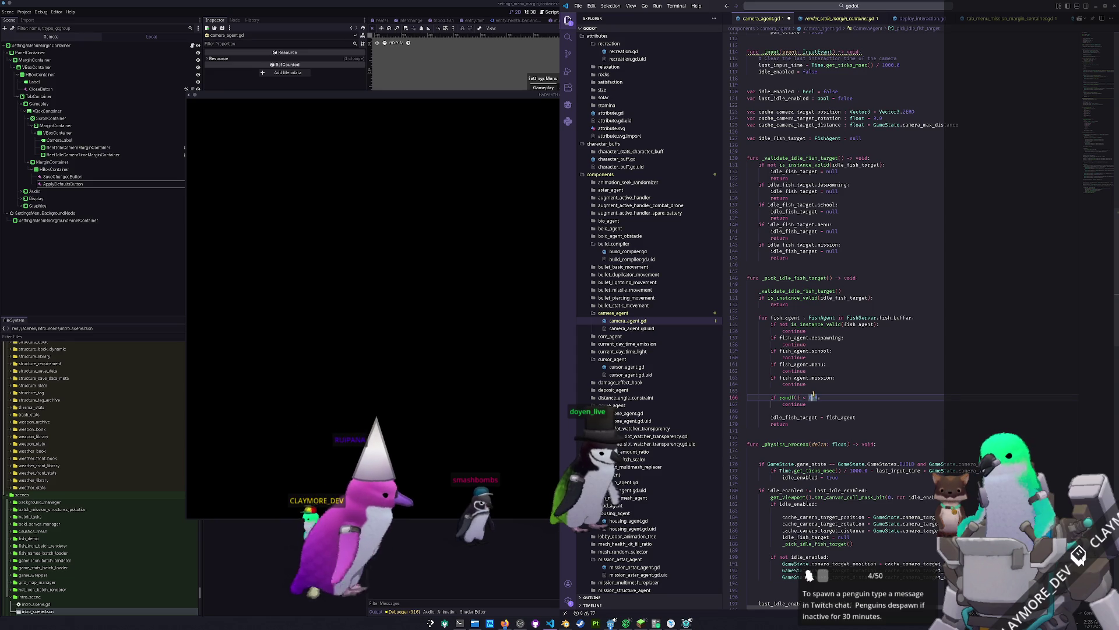
# Delete the rand generator declaration and the rand.seed line from _ready
pyautogui.scroll(20, 814, 397)
pyautogui.scroll(15, 840, 262)
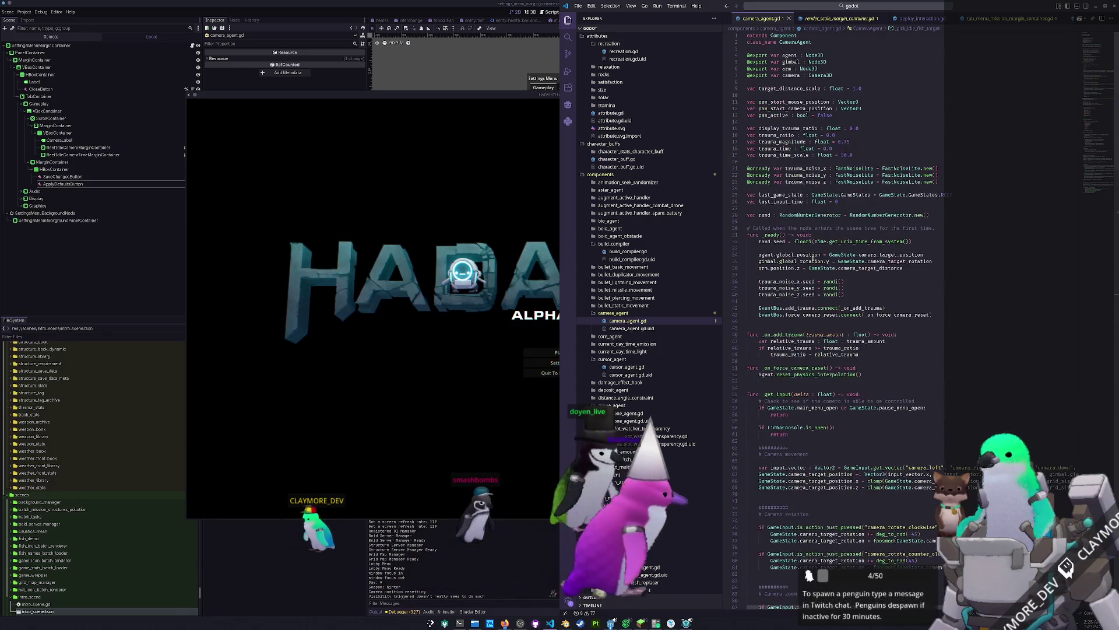
pyautogui.click(938, 213)
pyautogui.hotkey('ctrl', 'shift', 'k')
pyautogui.hotkey('ctrl', 'shift', 'k')
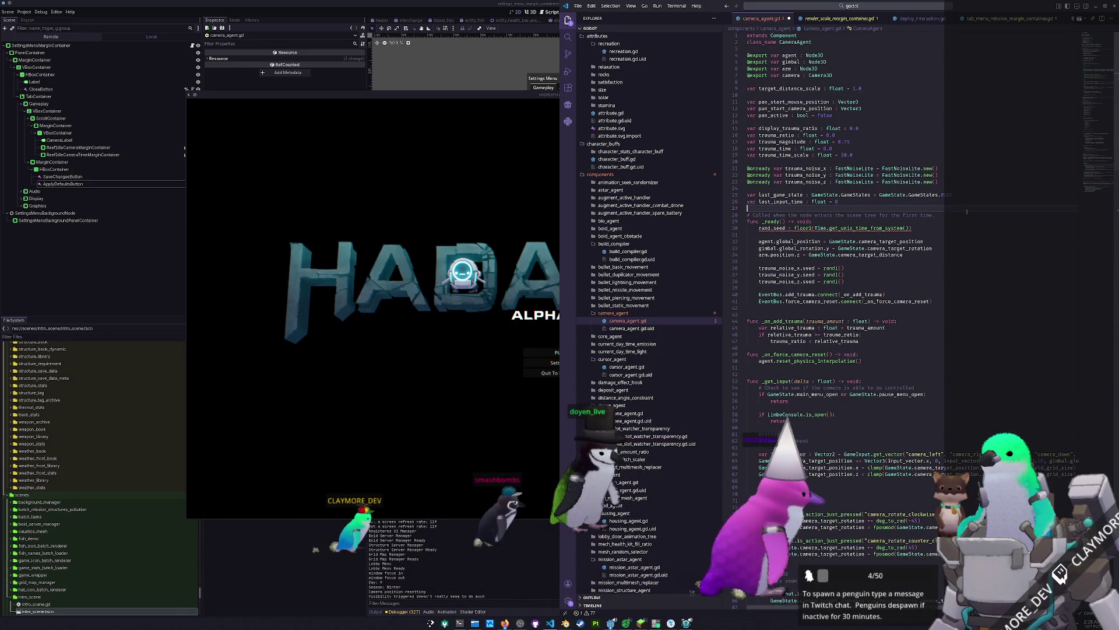
pyautogui.moveTo(924, 228); pyautogui.dragTo(924, 223)
pyautogui.hotkey('ctrl', 'shift', 'k')
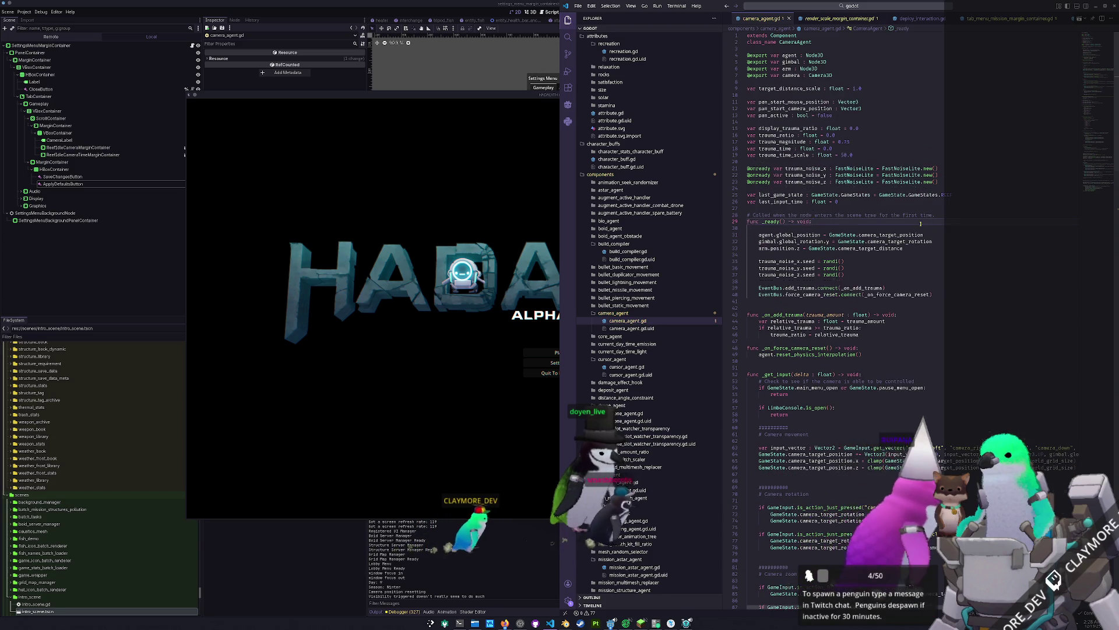
pyautogui.scroll(-20, 892, 241)
pyautogui.scroll(-20, 892, 241)
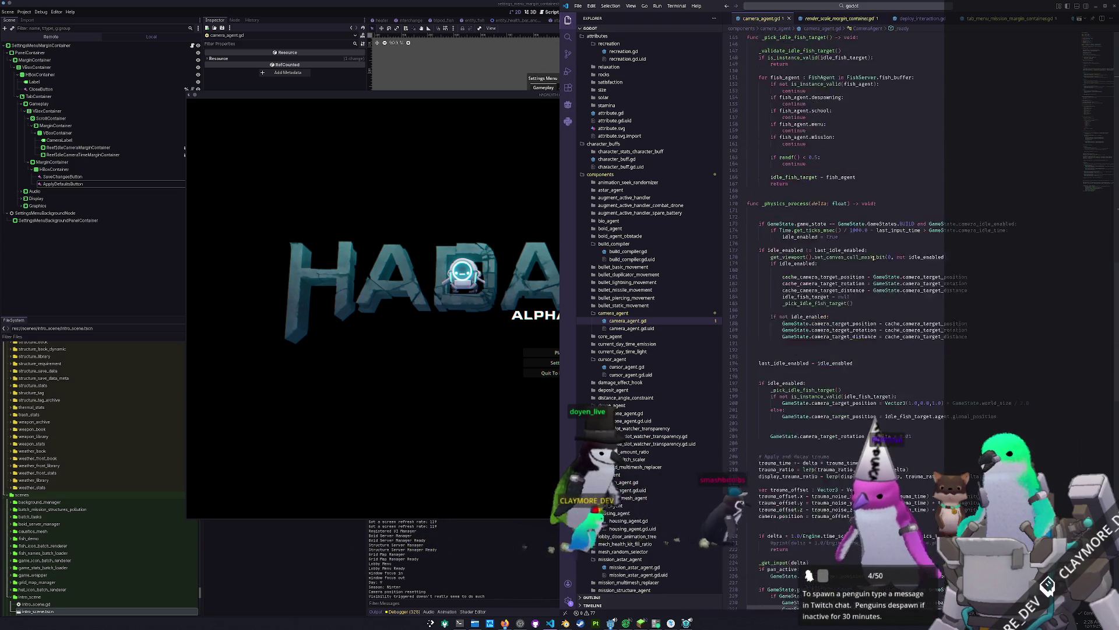
# Declare var idle_fish_target_time : float = 0.0 among the idle-target variables
pyautogui.scroll(20, 840, 315)
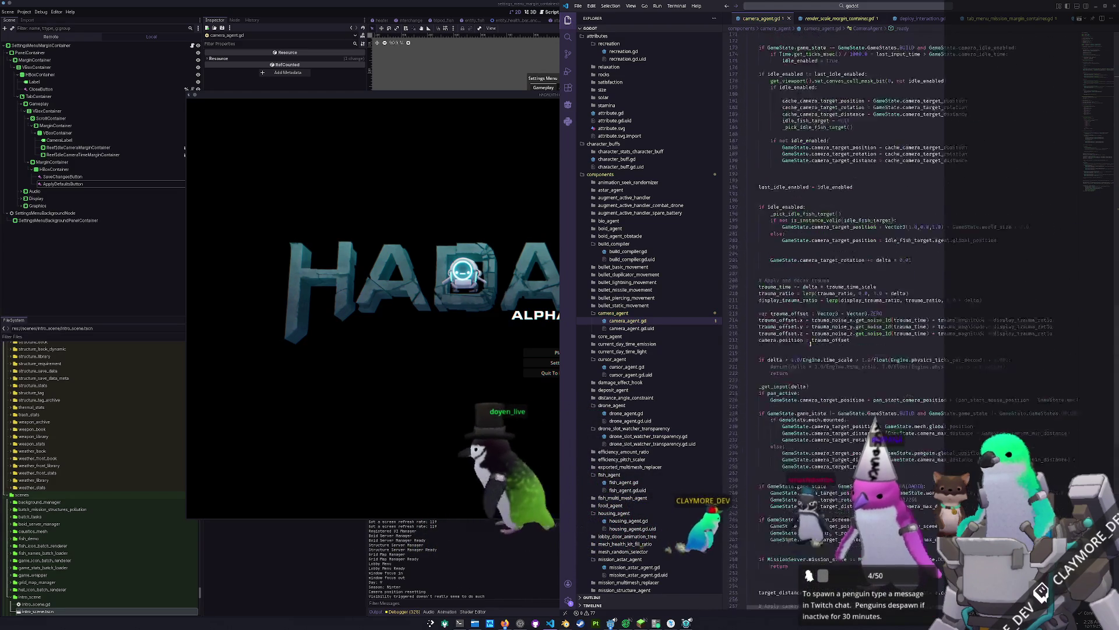
pyautogui.scroll(15, 775, 367)
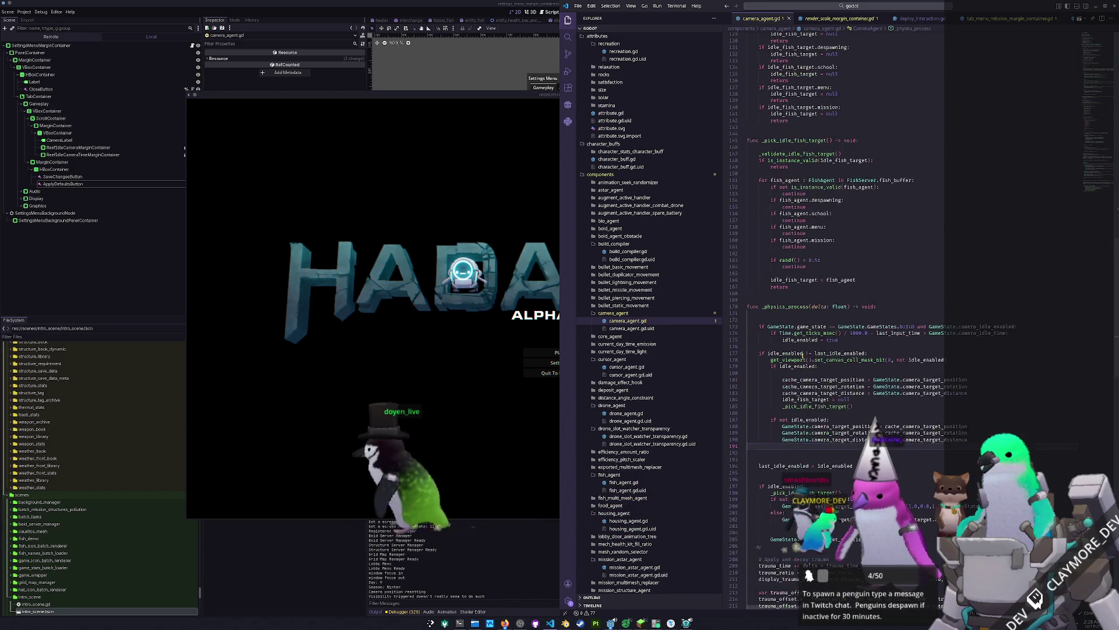
pyautogui.moveTo(794, 377)
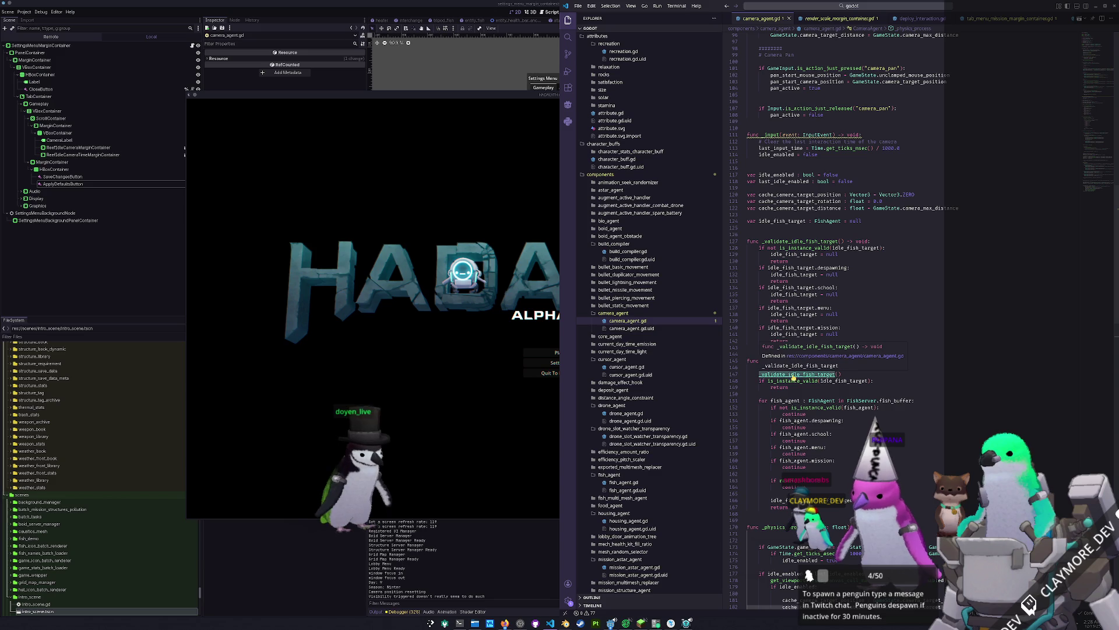
pyautogui.keyDown('ctrl'); pyautogui.click(830, 377); pyautogui.keyUp('ctrl')
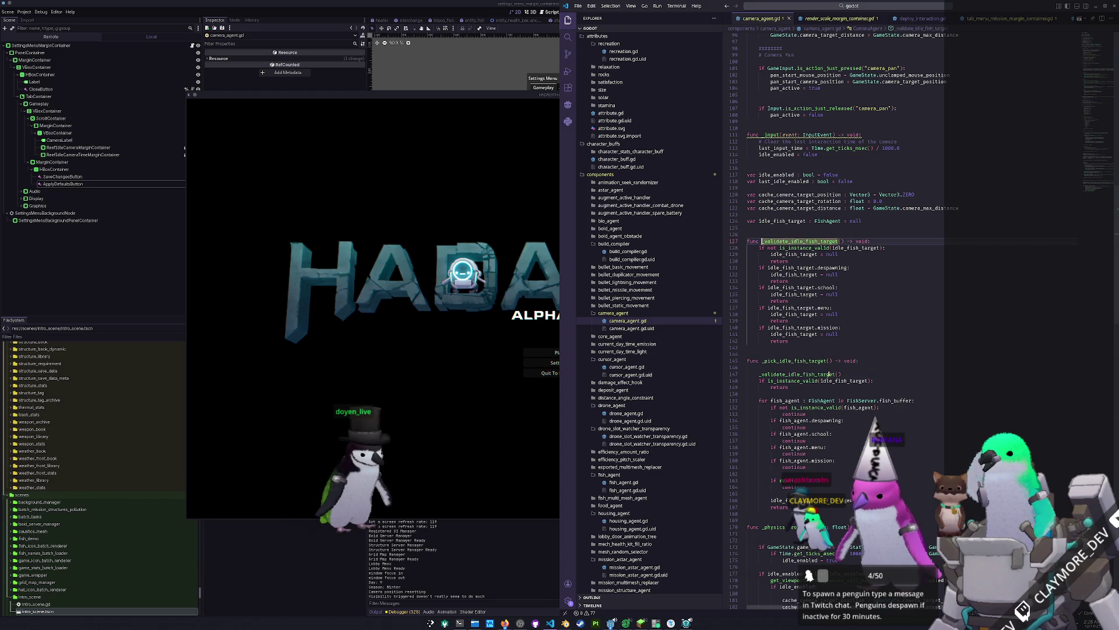
pyautogui.scroll(8, 818, 310)
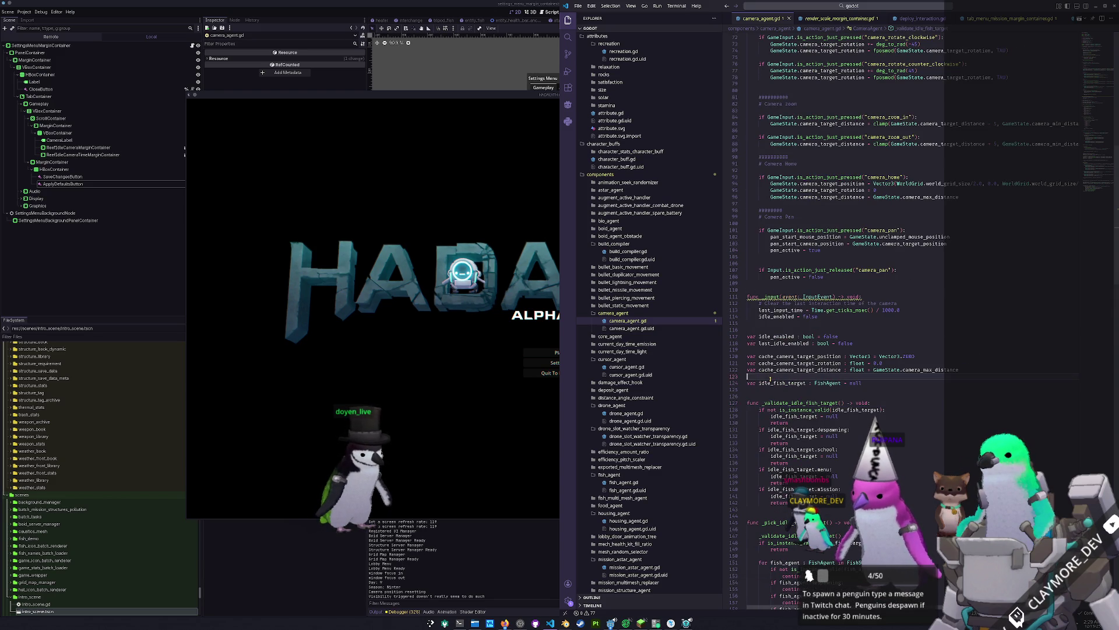
pyautogui.write('r idle_fish_target_time :')
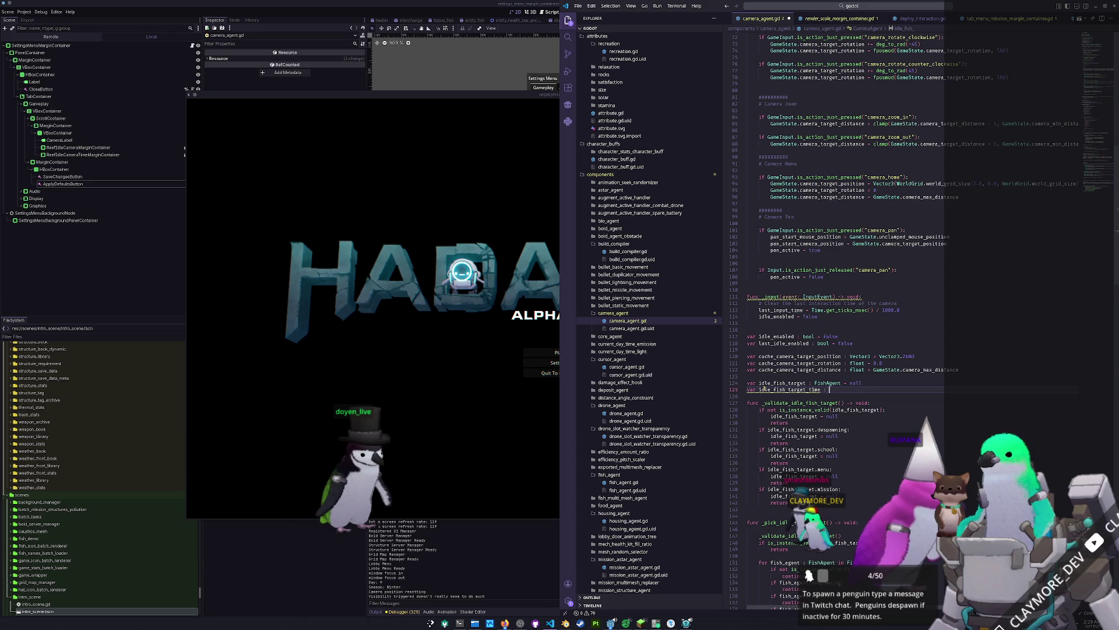
pyautogui.write('loat = 0.0')
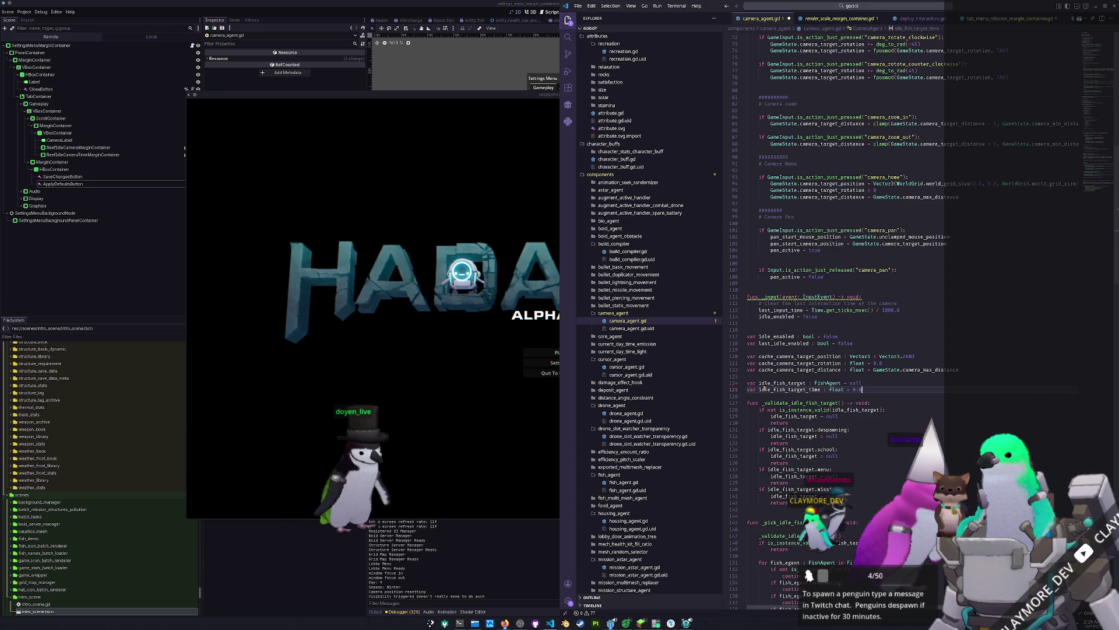
pyautogui.press('Down')
pyautogui.press('Return')
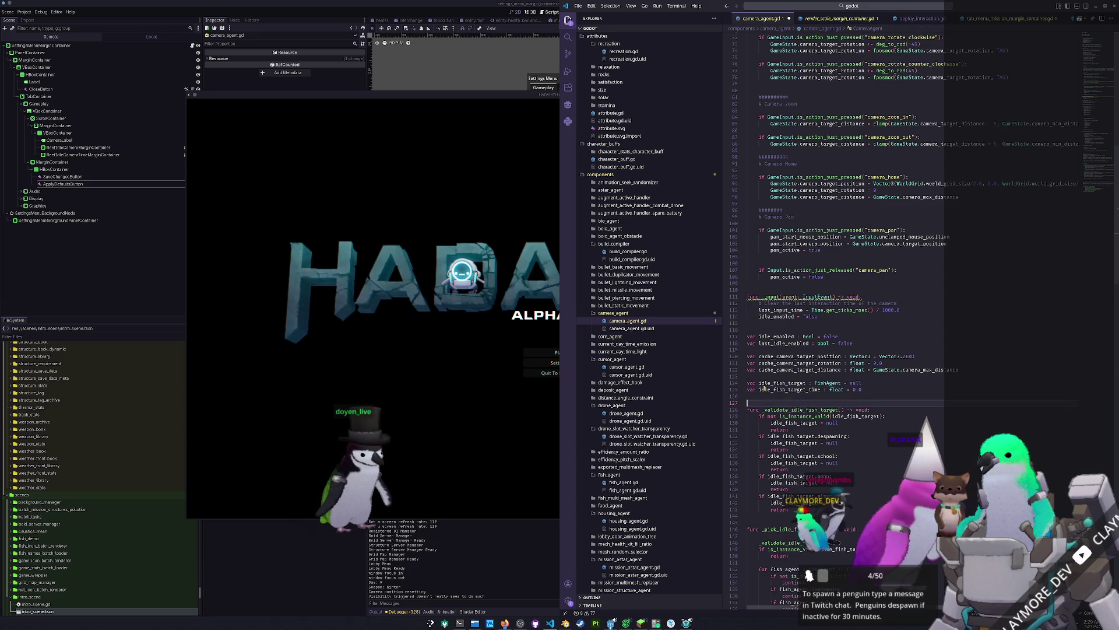
# In _validate_idle_fish_target, set idle_fish_target = null and return once idle_fish_target_time reaches 10.0
pyautogui.scroll(-5, 764, 391)
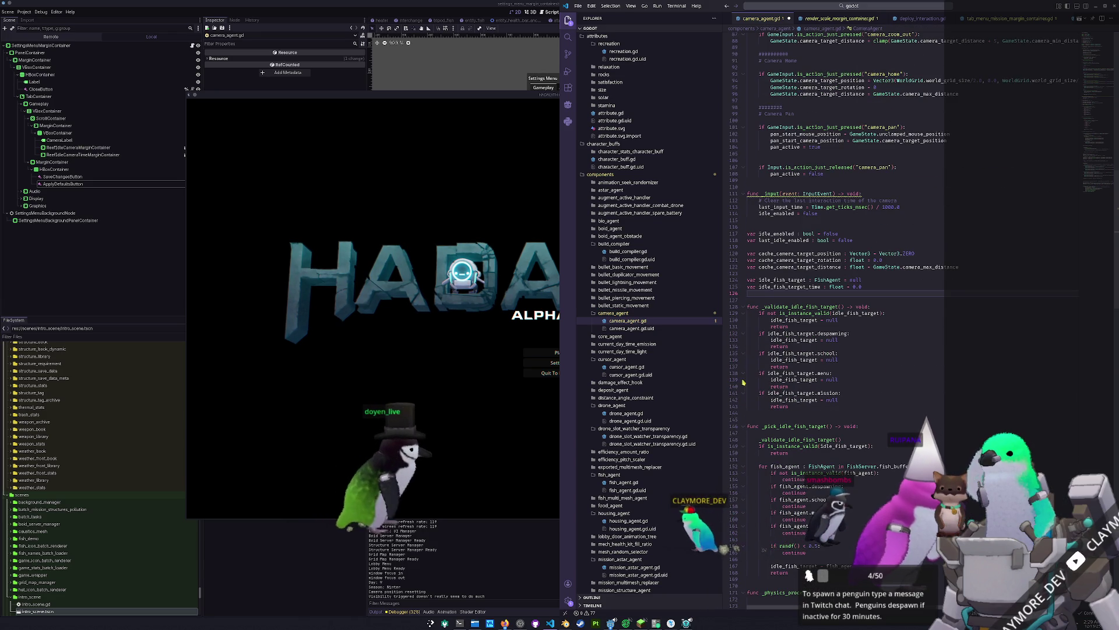
pyautogui.scroll(-1, 781, 394)
pyautogui.click(799, 398)
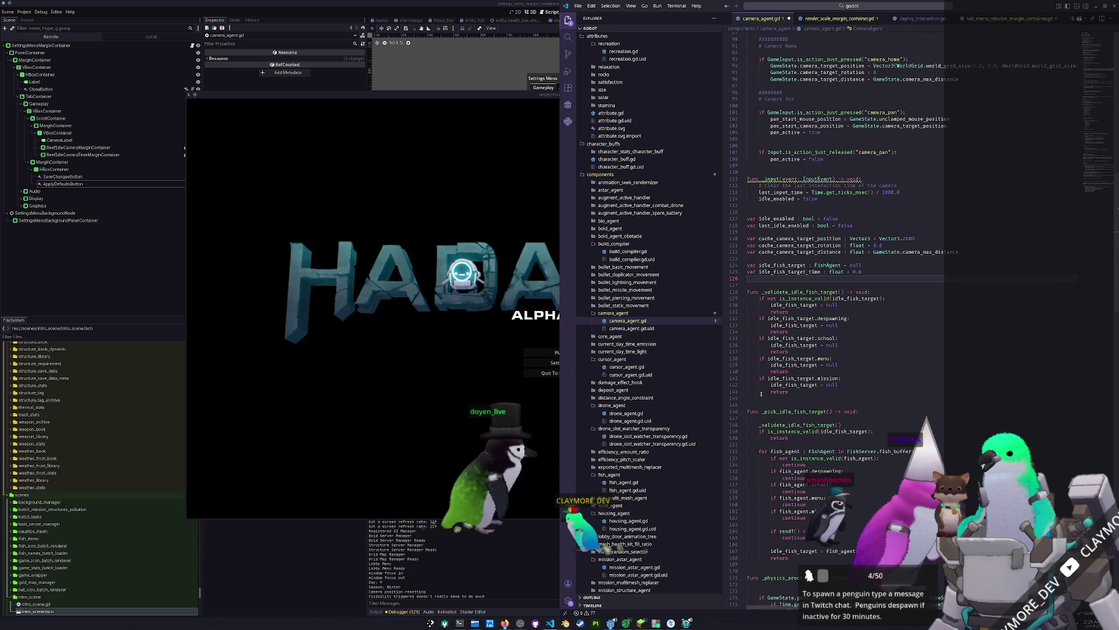
pyautogui.press('Return')
pyautogui.press('Tab')
pyautogui.write('if id')
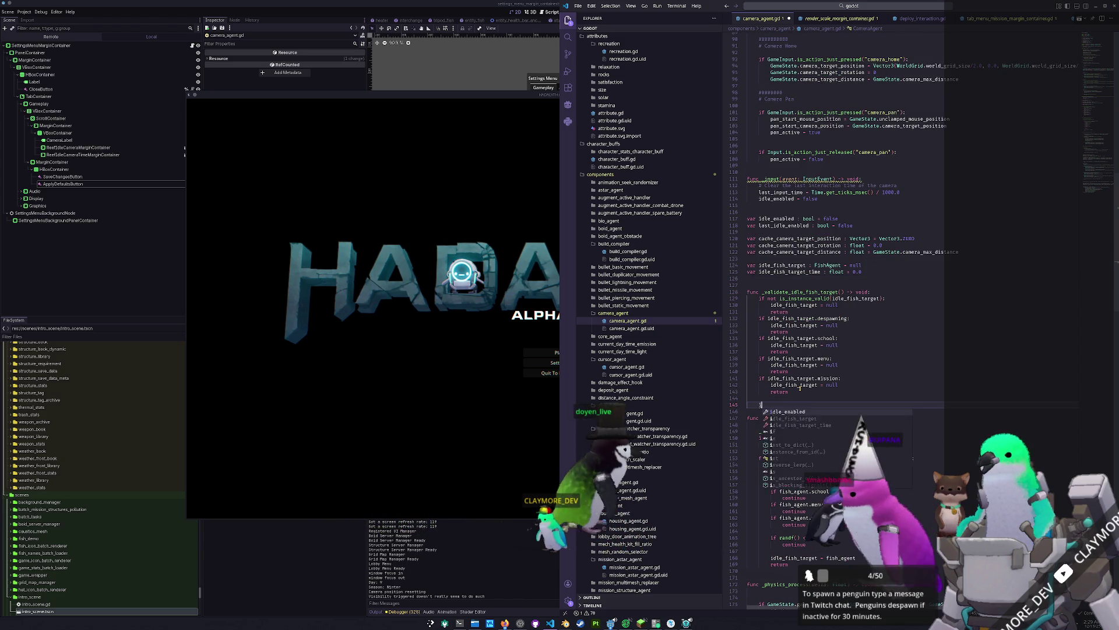
pyautogui.write('le_fish_target')
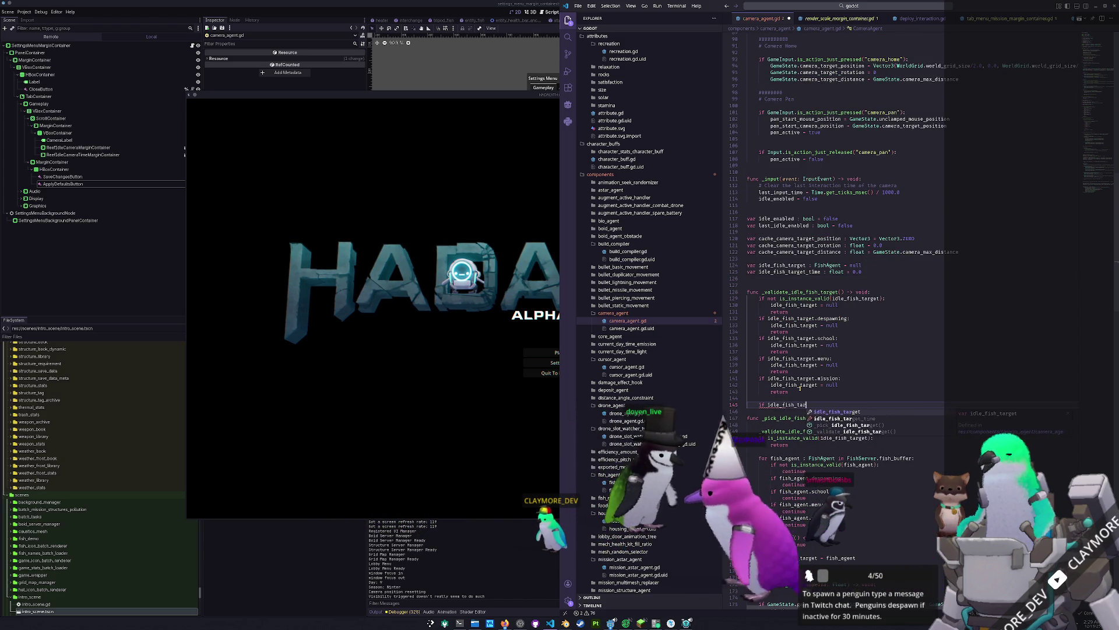
pyautogui.write('_time >=')
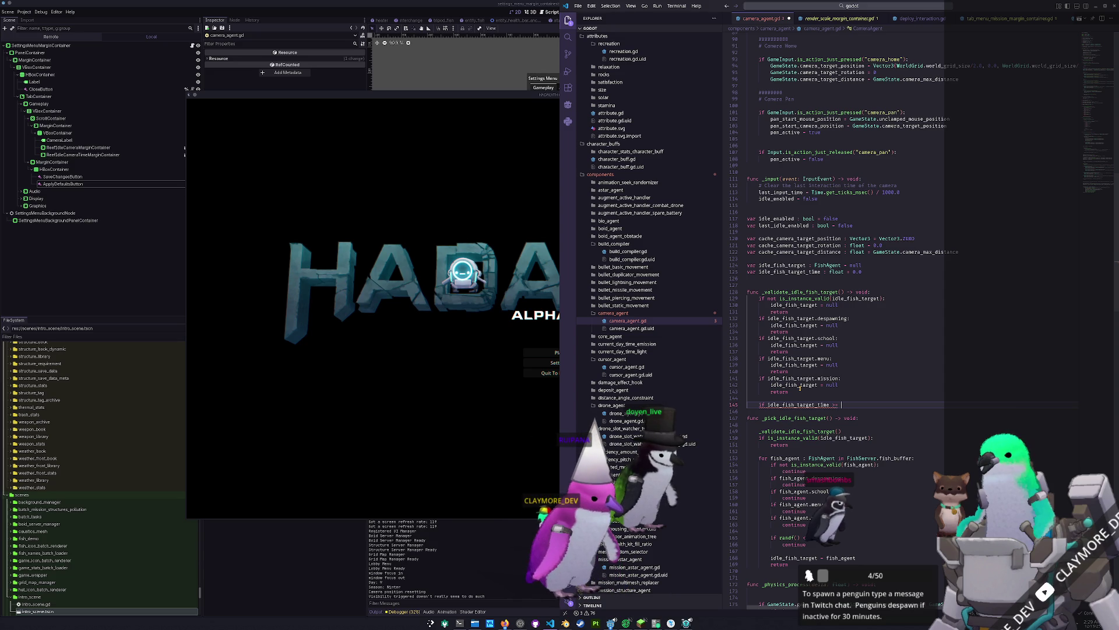
pyautogui.write(' 60.0')
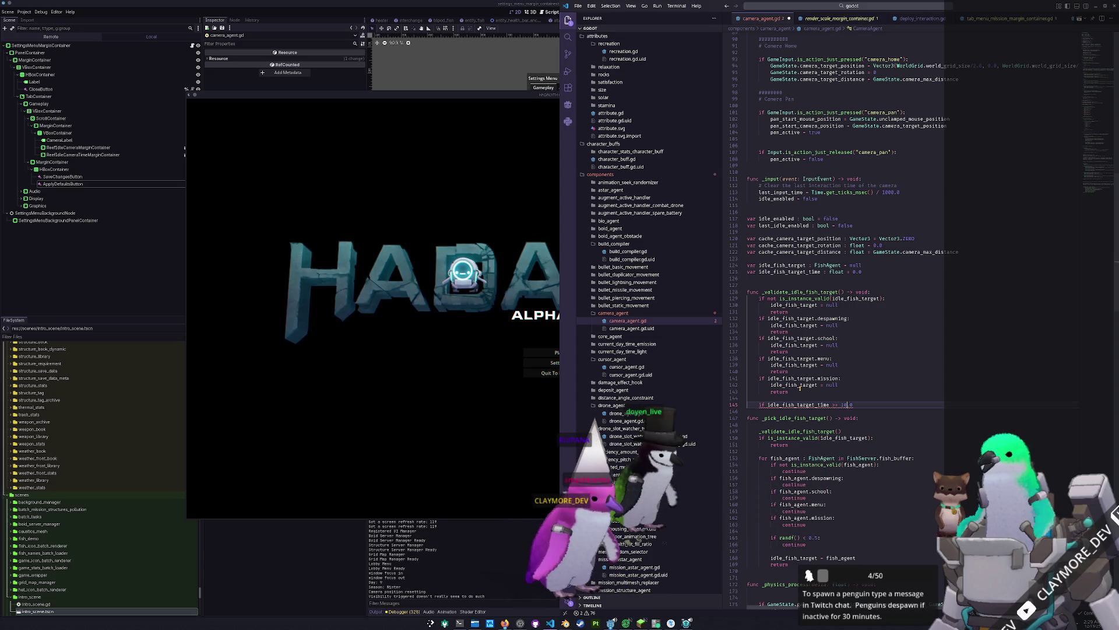
pyautogui.write('10.0:')
pyautogui.press('Return')
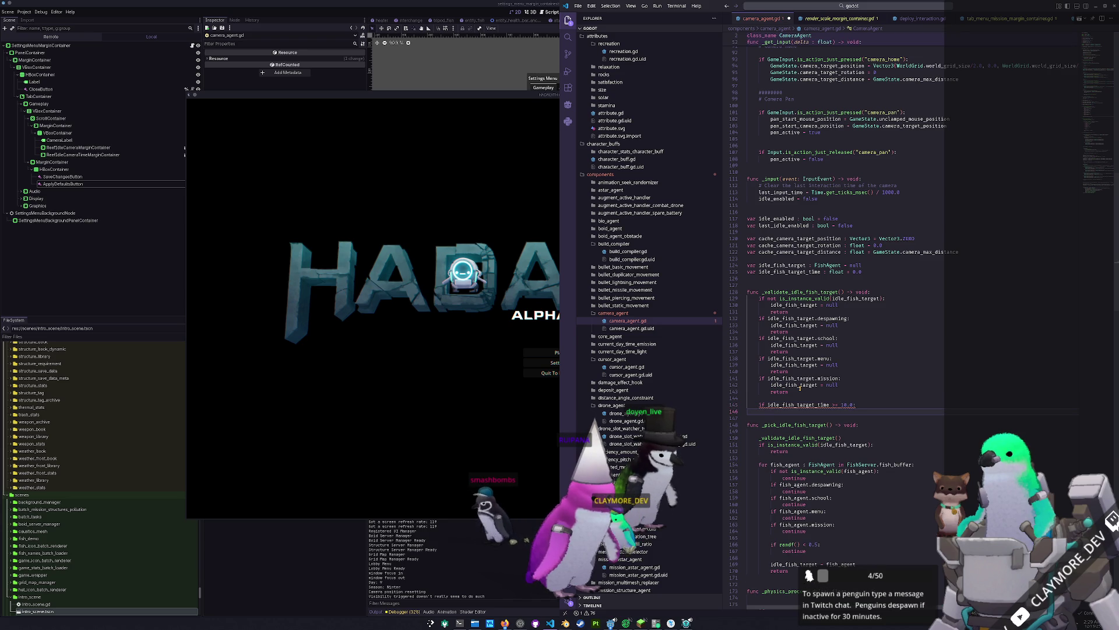
pyautogui.write('le_fish_target ')
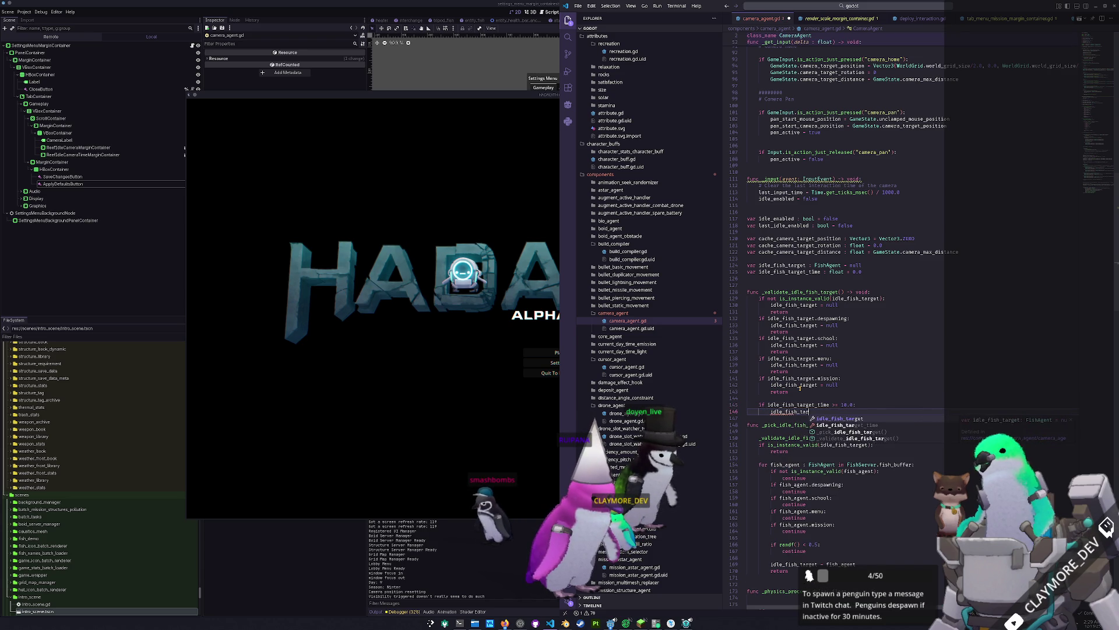
pyautogui.write('= null')
pyautogui.press('Return')
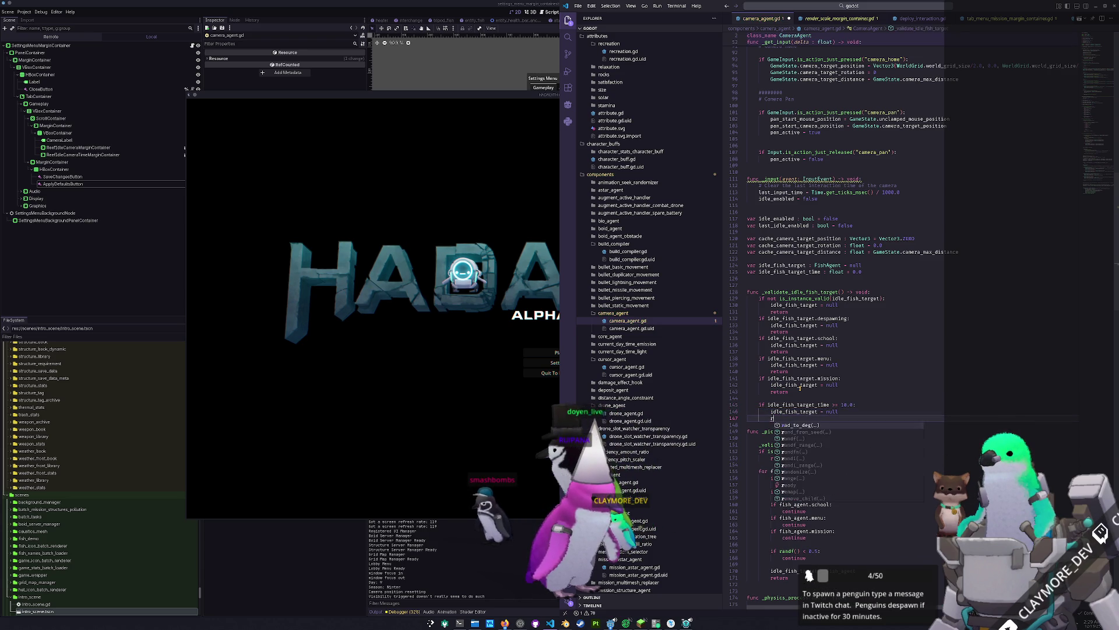
pyautogui.write('return')
pyautogui.press('Return')
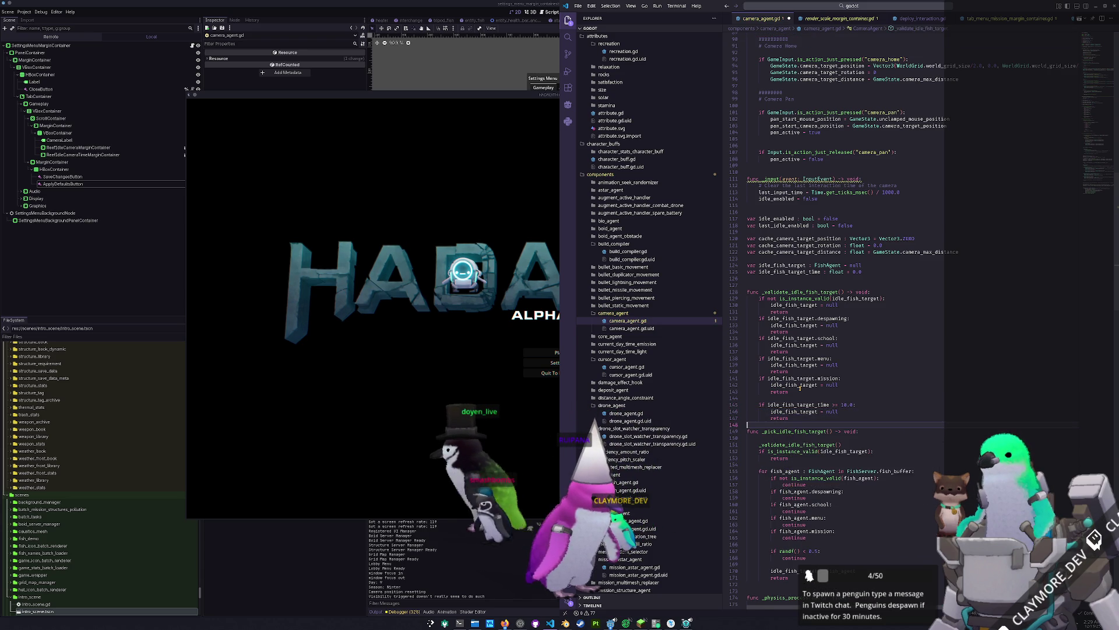
# Scroll down to the line that assigns the picked fish target
pyautogui.scroll(-5, 798, 396)
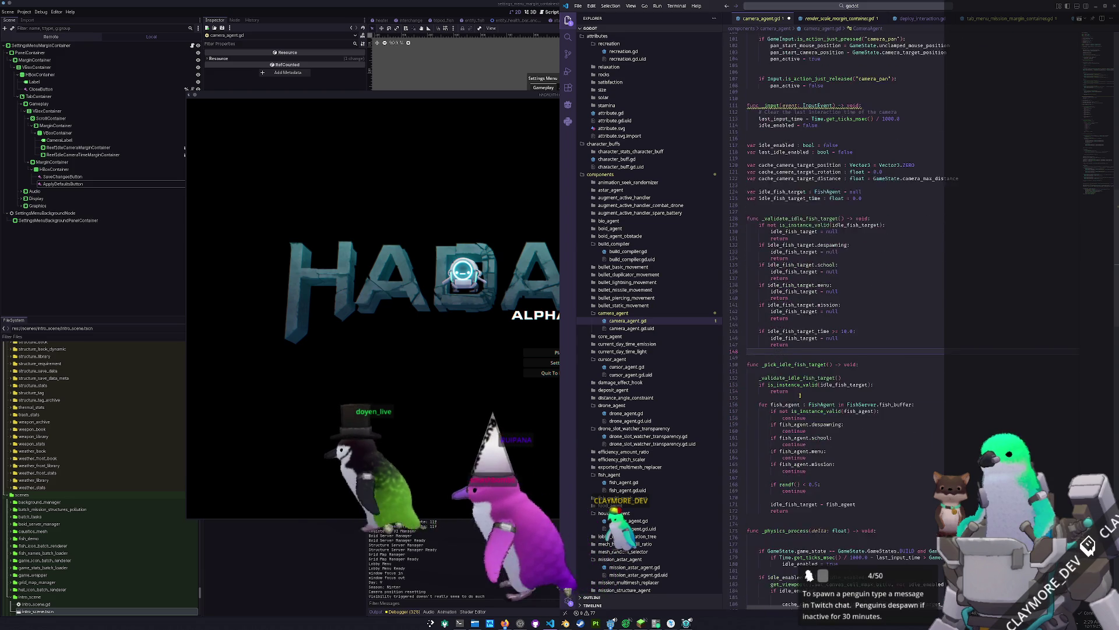
pyautogui.scroll(-3, 794, 402)
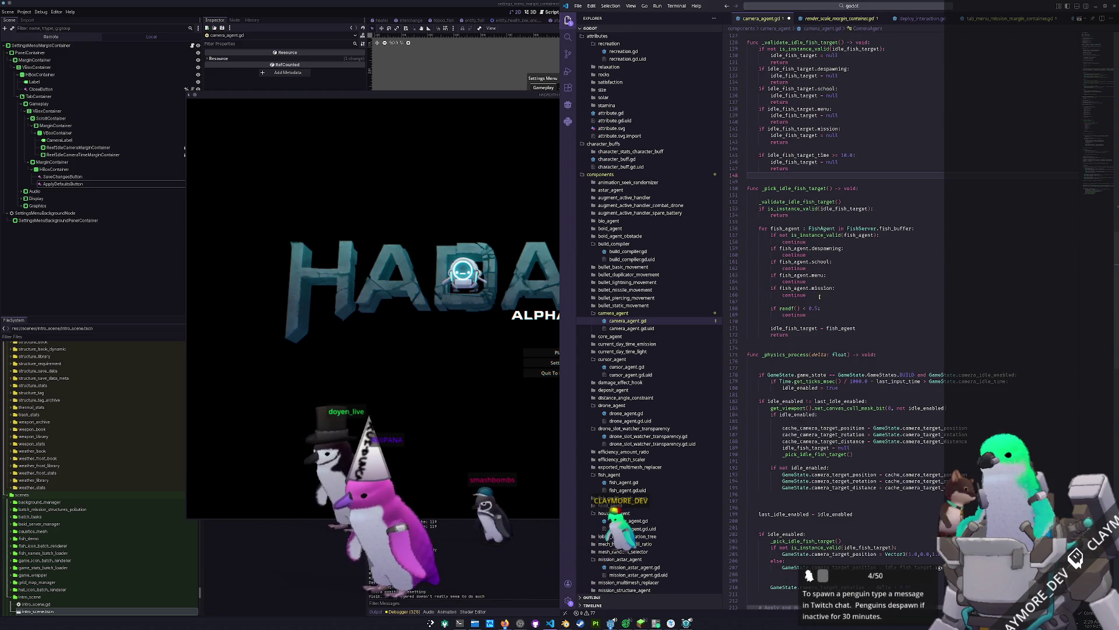
pyautogui.scroll(-2, 782, 338)
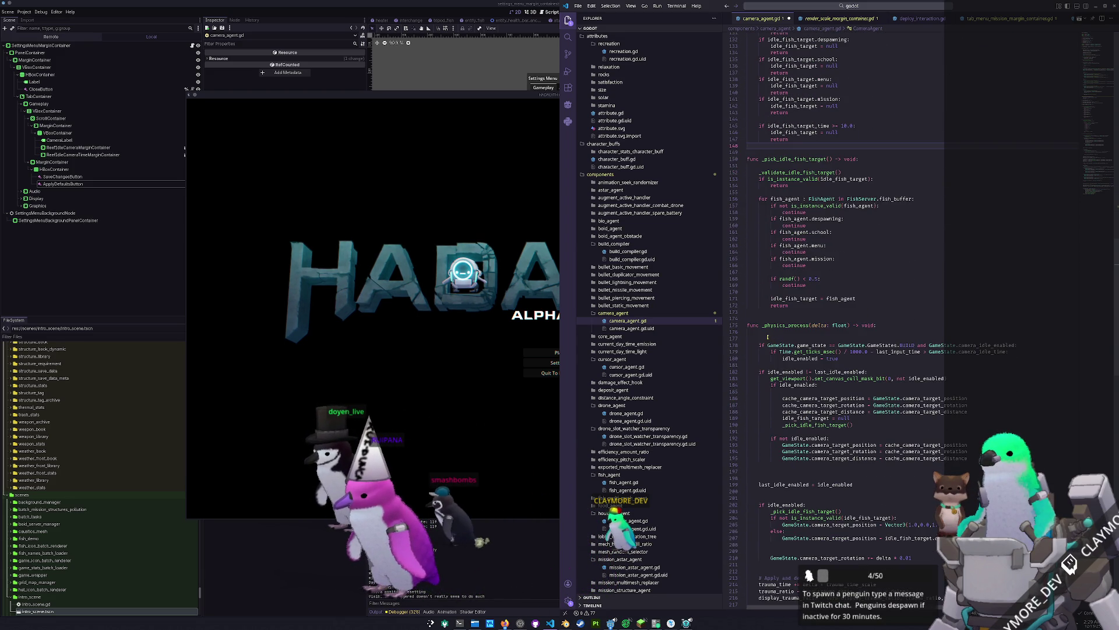
pyautogui.scroll(-3, 765, 360)
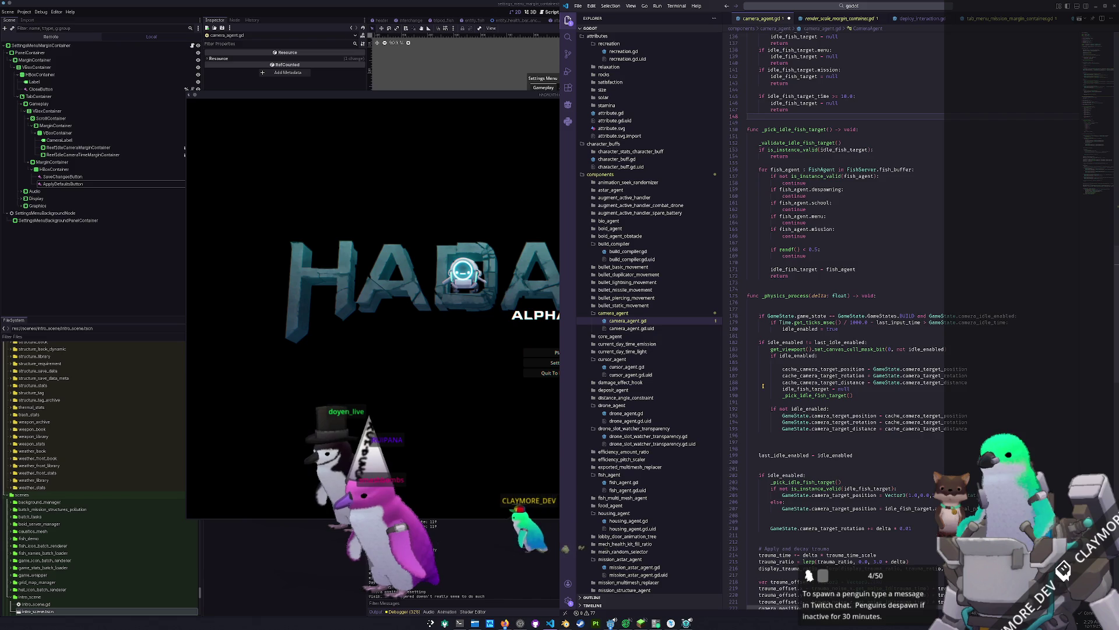
pyautogui.scroll(4, 833, 325)
pyautogui.click(875, 312)
pyautogui.press('Return')
pyautogui.write('idle_fish_tar')
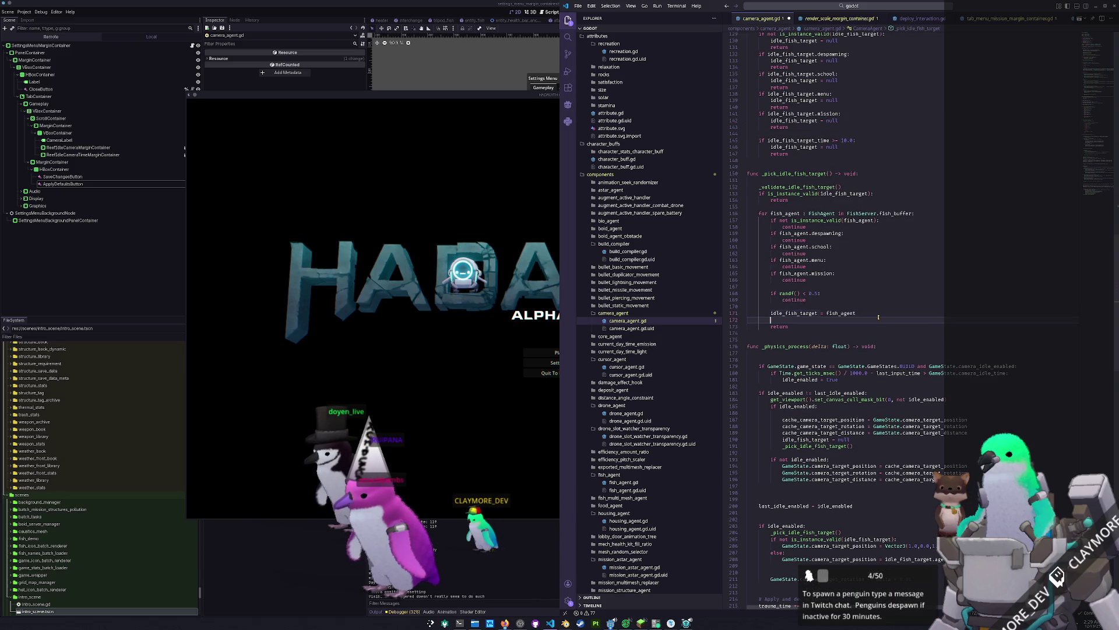
pyautogui.write('get_time = Time.')
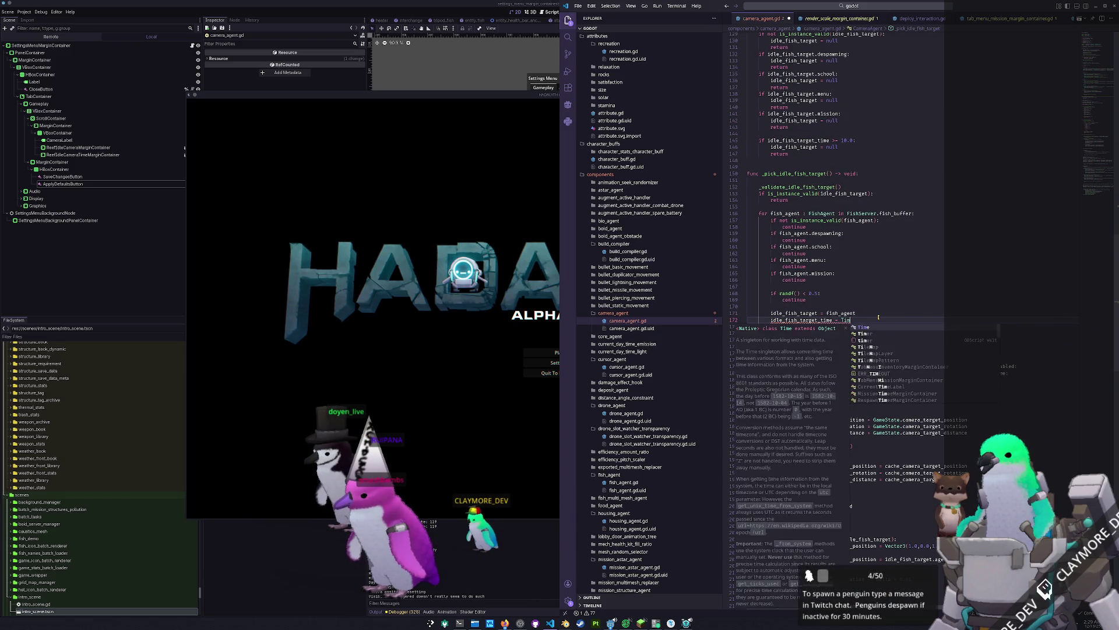
pyautogui.write('get_ticks_msec() ')
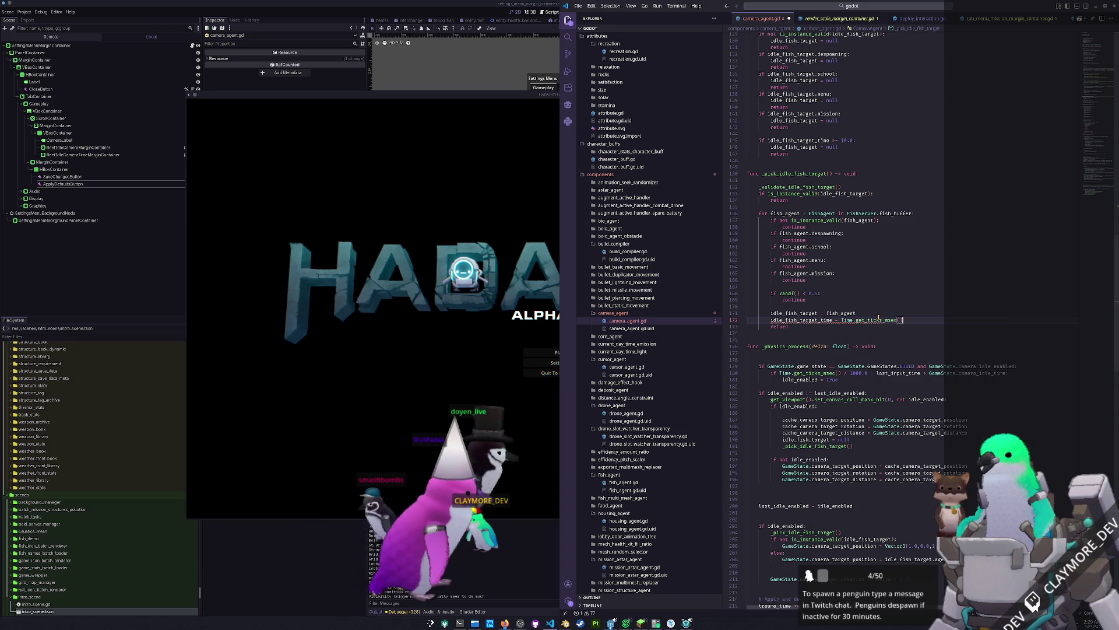
pyautogui.write('/ 1000')
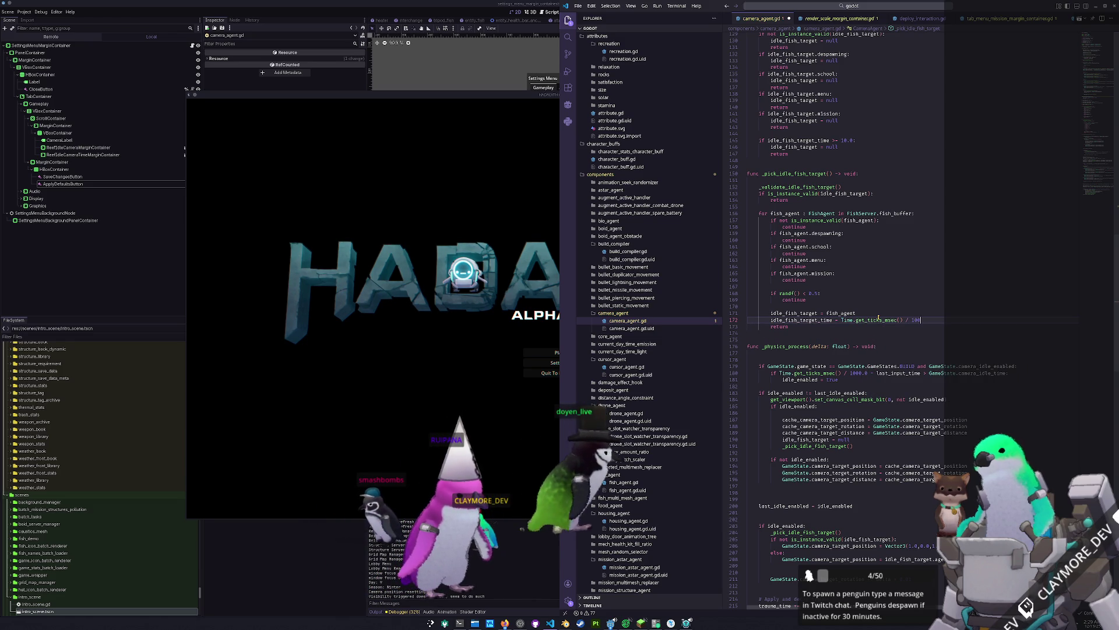
pyautogui.write('.0')
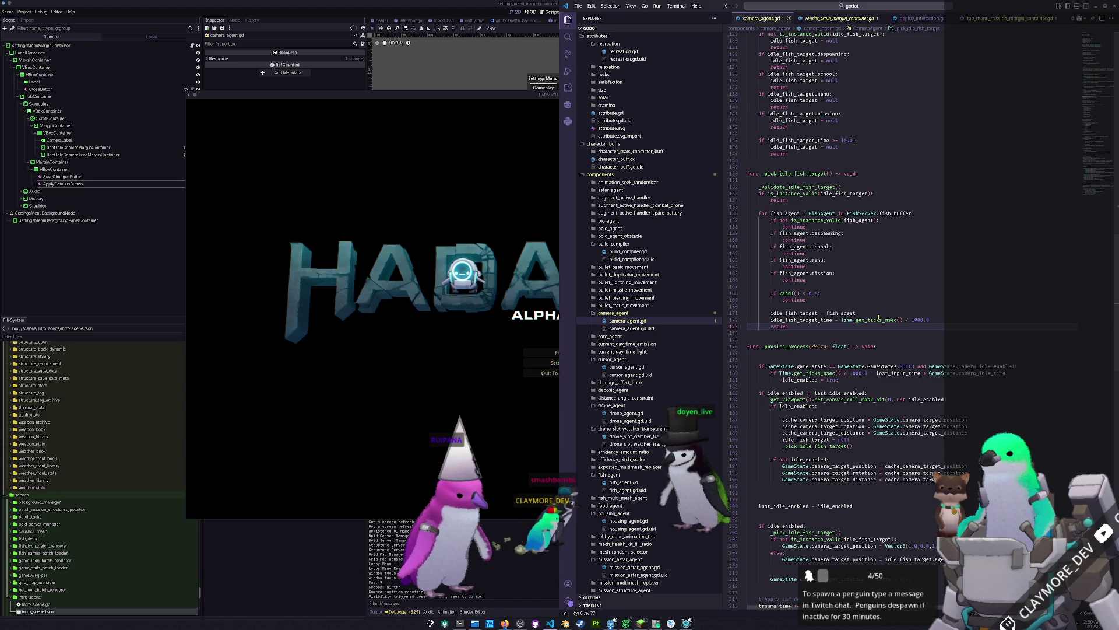
pyautogui.scroll(-3, 834, 408)
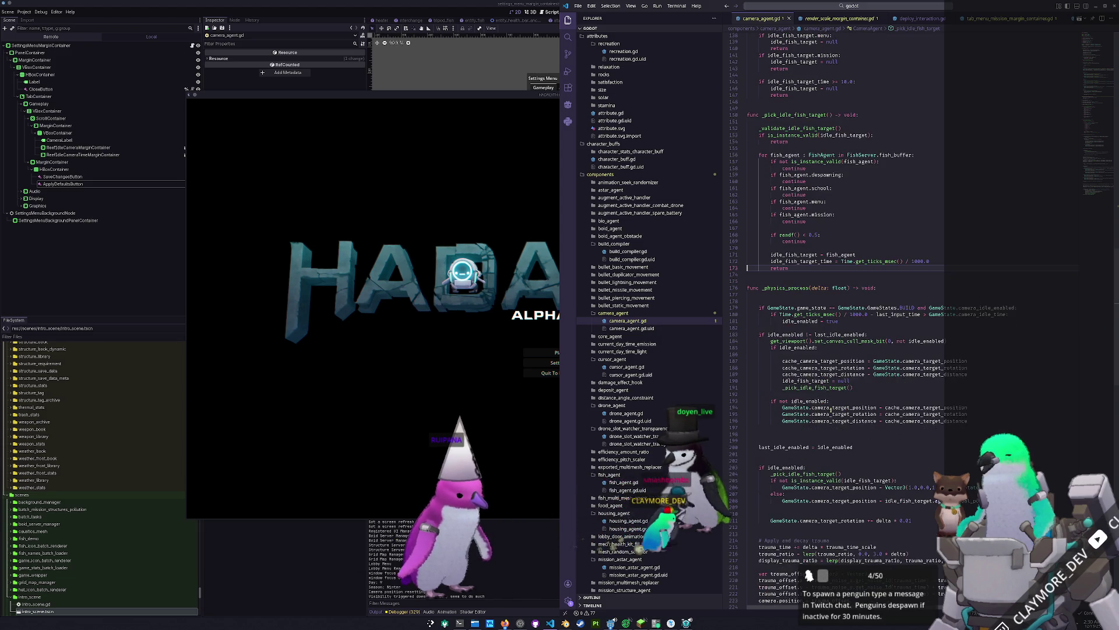
pyautogui.click(810, 387)
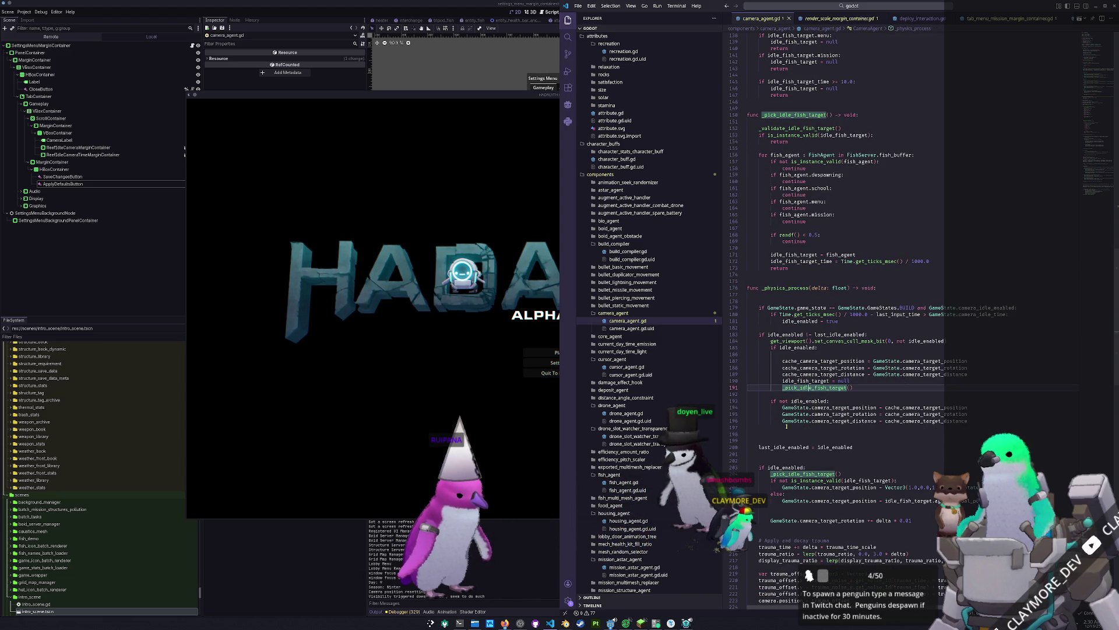
pyautogui.click(788, 507)
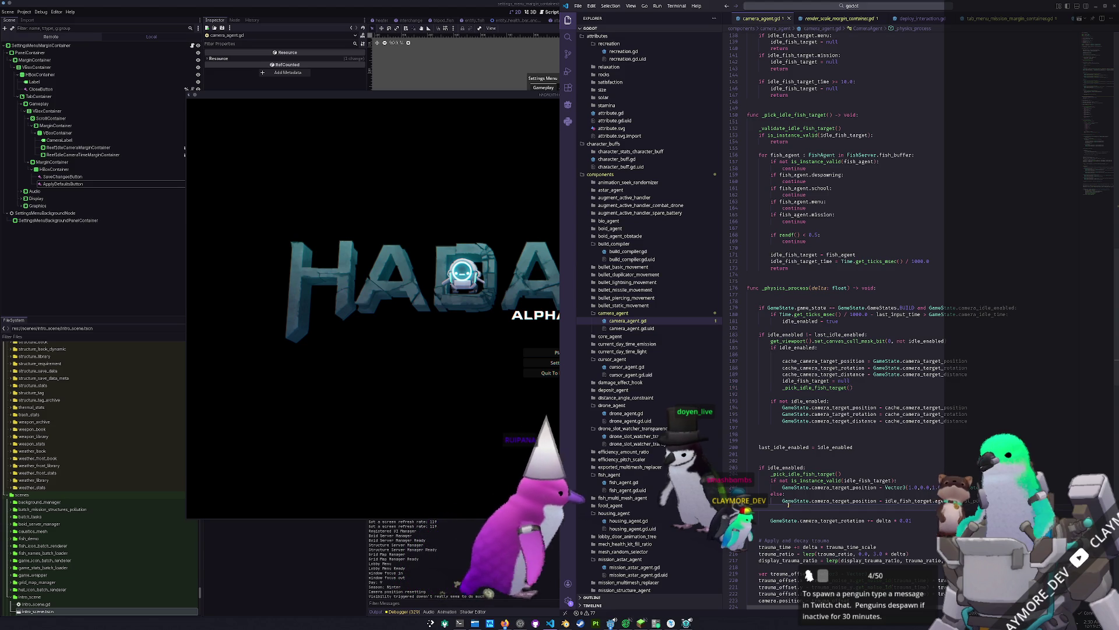
pyautogui.scroll(2, 792, 492)
pyautogui.scroll(5, 792, 492)
pyautogui.click(829, 229)
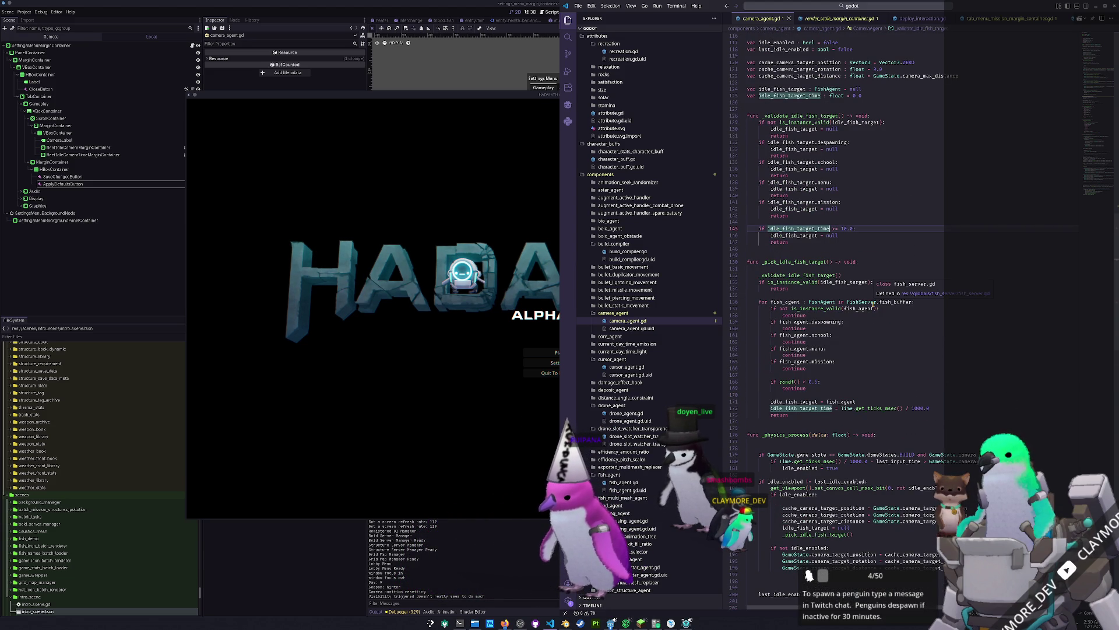
# Make the timeout check read Time.get_ticks_msec() / 1000.0 - idle_fish_target_time >= 10.0, then return to Godot
pyautogui.write('Time.get_ticks_msec() / 1000')
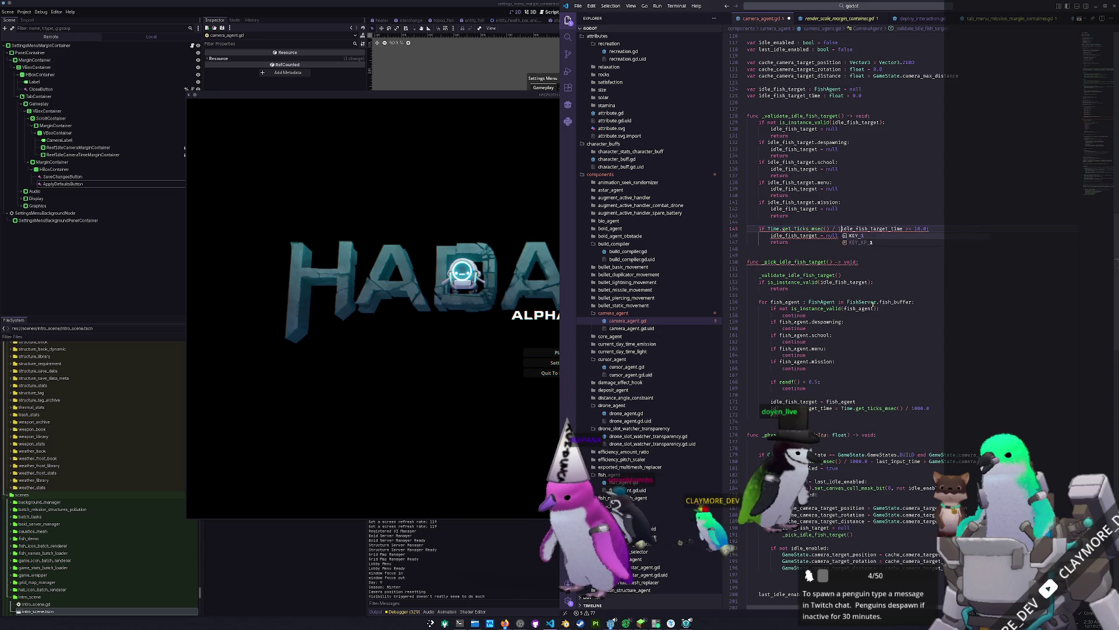
pyautogui.write('.0 ')
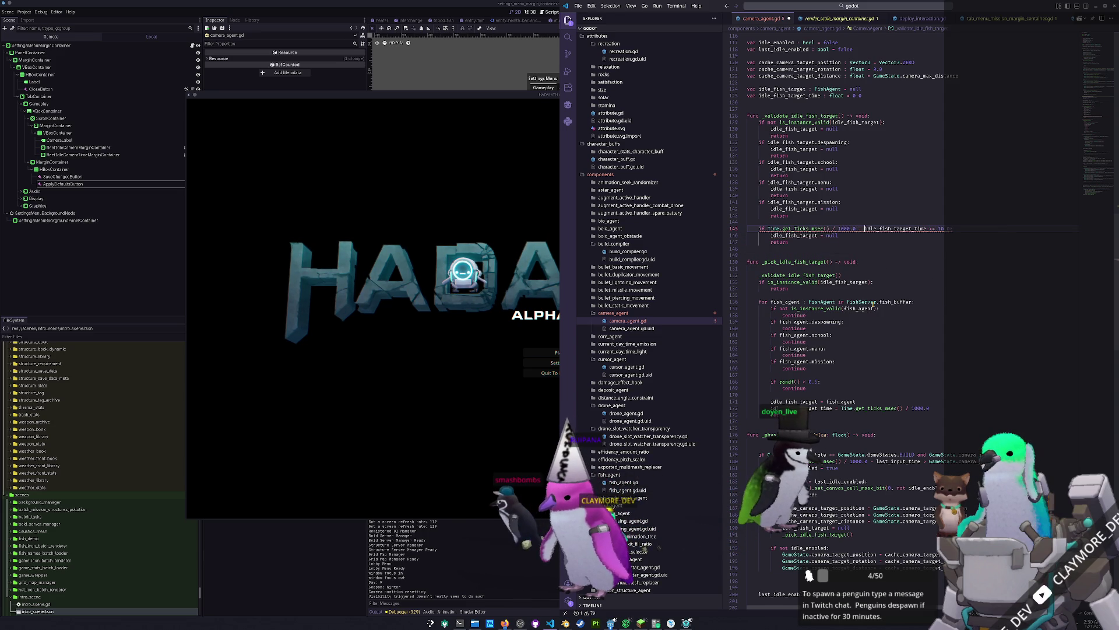
pyautogui.write('-')
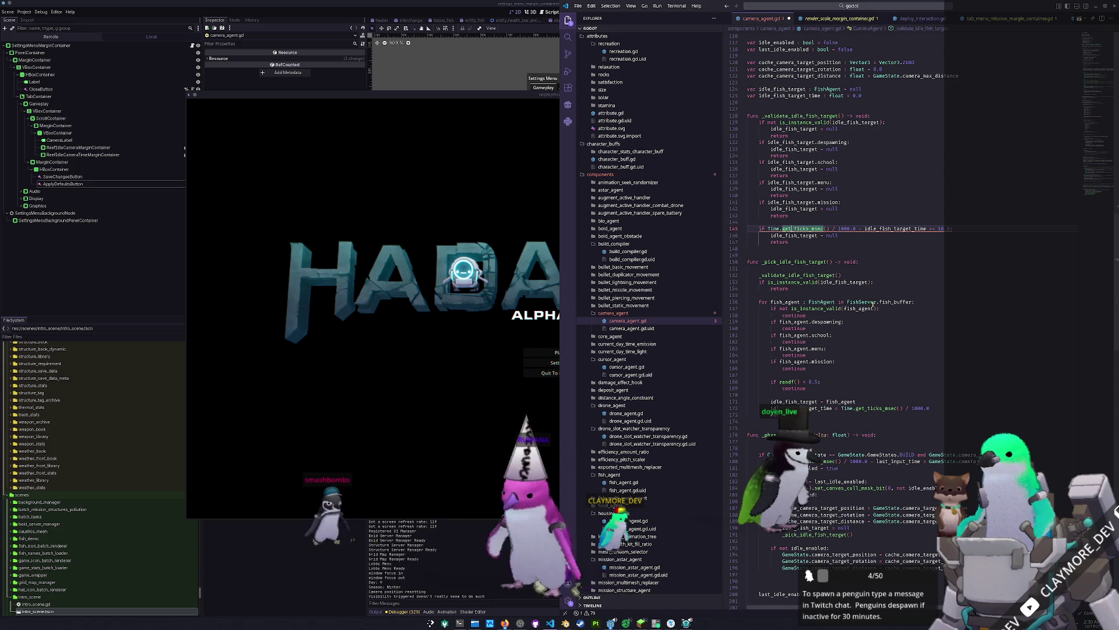
pyautogui.press('Down')
pyautogui.press('Down')
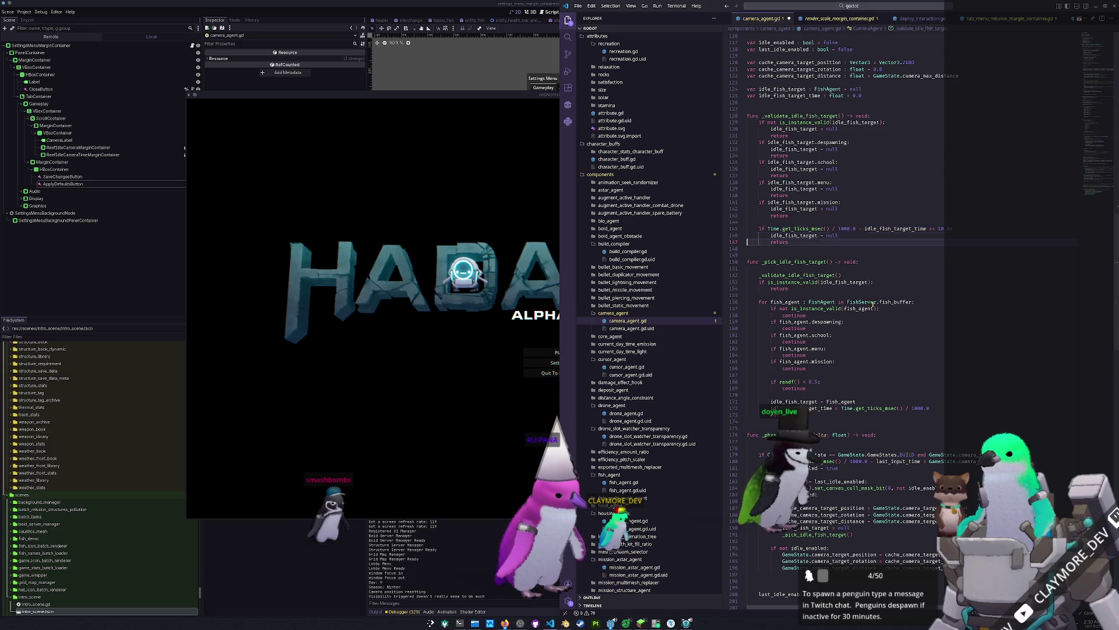
pyautogui.click(491, 557)
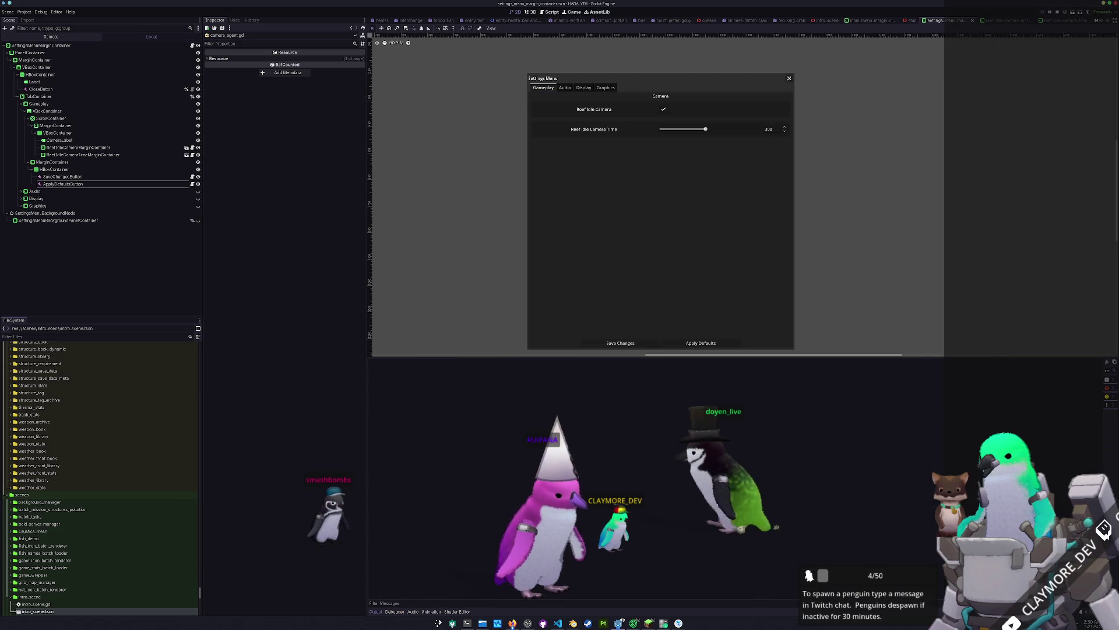
# Launch the game, double-check the 10-second timeout value, and load save slot 1
pyautogui.press('F6')
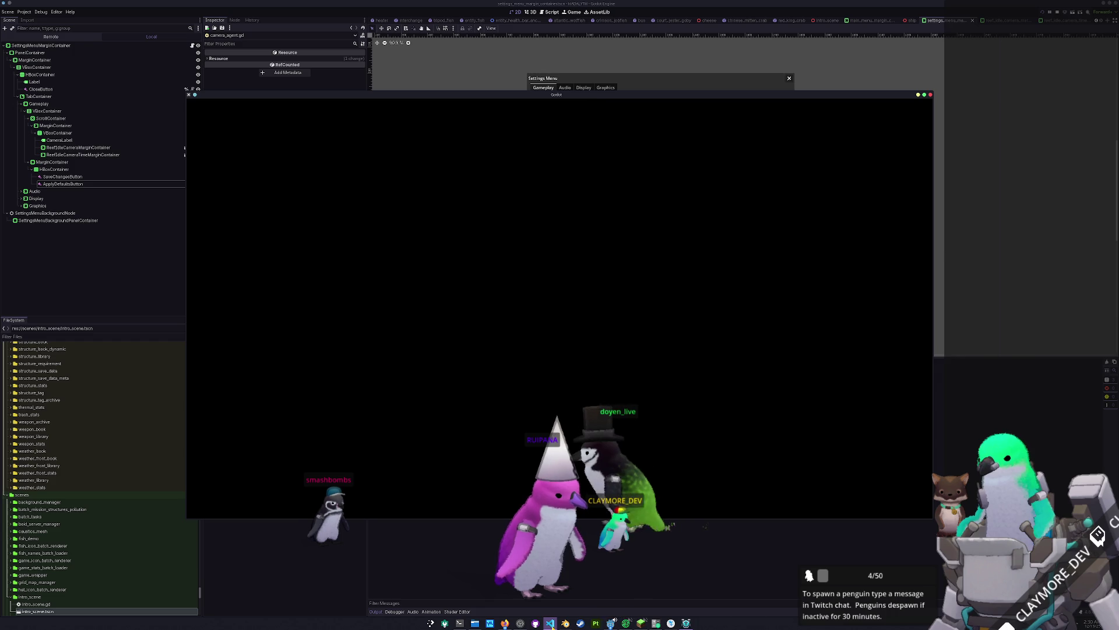
pyautogui.click(550, 622)
pyautogui.click(814, 426)
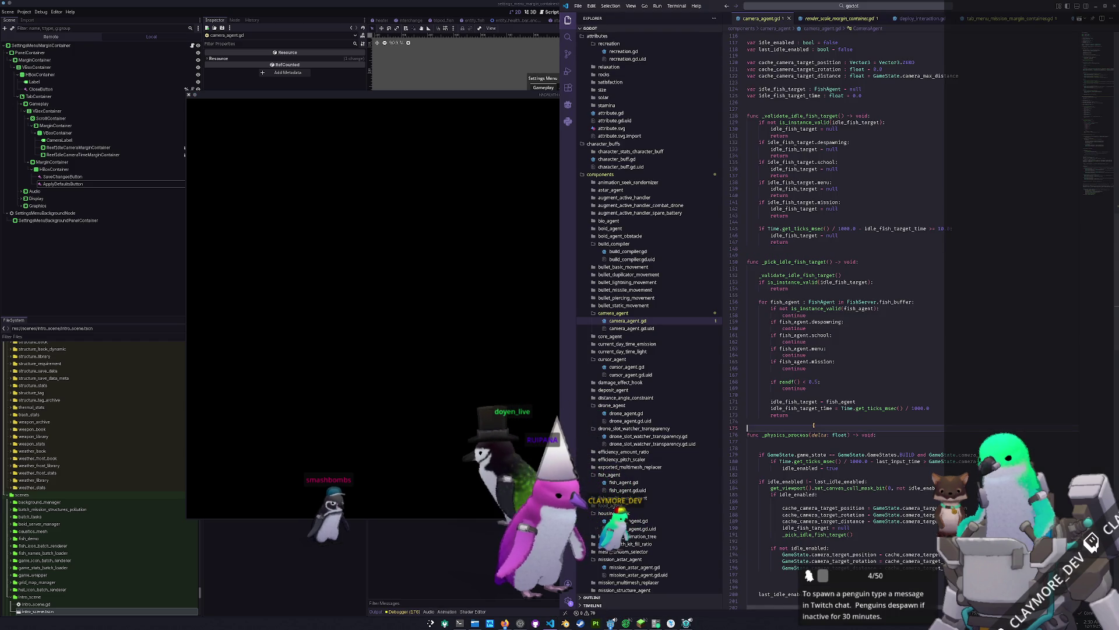
pyautogui.click(941, 229)
pyautogui.doubleClick(941, 229)
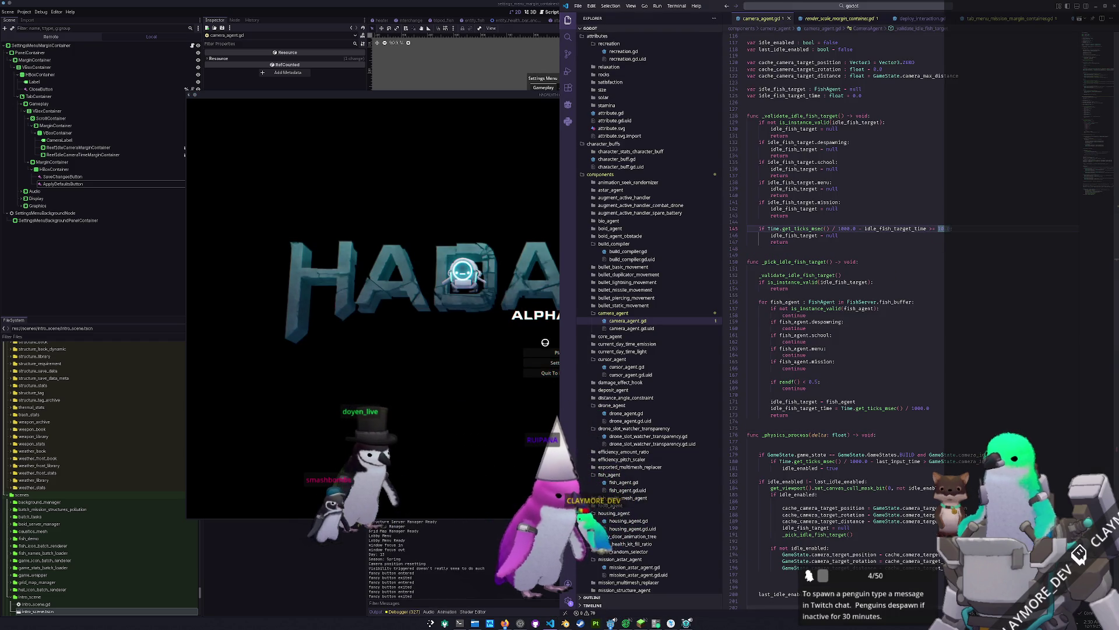
pyautogui.click(533, 352)
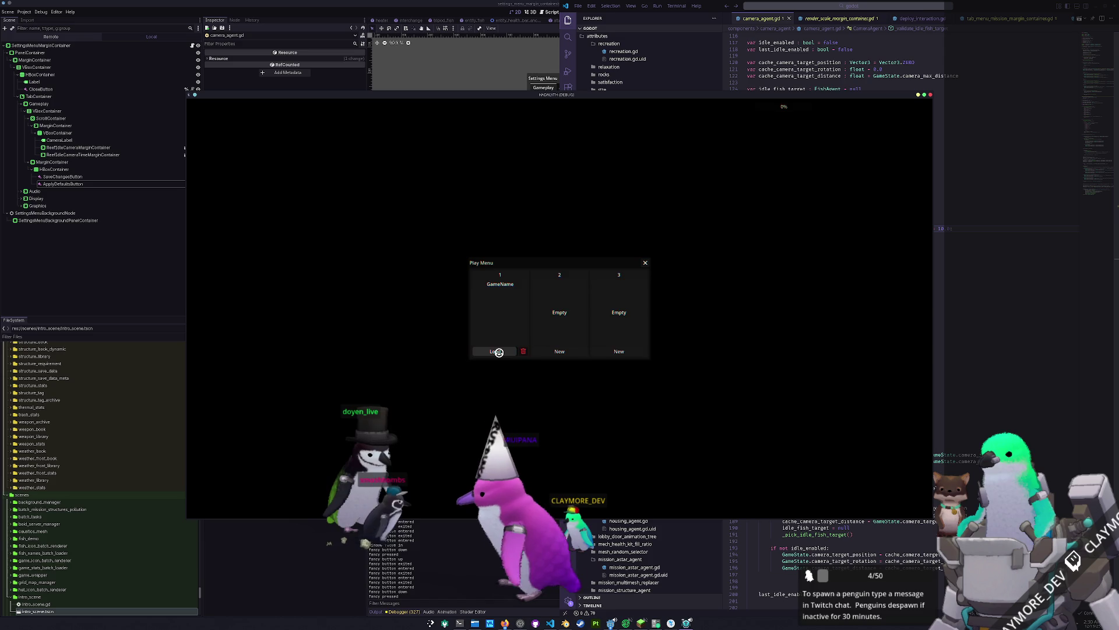
pyautogui.click(499, 352)
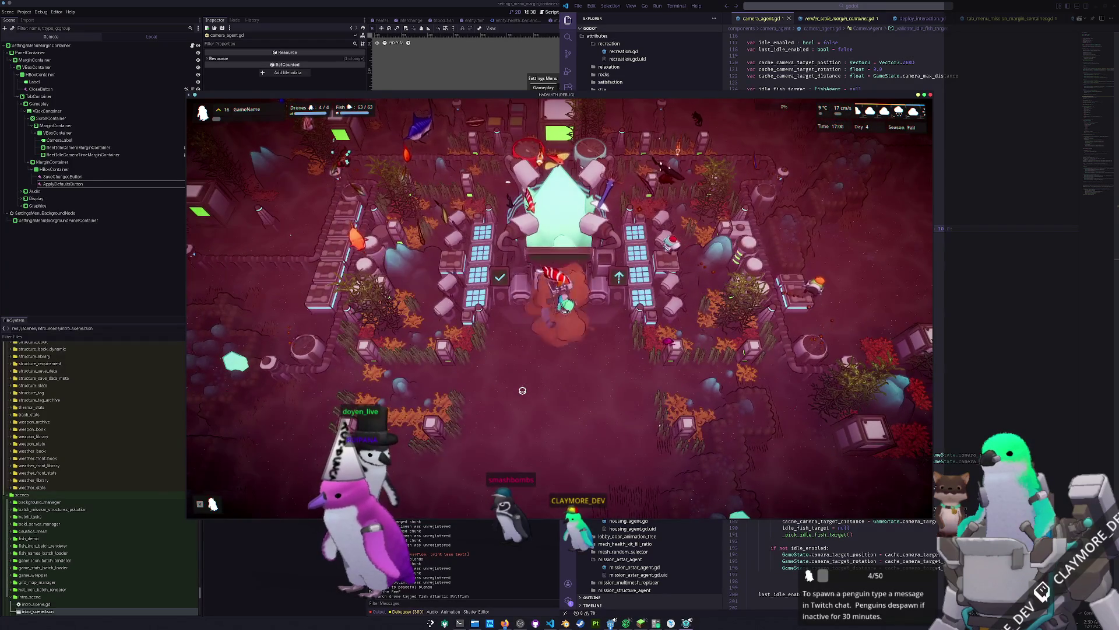
# Add blank lines and a cull mask comment in _physics_process, then return to the running game
pyautogui.click(977, 410)
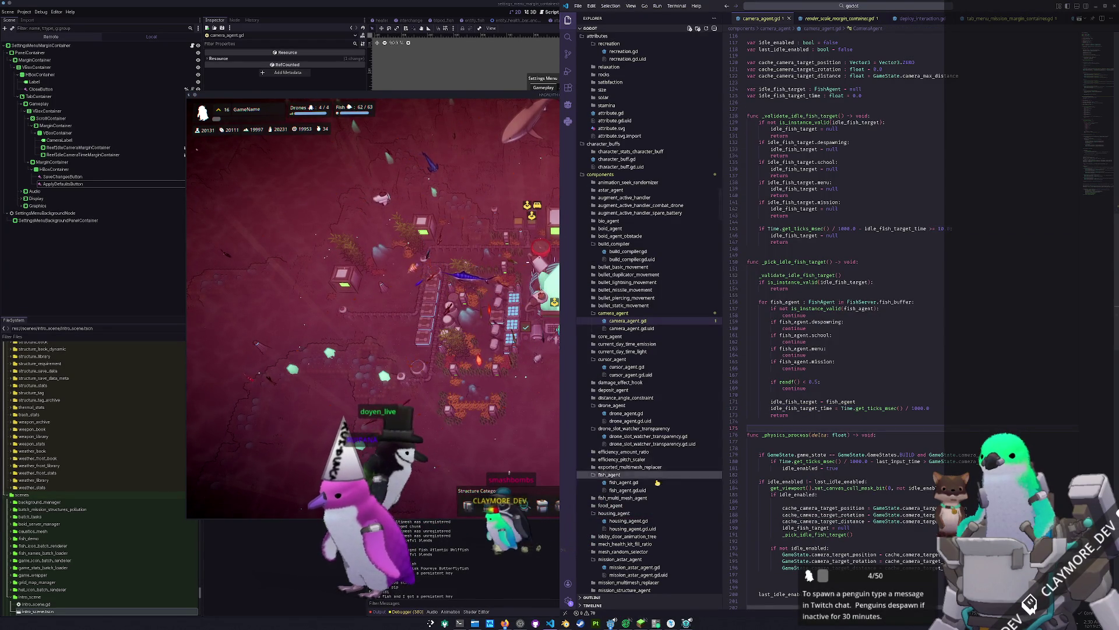
pyautogui.scroll(-4, 786, 460)
pyautogui.click(808, 400)
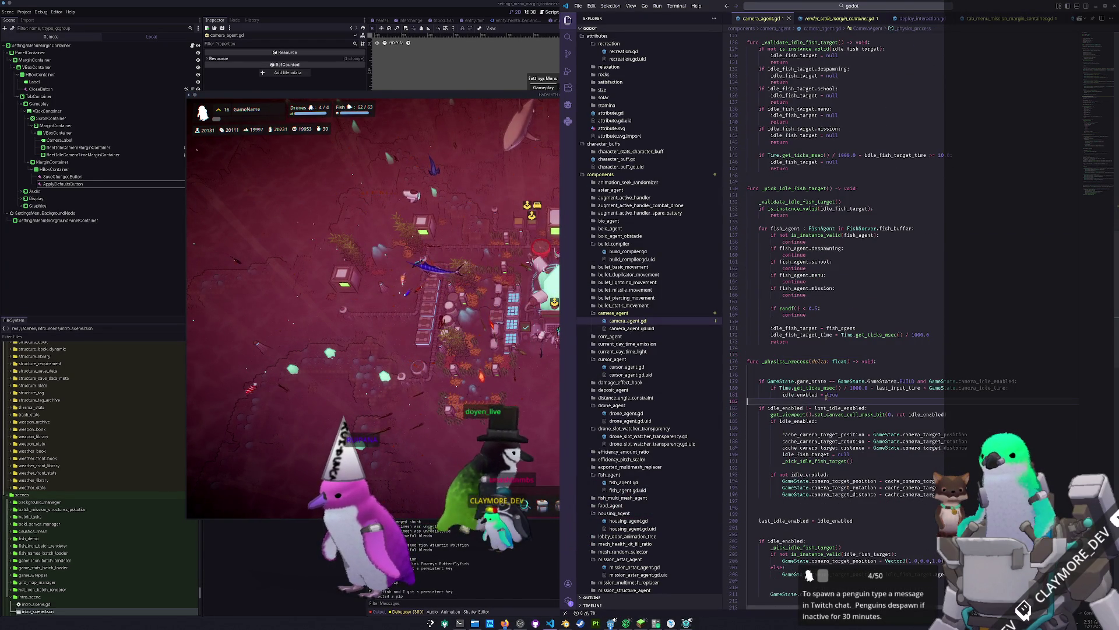
pyautogui.press('Return')
pyautogui.press('Down')
pyautogui.press('Down')
pyautogui.press('End')
pyautogui.press('Return')
pyautogui.press('Return')
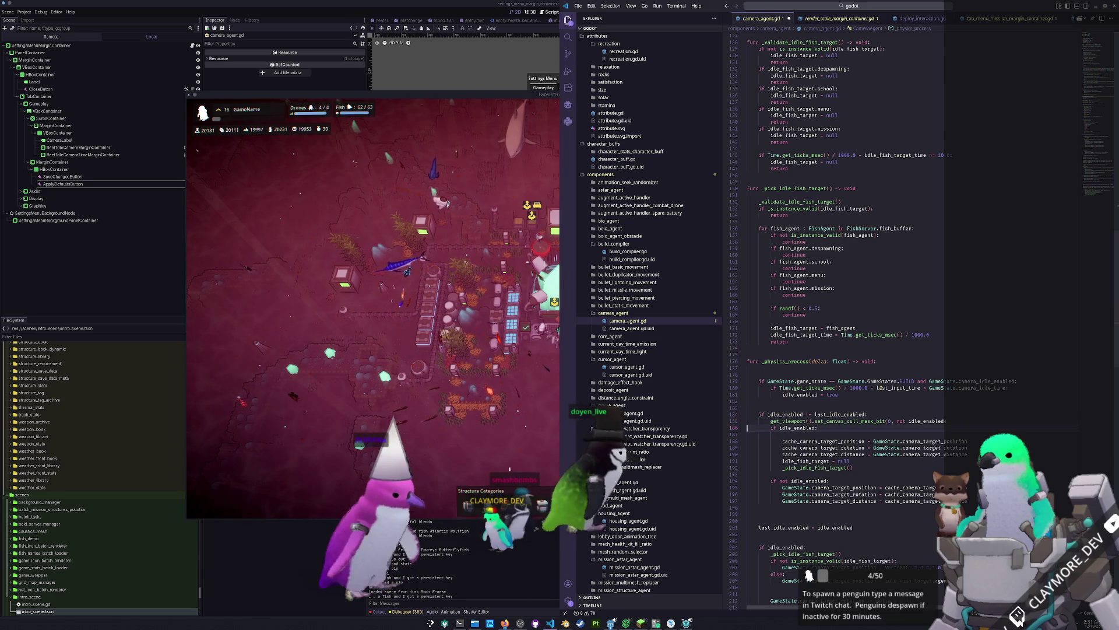
pyautogui.press('Up')
pyautogui.press('Return')
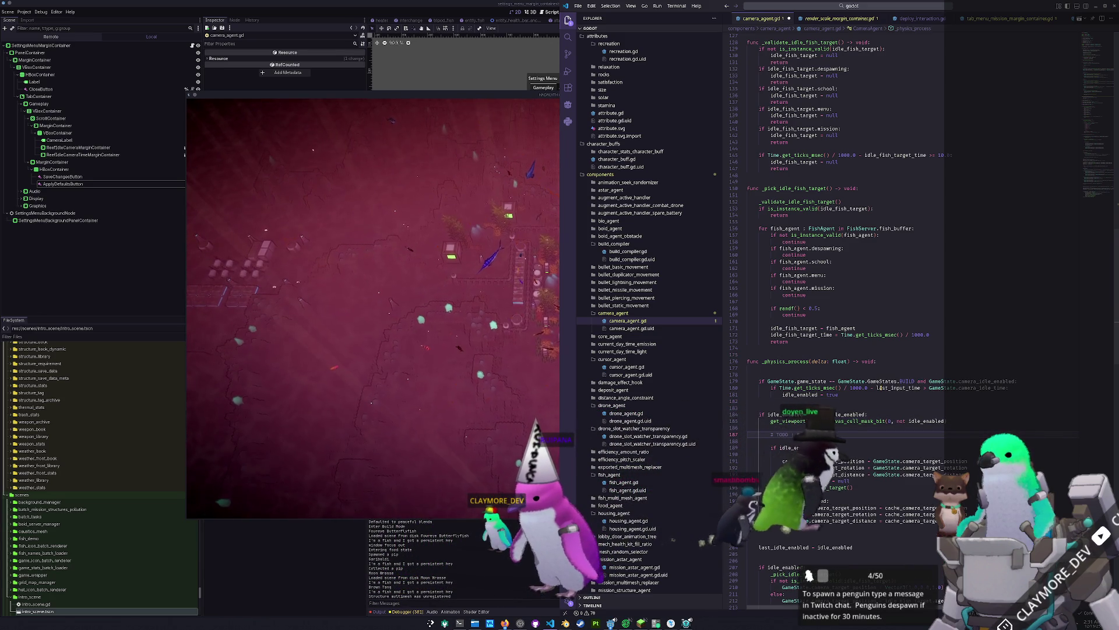
pyautogui.write('k of the visual elements')
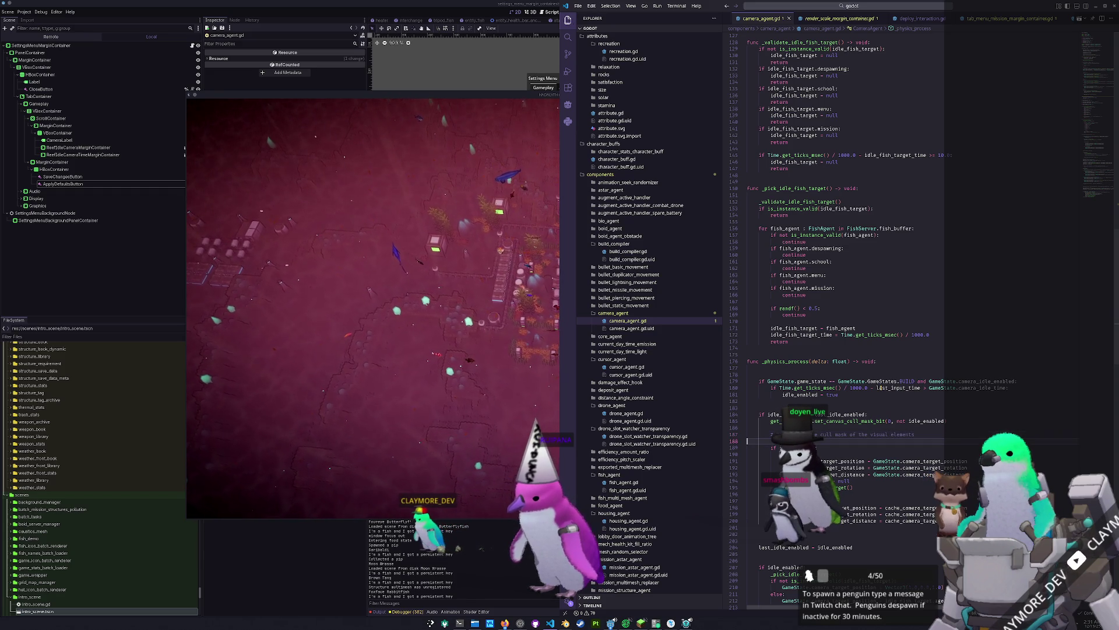
pyautogui.hotkey('alt', 'Tab')
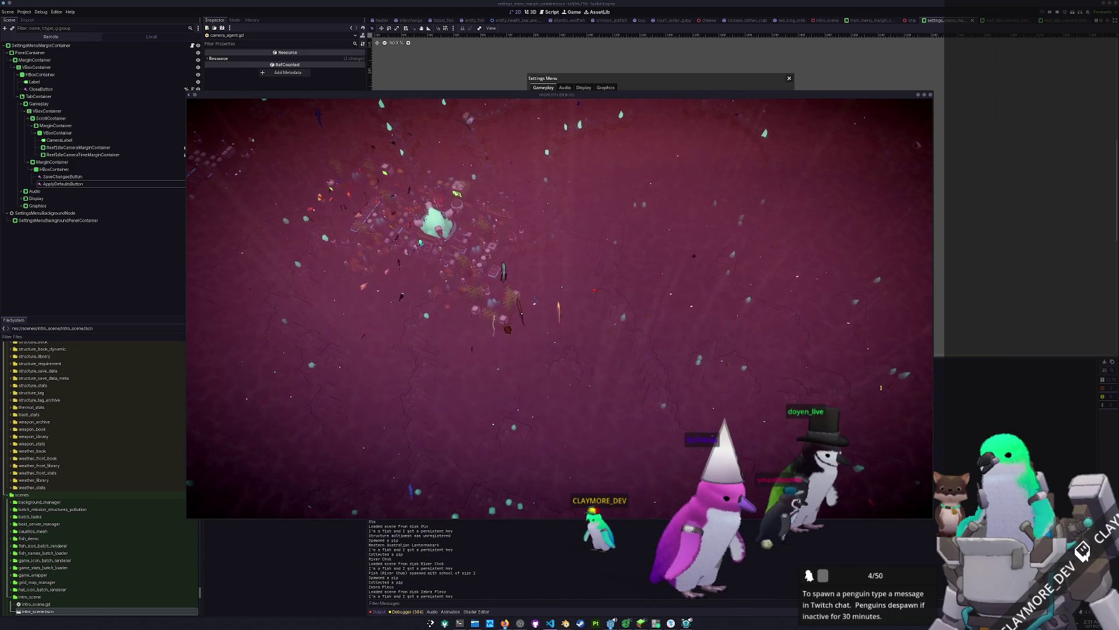
# Snap the game window left and type * 1 after time_scale on line 268
pyautogui.press('super+Left')
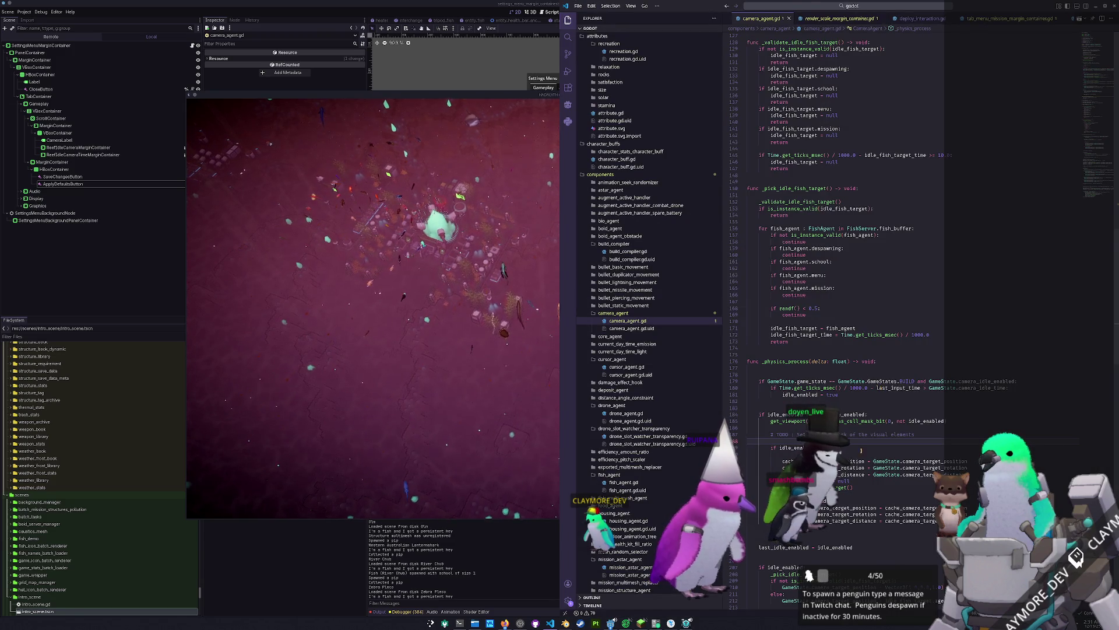
pyautogui.scroll(-20, 864, 464)
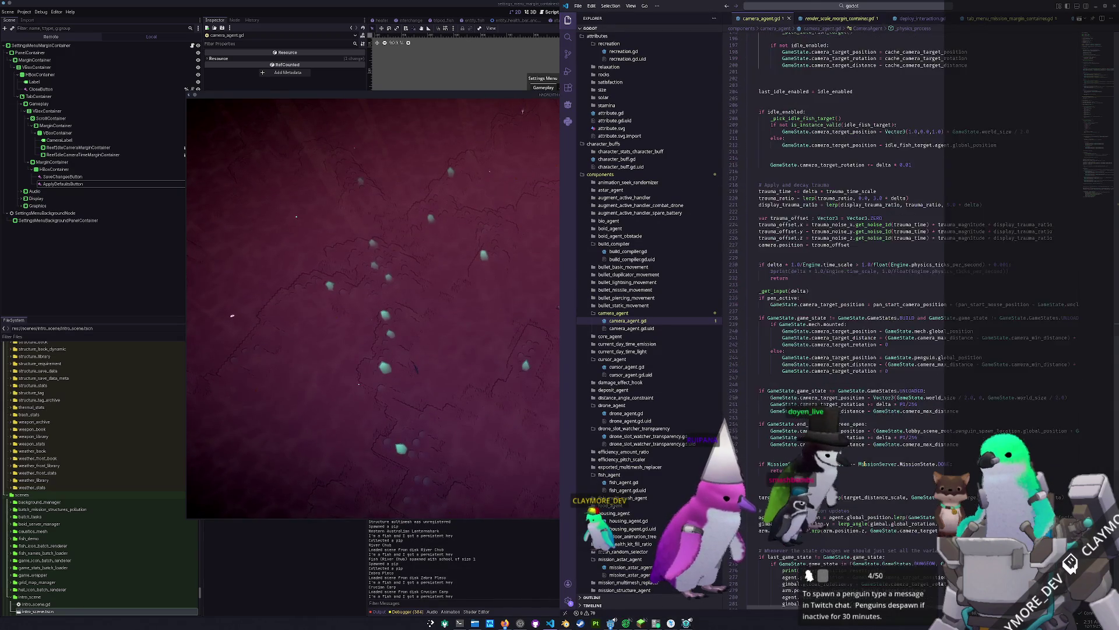
pyautogui.scroll(-7, 864, 463)
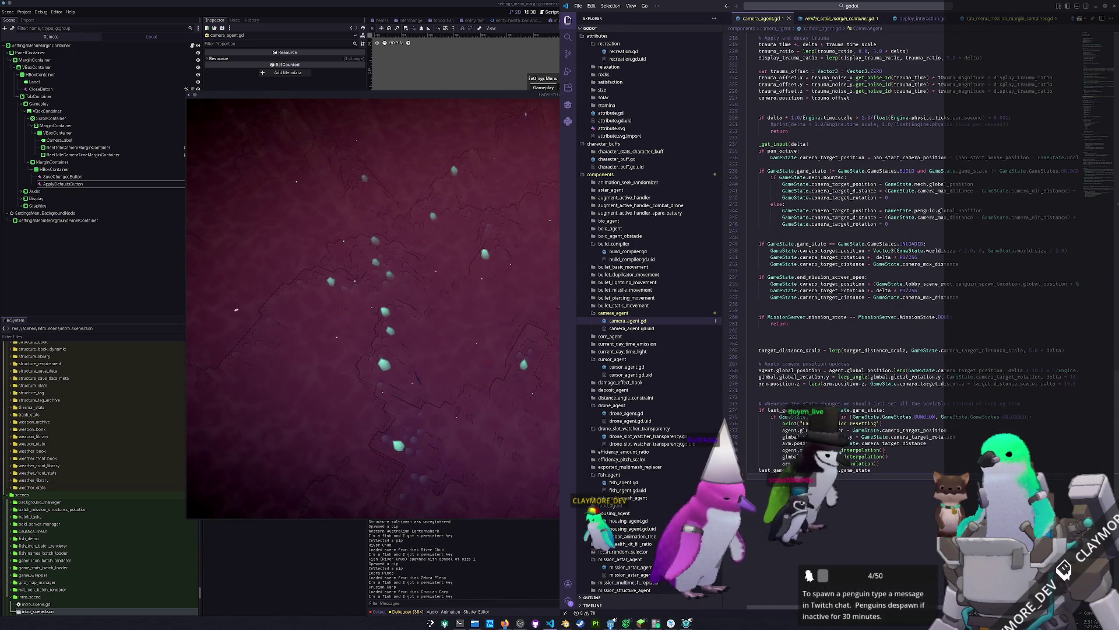
pyautogui.click(749, 390)
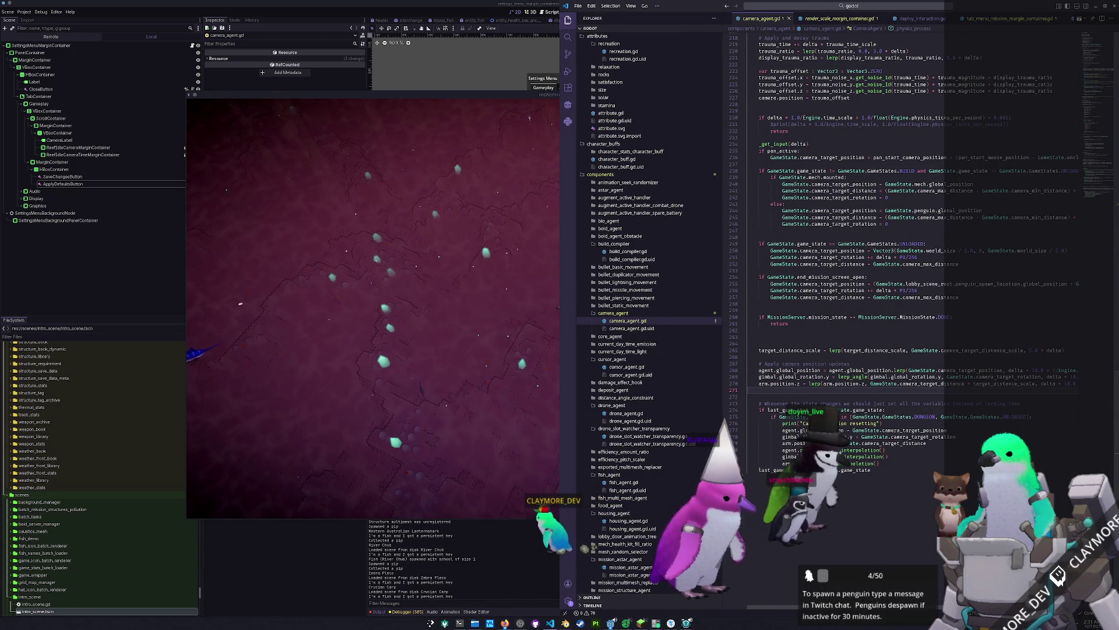
pyautogui.press('Up')
pyautogui.press('Up')
pyautogui.press('End')
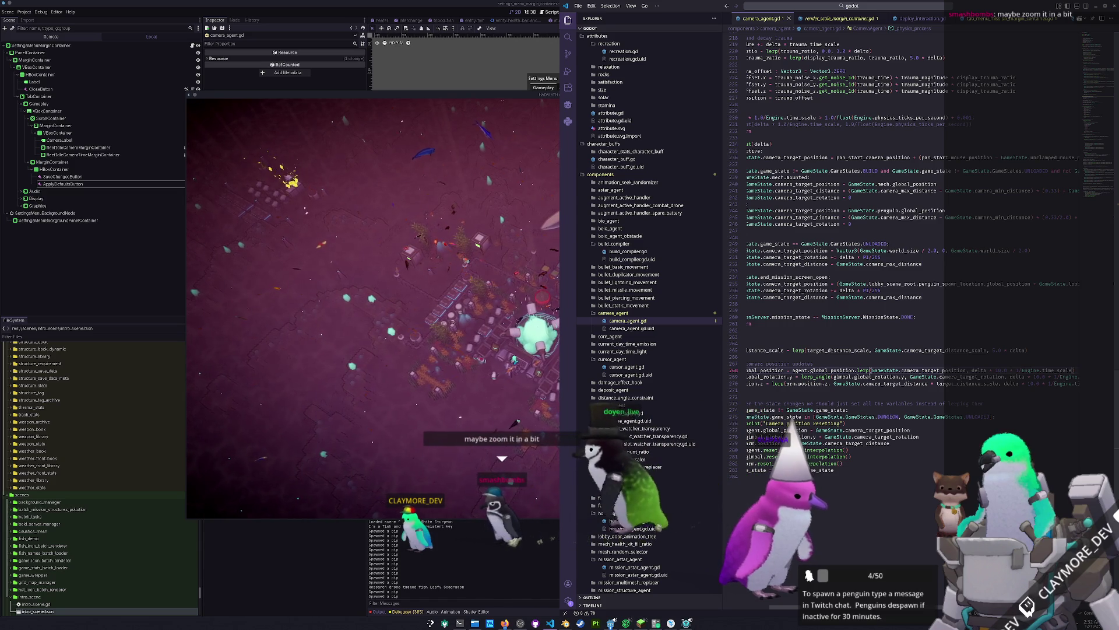
pyautogui.click(1072, 370)
pyautogui.write('*')
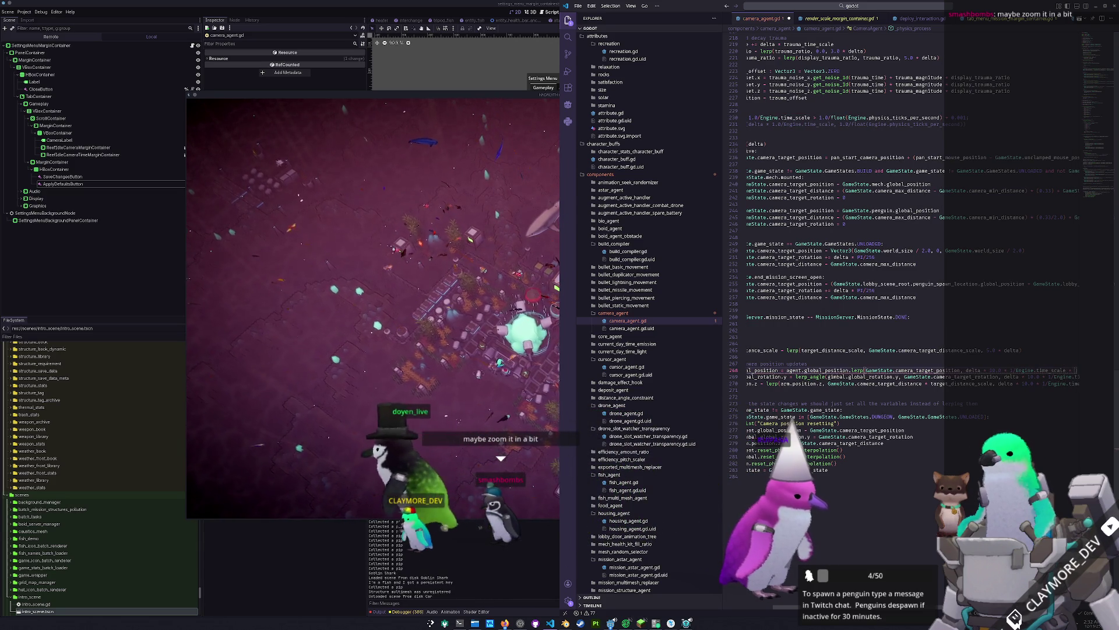